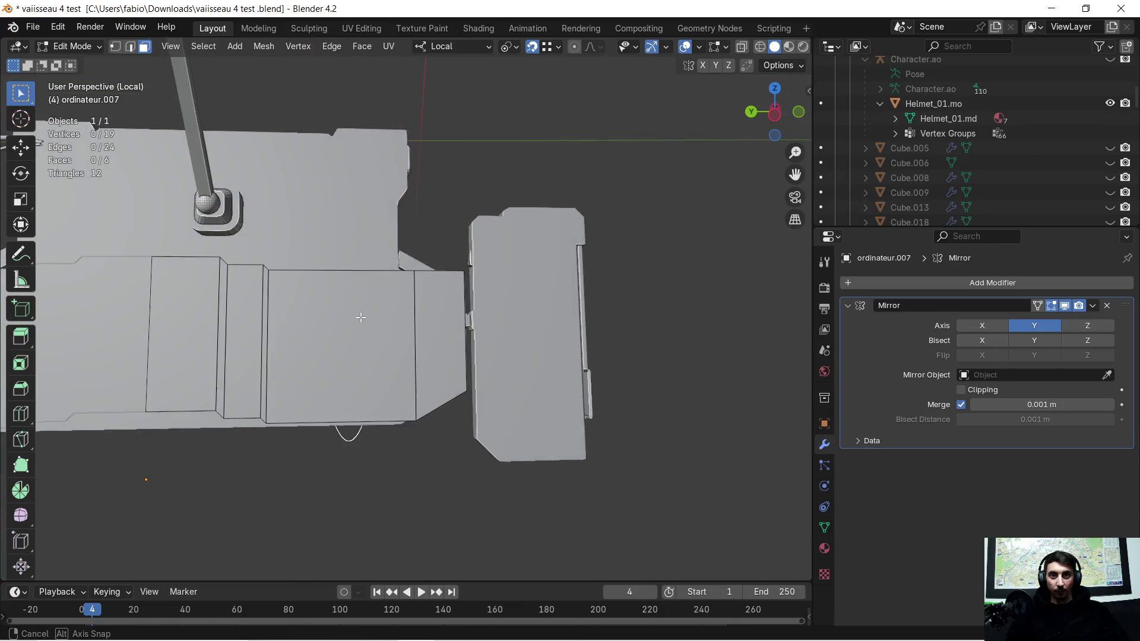
# - Select all of ordinateur.007's faces and subdivide them with 5 cuts, giving 216 faces
pyautogui.press('a')
pyautogui.moveTo(422, 342); pyautogui.dragTo(391, 349, button='middle')
pyautogui.rightClick(385, 351)
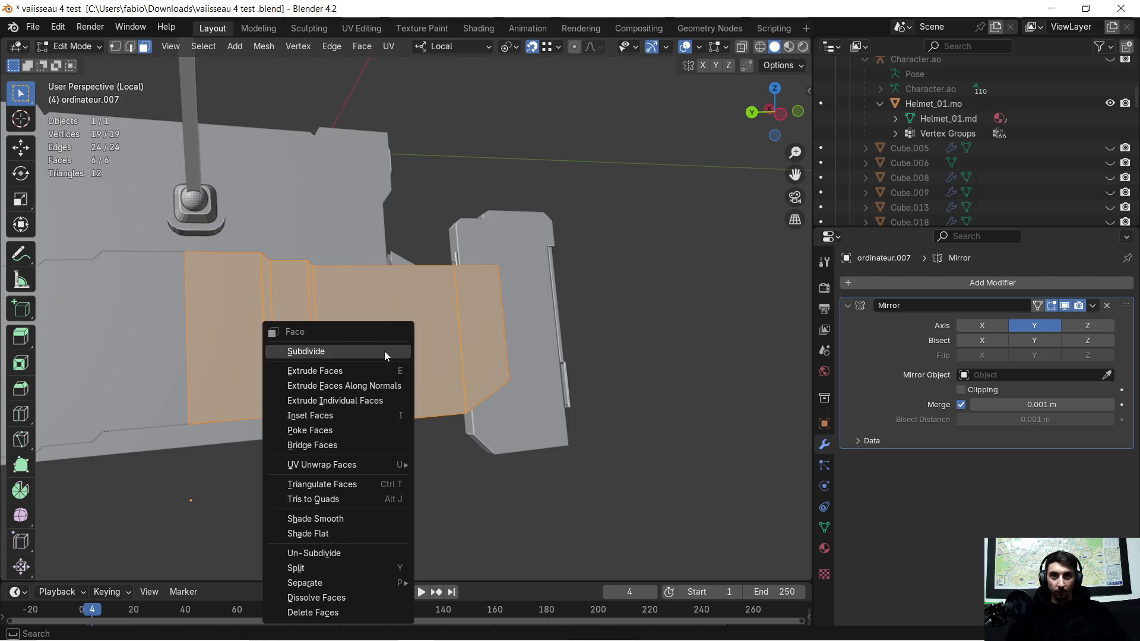
pyautogui.click(383, 350)
pyautogui.scroll(2, 275, 413)
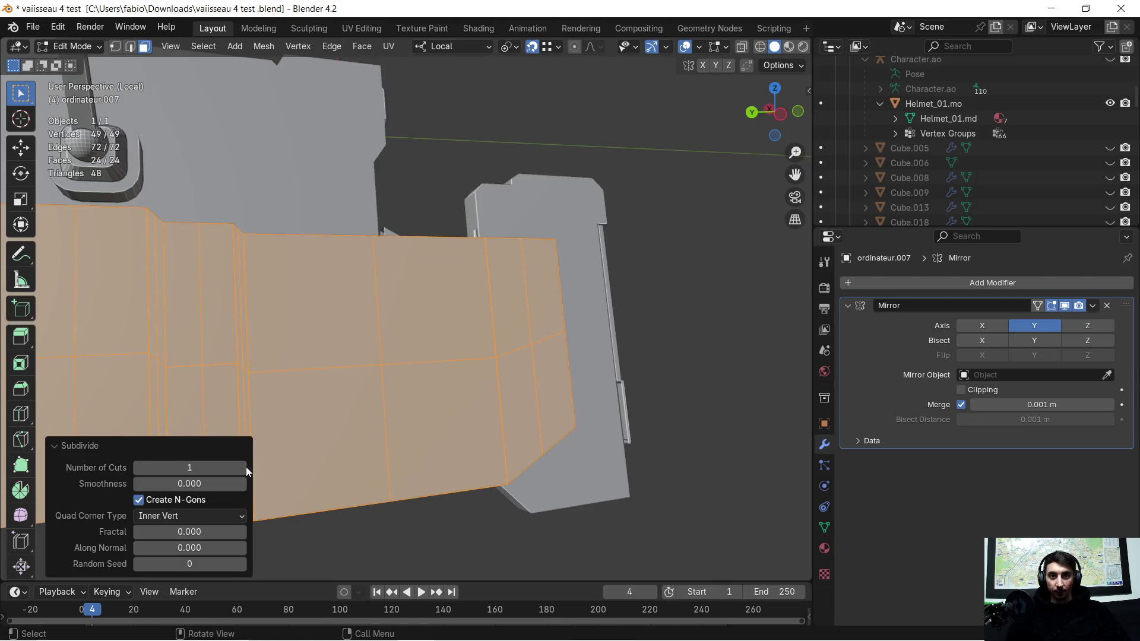
pyautogui.click(240, 467)
pyautogui.click(240, 467)
pyautogui.click(241, 466)
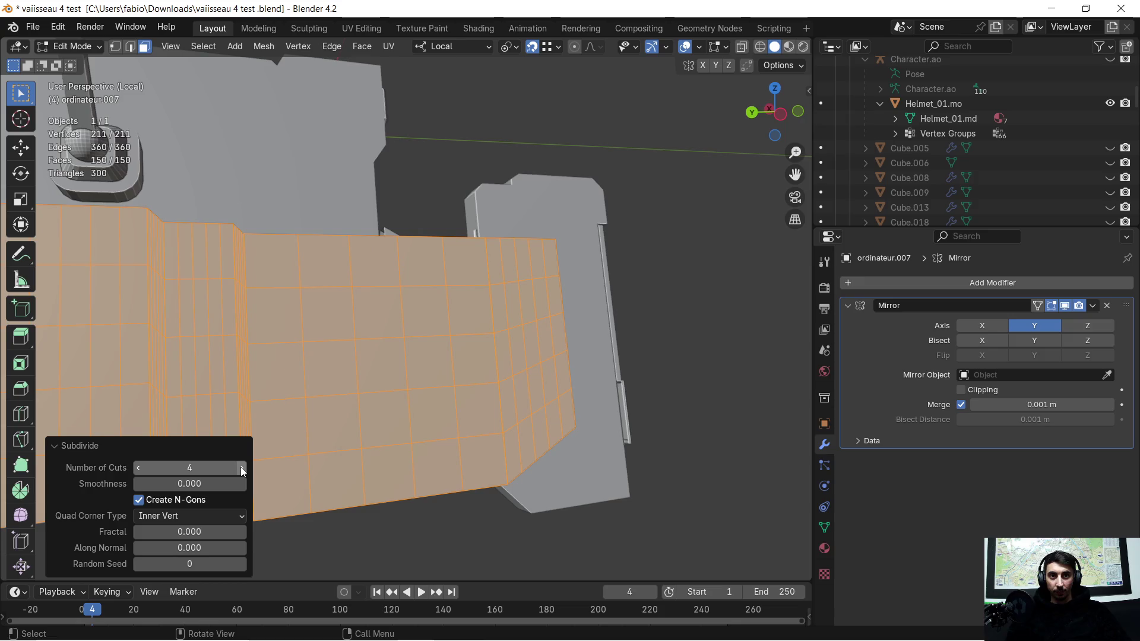
pyautogui.click(241, 467)
pyautogui.moveTo(376, 402)
pyautogui.mouseDown(button='middle')
pyautogui.moveTo(386, 413)
pyautogui.moveTo(558, 338)
pyautogui.mouseUp(button='middle')
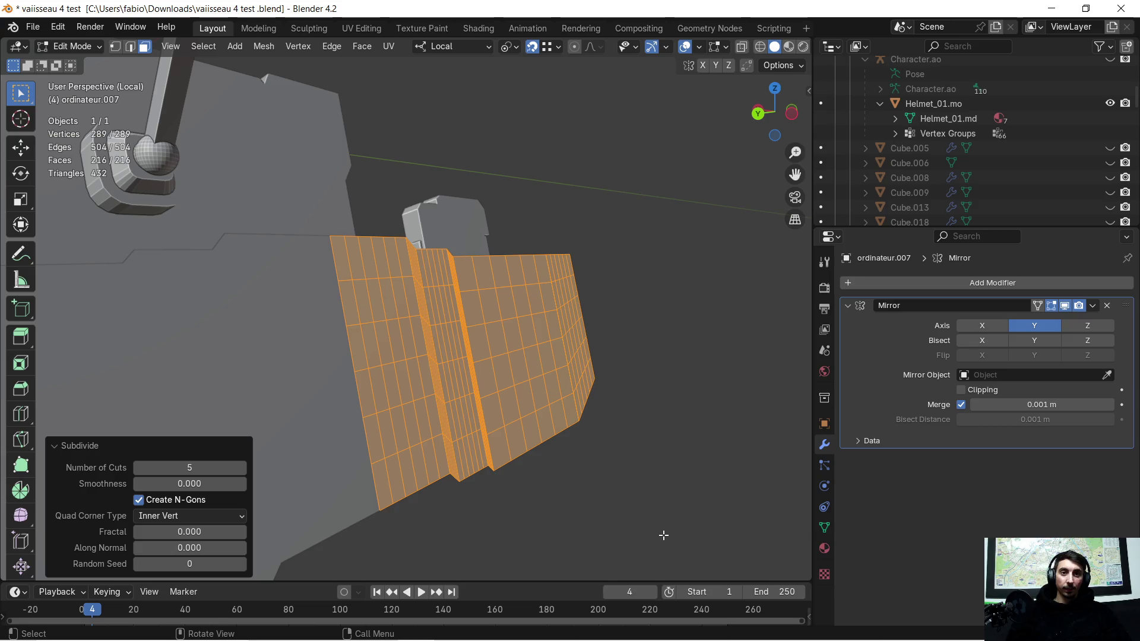
pyautogui.click(846, 305)
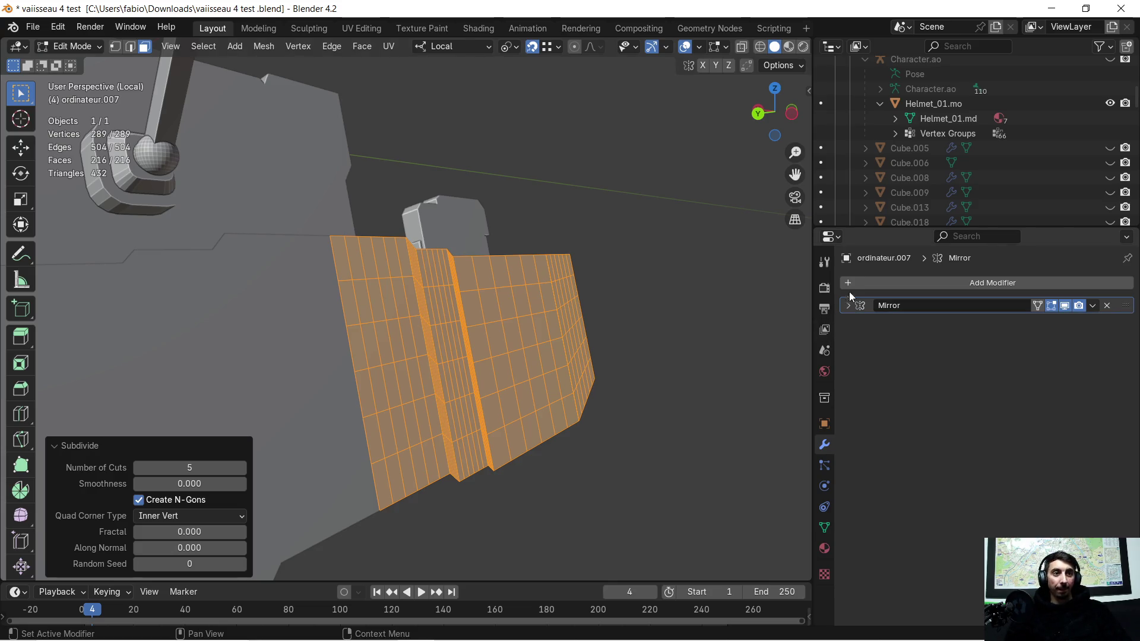
# - Add a Wireframe modifier (searched as 'wir') to the panel and return to Object Mode
pyautogui.click(848, 284)
pyautogui.click(843, 286)
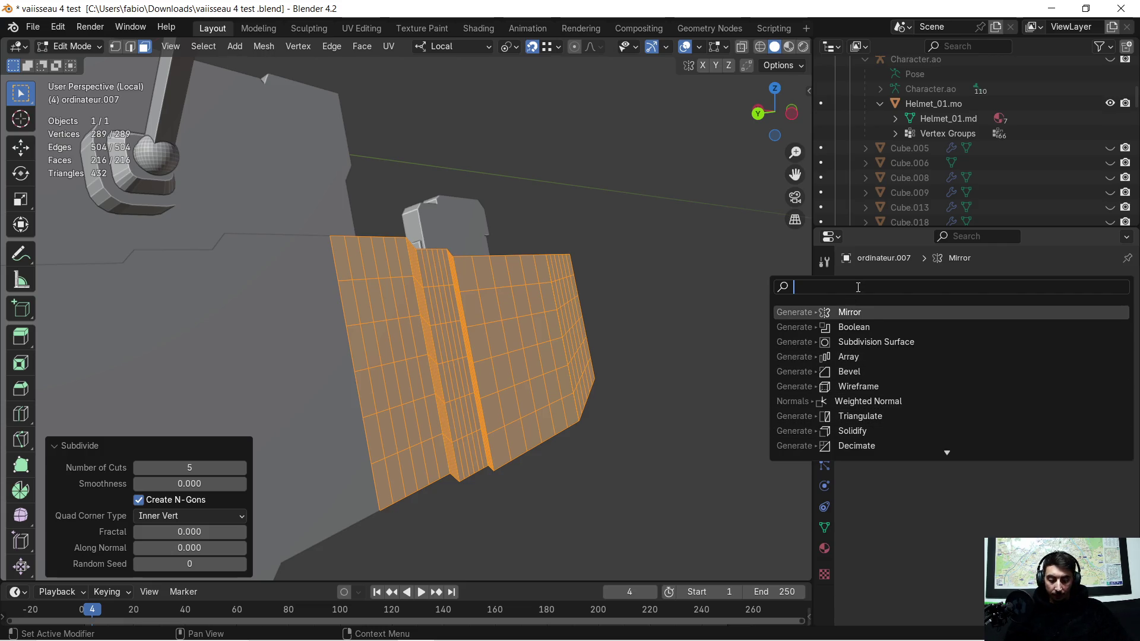
pyautogui.write('wir')
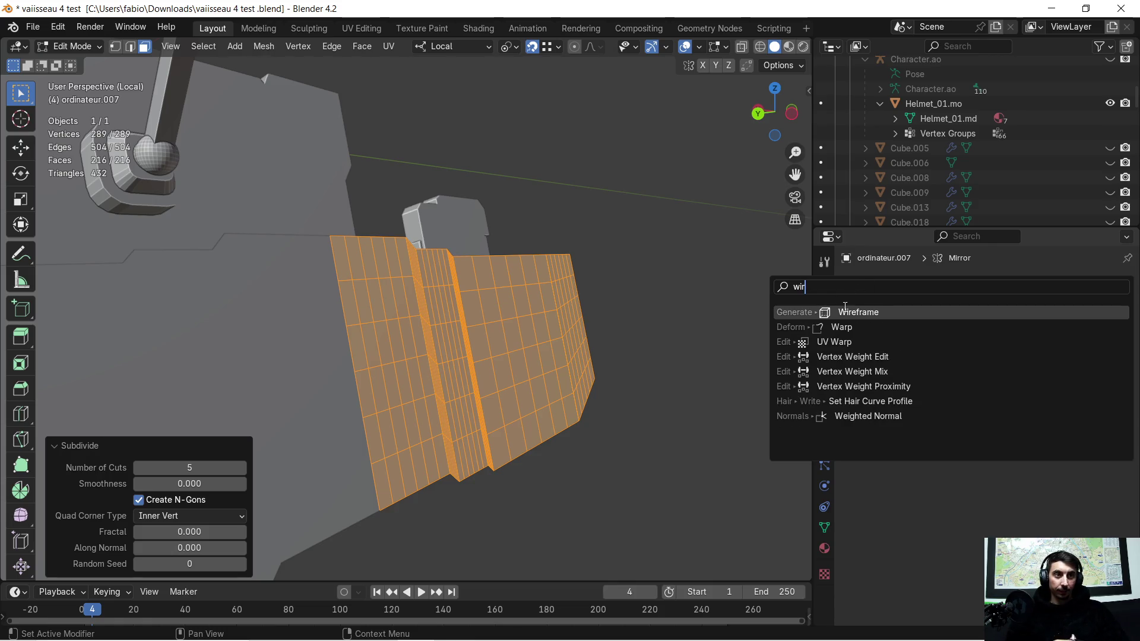
pyautogui.click(850, 309)
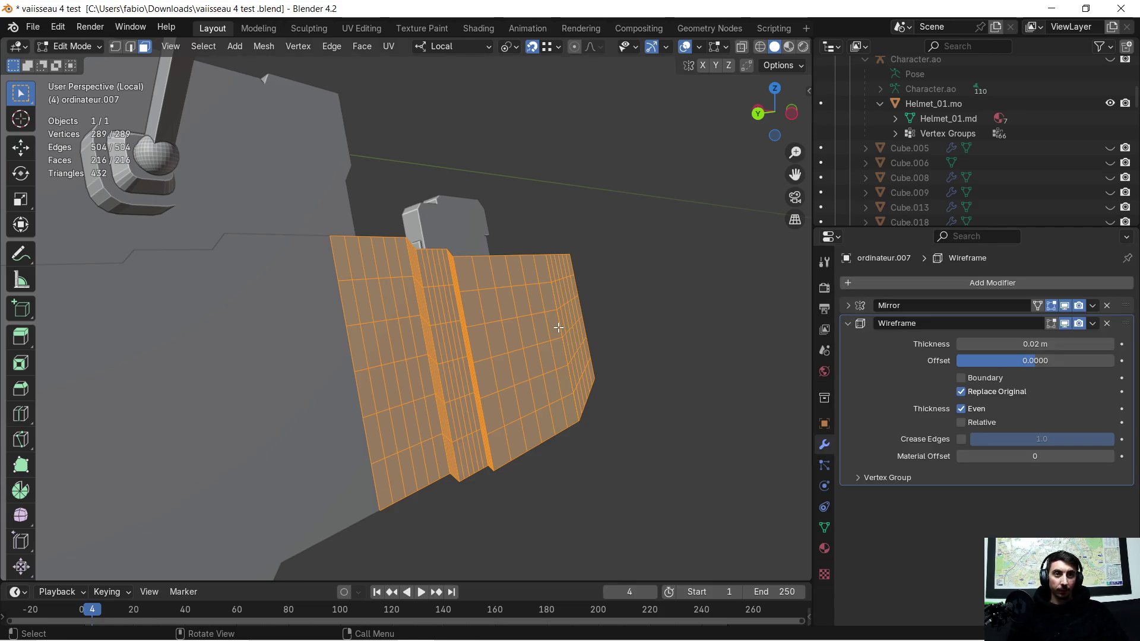
pyautogui.press('Tab')
pyautogui.scroll(4, 565, 330)
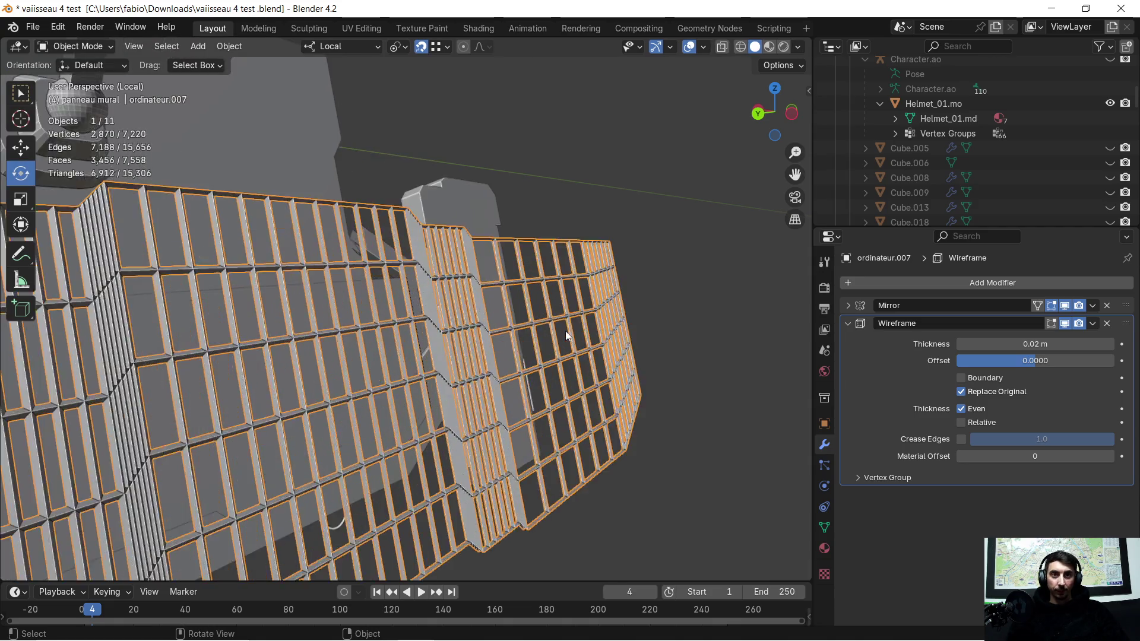
# - Enable Boundary on the Wireframe modifier and inspect the new outer-edge bars
pyautogui.moveTo(569, 327)
pyautogui.mouseDown(button='middle')
pyautogui.moveTo(437, 310)
pyautogui.moveTo(415, 322)
pyautogui.moveTo(452, 318)
pyautogui.moveTo(382, 330)
pyautogui.moveTo(404, 326)
pyautogui.moveTo(382, 337)
pyautogui.moveTo(425, 341)
pyautogui.mouseUp(button='middle')
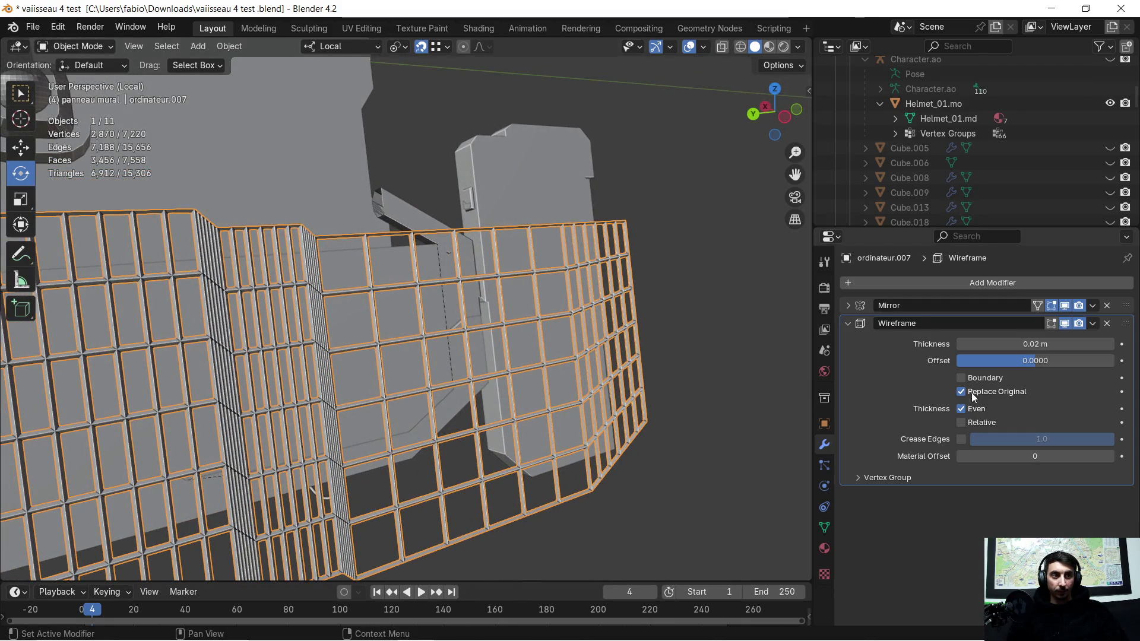
pyautogui.click(961, 377)
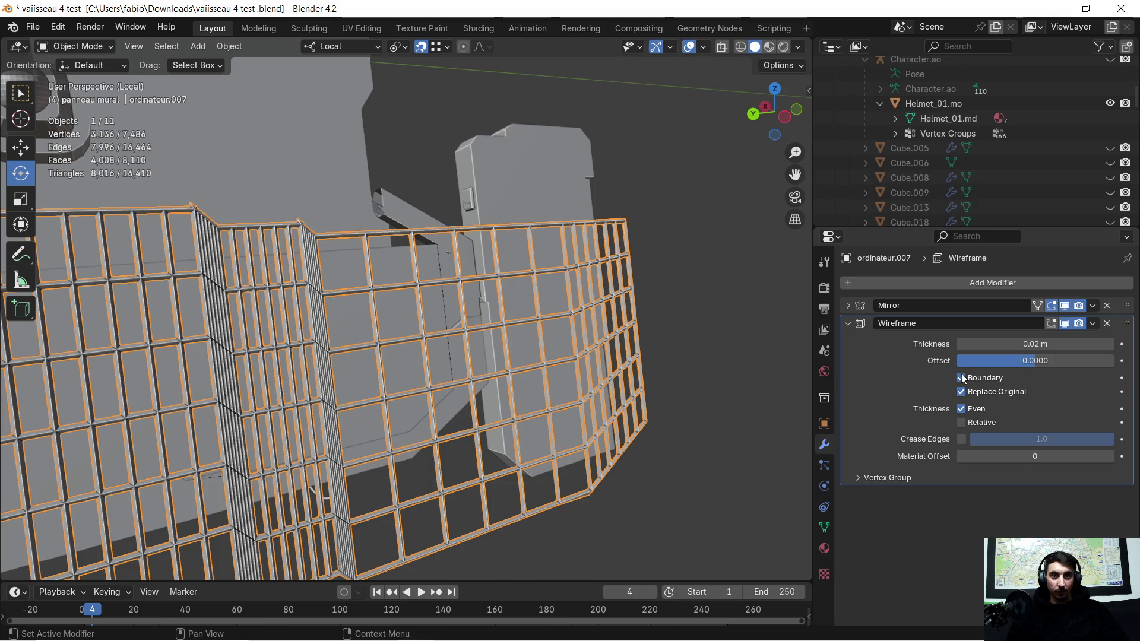
pyautogui.moveTo(473, 378)
pyautogui.mouseDown(button='middle')
pyautogui.moveTo(599, 352)
pyautogui.moveTo(580, 368)
pyautogui.moveTo(459, 384)
pyautogui.moveTo(484, 383)
pyautogui.moveTo(457, 406)
pyautogui.moveTo(529, 402)
pyautogui.moveTo(595, 381)
pyautogui.moveTo(716, 425)
pyautogui.moveTo(769, 425)
pyautogui.moveTo(646, 418)
pyautogui.moveTo(675, 387)
pyautogui.moveTo(665, 380)
pyautogui.mouseUp(button='middle')
pyautogui.scroll(3, 642, 373)
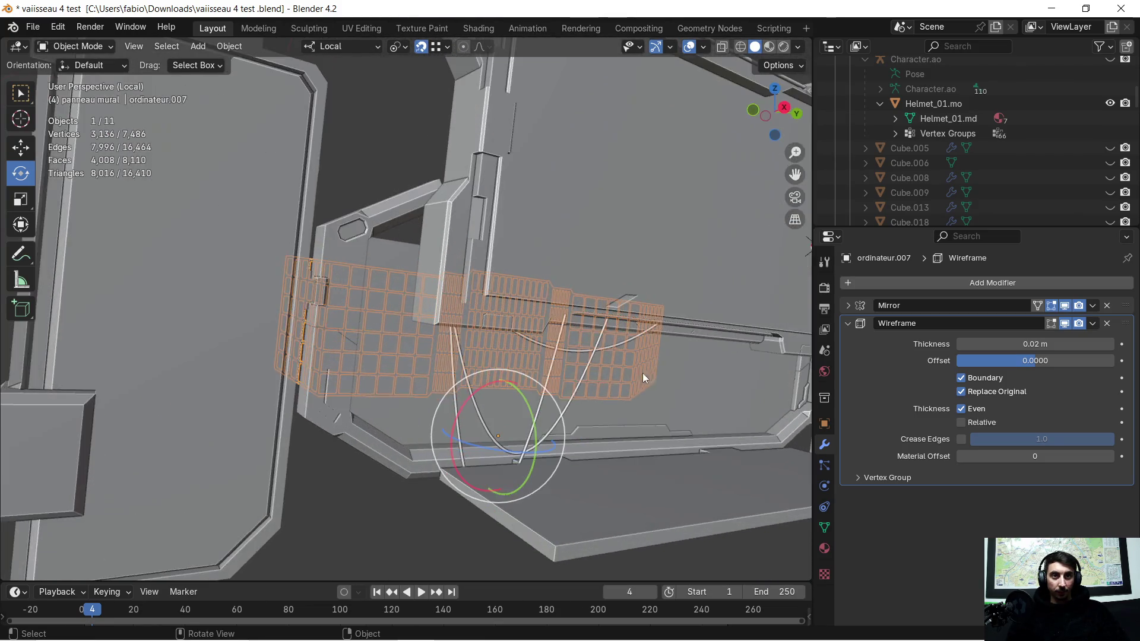
# - Delete the extra grid copy ordinateur.006
pyautogui.click(424, 371)
pyautogui.press('x')
pyautogui.click(418, 361)
pyautogui.moveTo(419, 361)
pyautogui.mouseDown(button='middle')
pyautogui.moveTo(475, 371)
pyautogui.moveTo(436, 354)
pyautogui.mouseUp(button='middle')
# - Move the wireframe panel ordinateur.007 about 0.453 m along its local X axis
pyautogui.click(281, 274)
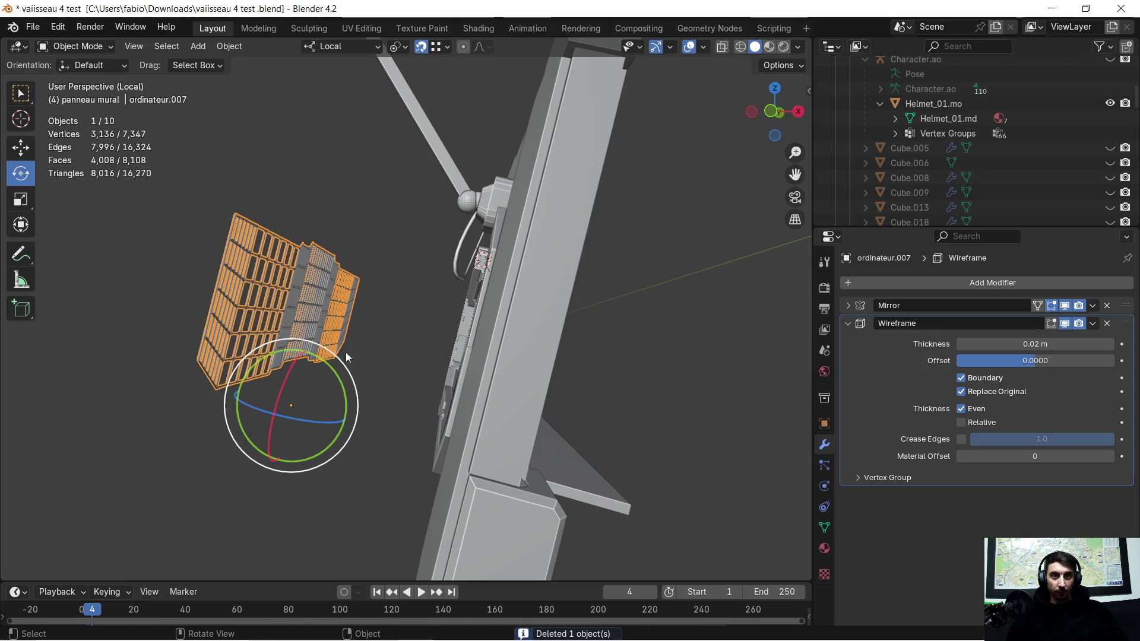
pyautogui.moveTo(628, 400)
pyautogui.mouseDown(button='middle')
pyautogui.moveTo(474, 375)
pyautogui.moveTo(304, 412)
pyautogui.moveTo(294, 402)
pyautogui.mouseUp(button='middle')
pyautogui.press('g')
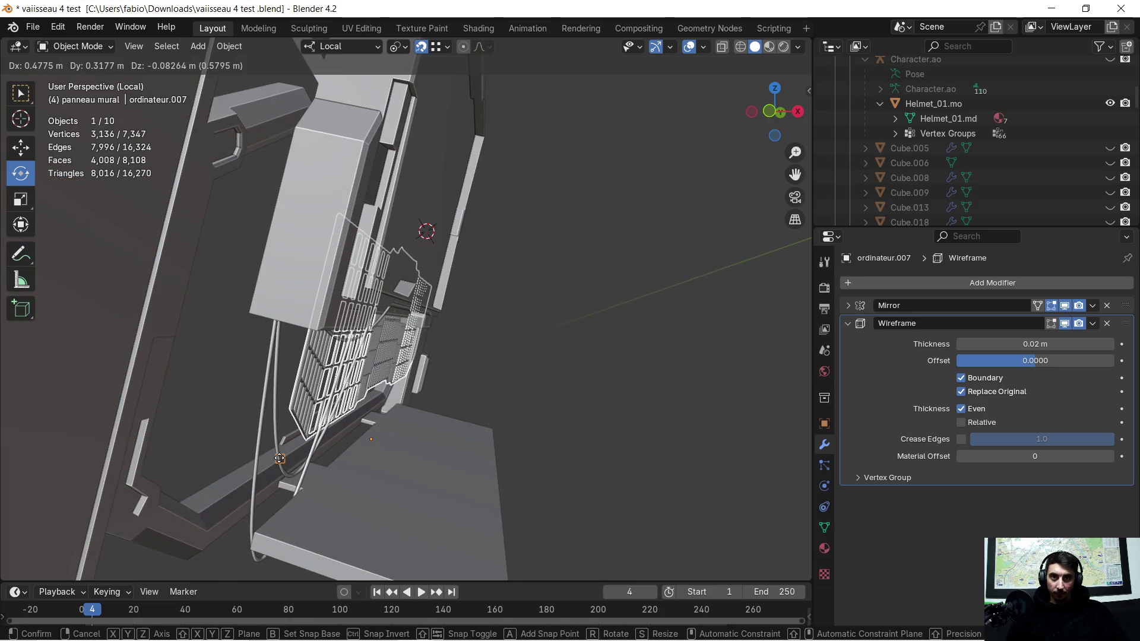
pyautogui.press('x')
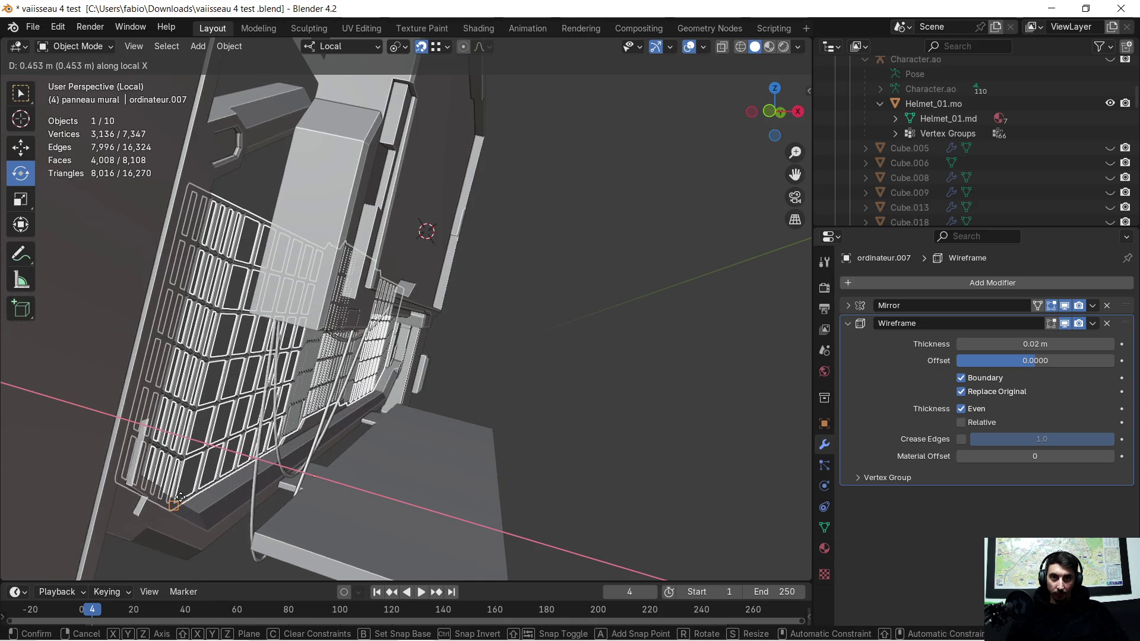
pyautogui.click(179, 500)
# - Deselect everything and bring the grille into a near-frontal view
pyautogui.moveTo(356, 440)
pyautogui.mouseDown(button='middle')
pyautogui.moveTo(519, 412)
pyautogui.moveTo(391, 374)
pyautogui.moveTo(415, 386)
pyautogui.moveTo(389, 363)
pyautogui.moveTo(457, 358)
pyautogui.moveTo(426, 384)
pyautogui.moveTo(451, 392)
pyautogui.mouseUp(button='middle')
pyautogui.scroll(-3, 414, 386)
pyautogui.click(653, 480)
pyautogui.moveTo(653, 480)
pyautogui.mouseDown(button='middle')
pyautogui.moveTo(600, 458)
pyautogui.moveTo(541, 457)
pyautogui.moveTo(564, 441)
pyautogui.moveTo(656, 454)
pyautogui.moveTo(617, 445)
pyautogui.mouseUp(button='middle')
pyautogui.scroll(3, 429, 420)
pyautogui.scroll(-3, 399, 397)
pyautogui.moveTo(412, 398); pyautogui.dragTo(335, 379, button='middle')
pyautogui.scroll(-4, 356, 386)
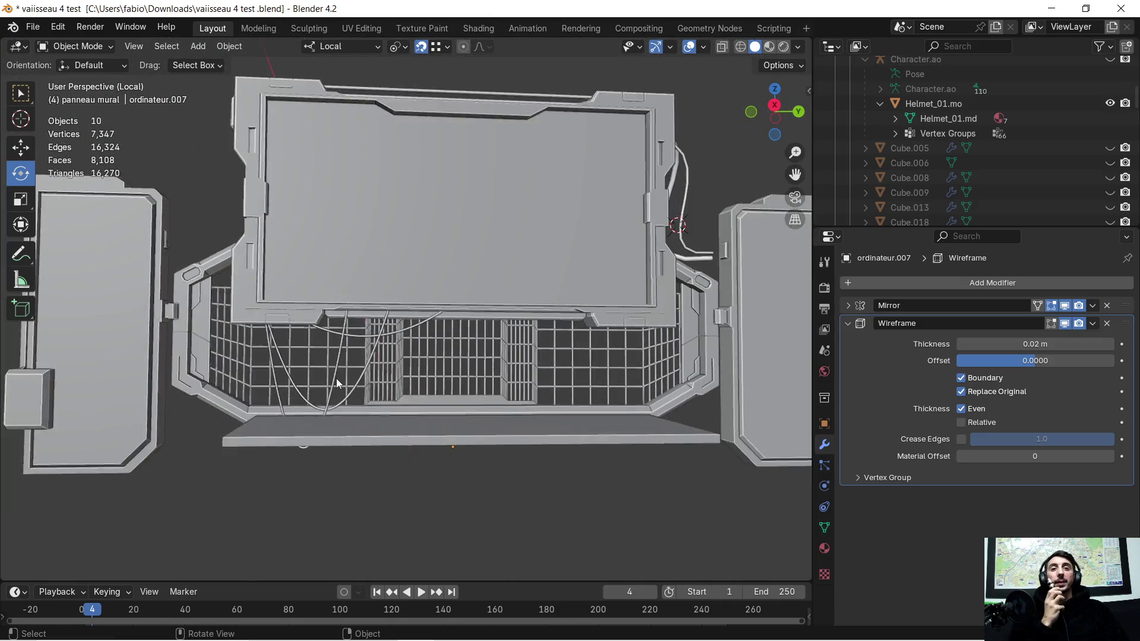
# - Snip a screenshot of the uneven wireframe grille from an oblique view
pyautogui.scroll(4, 412, 390)
pyautogui.moveTo(414, 389)
pyautogui.mouseDown(button='middle')
pyautogui.moveTo(466, 394)
pyautogui.moveTo(445, 405)
pyautogui.moveTo(403, 394)
pyautogui.moveTo(433, 390)
pyautogui.moveTo(550, 425)
pyautogui.moveTo(340, 415)
pyautogui.moveTo(272, 390)
pyautogui.moveTo(341, 413)
pyautogui.moveTo(372, 412)
pyautogui.moveTo(377, 397)
pyautogui.moveTo(254, 394)
pyautogui.moveTo(291, 376)
pyautogui.moveTo(515, 414)
pyautogui.moveTo(508, 379)
pyautogui.moveTo(497, 382)
pyautogui.moveTo(804, 421)
pyautogui.moveTo(192, 402)
pyautogui.moveTo(349, 408)
pyautogui.mouseUp(button='middle')
pyautogui.scroll(2, 508, 379)
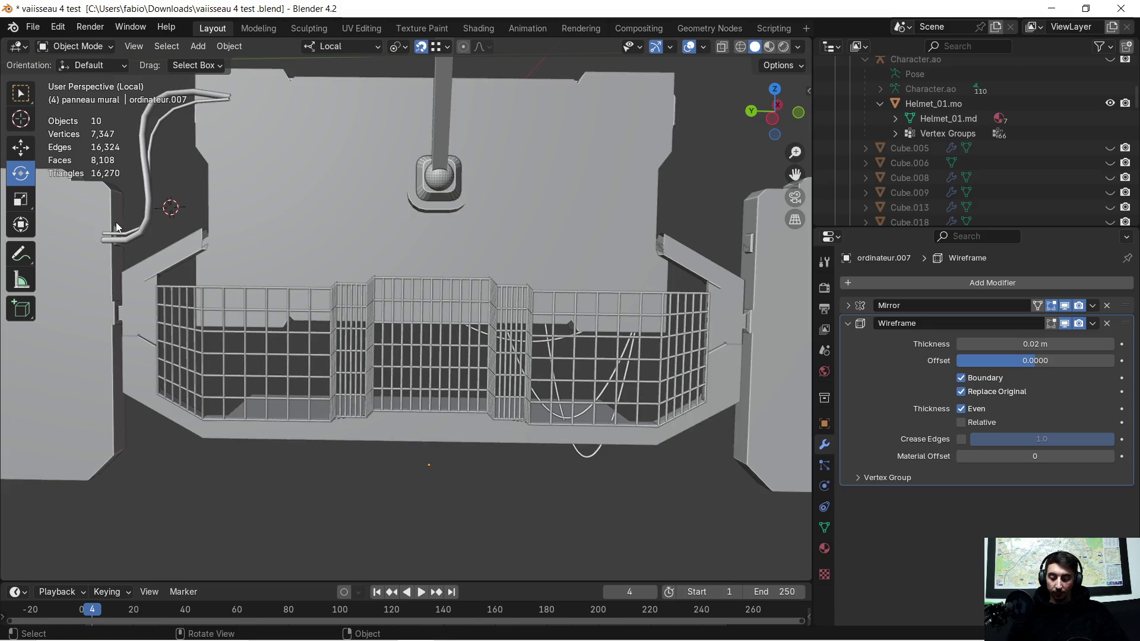
pyautogui.press('super+shift+s')
pyautogui.moveTo(102, 203)
pyautogui.mouseDown()
pyautogui.moveTo(545, 438)
pyautogui.moveTo(824, 549)
pyautogui.mouseUp()
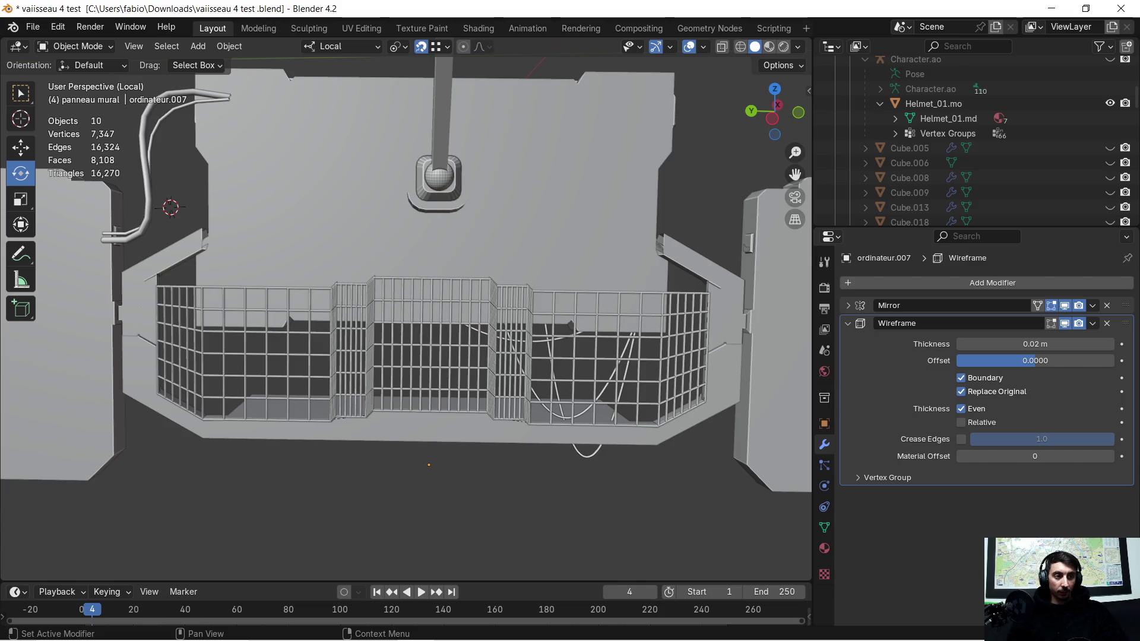
pyautogui.press('super')
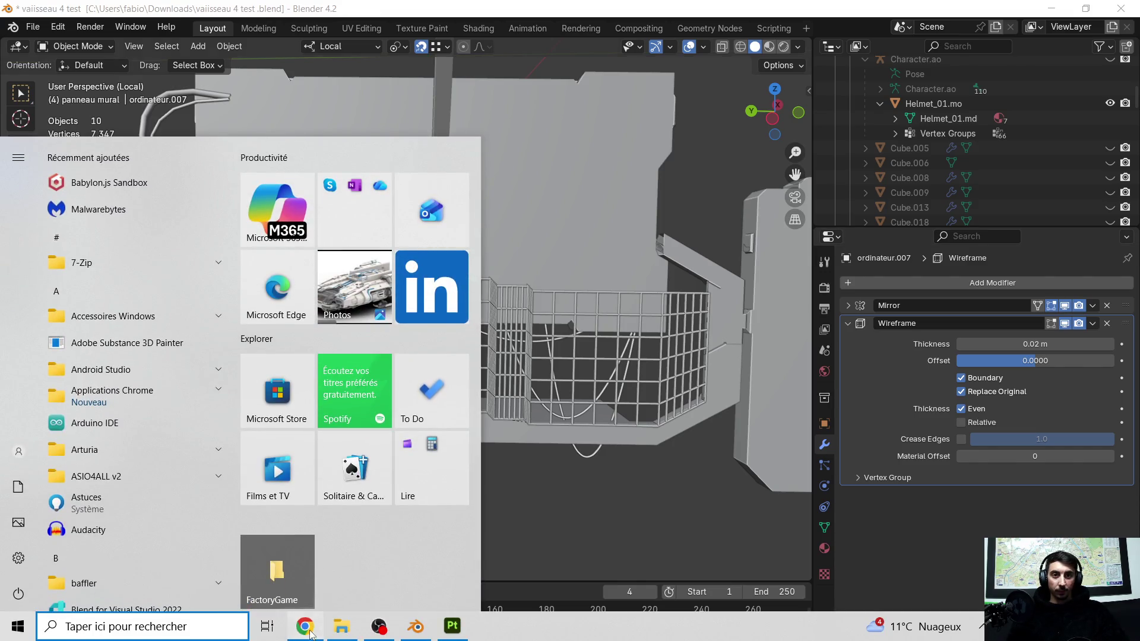
# - Ask ChatGPT why the wireframe grid is uneven, pasting the grille screenshot, and send it
pyautogui.click(347, 627)
pyautogui.write('j')
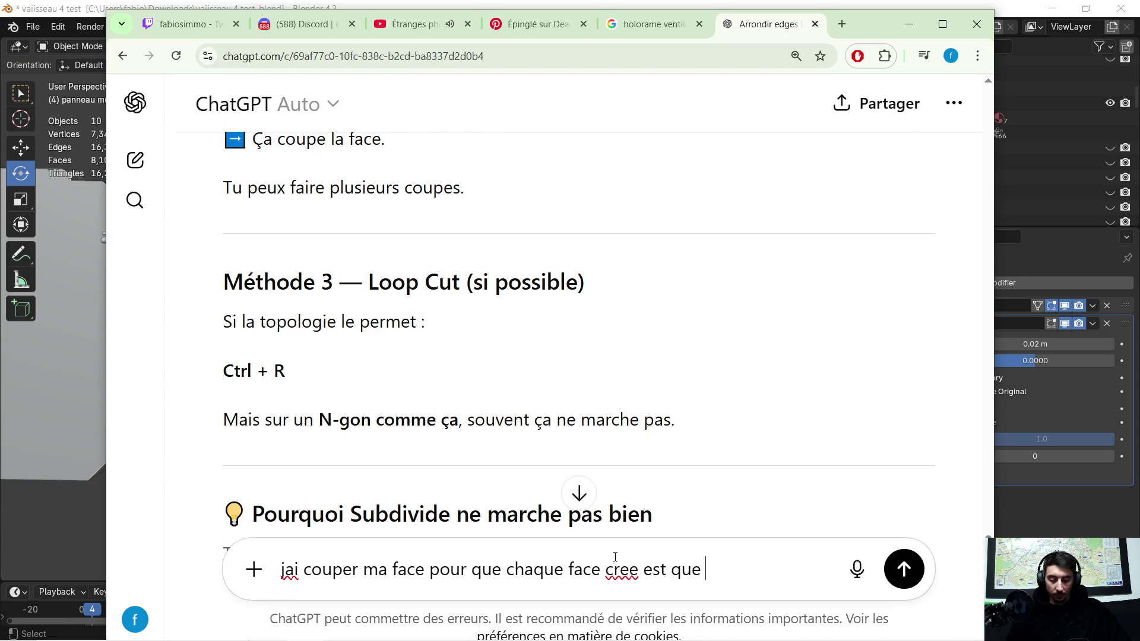
pyautogui.write('ice max ')
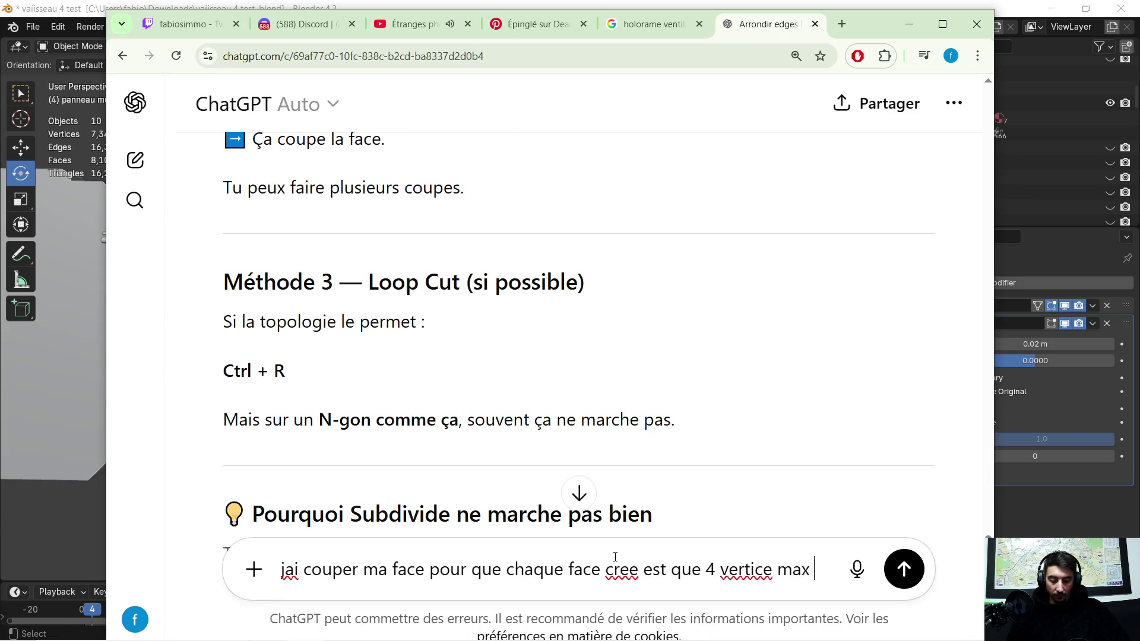
pyautogui.write('pour ensuite lui')
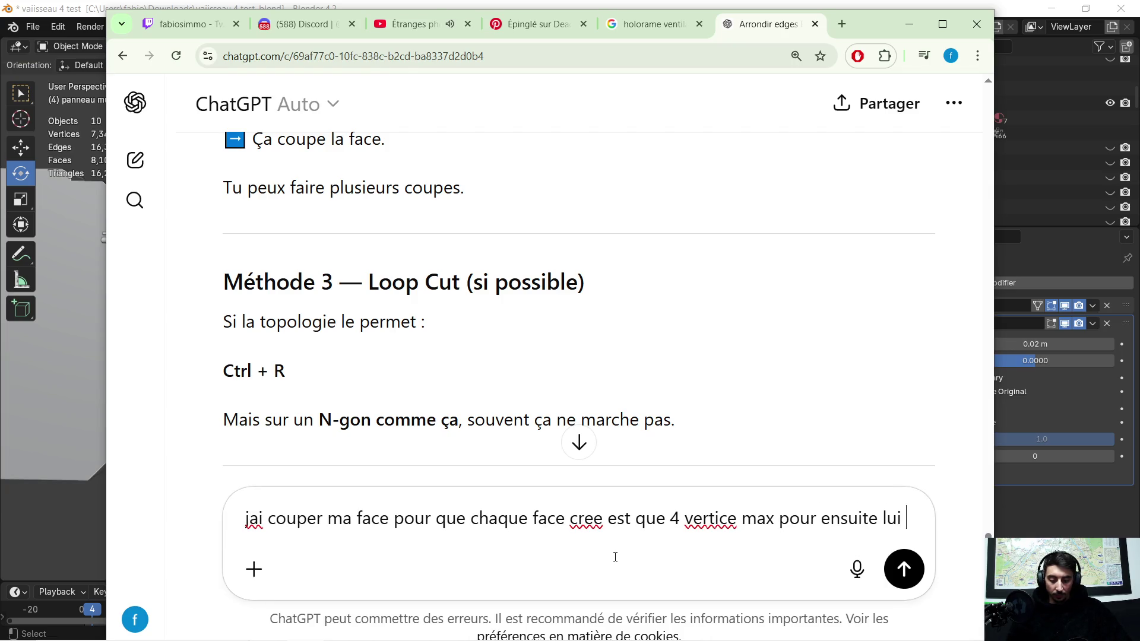
pyautogui.write('mettre un modifier wireframe (pour')
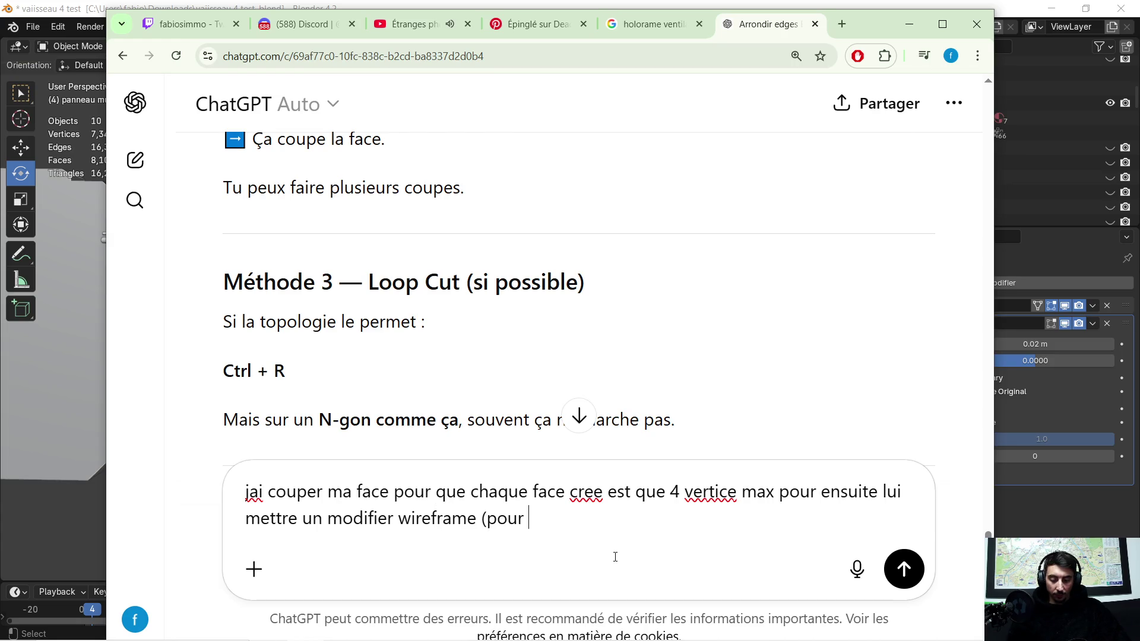
pyautogui.write('une ')
pyautogui.write('lle) s')
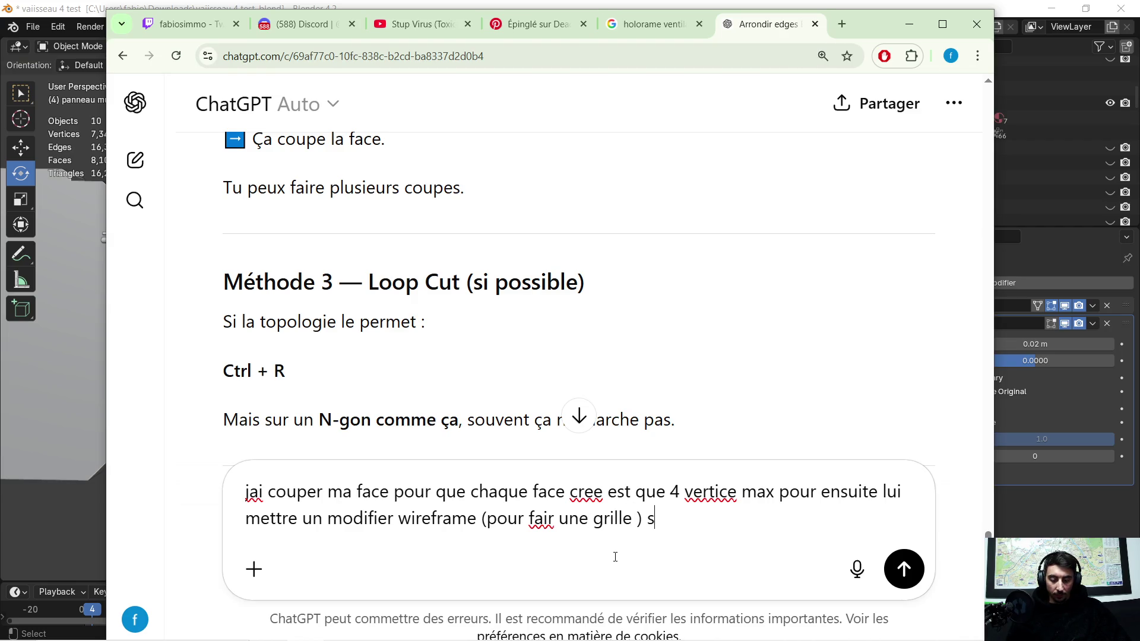
pyautogui.write('fai une grille inegale')
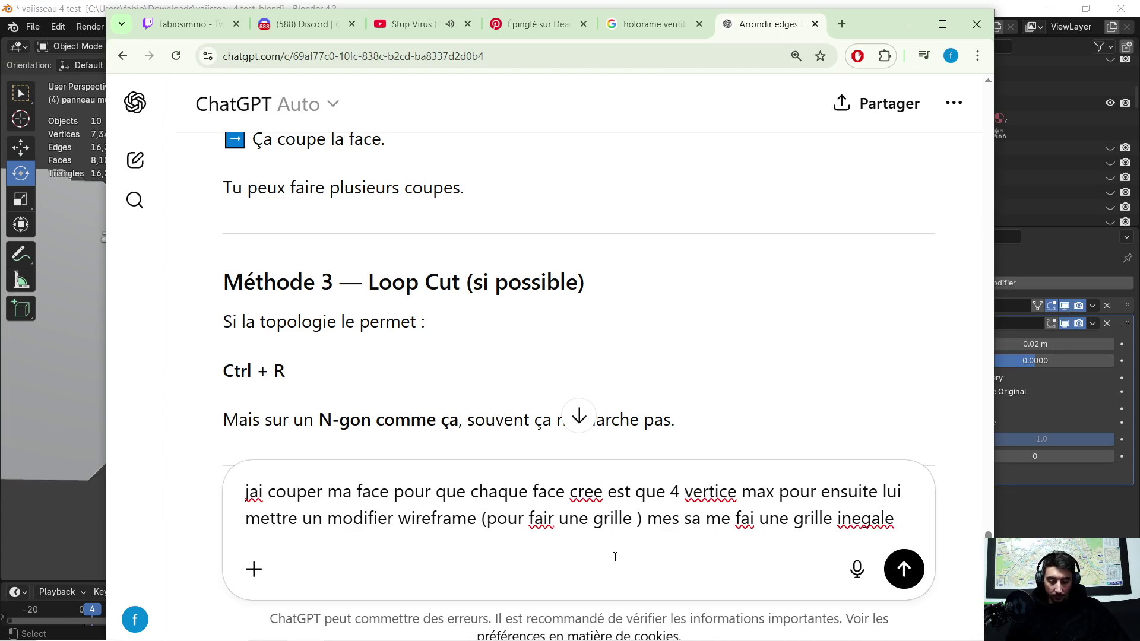
pyautogui.write(' comme sa  :')
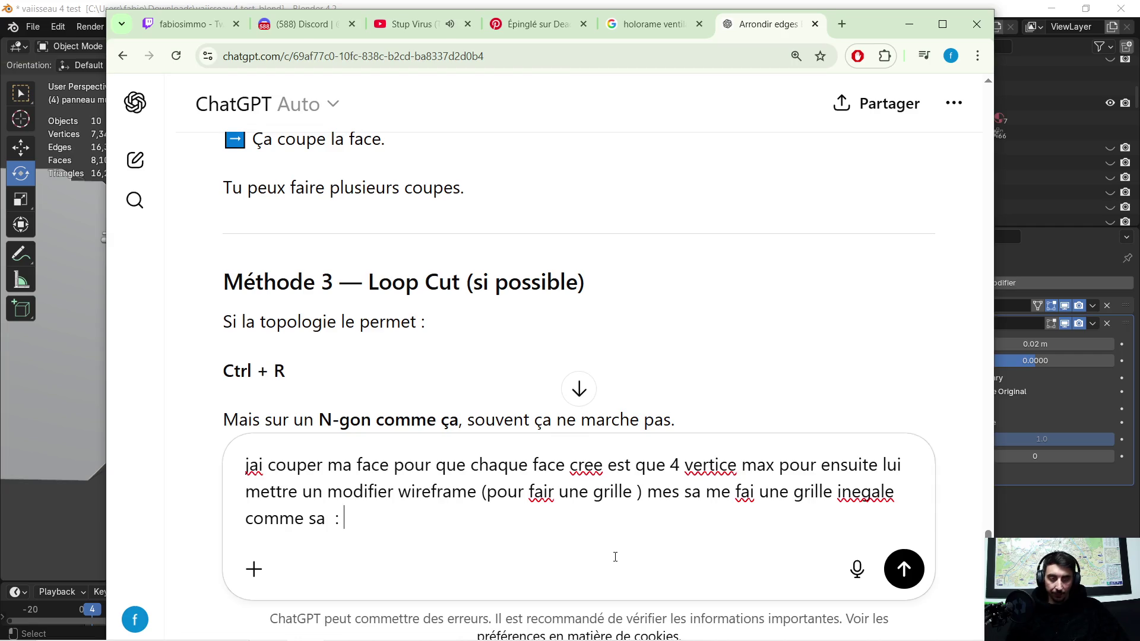
pyautogui.hotkey('ctrl', 'v')
pyautogui.press('Return')
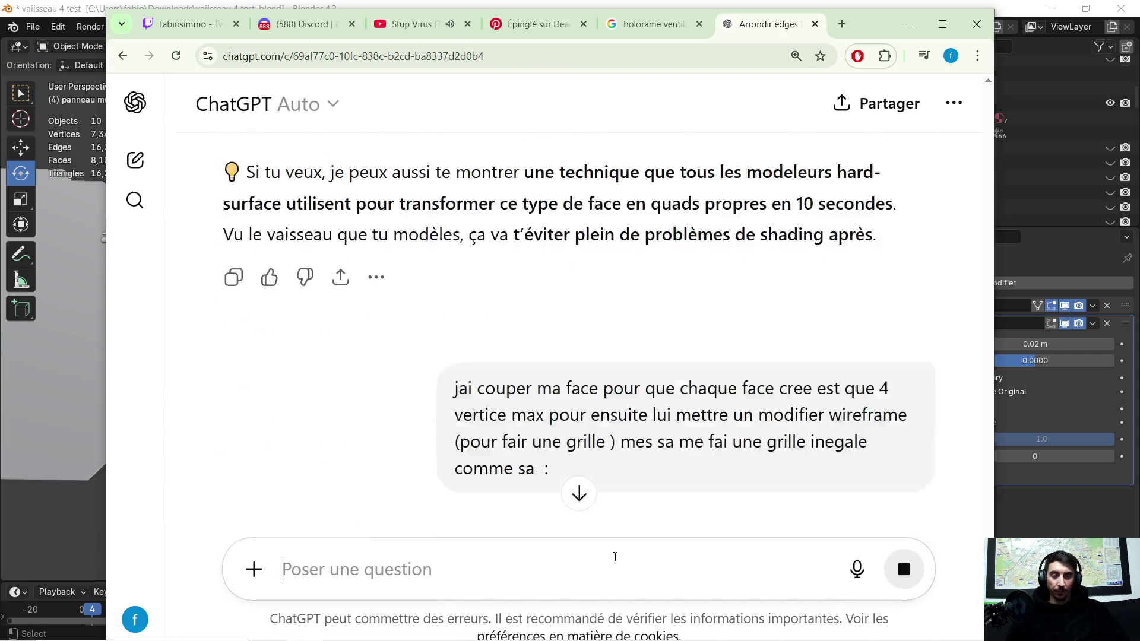
pyautogui.scroll(3, 633, 457)
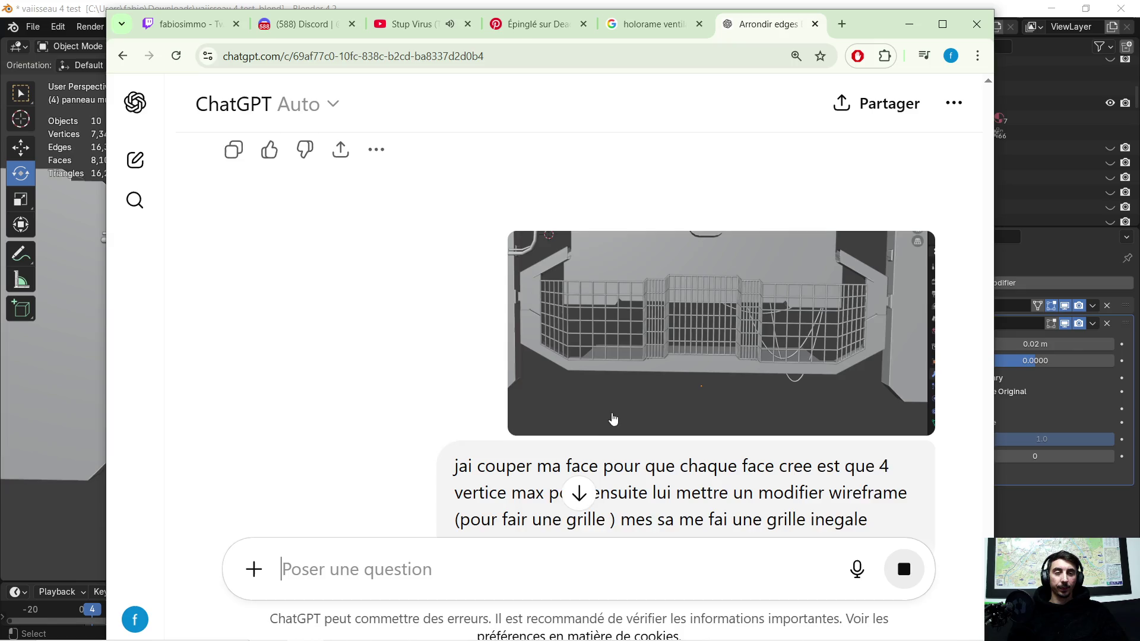
pyautogui.scroll(-1, 616, 421)
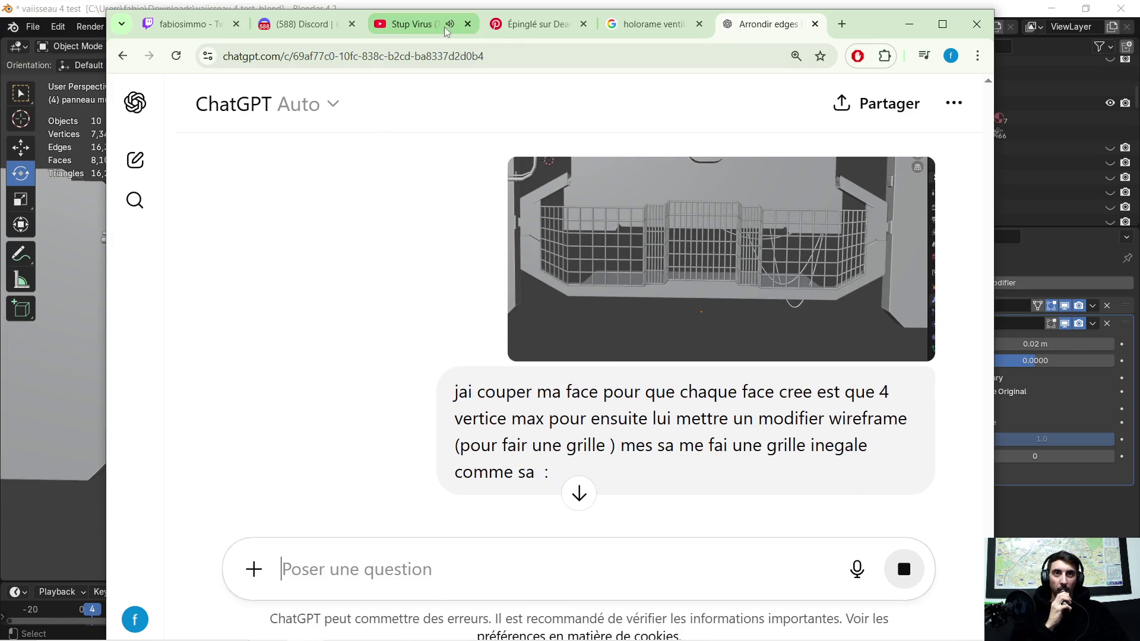
pyautogui.click(410, 24)
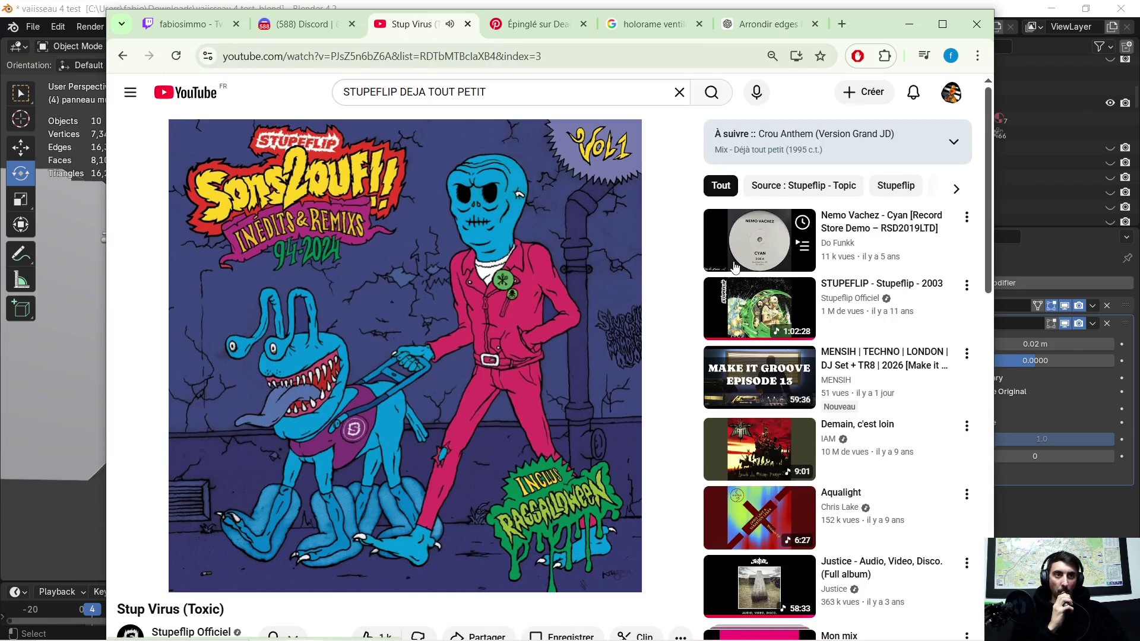
# - Scroll the YouTube page and play the whole Mon mix playlist
pyautogui.scroll(-1, 742, 321)
pyautogui.scroll(-1, 742, 321)
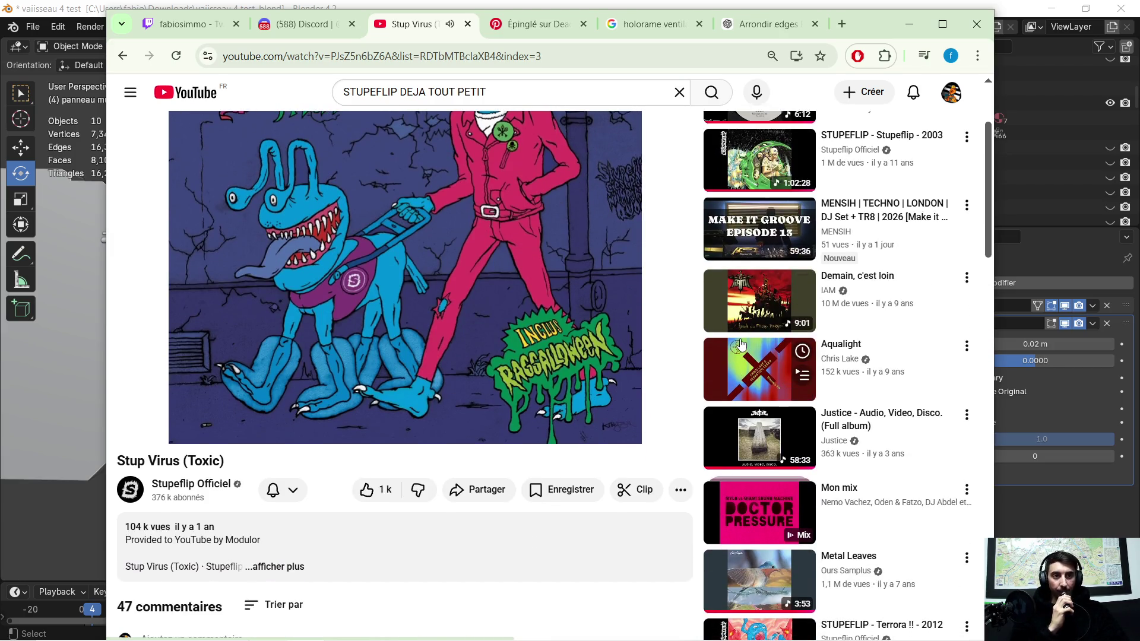
pyautogui.scroll(-1, 740, 344)
pyautogui.scroll(-1, 742, 356)
pyautogui.scroll(-1, 742, 363)
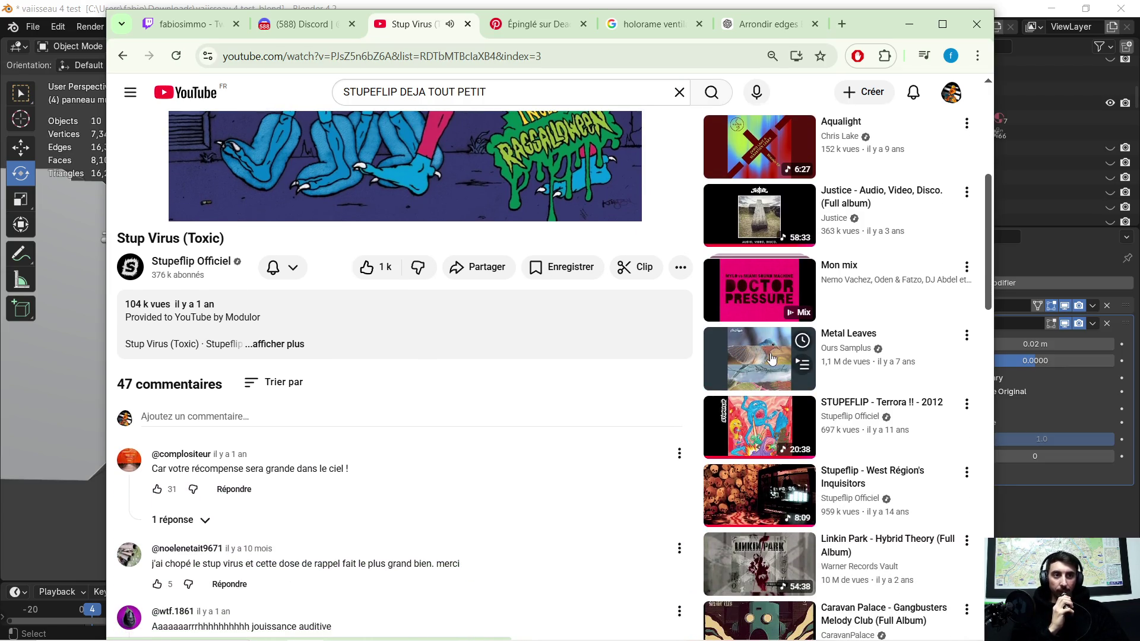
pyautogui.scroll(-3, 766, 357)
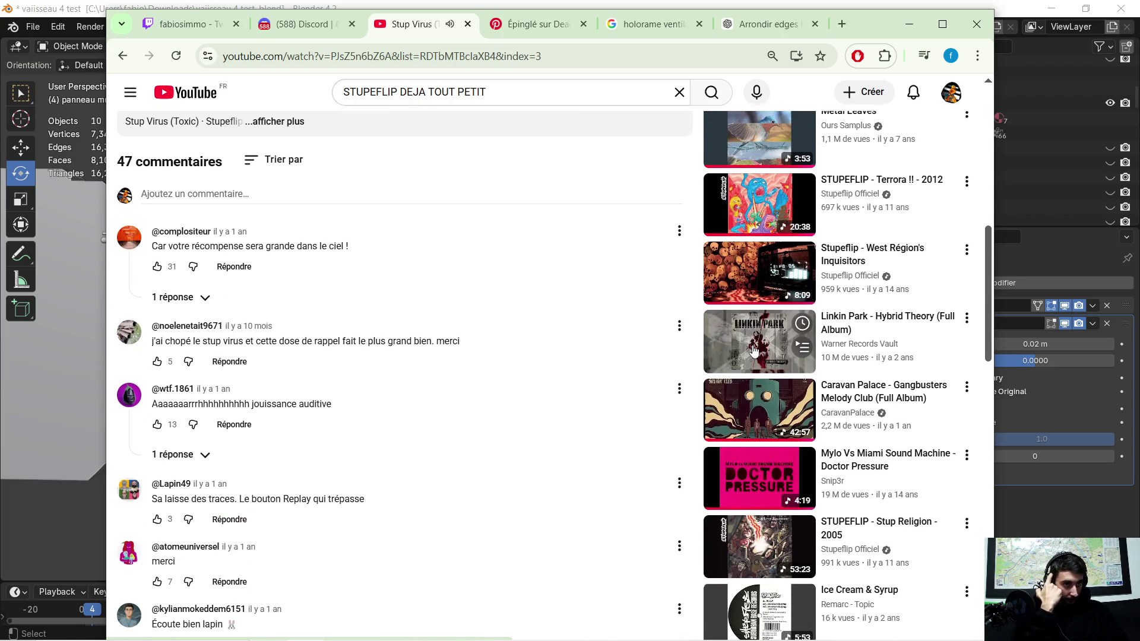
pyautogui.scroll(5, 754, 343)
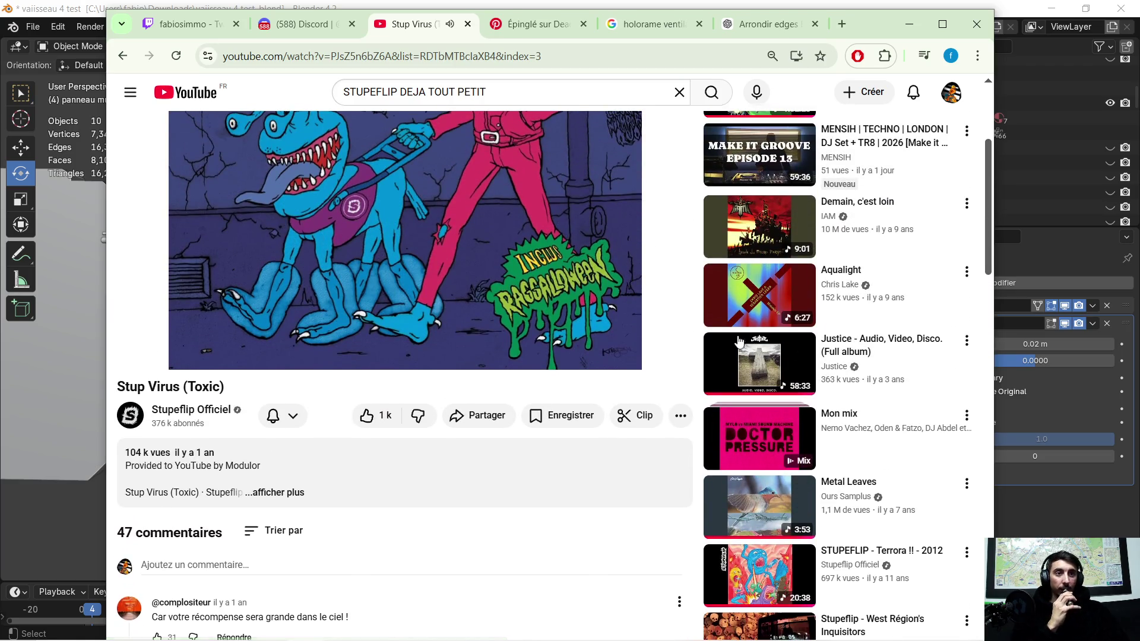
pyautogui.scroll(1, 746, 363)
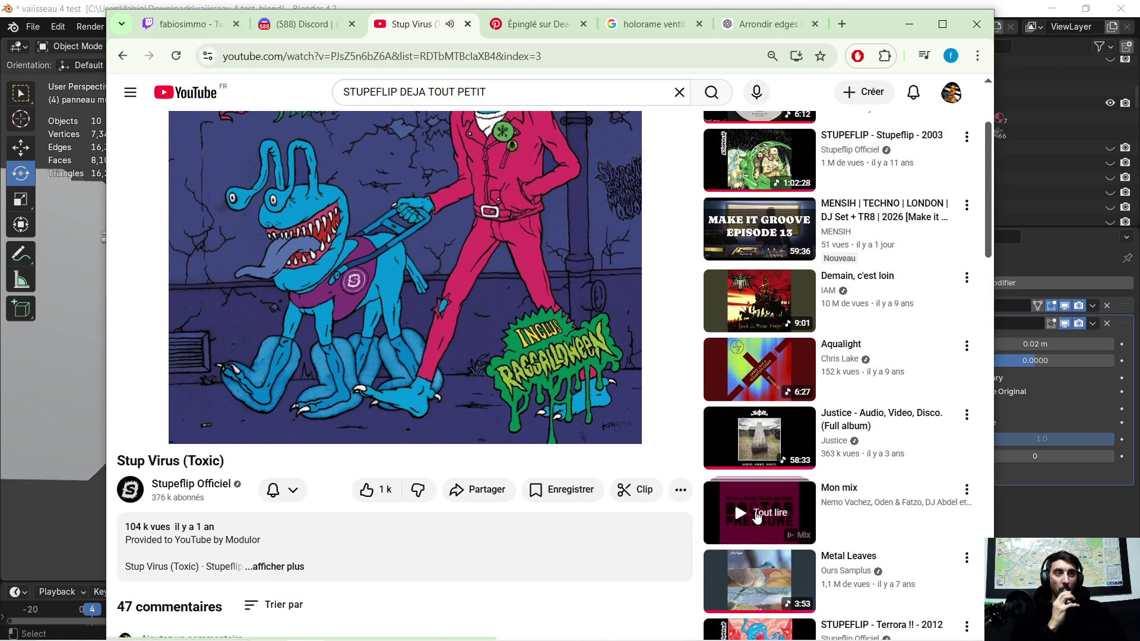
pyautogui.click(756, 515)
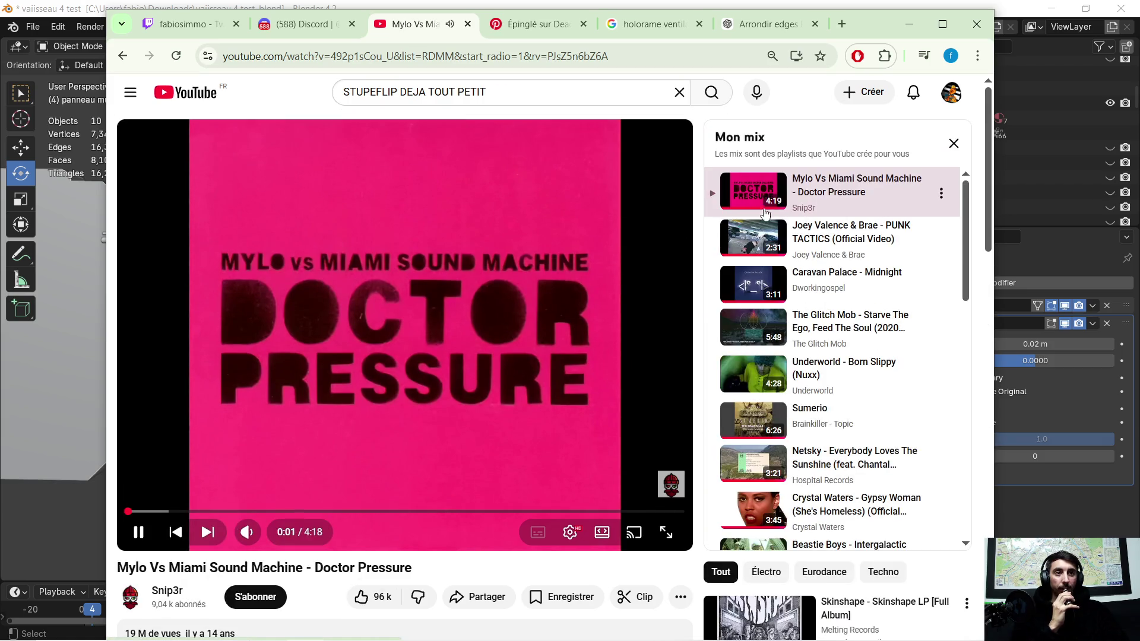
# - Switch to Reedale Rise - Capricious and seek it to about 3:08, then minimize the browser
pyautogui.click(839, 288)
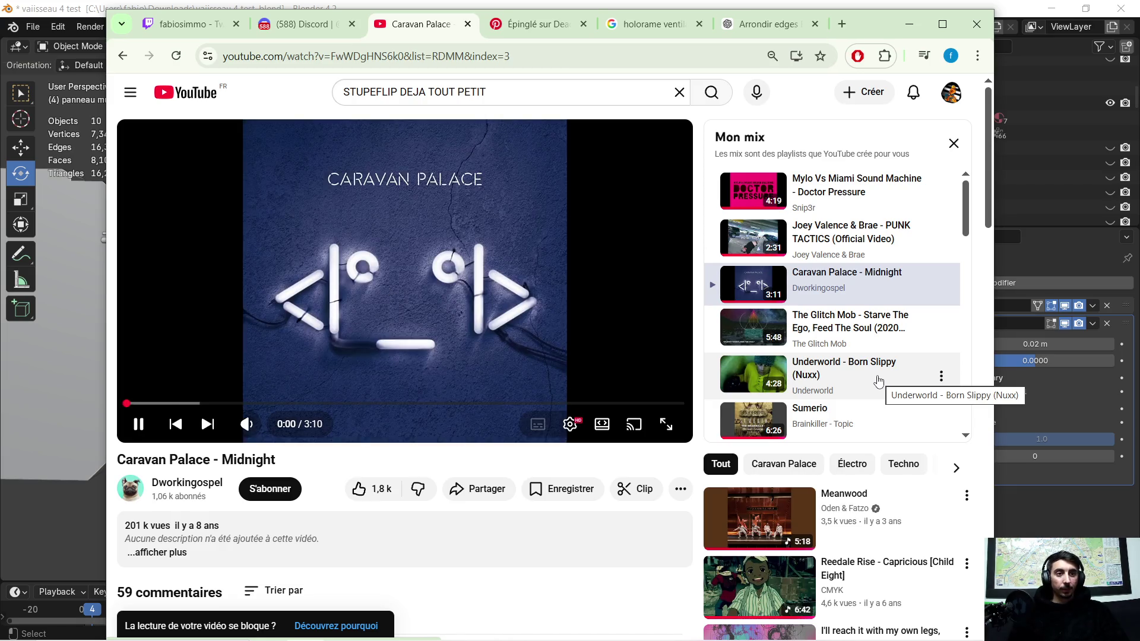
pyautogui.click(837, 591)
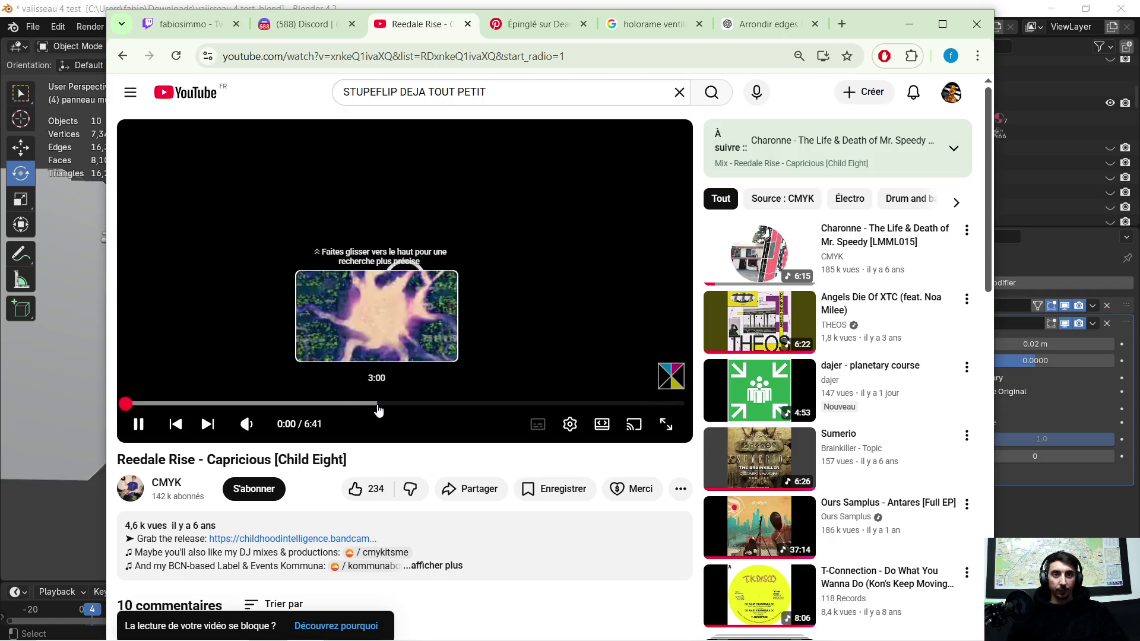
pyautogui.click(377, 405)
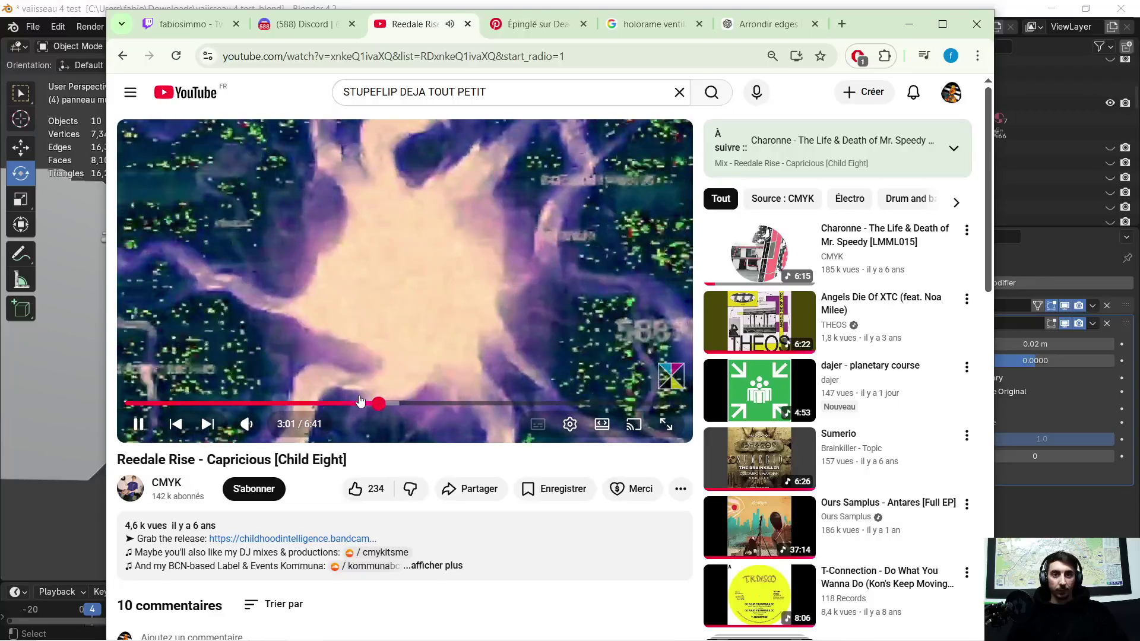
pyautogui.click(348, 406)
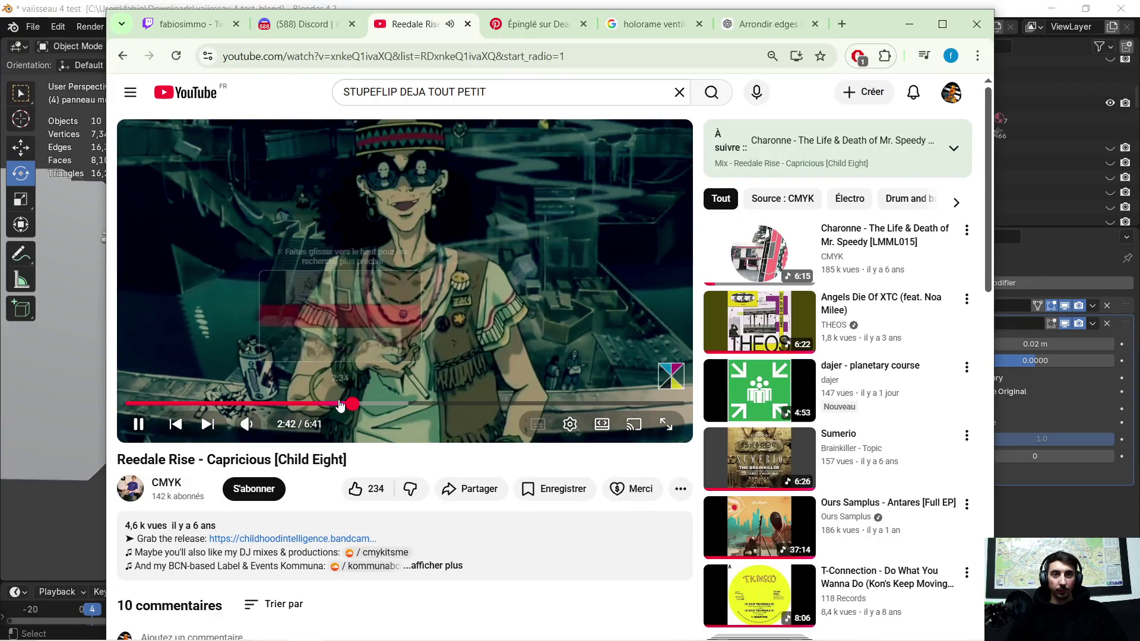
pyautogui.moveTo(340, 406); pyautogui.dragTo(385, 405)
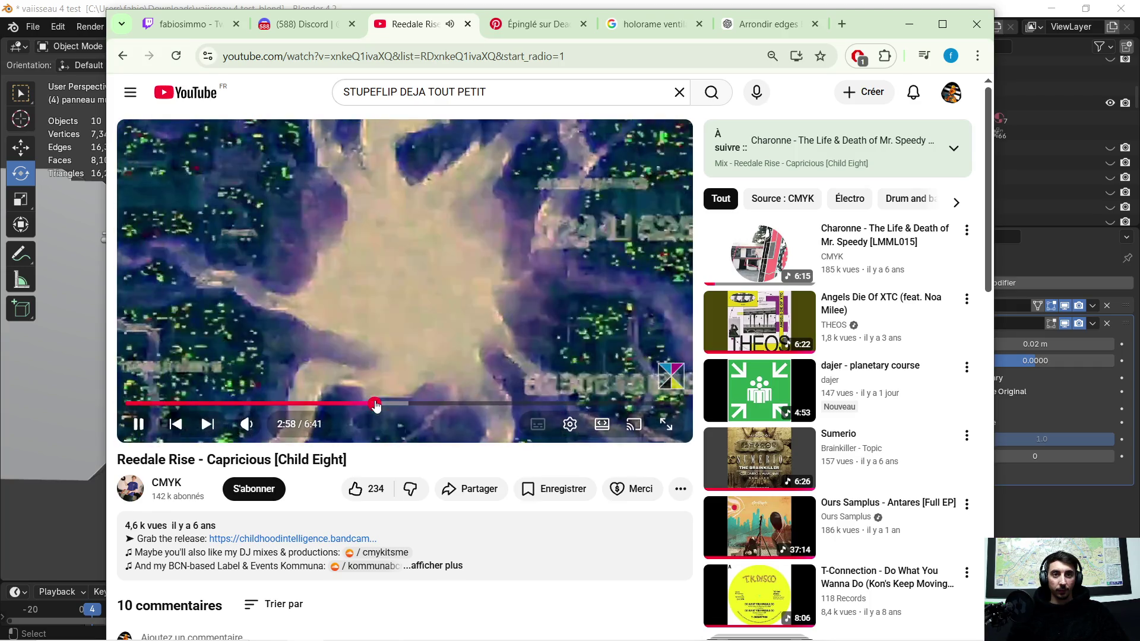
pyautogui.click(909, 24)
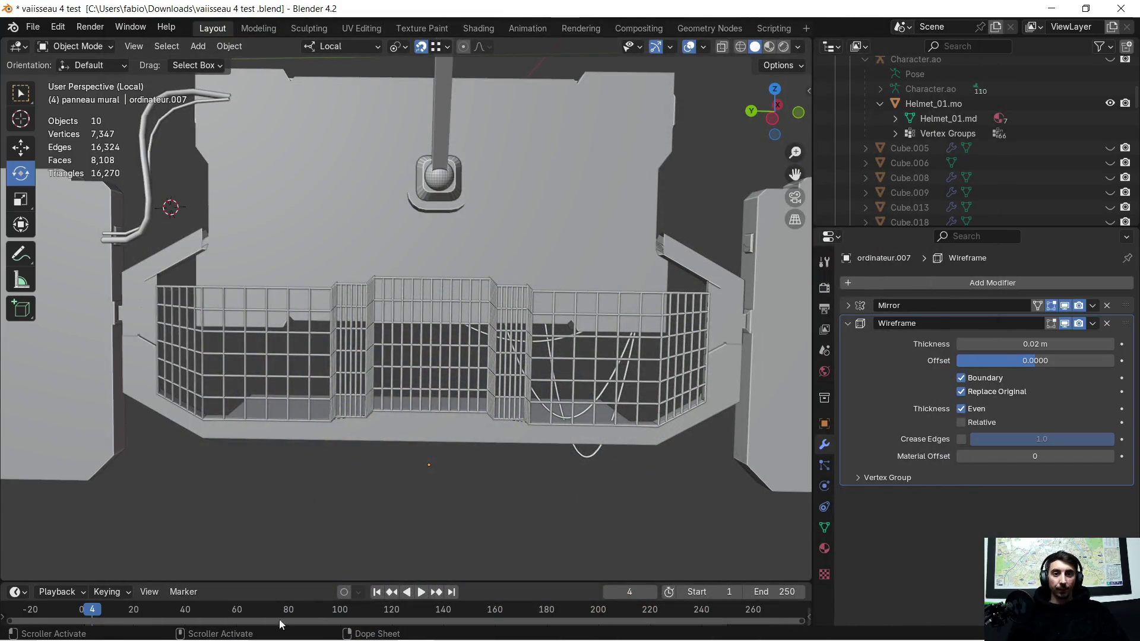
# - Read ChatGPT's reply down to its Wireframe advice: 20 cuts and 0.01–0.03 thickness
pyautogui.click(305, 627)
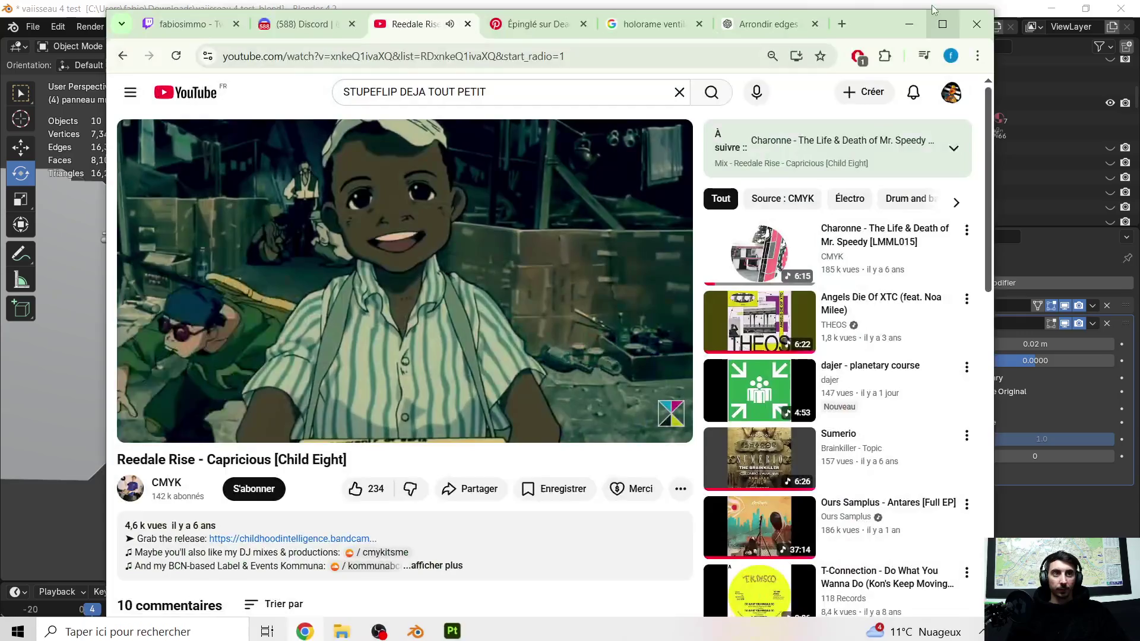
pyautogui.click(765, 23)
pyautogui.scroll(-2, 318, 342)
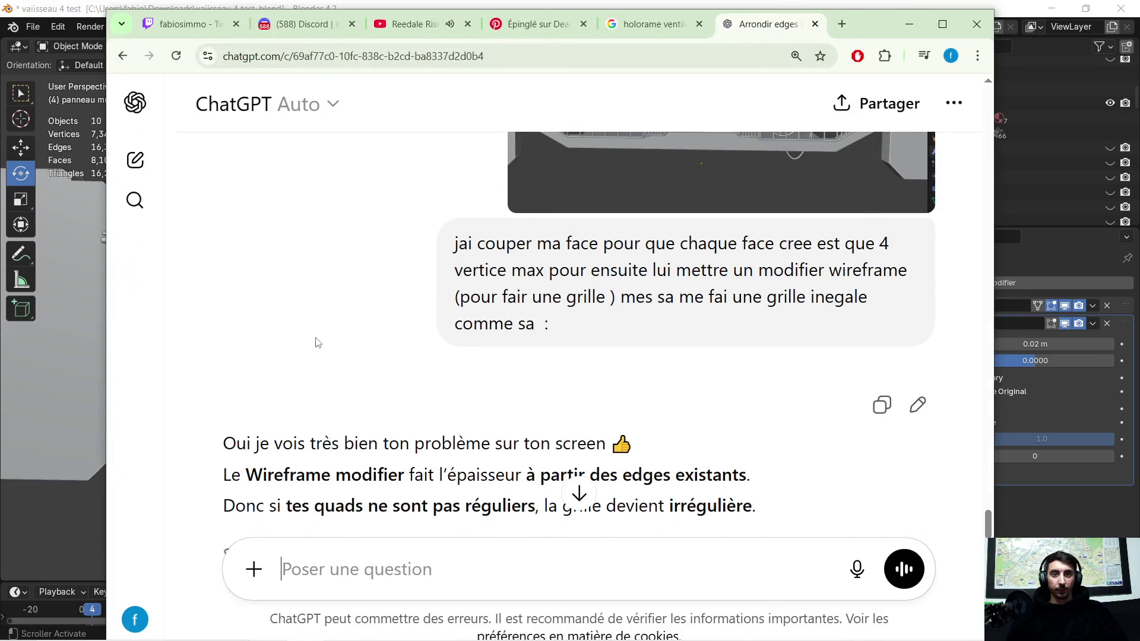
pyautogui.scroll(-1, 431, 357)
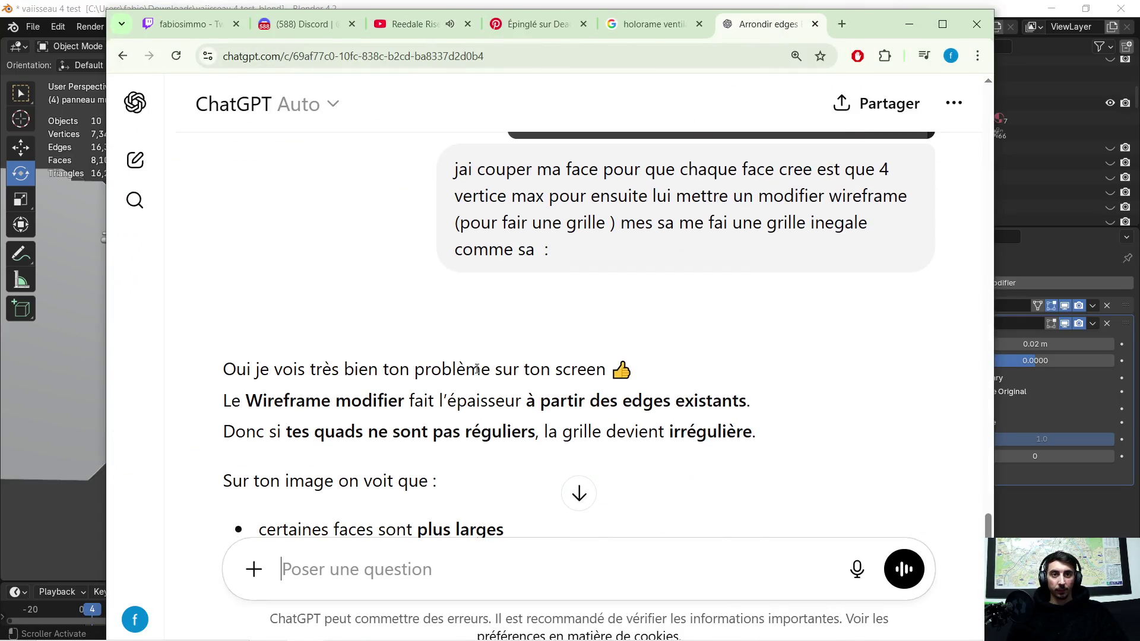
pyautogui.scroll(-1, 392, 364)
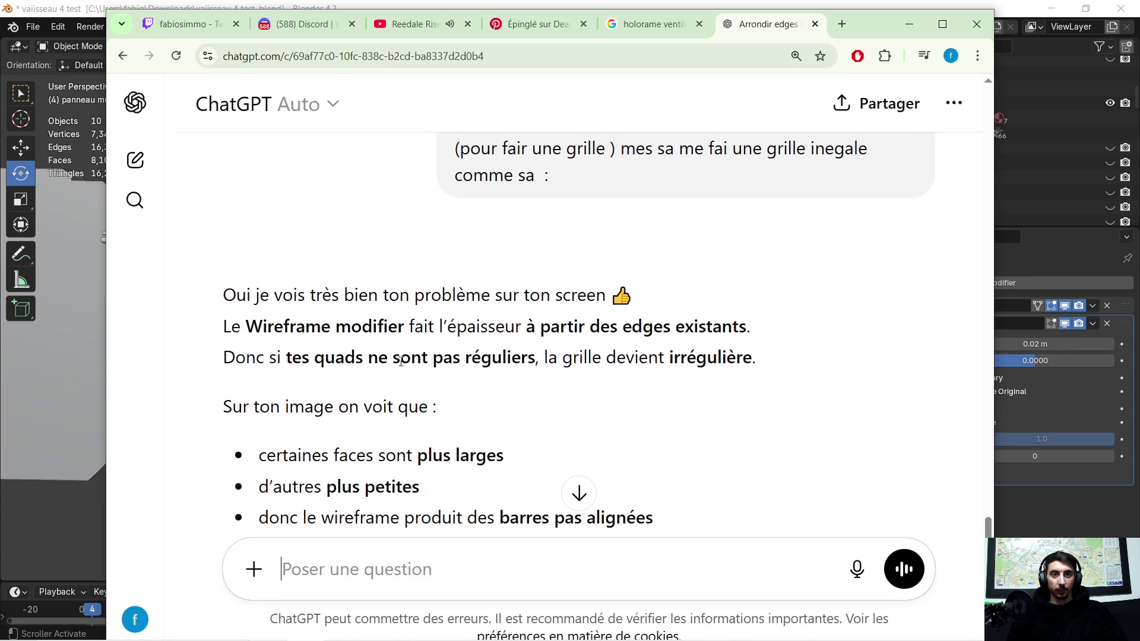
pyautogui.scroll(-1, 661, 374)
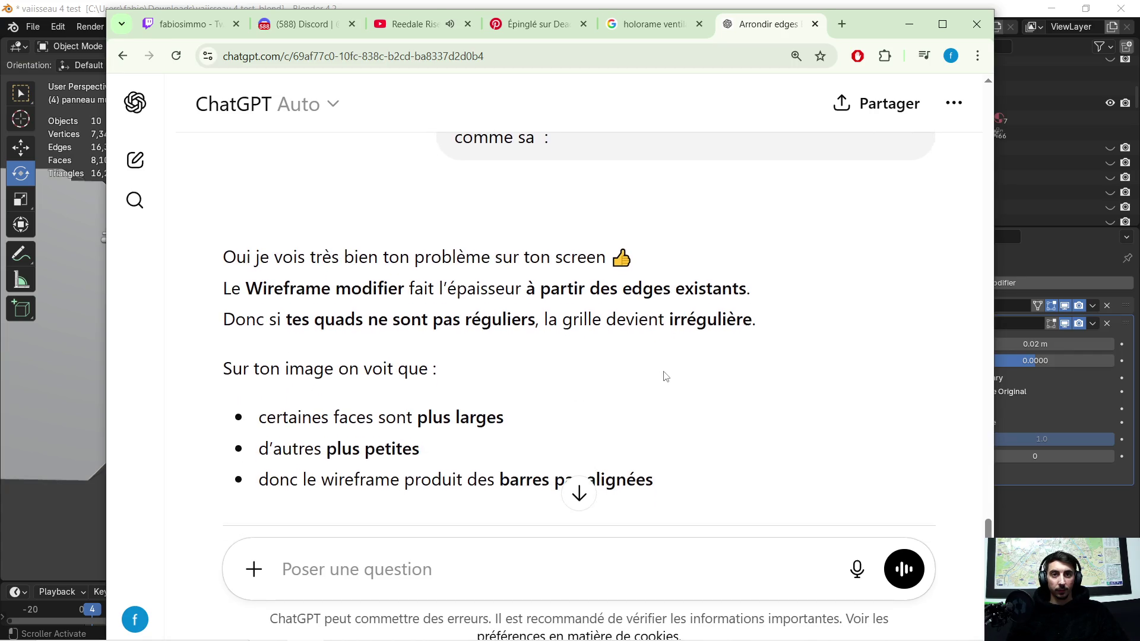
pyautogui.scroll(-1, 404, 363)
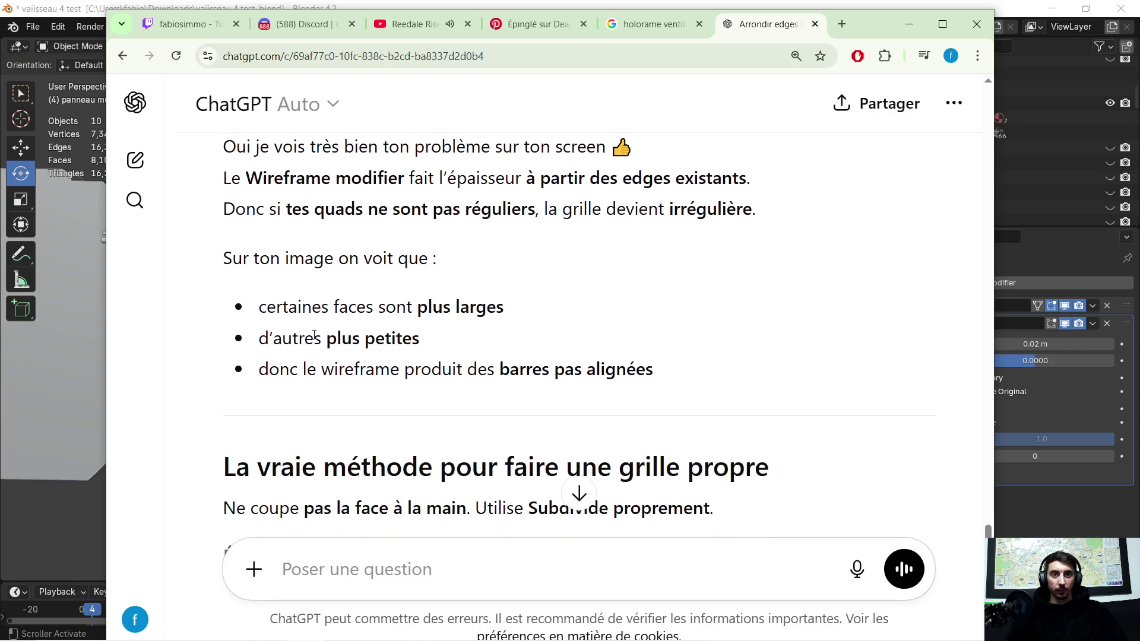
pyautogui.scroll(-1, 404, 326)
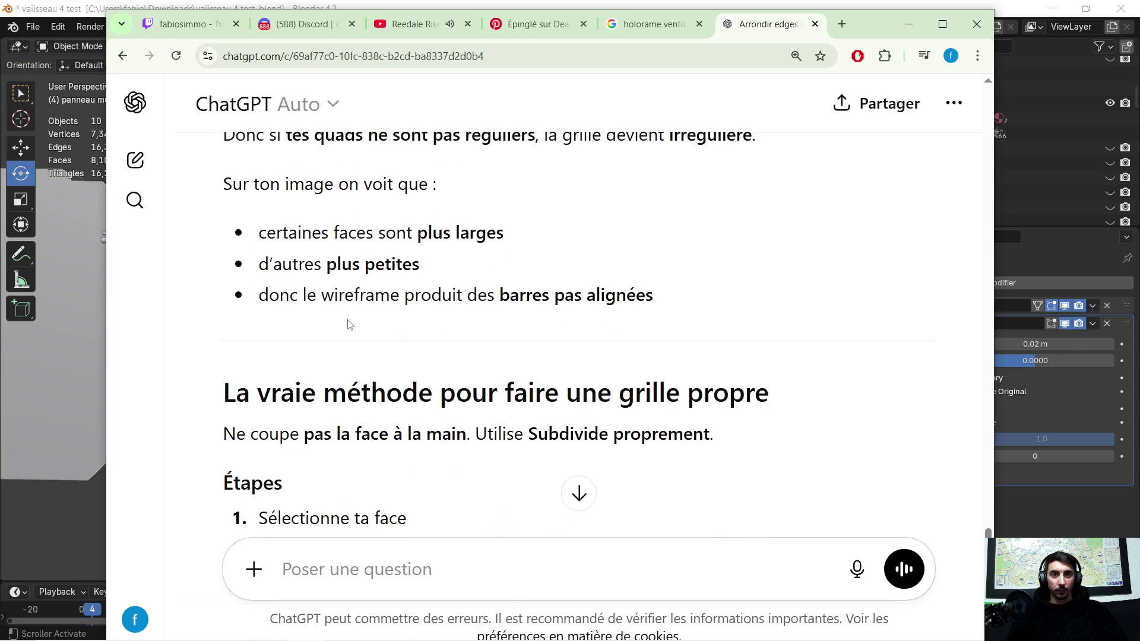
pyautogui.scroll(-1, 500, 320)
pyautogui.scroll(-1, 521, 323)
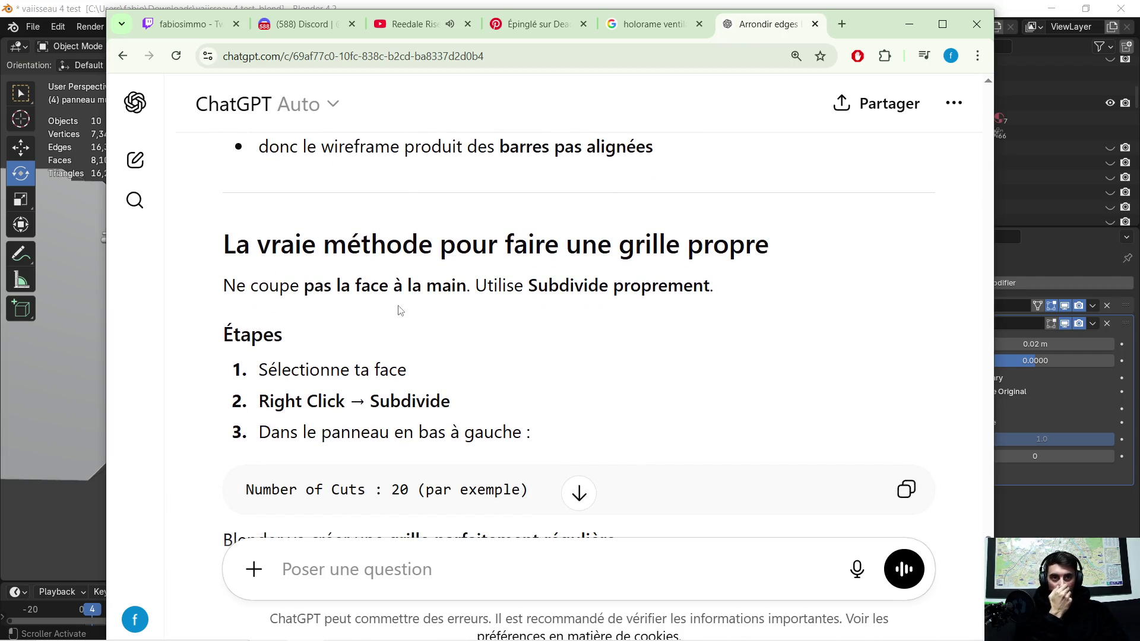
pyautogui.scroll(-1, 584, 288)
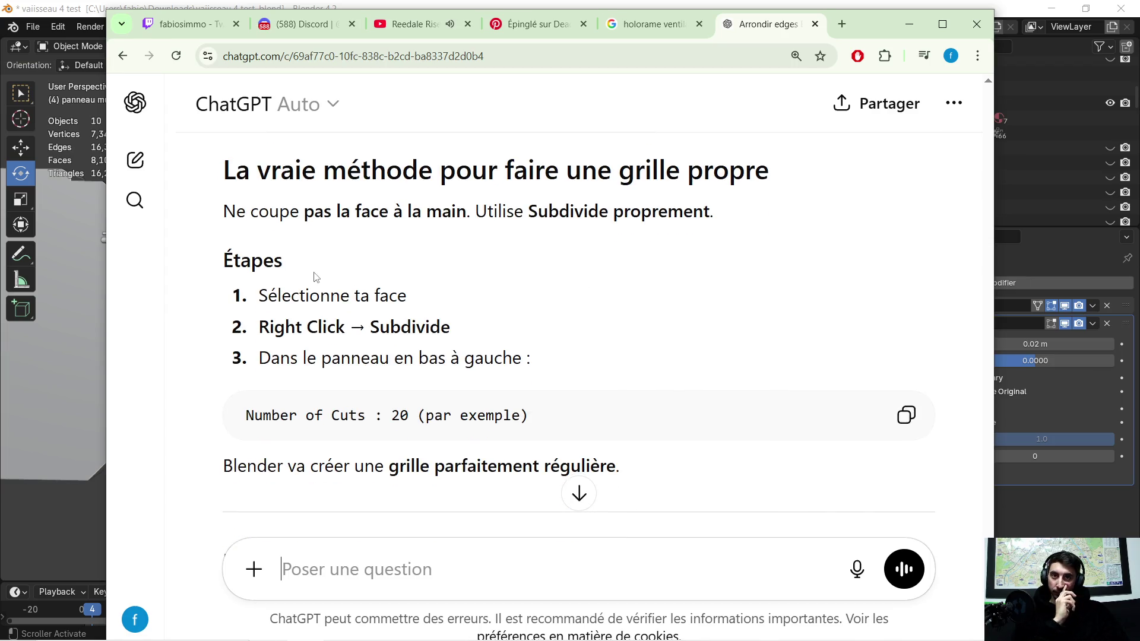
pyautogui.scroll(-1, 368, 276)
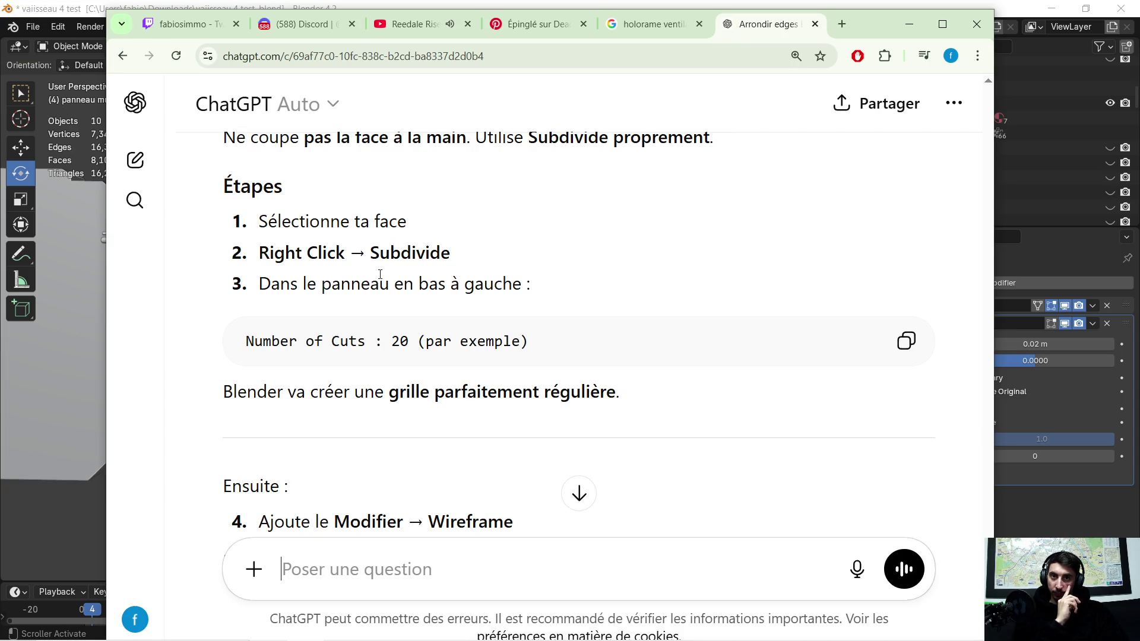
pyautogui.scroll(-1, 383, 274)
pyautogui.scroll(-1, 380, 301)
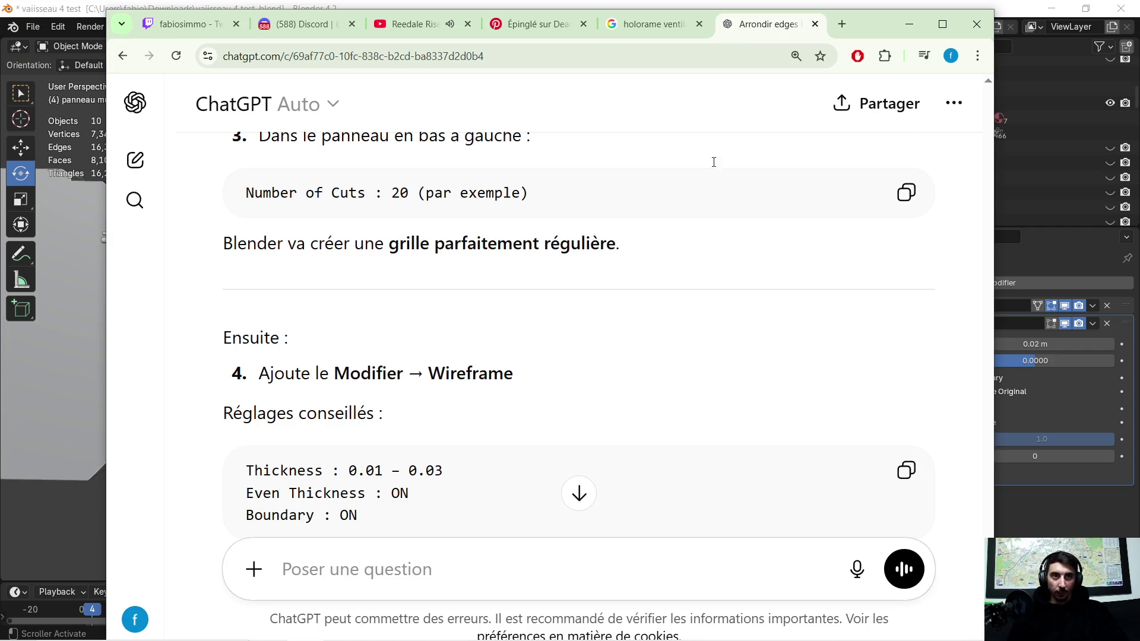
pyautogui.click(909, 24)
pyautogui.moveTo(249, 380)
pyautogui.mouseDown(button='middle')
pyautogui.moveTo(400, 400)
pyautogui.moveTo(380, 382)
pyautogui.mouseUp(button='middle')
# - Remove the Wireframe modifier from ordinateur.007 and enter Edit Mode
pyautogui.click(472, 356)
pyautogui.press('Delete')
pyautogui.click(496, 351)
pyautogui.press('Tab')
pyautogui.hotkey('alt', 'a')
# - Select the panel's narrow middle face, then the whole mesh
pyautogui.moveTo(535, 333)
pyautogui.mouseDown(button='middle')
pyautogui.moveTo(574, 314)
pyautogui.moveTo(424, 323)
pyautogui.moveTo(433, 335)
pyautogui.moveTo(374, 322)
pyautogui.mouseUp(button='middle')
pyautogui.click(488, 337)
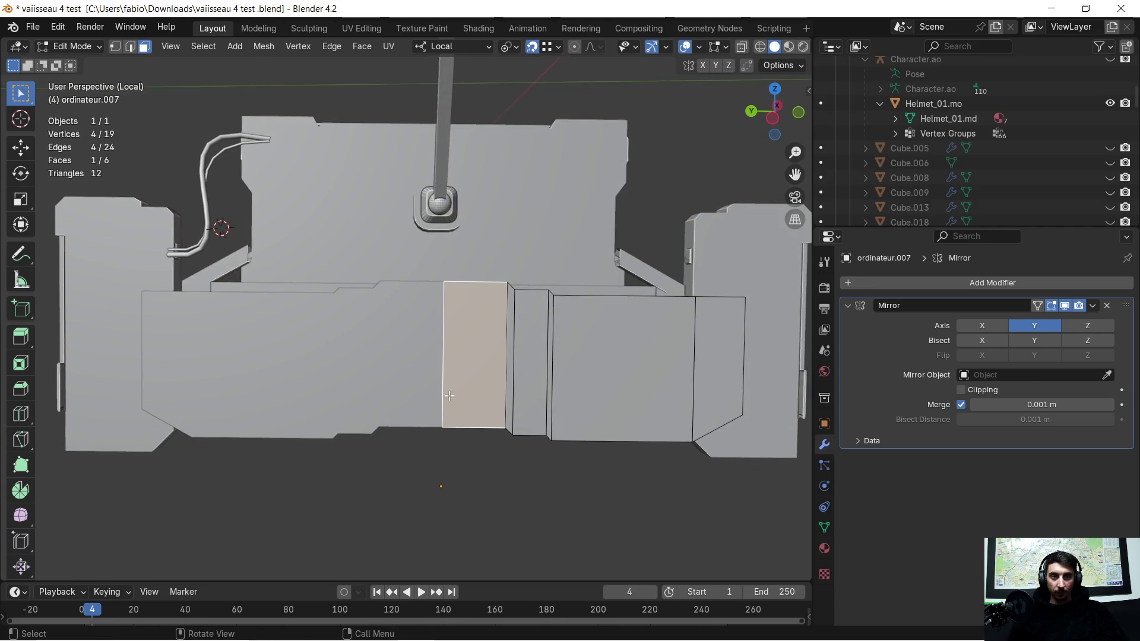
pyautogui.click(422, 438)
pyautogui.moveTo(309, 346)
pyautogui.mouseDown(button='middle')
pyautogui.moveTo(415, 364)
pyautogui.moveTo(483, 356)
pyautogui.moveTo(468, 363)
pyautogui.mouseUp(button='middle')
pyautogui.press('a')
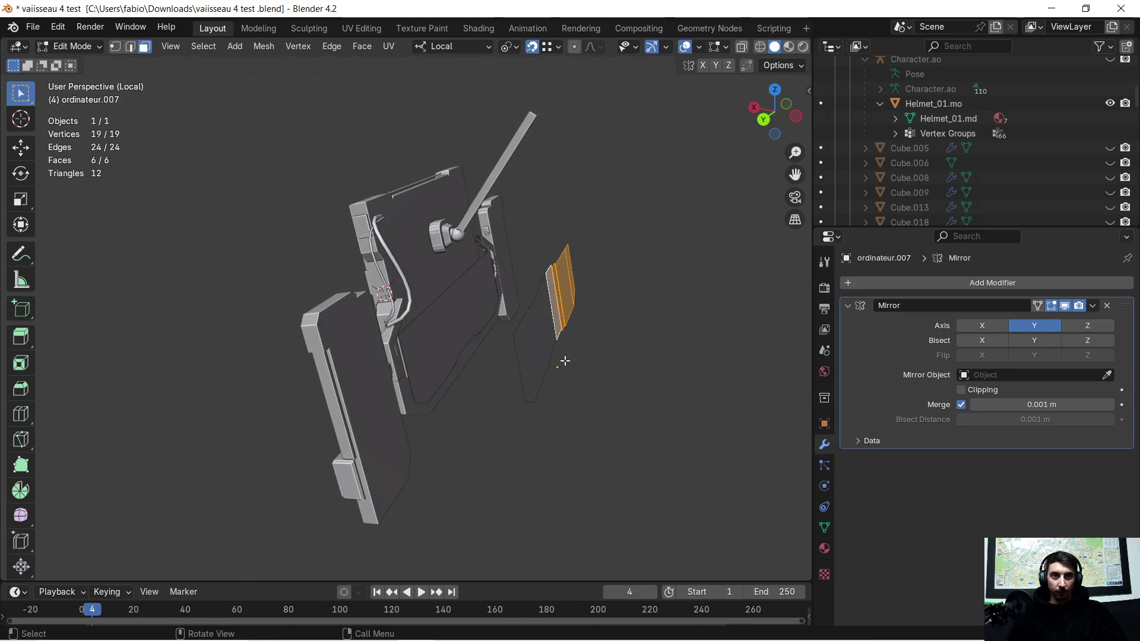
pyautogui.scroll(-3, 564, 356)
pyautogui.moveTo(587, 350)
pyautogui.mouseDown(button='middle')
pyautogui.moveTo(519, 364)
pyautogui.moveTo(537, 358)
pyautogui.moveTo(534, 337)
pyautogui.moveTo(601, 315)
pyautogui.moveTo(343, 371)
pyautogui.moveTo(508, 343)
pyautogui.mouseUp(button='middle')
# - Move the selected geometry −1.272 m along local X
pyautogui.press('g')
pyautogui.press('x')
pyautogui.press('x')
pyautogui.click(684, 336)
pyautogui.scroll(6, 508, 343)
pyautogui.moveTo(513, 407)
pyautogui.mouseDown(button='middle')
pyautogui.moveTo(508, 363)
pyautogui.moveTo(477, 367)
pyautogui.moveTo(491, 386)
pyautogui.moveTo(506, 379)
pyautogui.moveTo(491, 374)
pyautogui.mouseUp(button='middle')
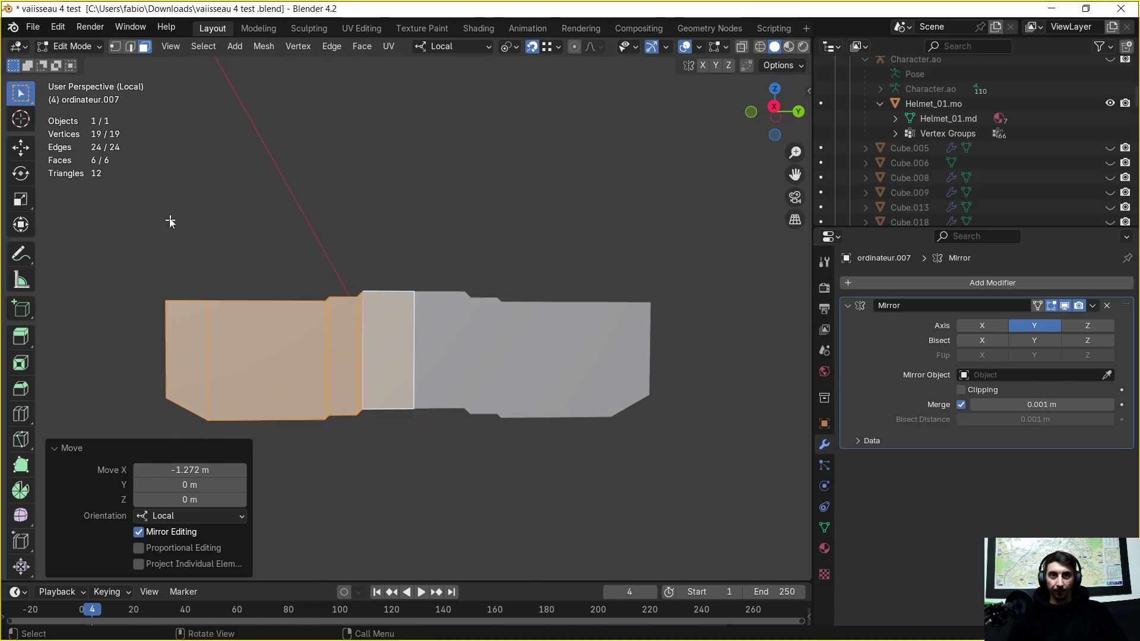
# - Snip a screenshot of the panel mesh
pyautogui.press('super+shift+s')
pyautogui.moveTo(107, 149)
pyautogui.mouseDown()
pyautogui.moveTo(634, 508)
pyautogui.moveTo(788, 593)
pyautogui.mouseUp()
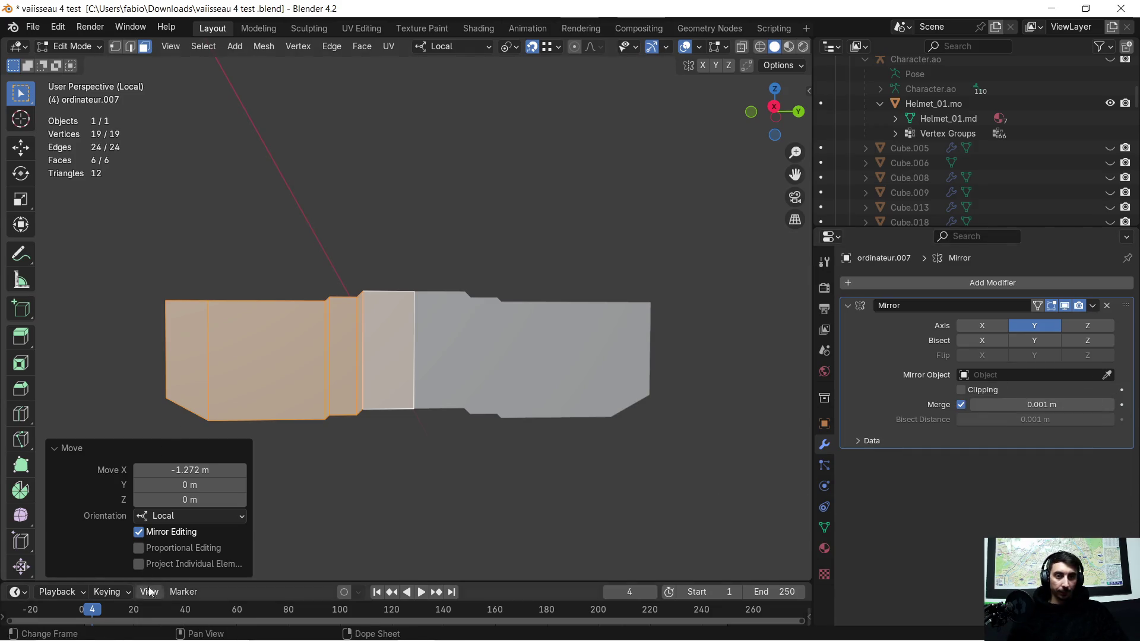
pyautogui.press('super')
# - Send ChatGPT the panel screenshot, explaining that cutting the left faces makes subdivision irregular
pyautogui.click(304, 626)
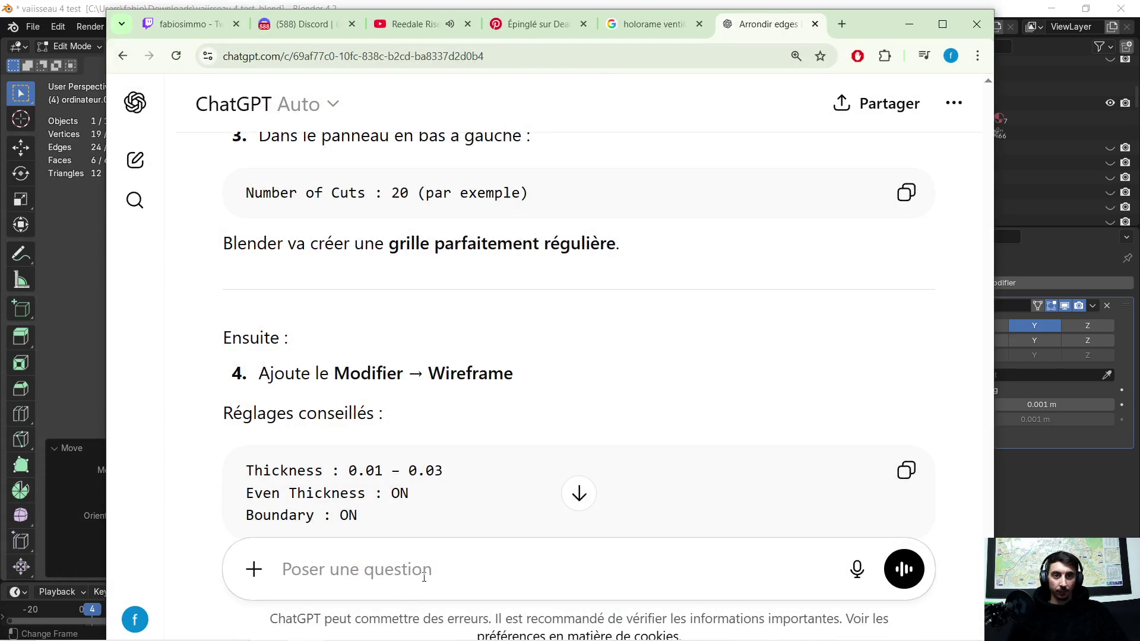
pyautogui.write('non mes')
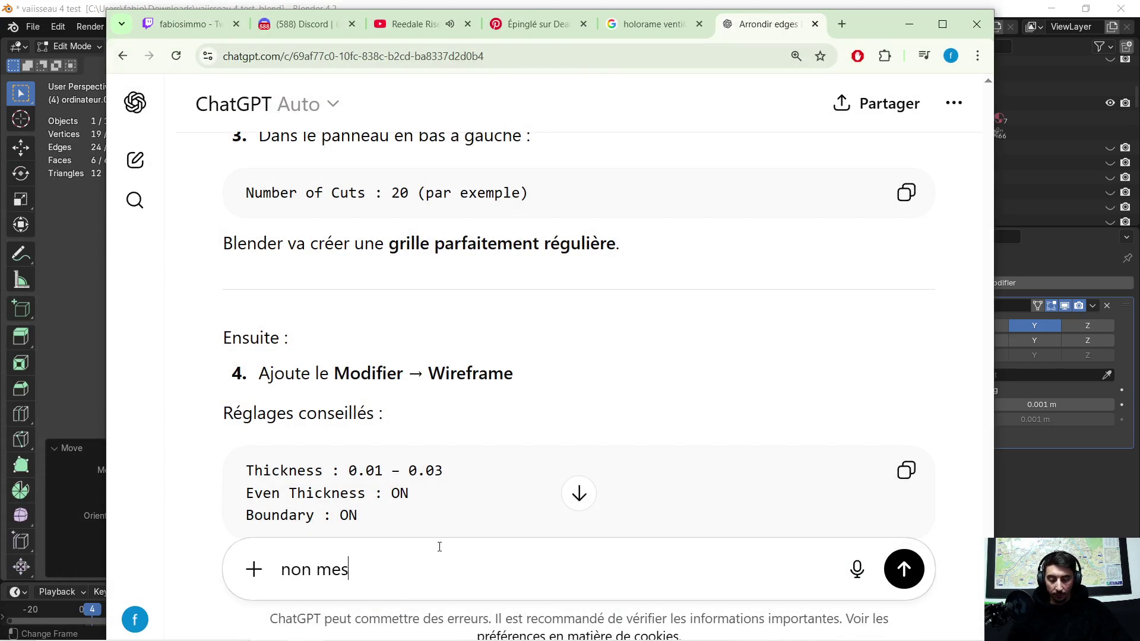
pyautogui.write(' tu compren pas ..')
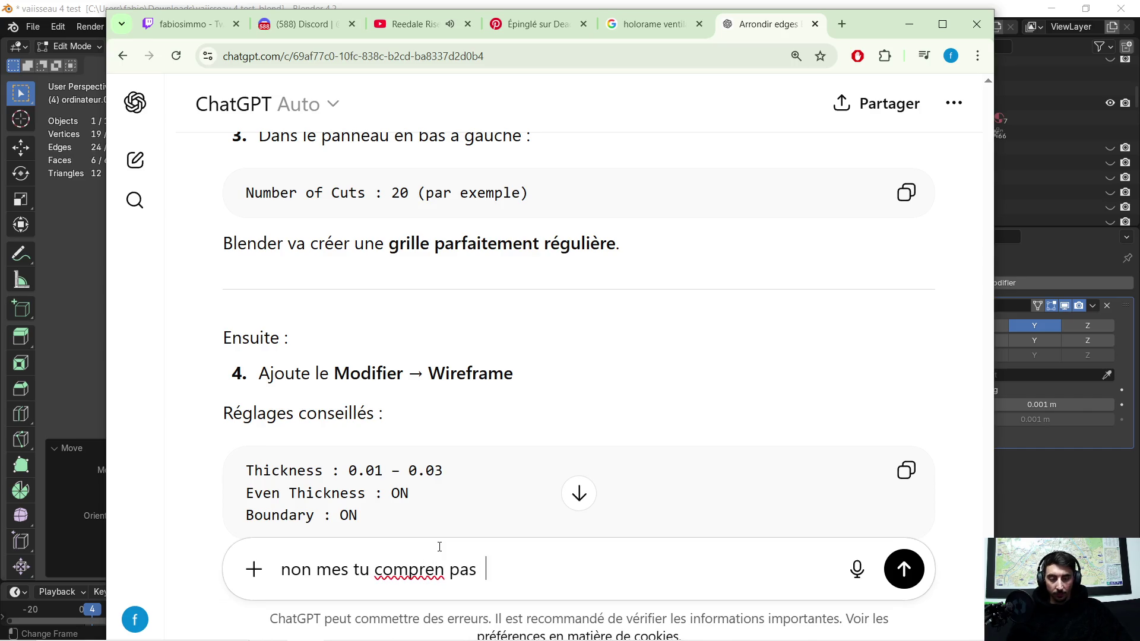
pyautogui.hotkey('ctrl', 'v')
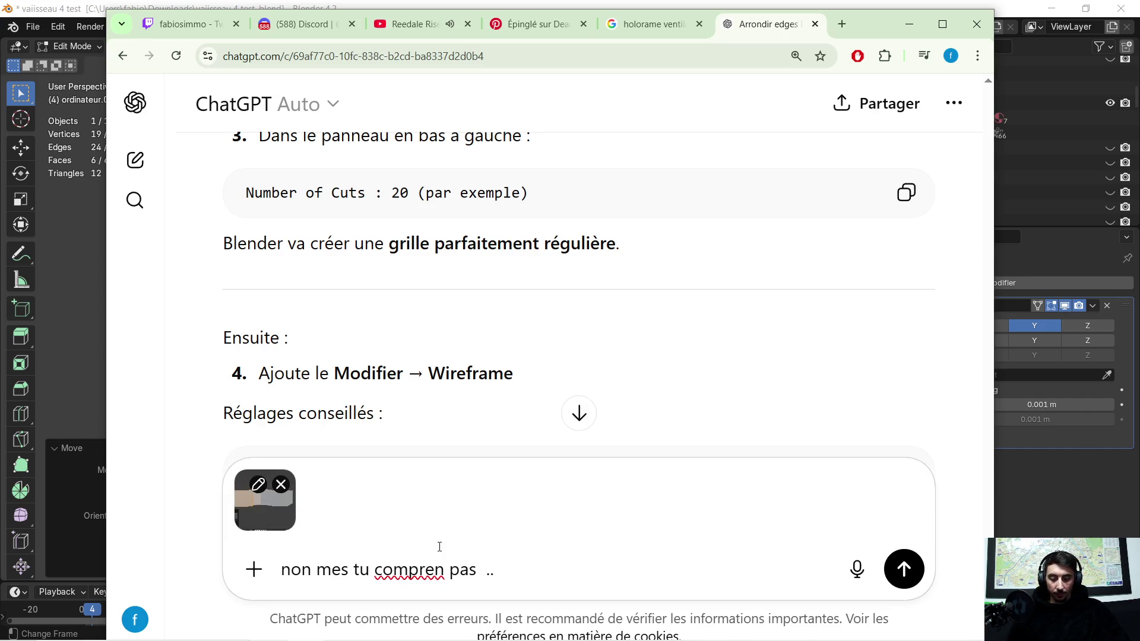
pyautogui.write('  regarde l')
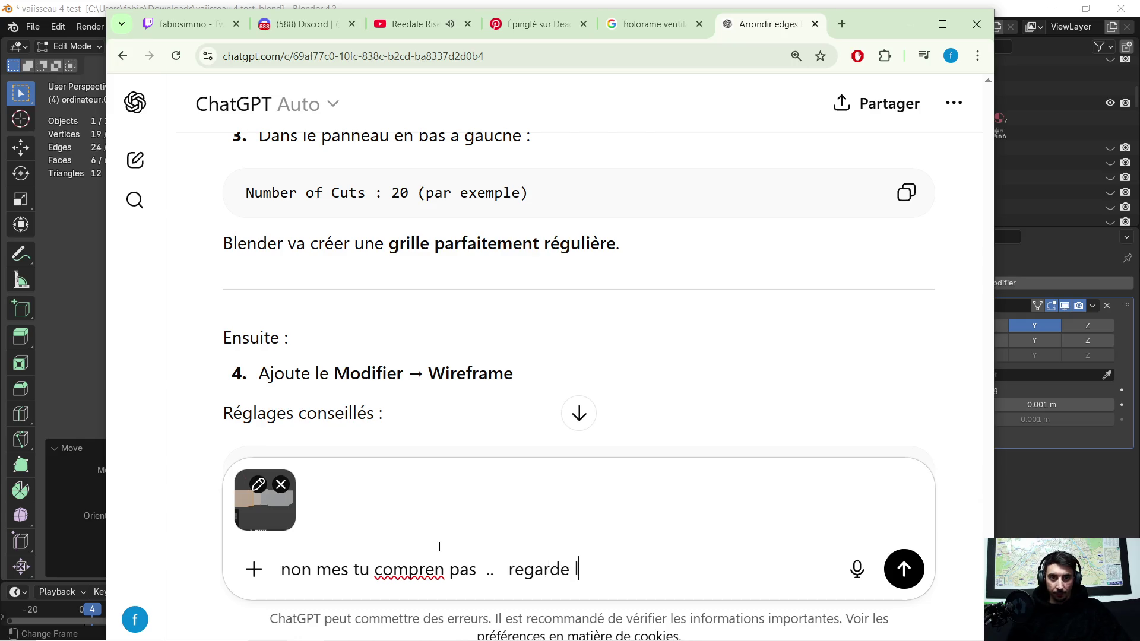
pyautogui.write('e screen a gauche la face que j')
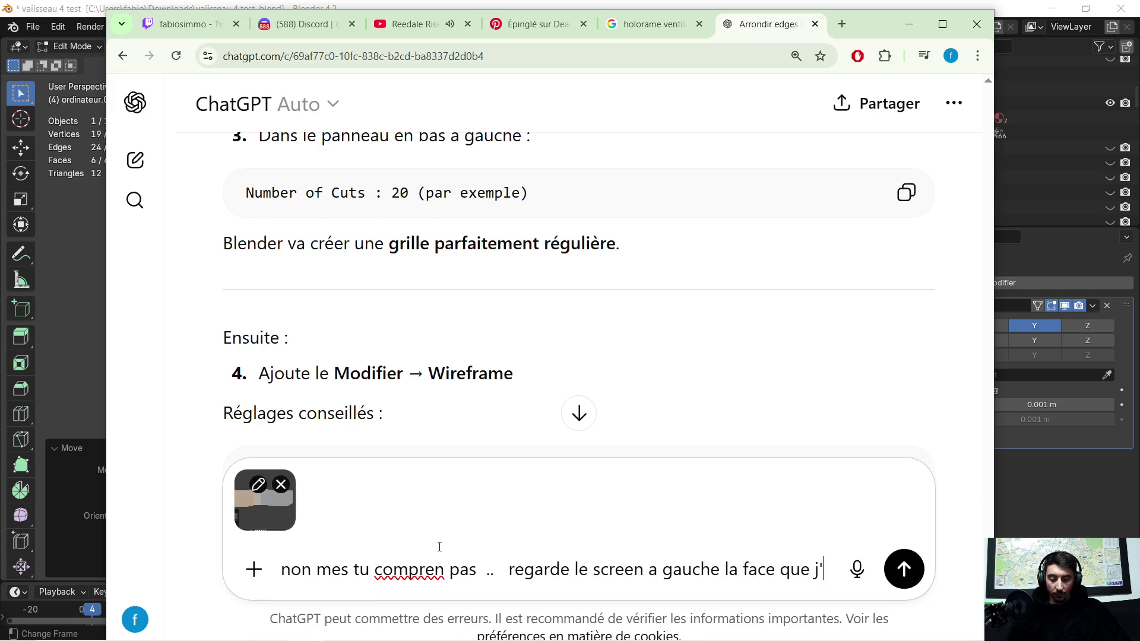
pyautogui.write('\'ai "decouper')
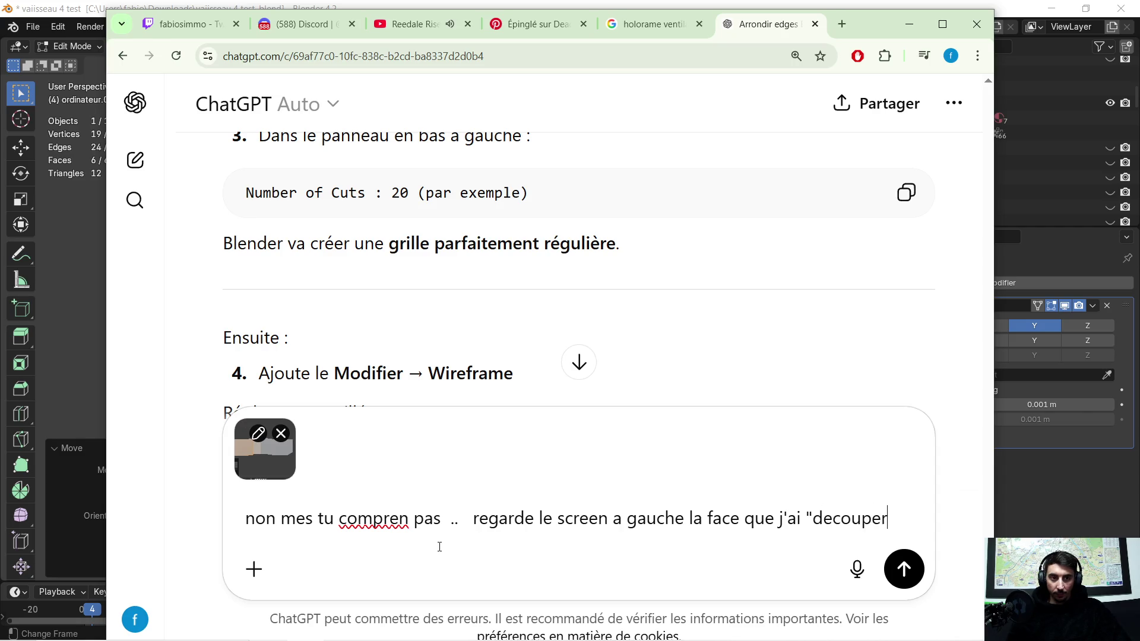
pyautogui.write('" p')
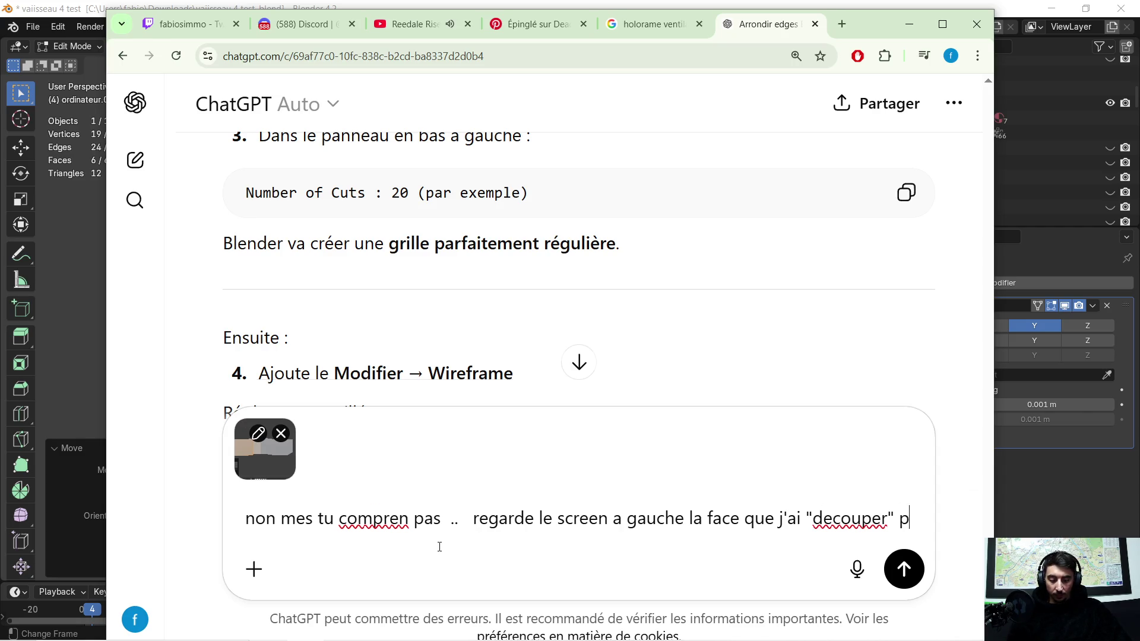
pyautogui.write('our ne pas avoi')
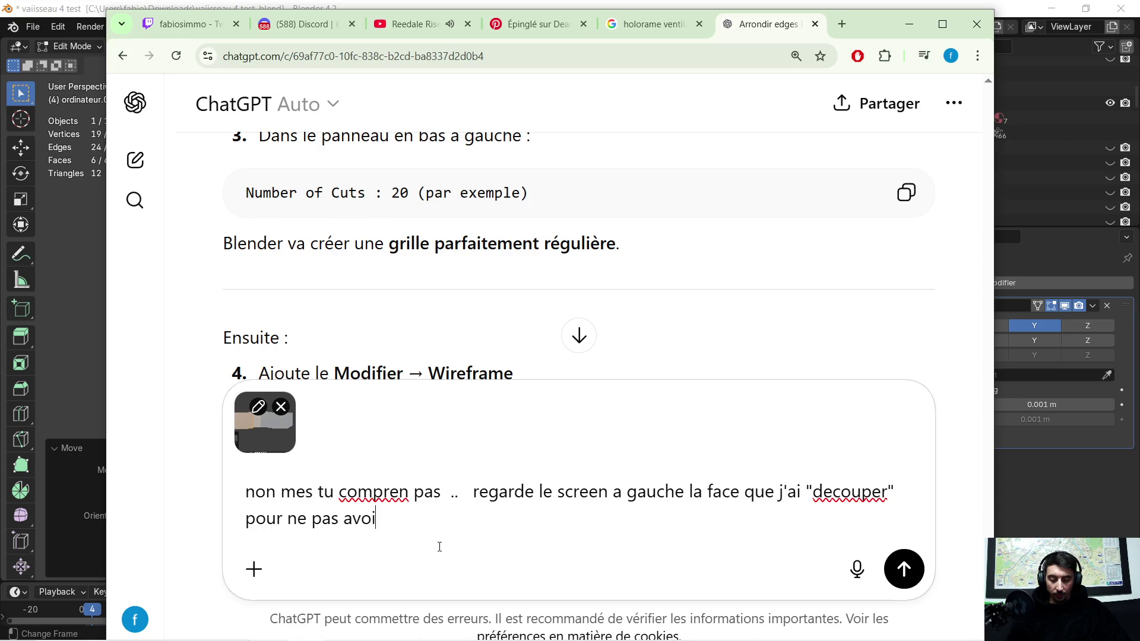
pyautogui.write('r de ngon ')
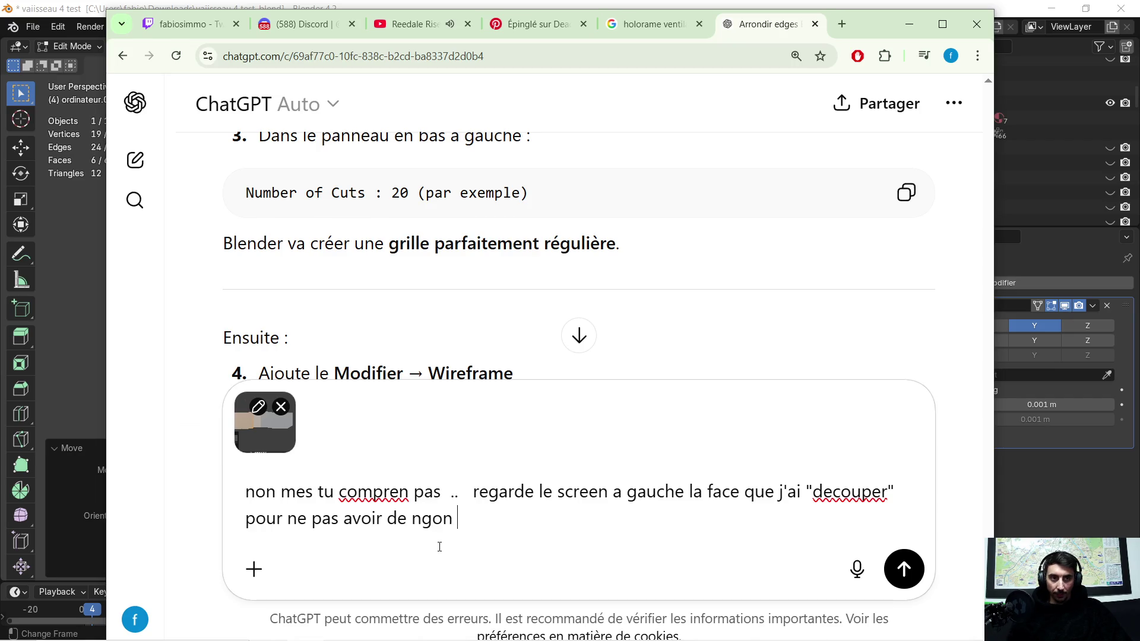
pyautogui.write('a droite la face en')
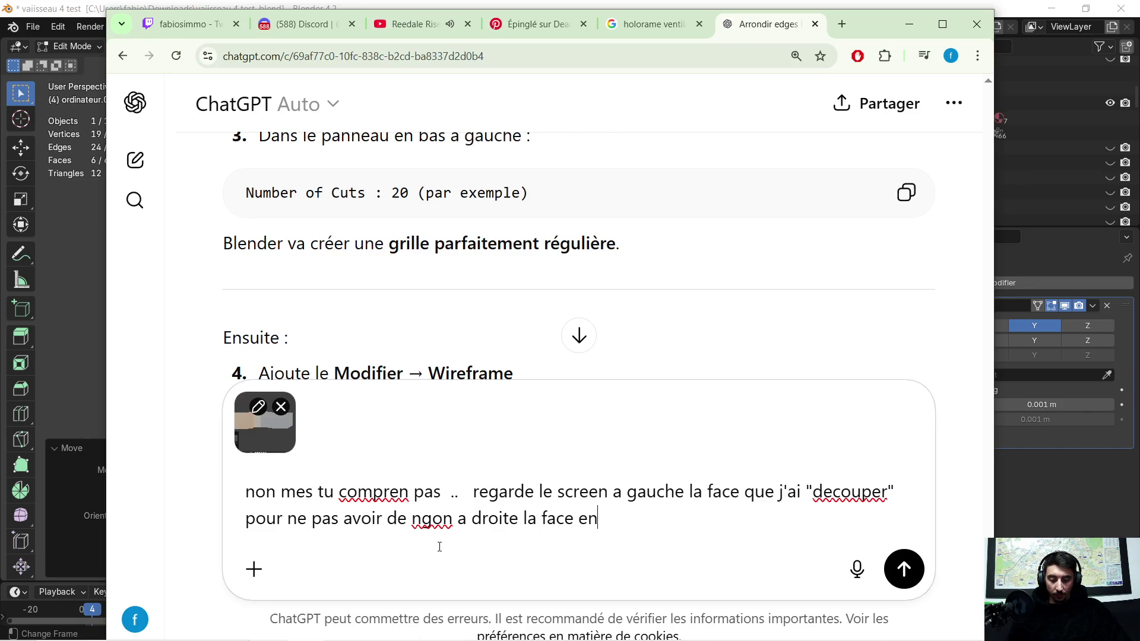
pyautogui.write('tiere que jaimer')
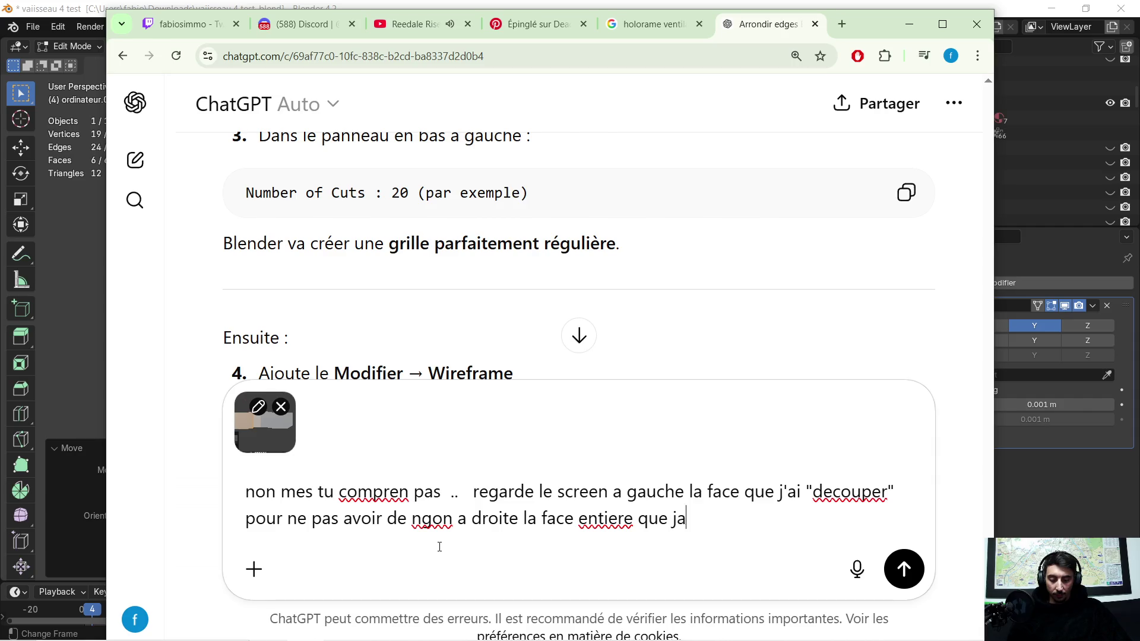
pyautogui.write('ai subdiviser  . si je')
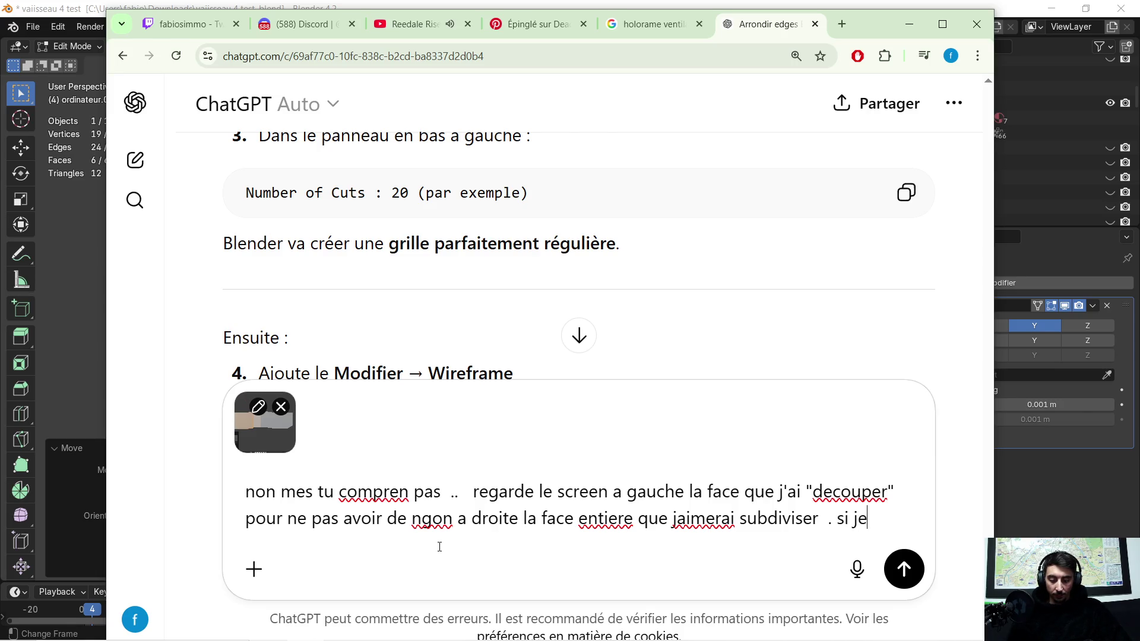
pyautogui.write('prend')
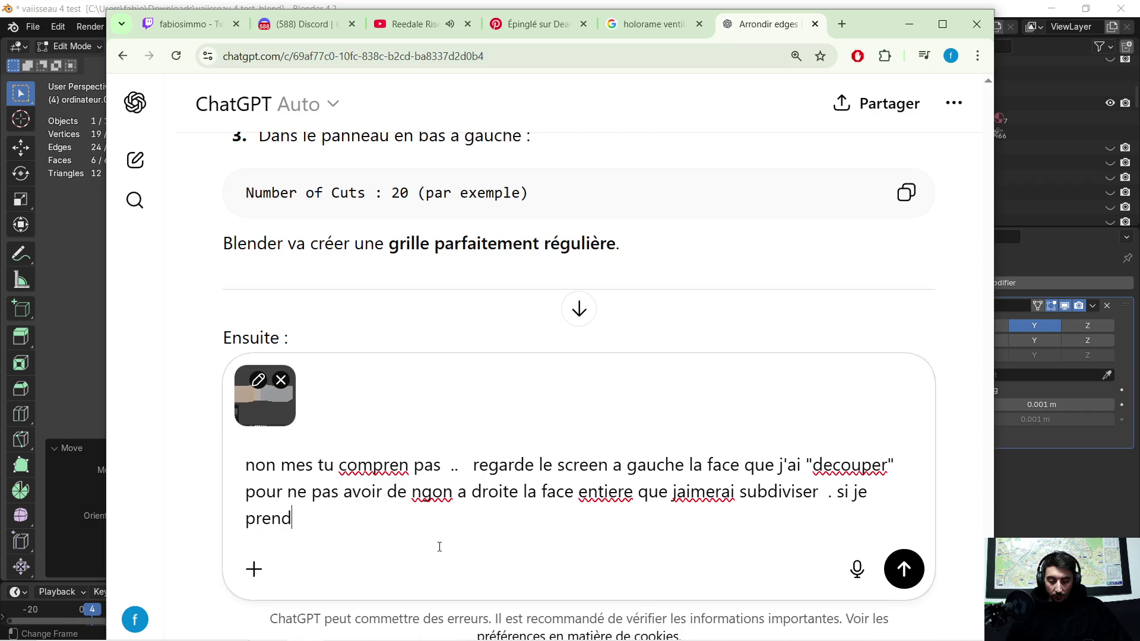
pyautogui.write(' les face de gauche ')
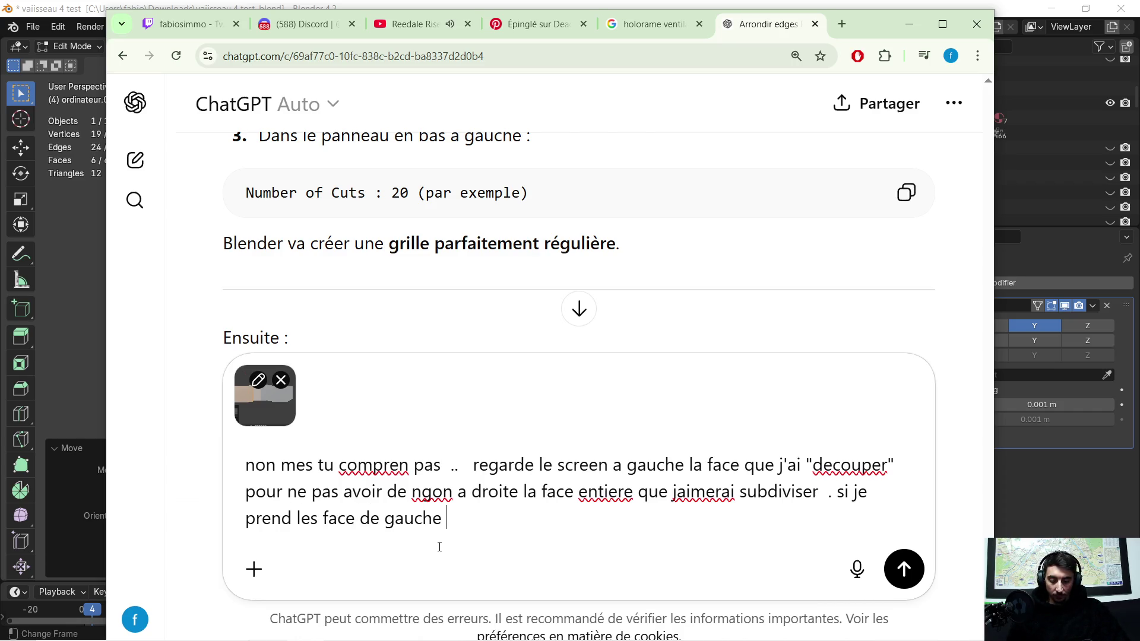
pyautogui.write('forcement la subdivision sera ireguliere ..  ............................................................ !')
pyautogui.press('Return')
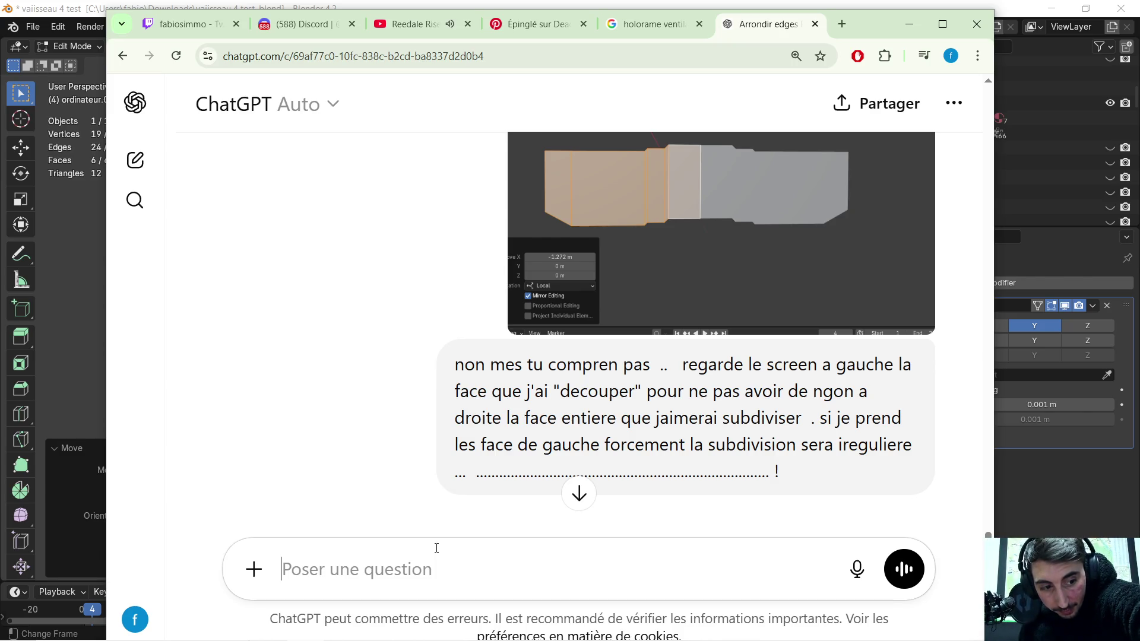
pyautogui.click(437, 547)
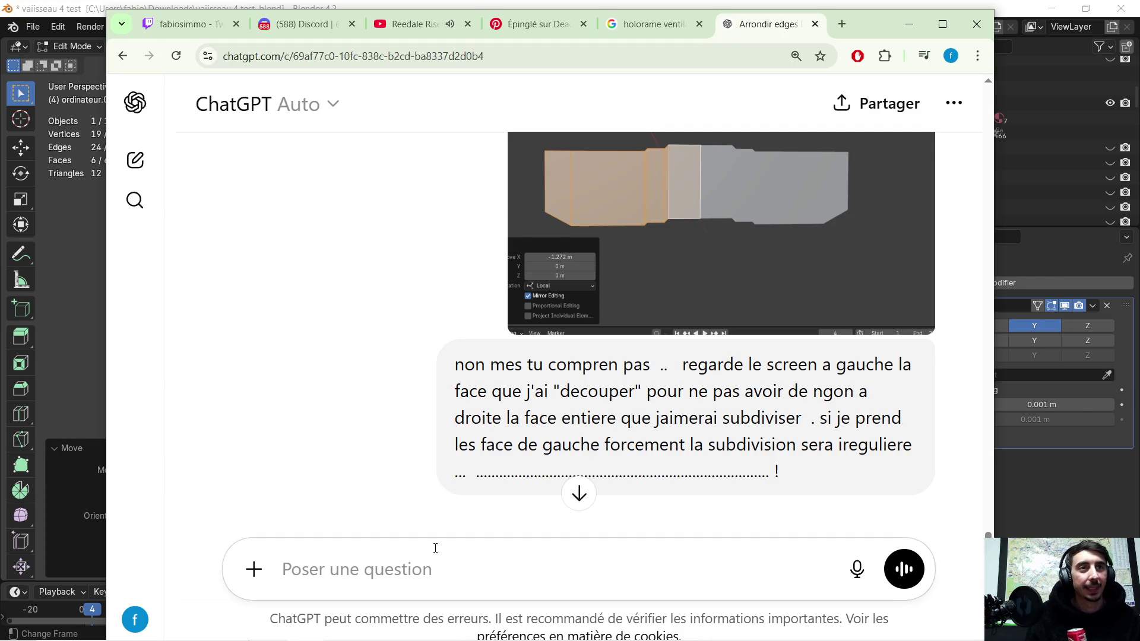
# - Scroll through ChatGPT's subdivide-first reply and select its 'Tu dois subdiviser…' procedure text
pyautogui.scroll(-5, 534, 338)
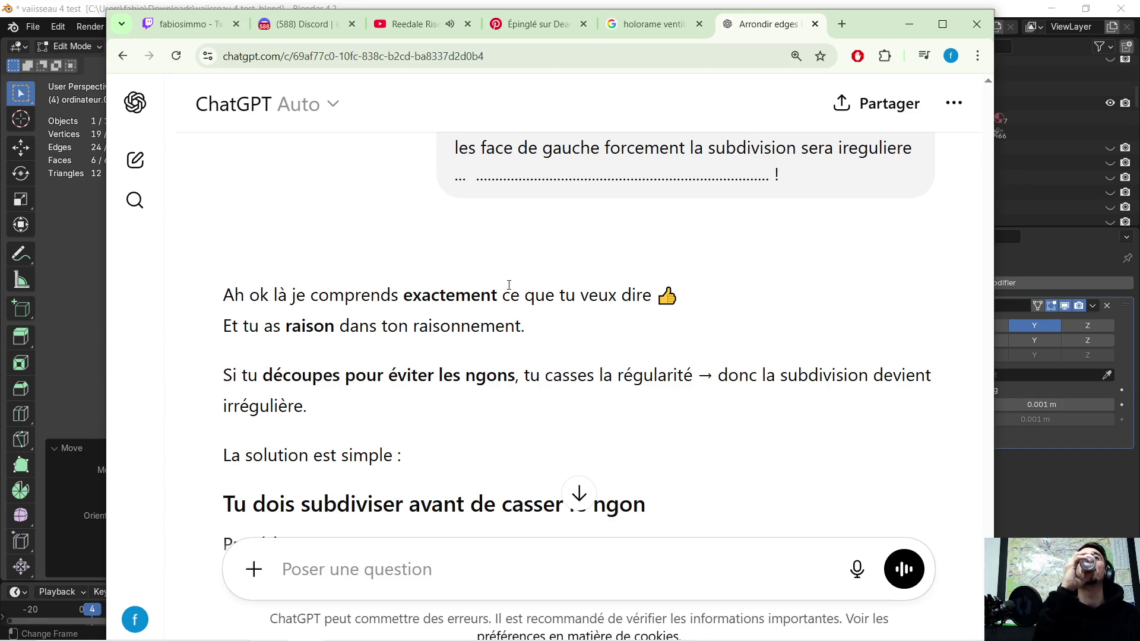
pyautogui.scroll(-1, 540, 267)
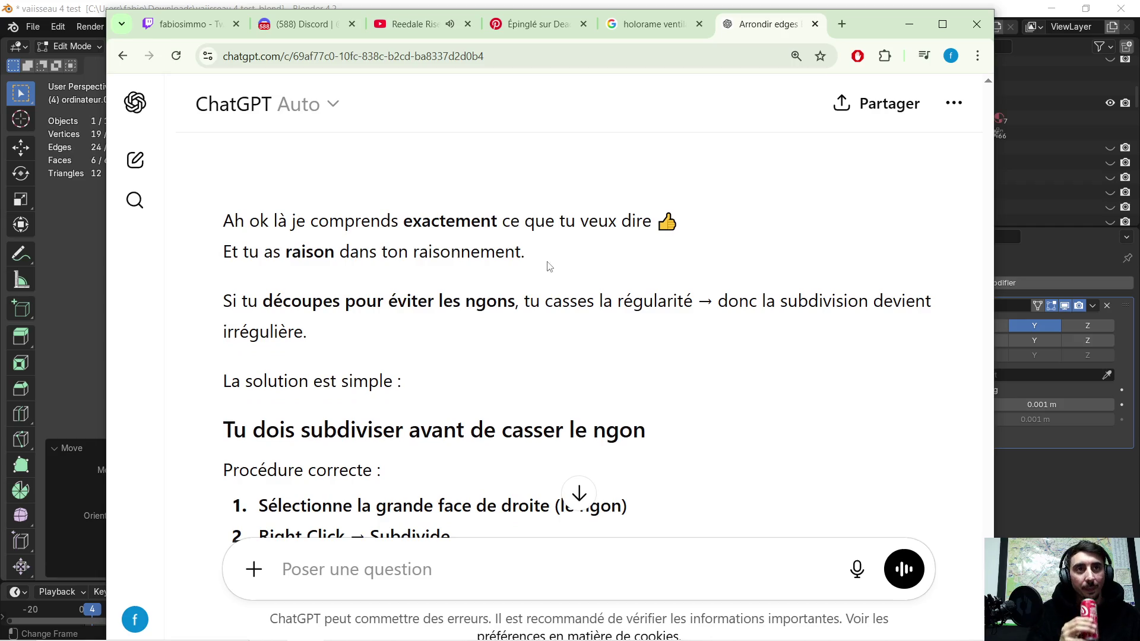
pyautogui.scroll(-1, 590, 308)
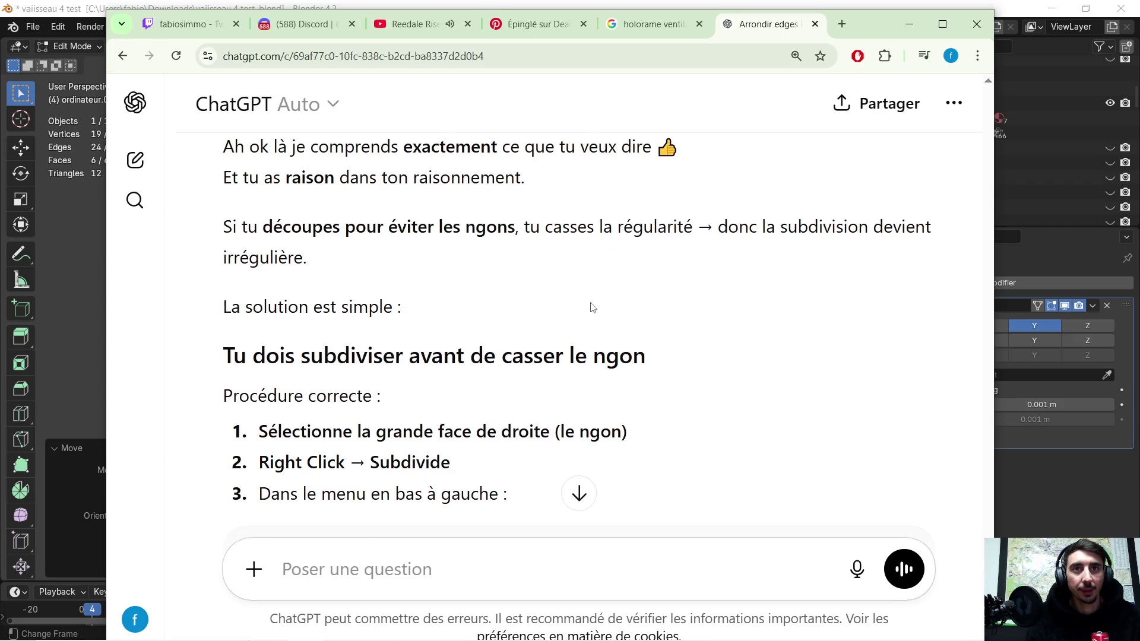
pyautogui.scroll(-1, 562, 292)
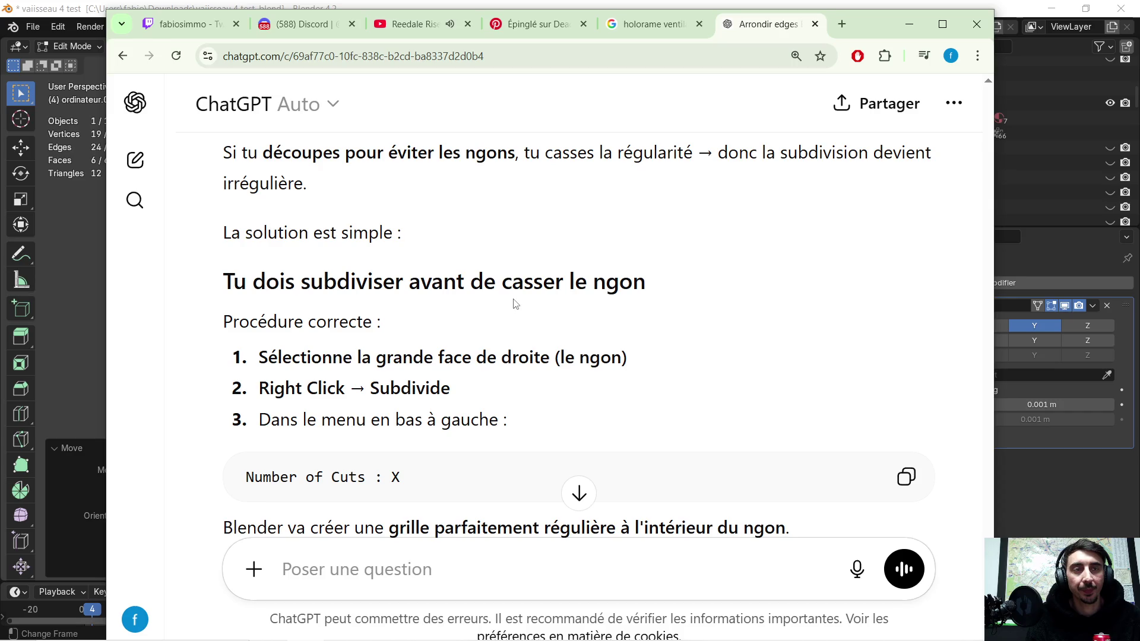
pyautogui.scroll(-1, 533, 287)
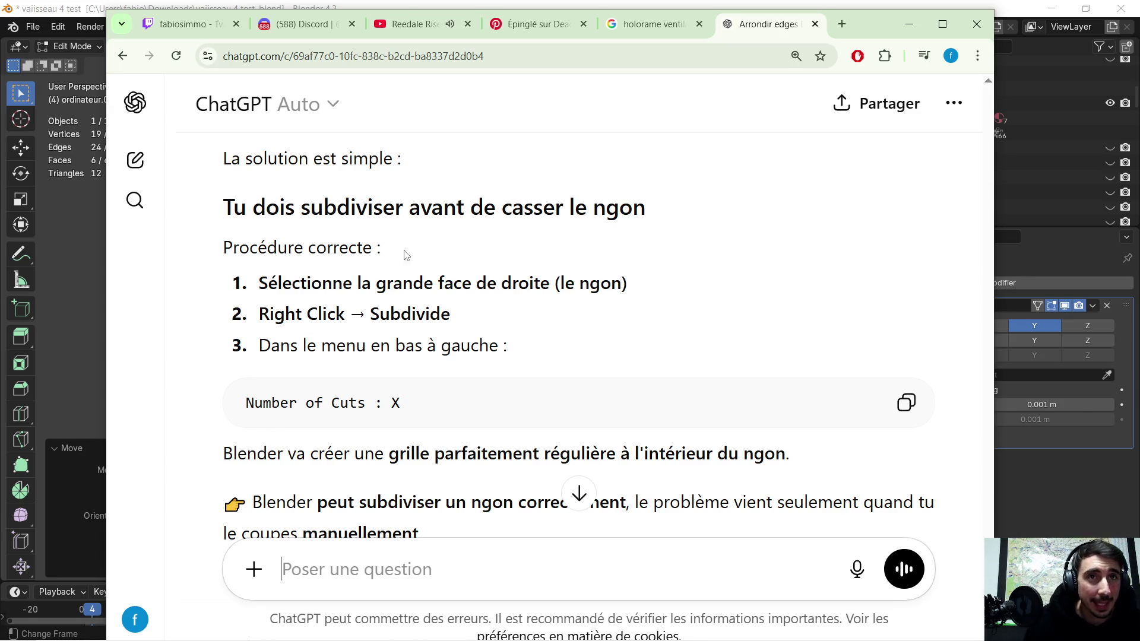
pyautogui.moveTo(233, 213)
pyautogui.mouseDown()
pyautogui.moveTo(623, 288)
pyautogui.moveTo(638, 310)
pyautogui.mouseUp()
pyautogui.hotkey('ctrl', 'c')
# - Paste the quoted procedure and send the complaint that subdividing failed while the face was an ngon
pyautogui.click(502, 555)
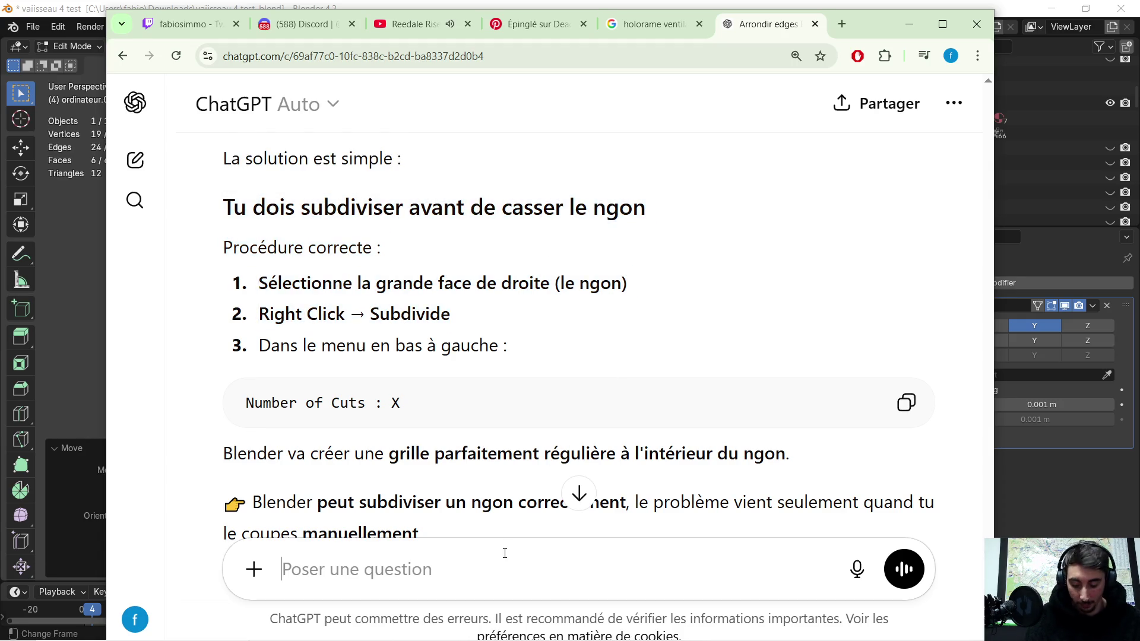
pyautogui.hotkey('ctrl', 'v')
pyautogui.write('ma')
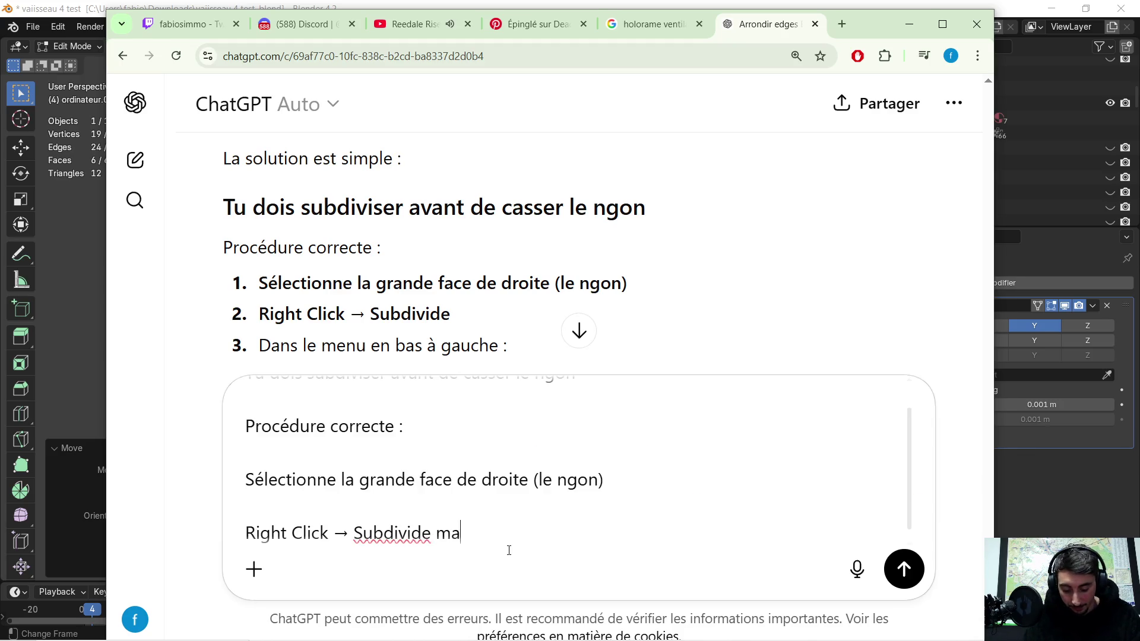
pyautogui.write('i je vien de te d')
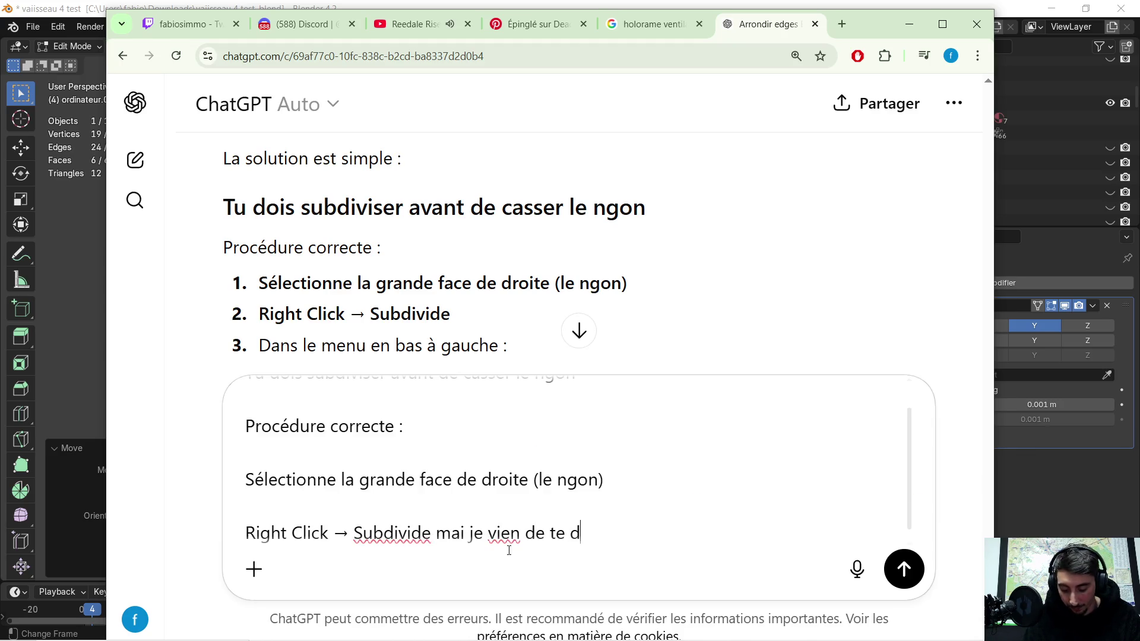
pyautogui.write('ir avant')
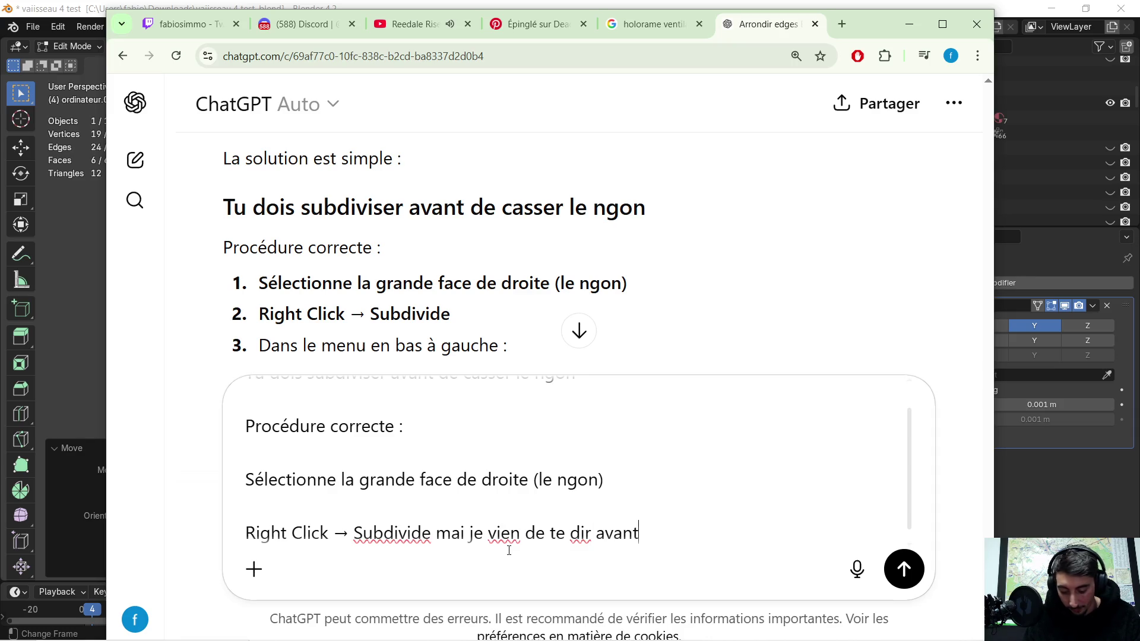
pyautogui.write(' que sa ne marchai pas  !')
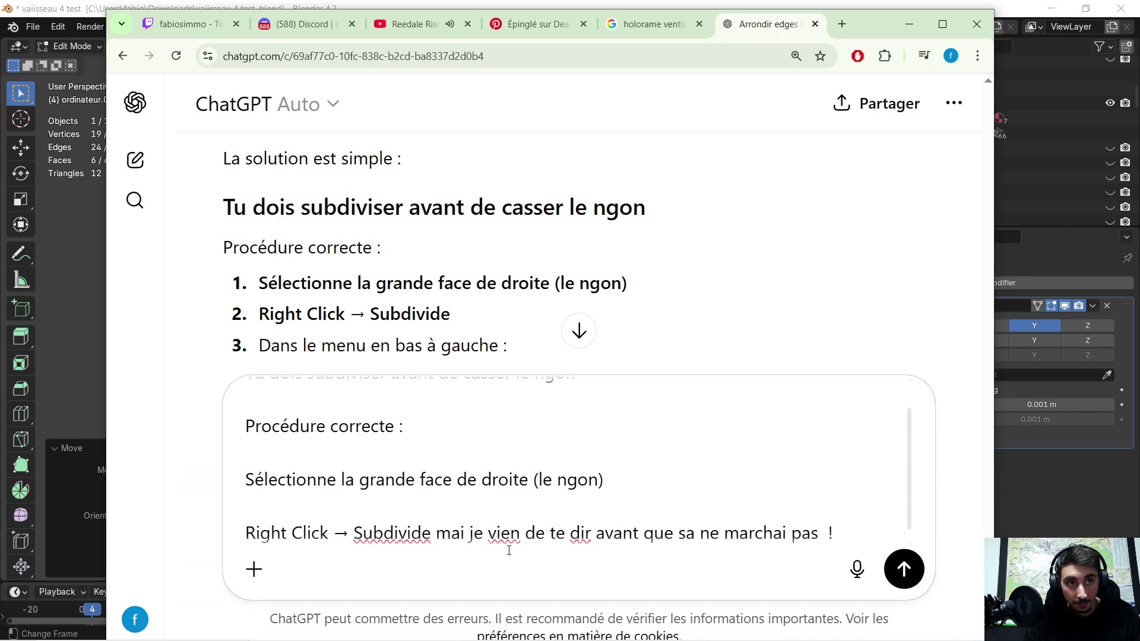
pyautogui.press('BackSpace')
pyautogui.write('quand la')
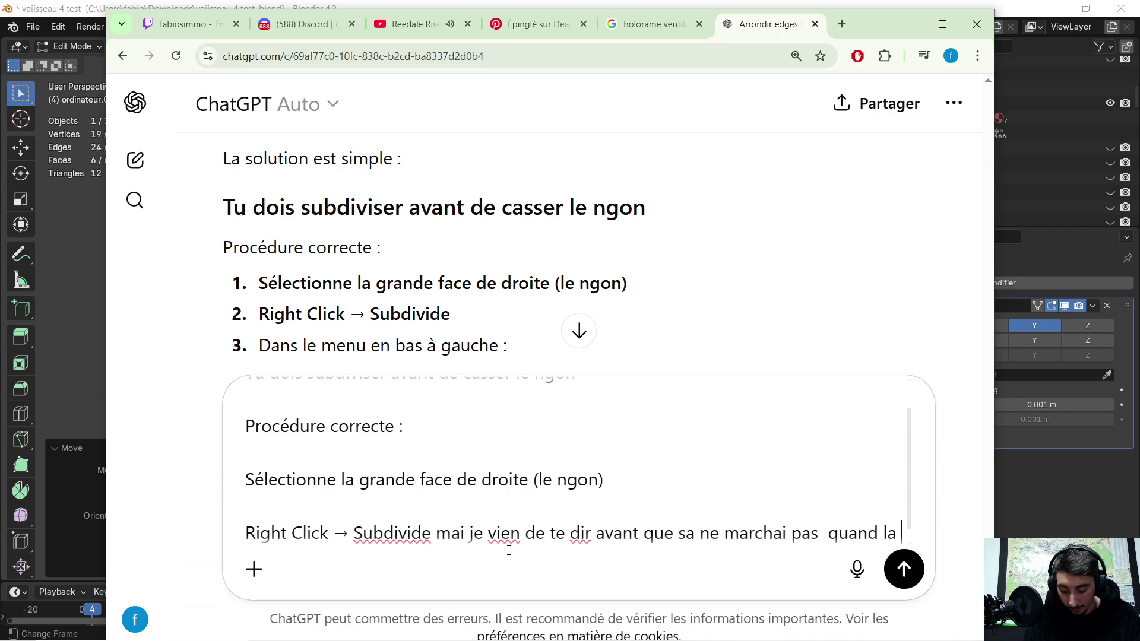
pyautogui.write('face eta')
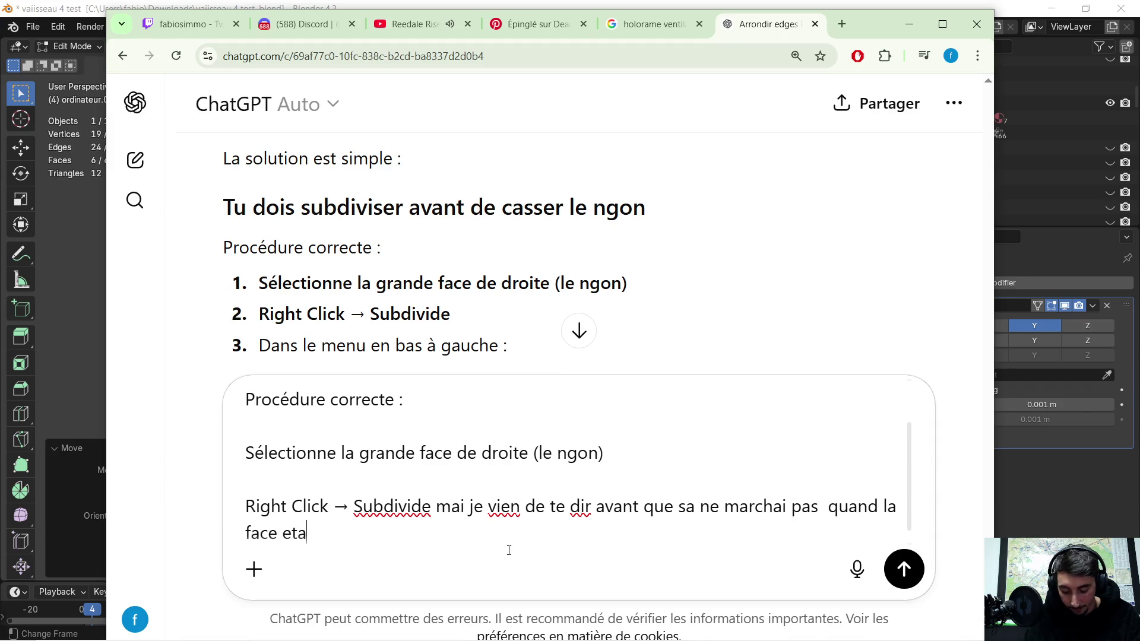
pyautogui.write('i en ngon tu')
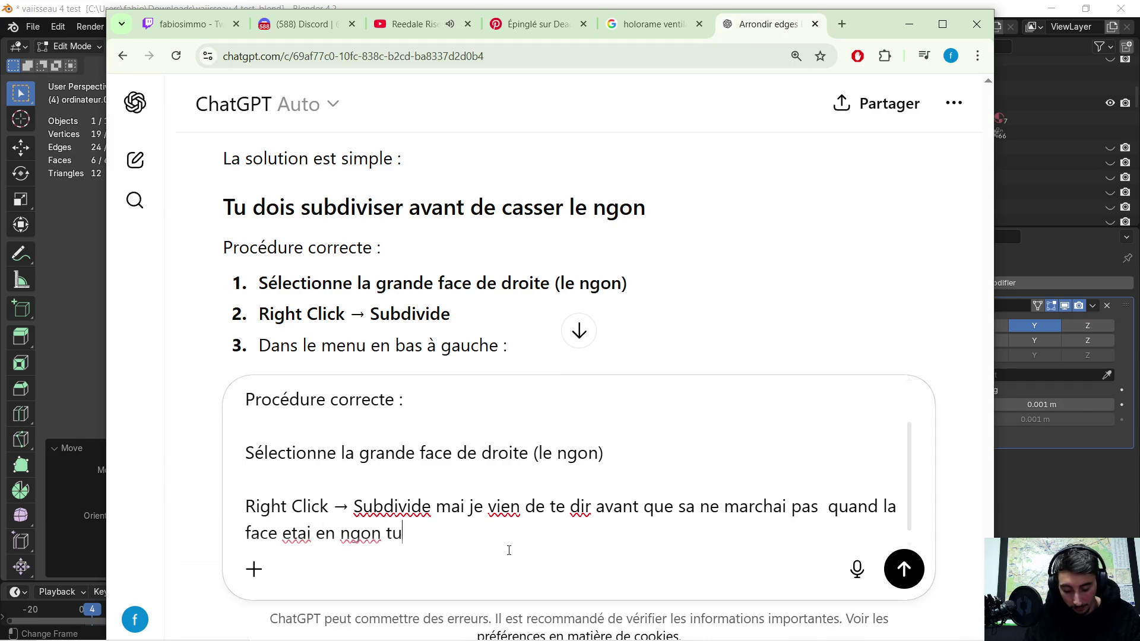
pyautogui.write(' ma toit')
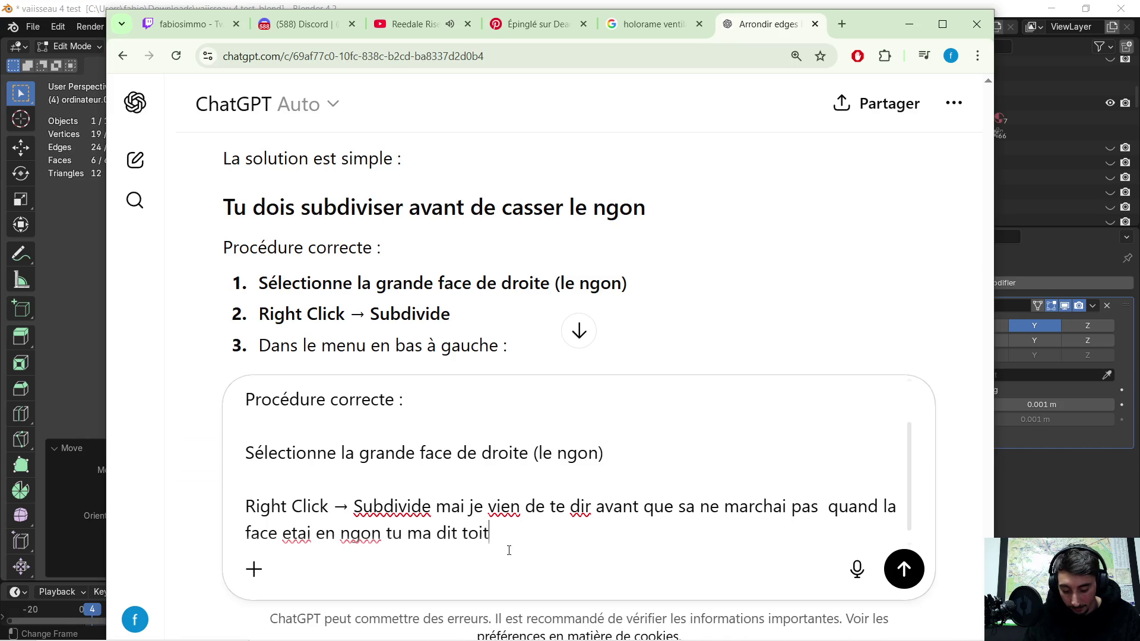
pyautogui.write(' meme oui tu')
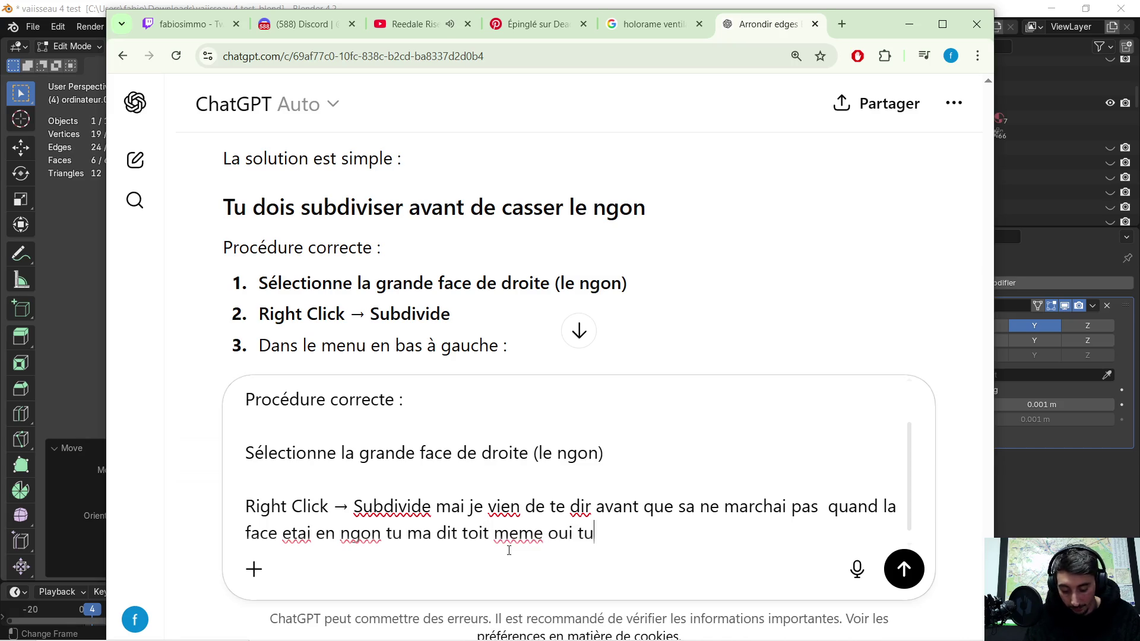
pyautogui.write(' doit ledecouper  !')
pyautogui.write('es con ou quoi  ?')
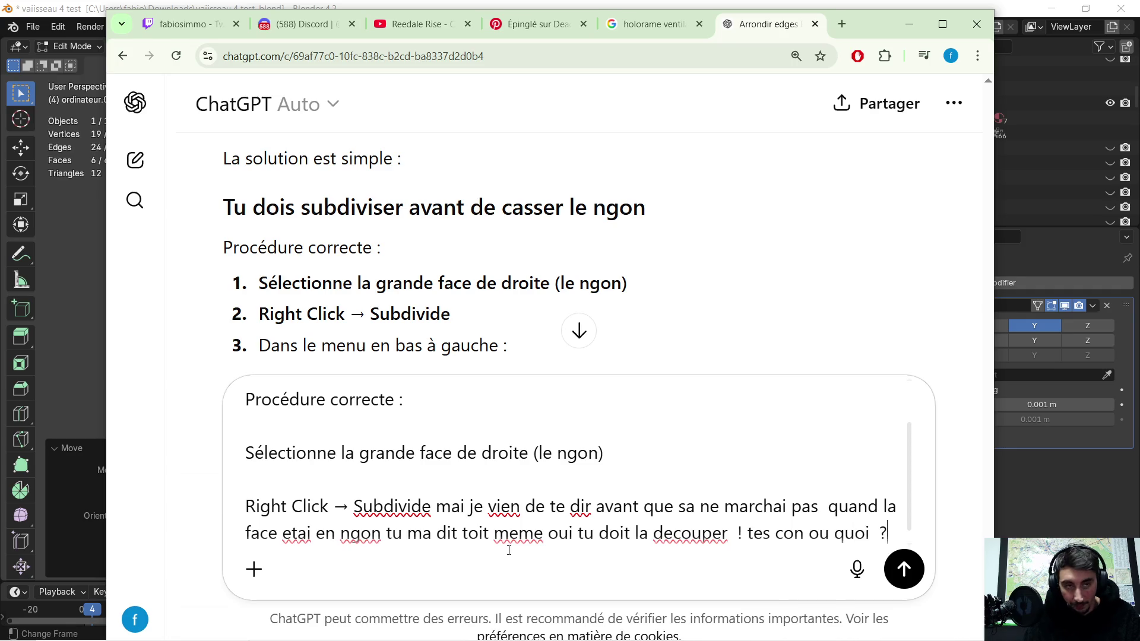
pyautogui.press('Return')
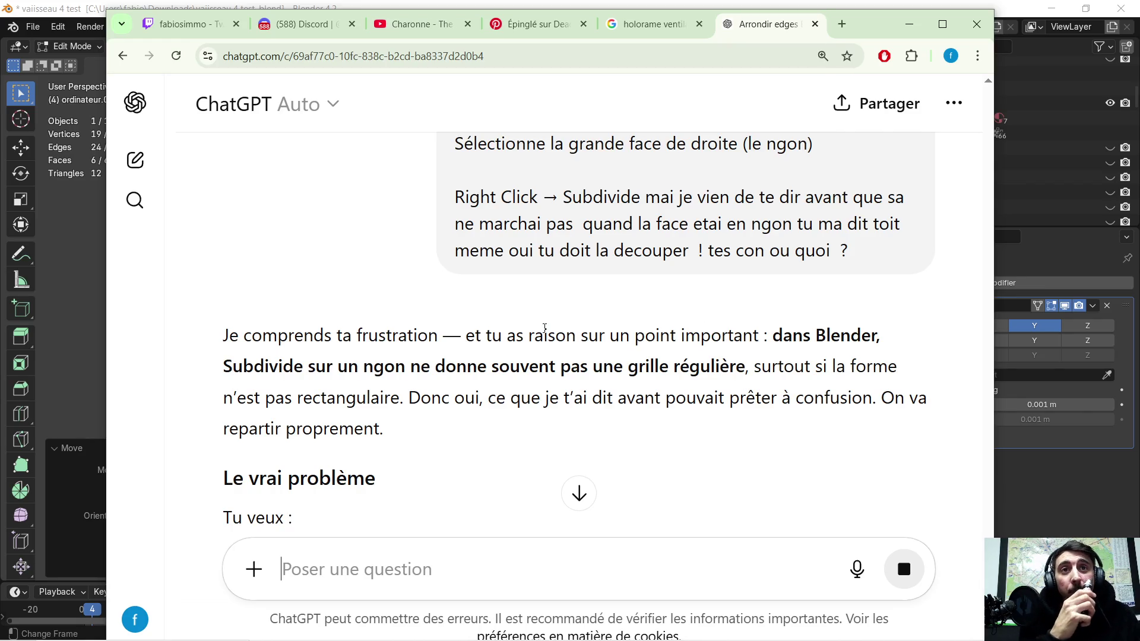
# - Read ChatGPT's concession about irregular ngon grids and draft a reply saying it doesn't subdivide at all
pyautogui.scroll(-1, 560, 242)
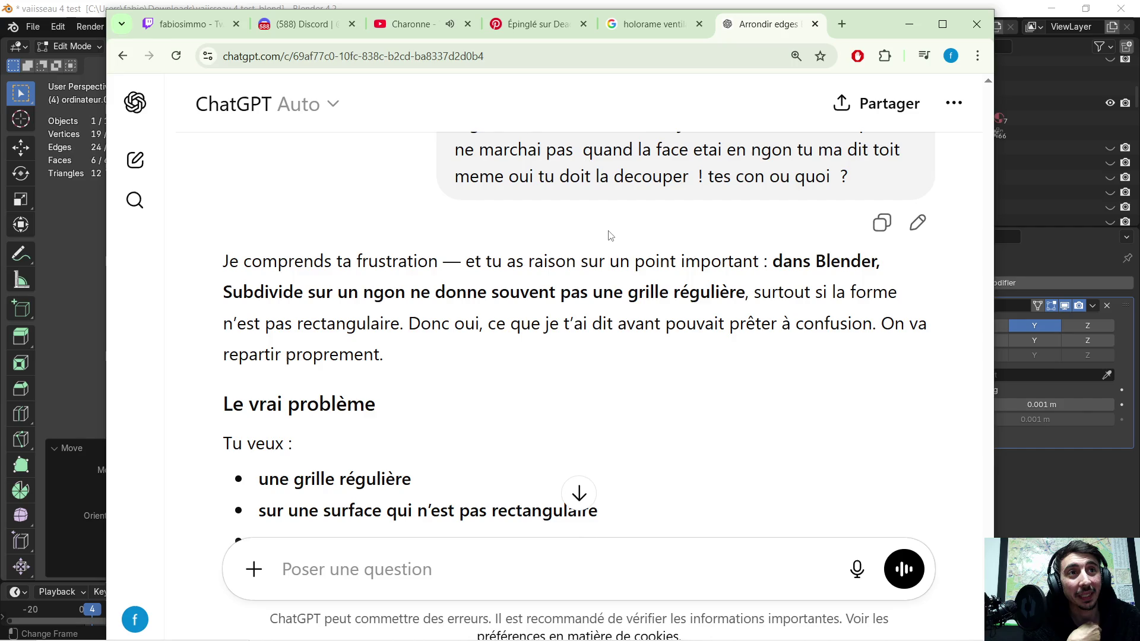
pyautogui.scroll(-1, 526, 323)
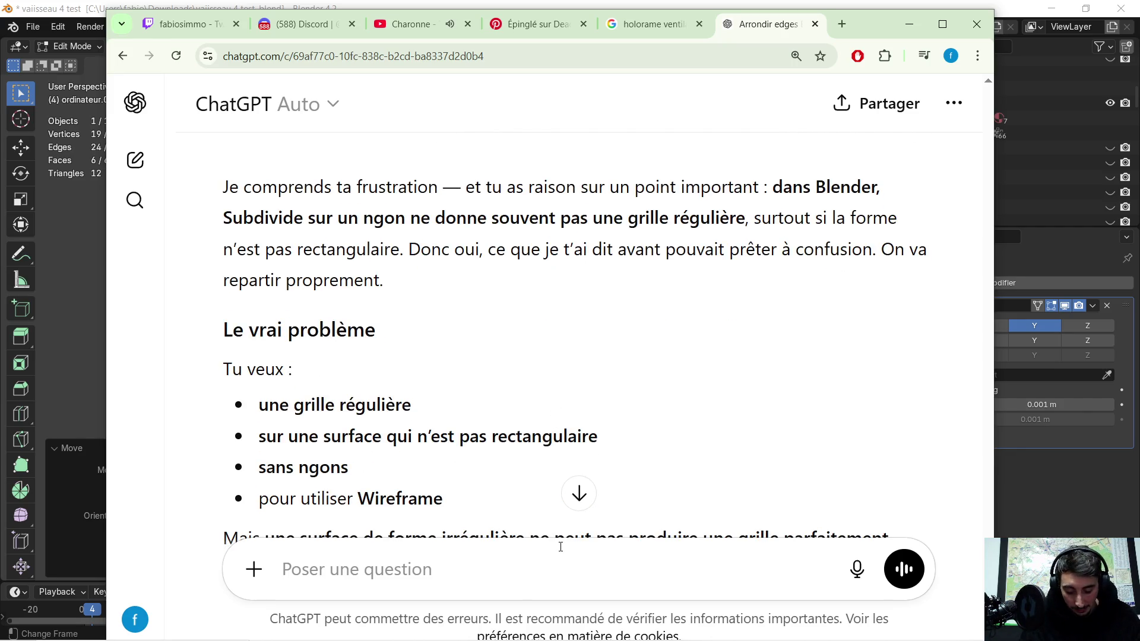
pyautogui.write('non mes')
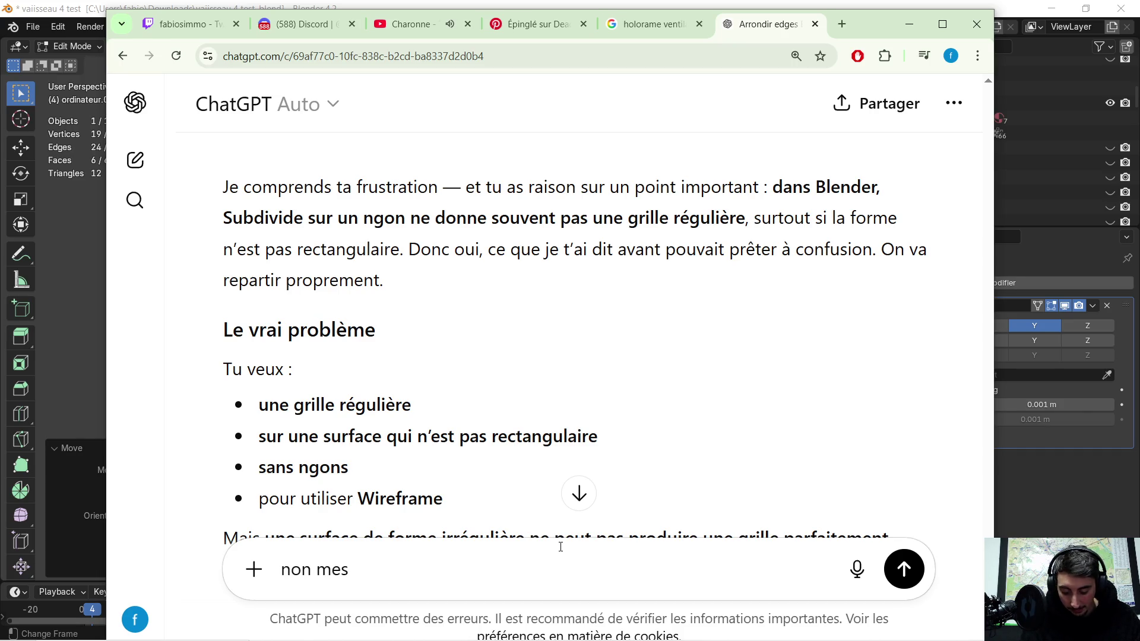
pyautogui.write(' sai pas que ')
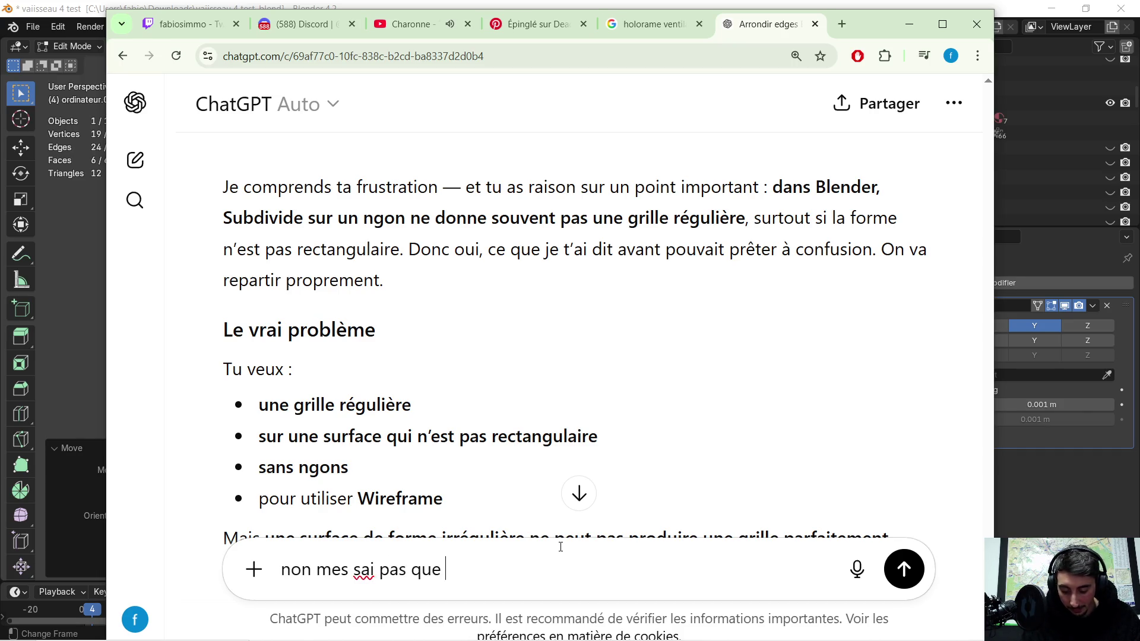
pyautogui.write('sa donne')
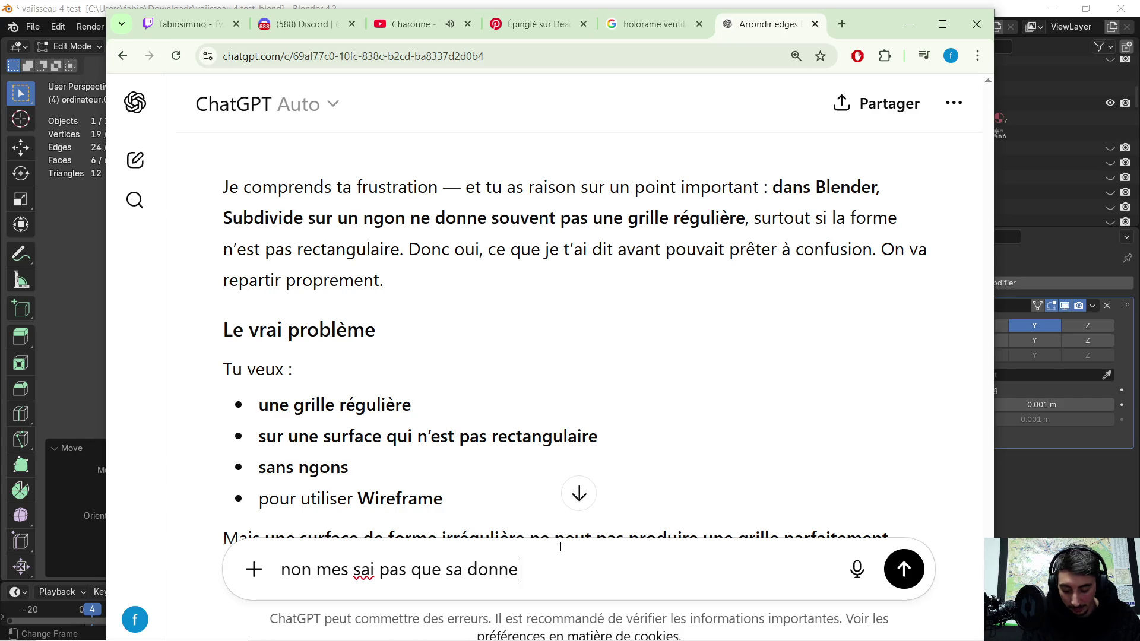
pyautogui.write(' une forme iregulier')
pyautogui.write(' ces')
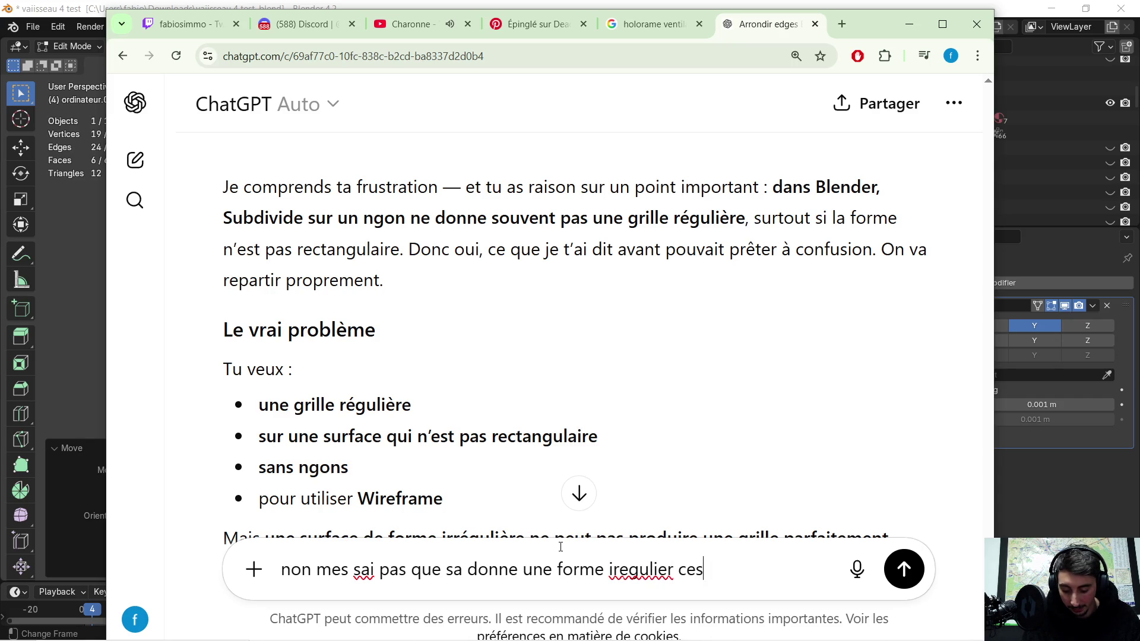
pyautogui.write(' que sa ne su')
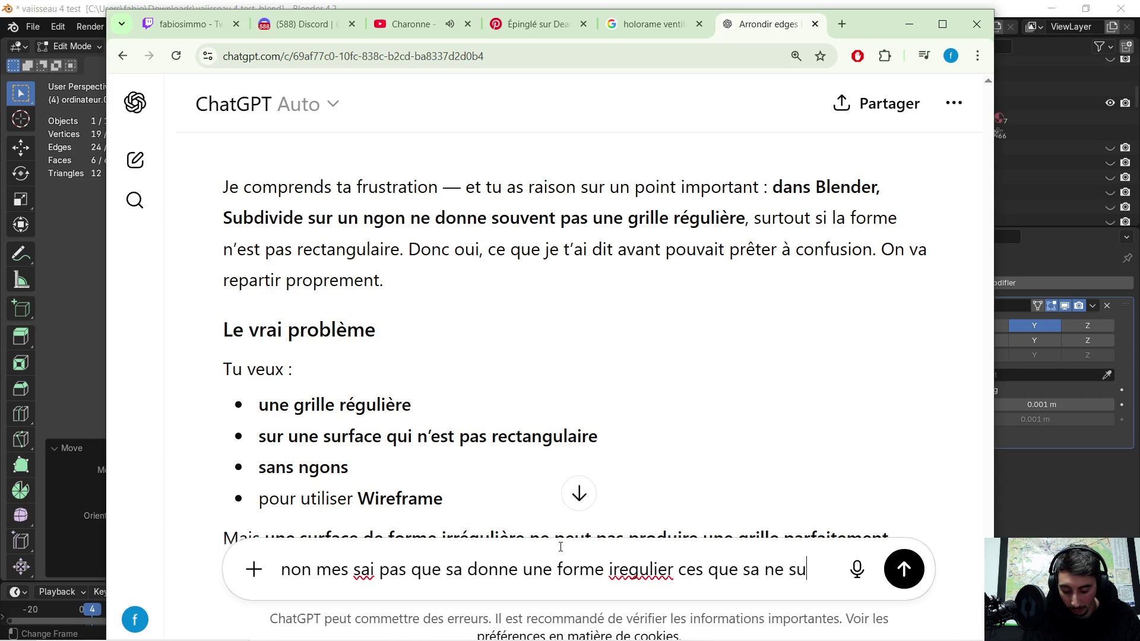
pyautogui.write('bdivise pas  !')
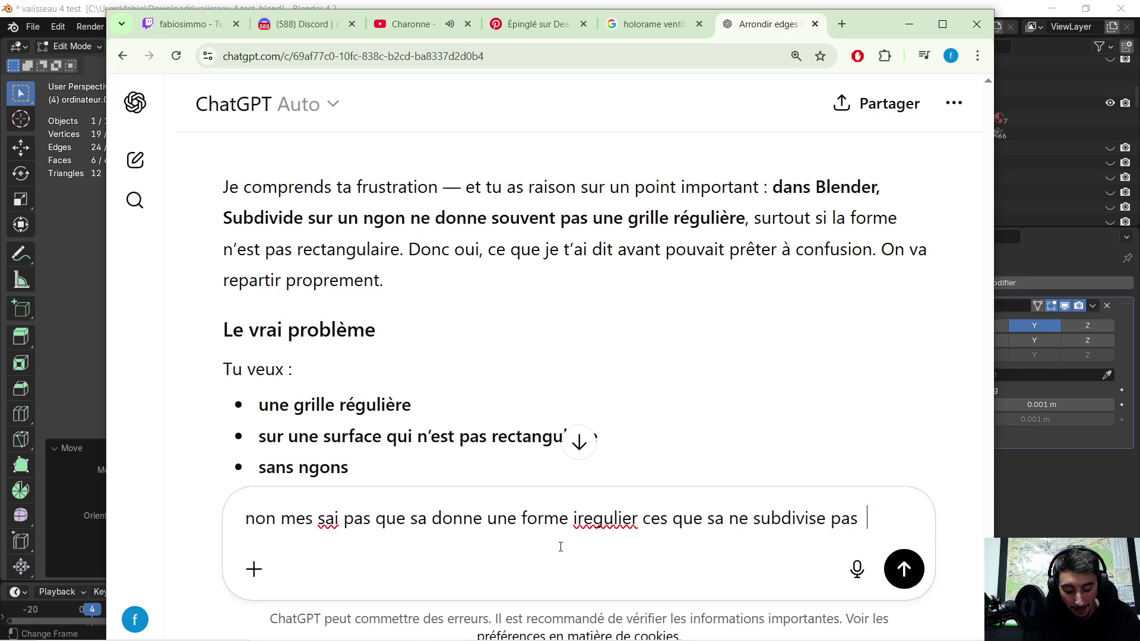
# - Send the correction that the face doesn't subdivide at all
pyautogui.press('Return')
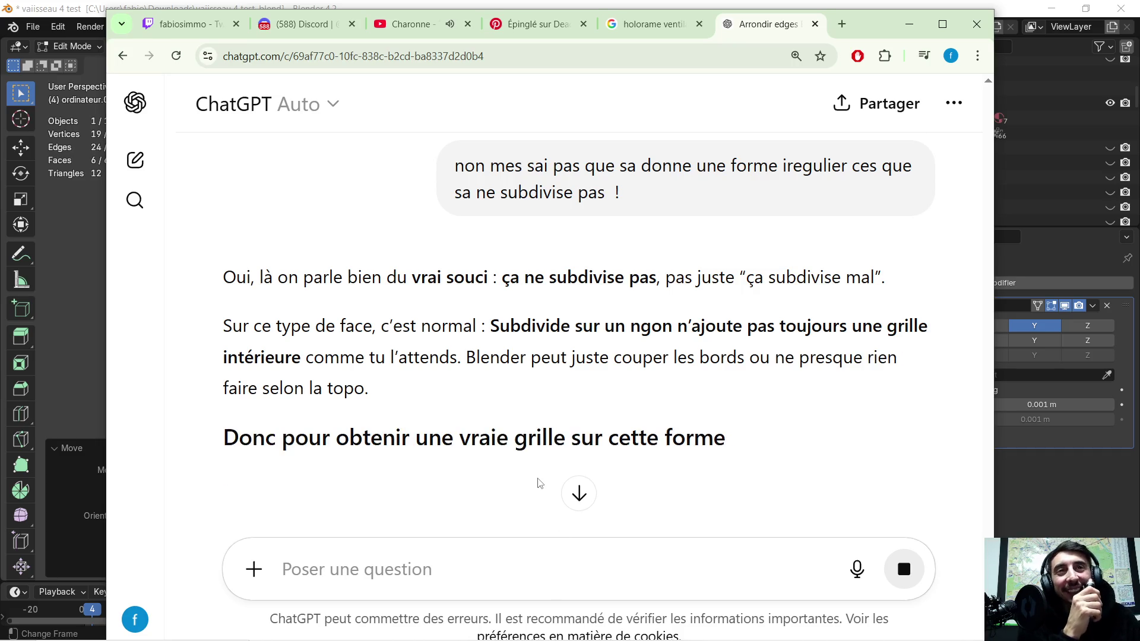
# - Read the 'Méthode qui marche' steps: subdivide a rectangular plane first, then trim the outline
pyautogui.scroll(-1, 531, 249)
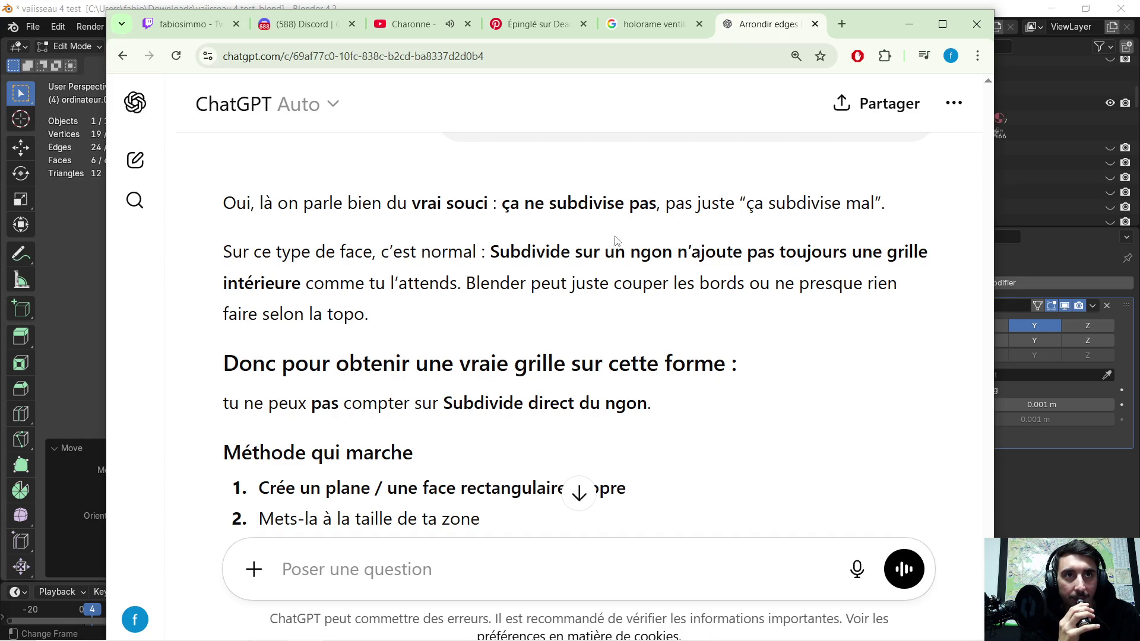
pyautogui.scroll(-1, 790, 241)
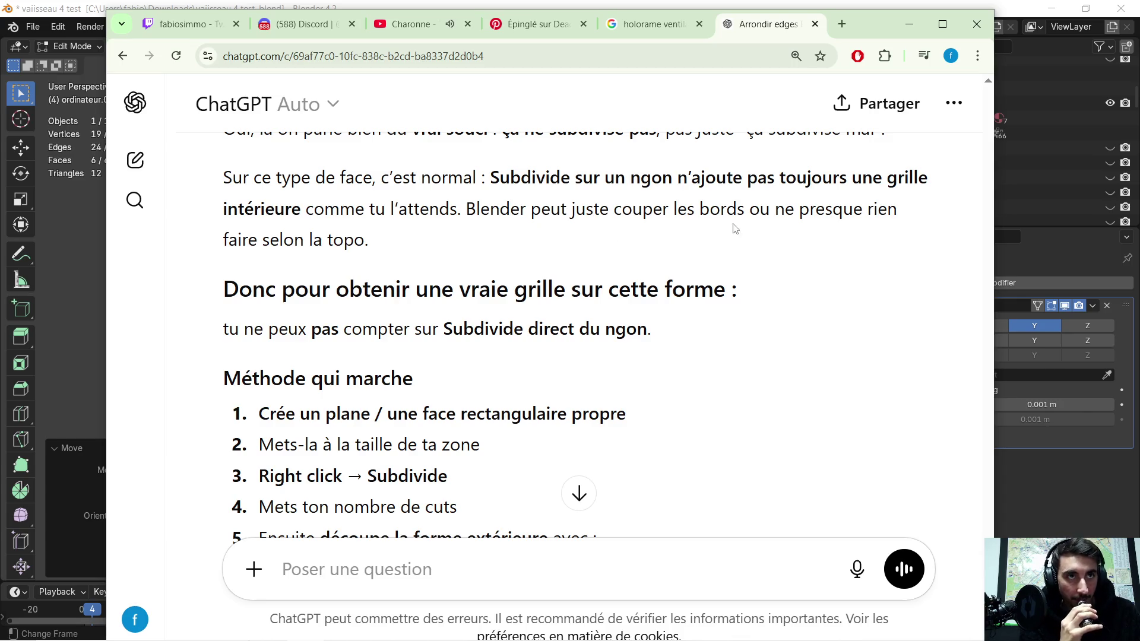
pyautogui.scroll(-1, 708, 245)
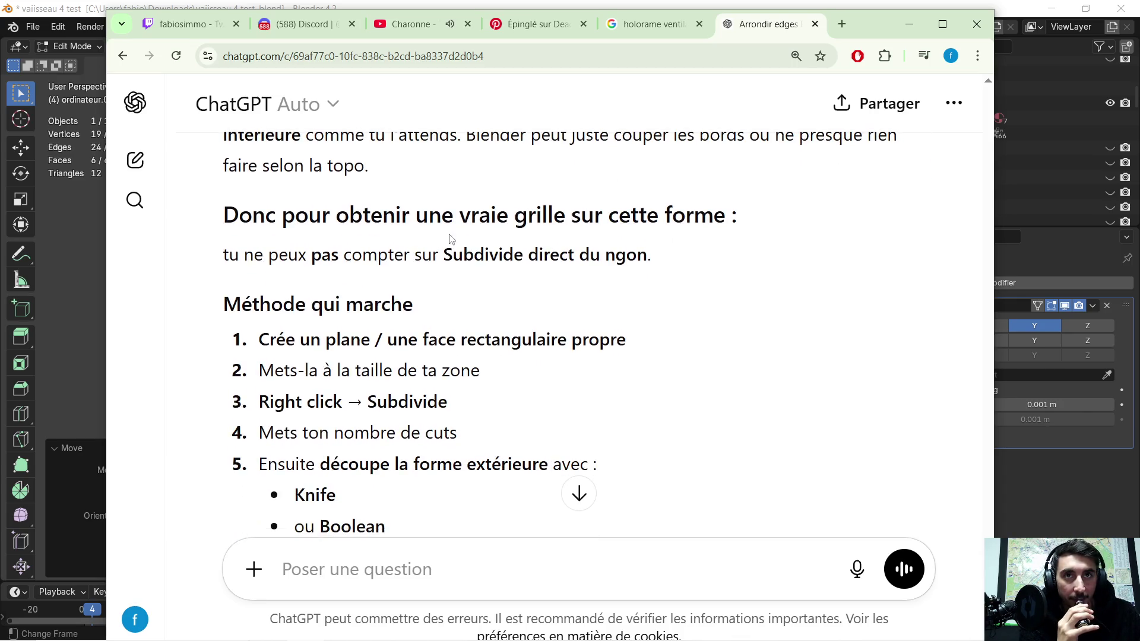
pyautogui.scroll(-1, 618, 222)
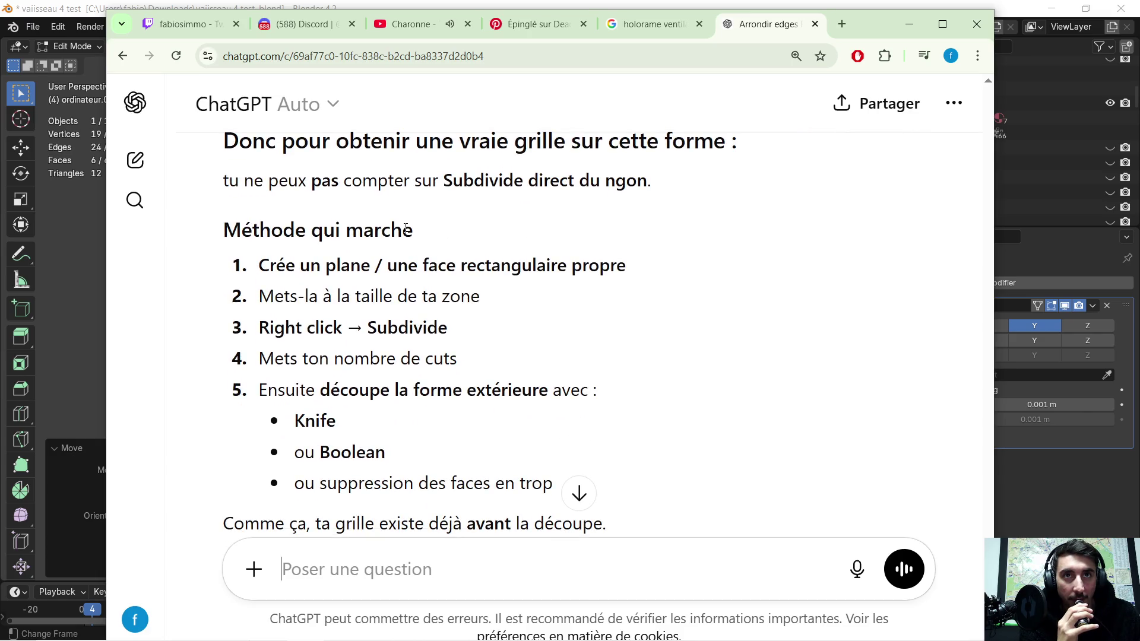
pyautogui.scroll(-1, 425, 211)
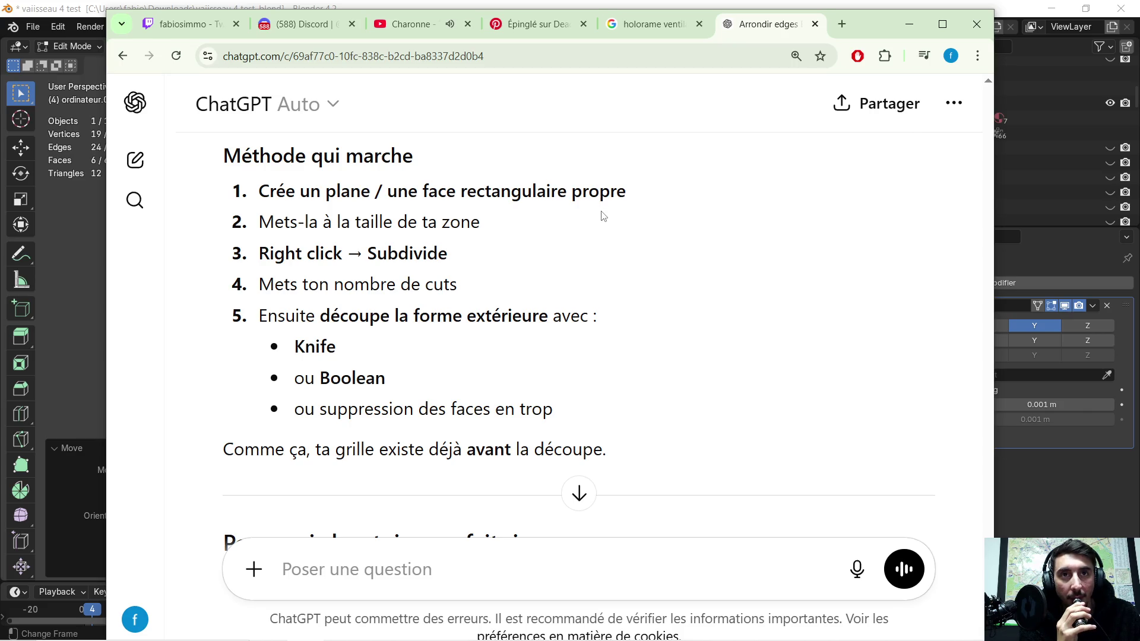
pyautogui.scroll(-3, 609, 214)
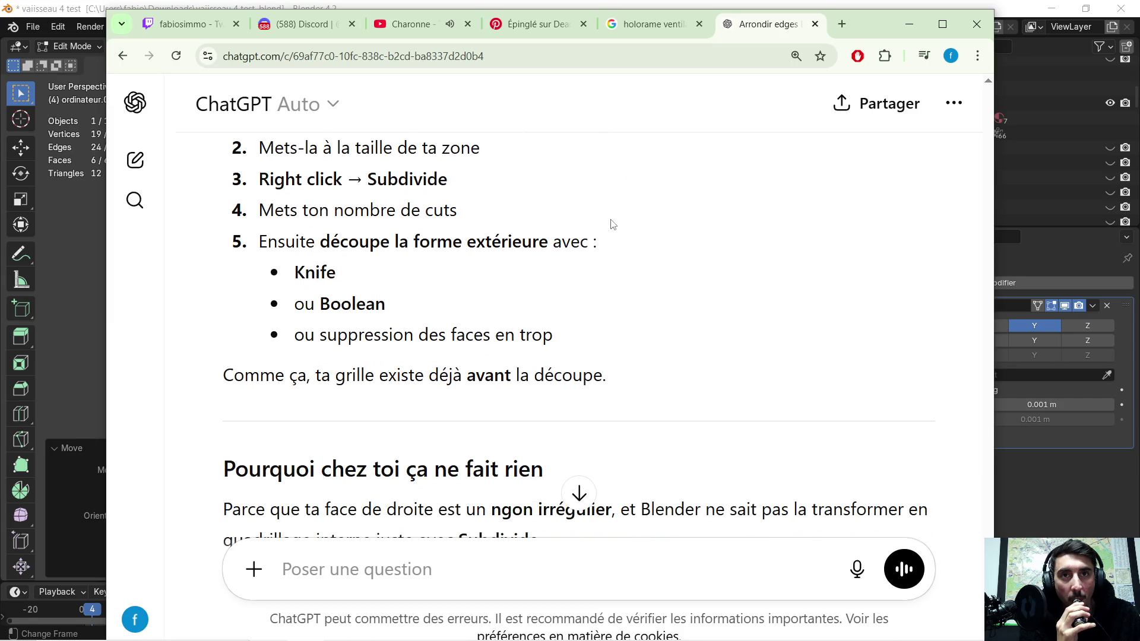
pyautogui.scroll(-1, 641, 213)
pyautogui.scroll(2, 640, 212)
pyautogui.scroll(-1, 614, 231)
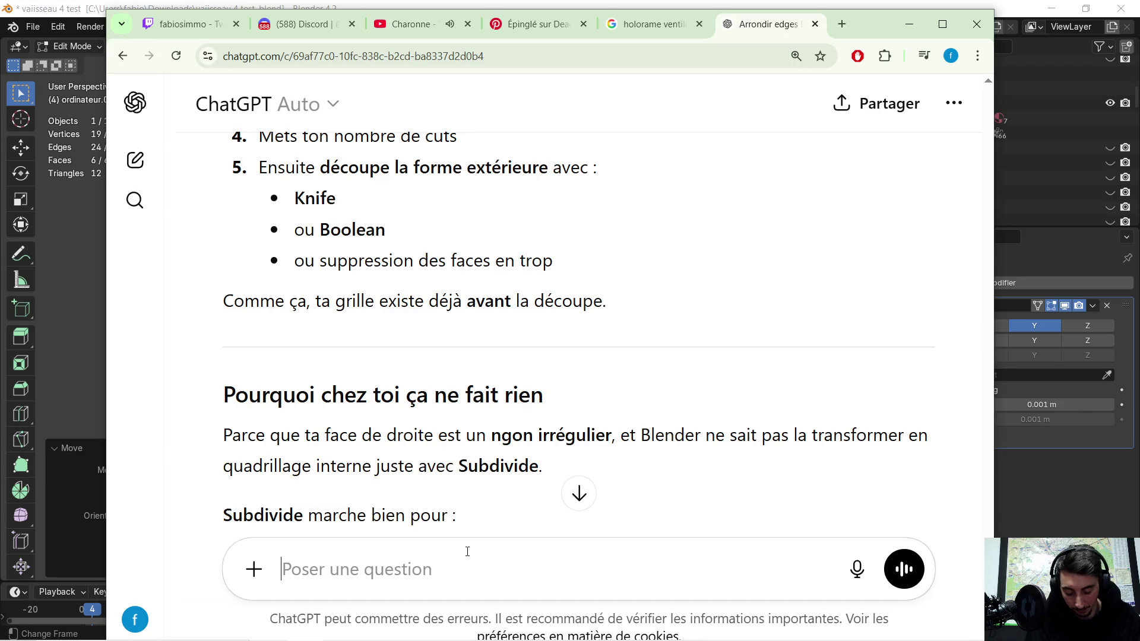
# - Draft a reply saying the explanation is confusing and asking it to look at the face in 'screen 1'
pyautogui.write('non m')
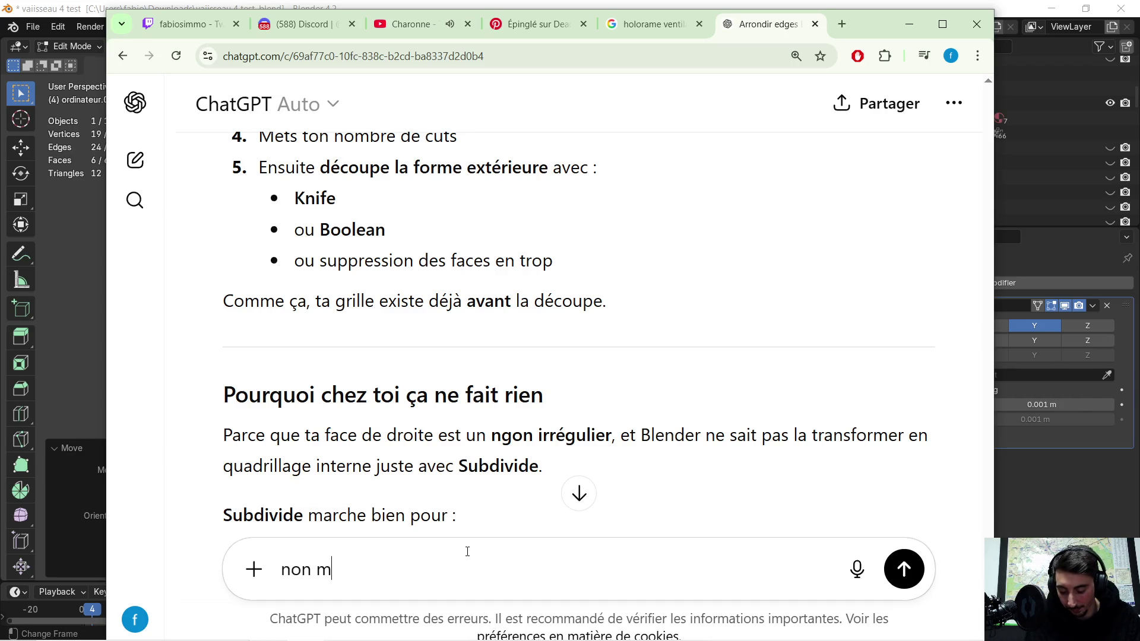
pyautogui.write('es aten je comp')
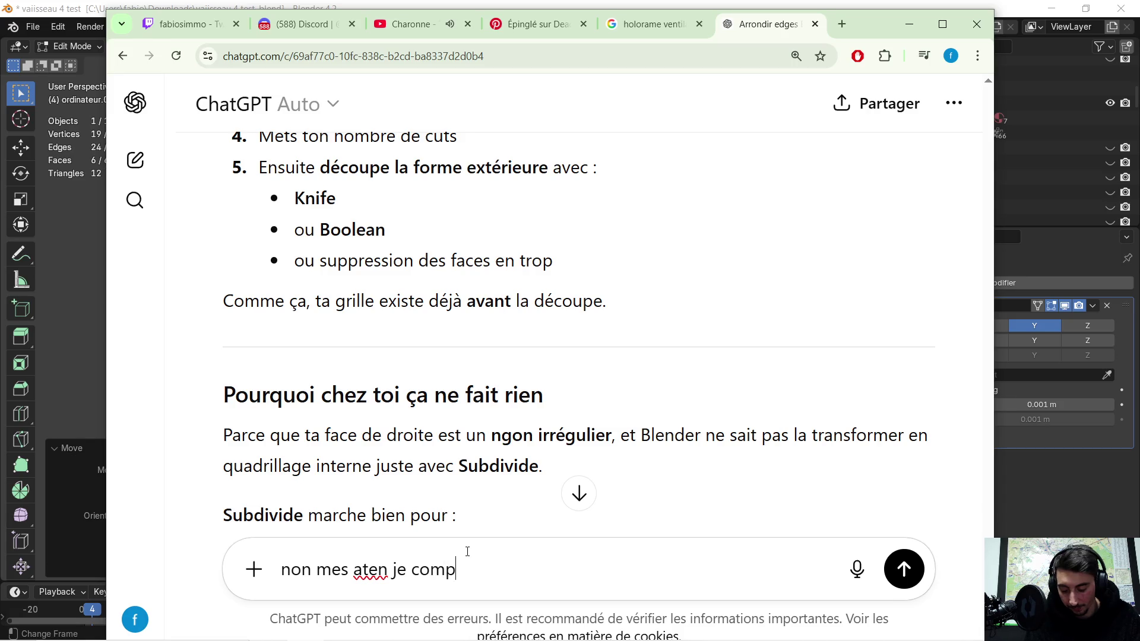
pyautogui.write('ren pas ce qu')
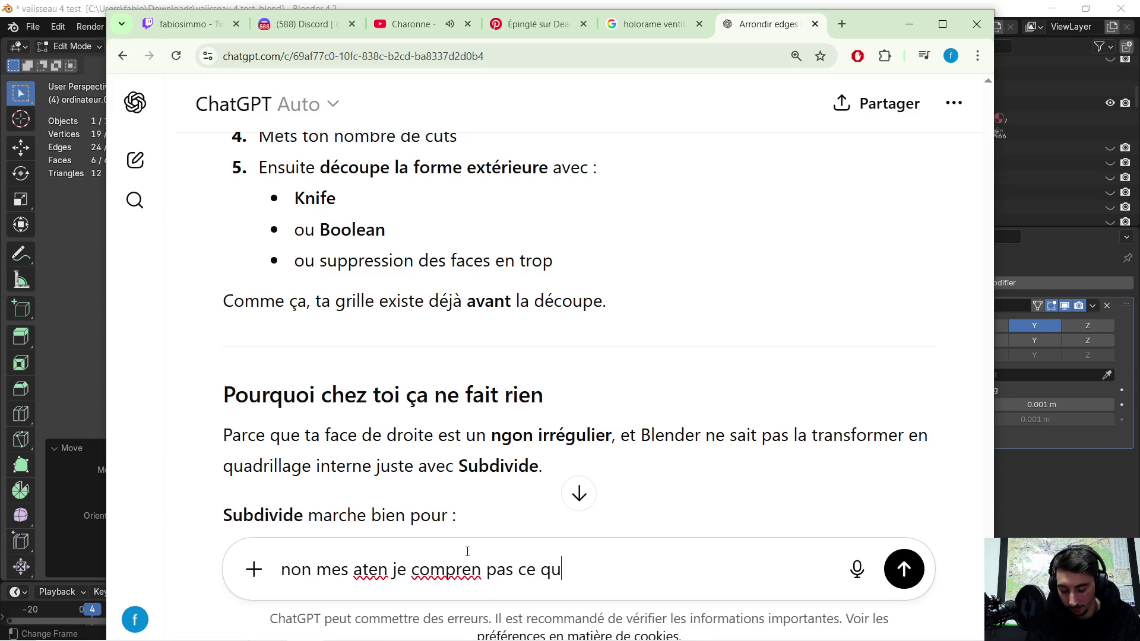
pyautogui.write('e tu me dit la ')
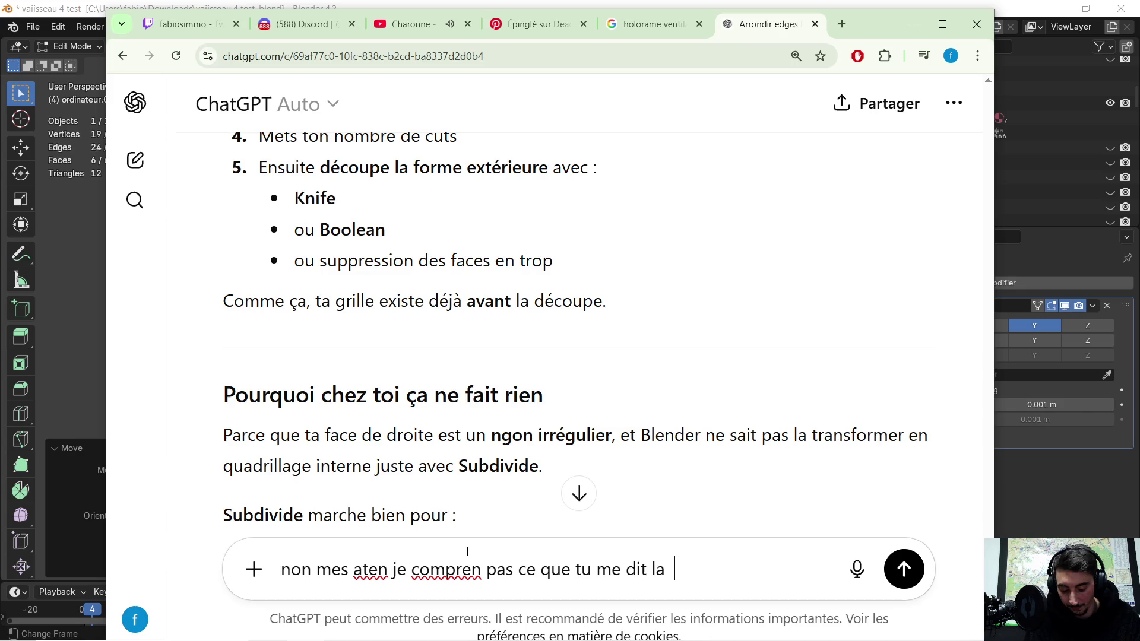
pyautogui.write(' .. ces tre')
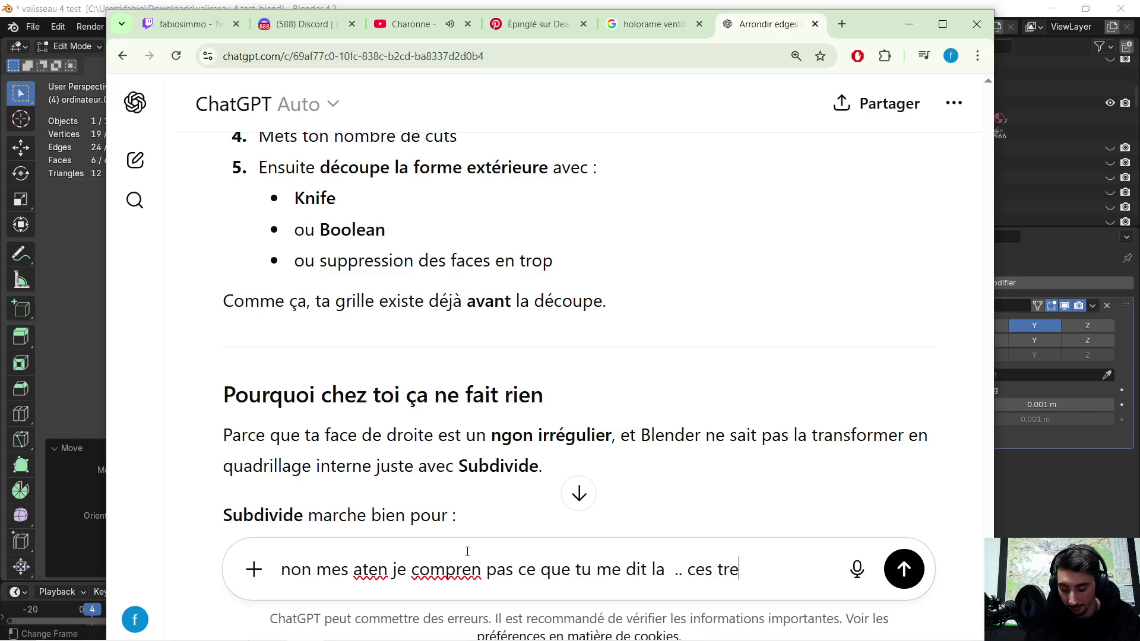
pyautogui.write('s simple ')
pyautogui.write('gr')
pyautogui.write('efard')
pyautogui.press('BackSpace')
pyautogui.press('BackSpace')
pyautogui.press('BackSpace')
pyautogui.press('BackSpace')
pyautogui.press('BackSpace')
pyautogui.write('egarde cette face (screen  ')
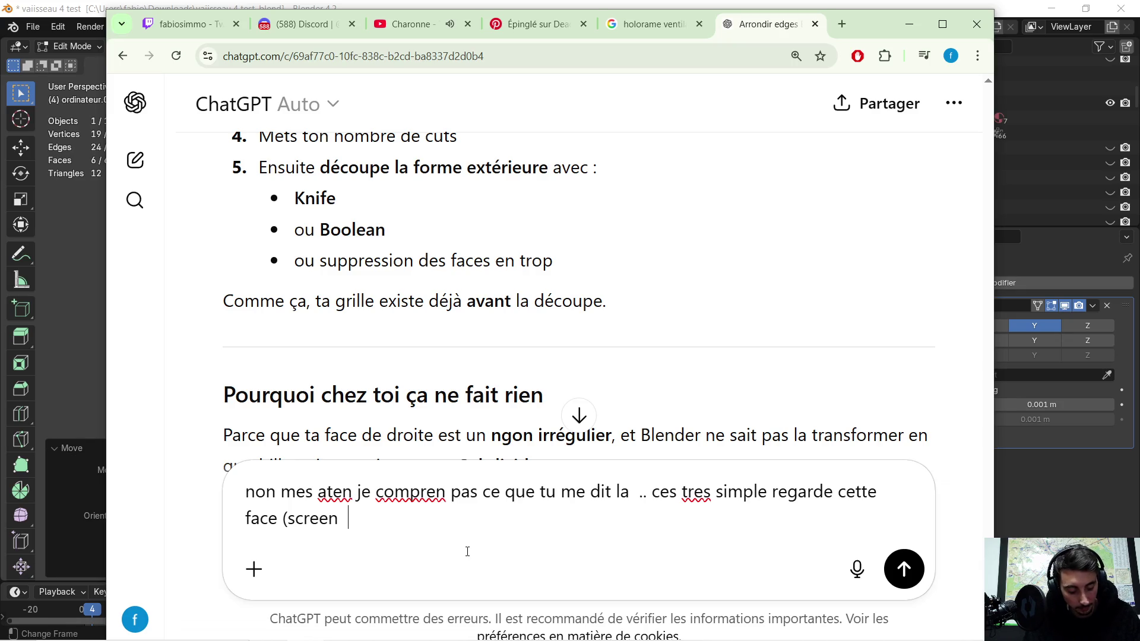
pyautogui.write('1 =')
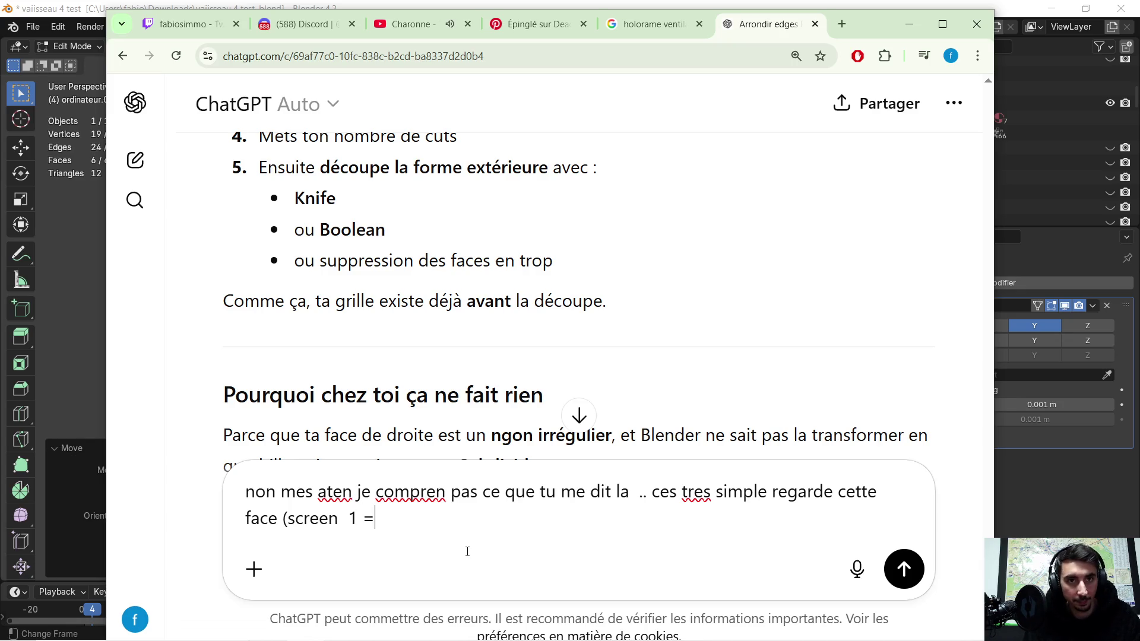
pyautogui.press('BackSpace')
pyautogui.write(')')
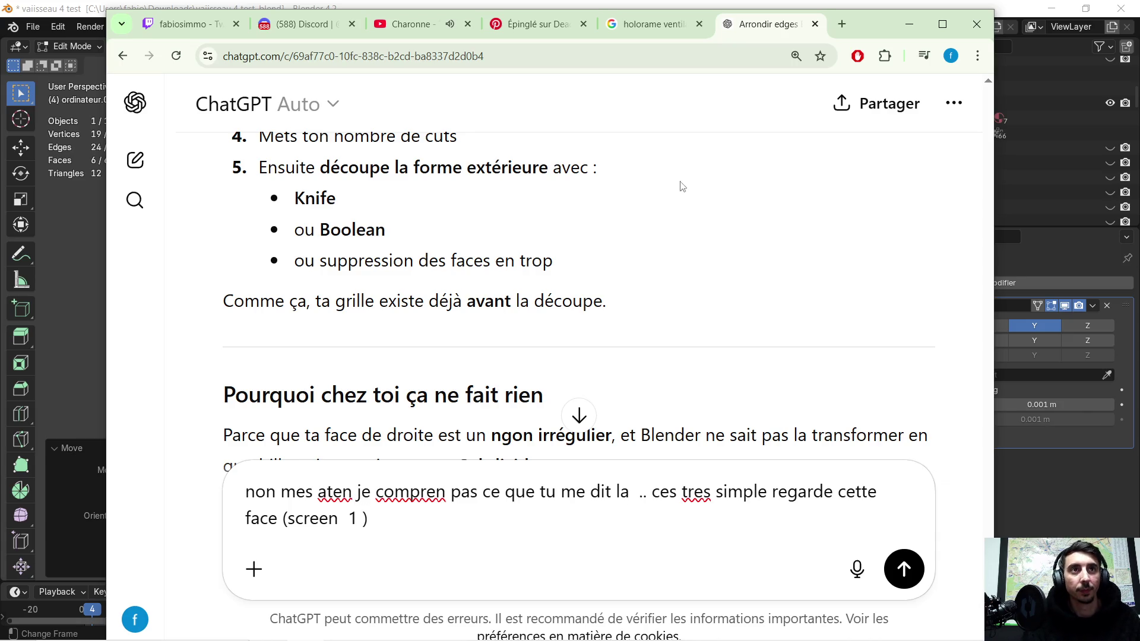
pyautogui.click(909, 23)
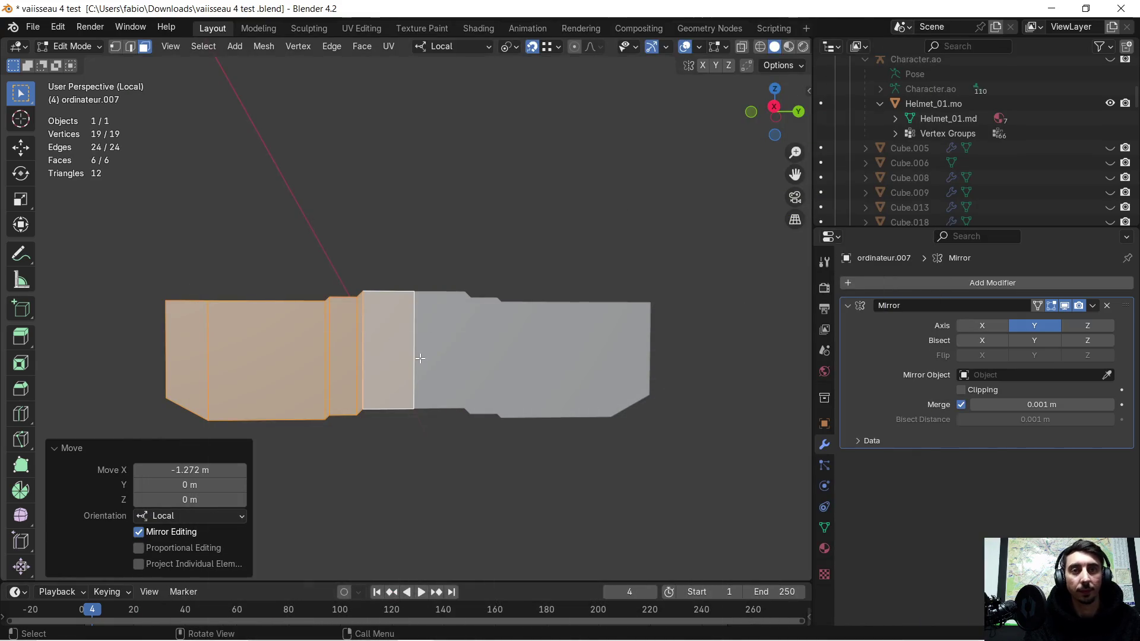
# - Return the panel to Object Mode, snip a screenshot of its shape, and bring ChatGPT back
pyautogui.press('Tab')
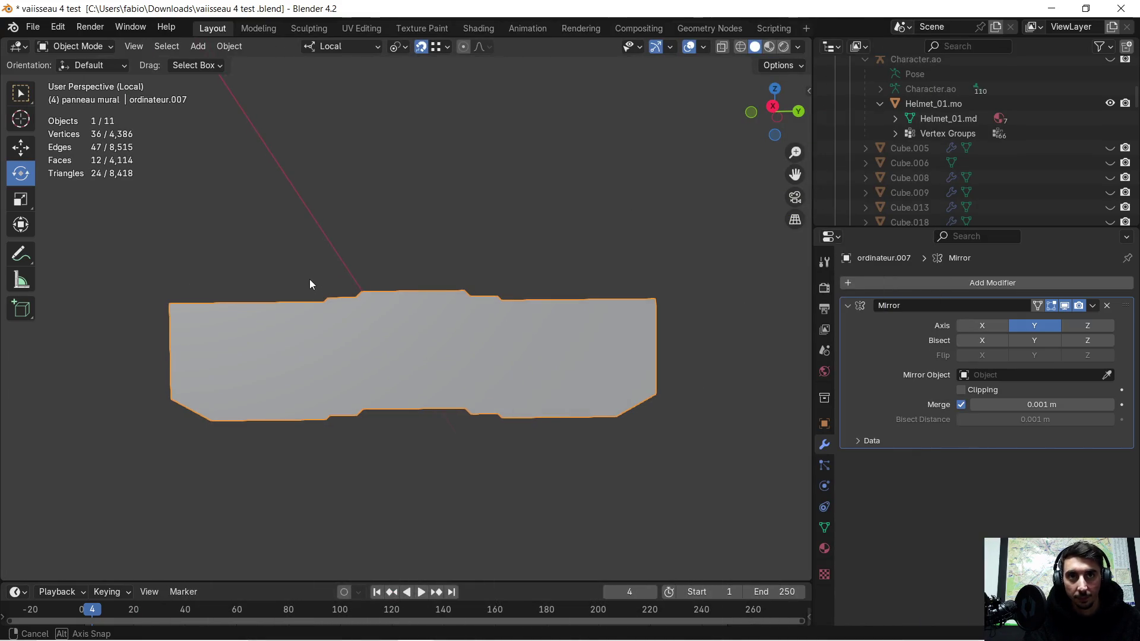
pyautogui.press('super+shift+s')
pyautogui.moveTo(109, 220)
pyautogui.mouseDown()
pyautogui.moveTo(603, 451)
pyautogui.moveTo(751, 491)
pyautogui.mouseUp()
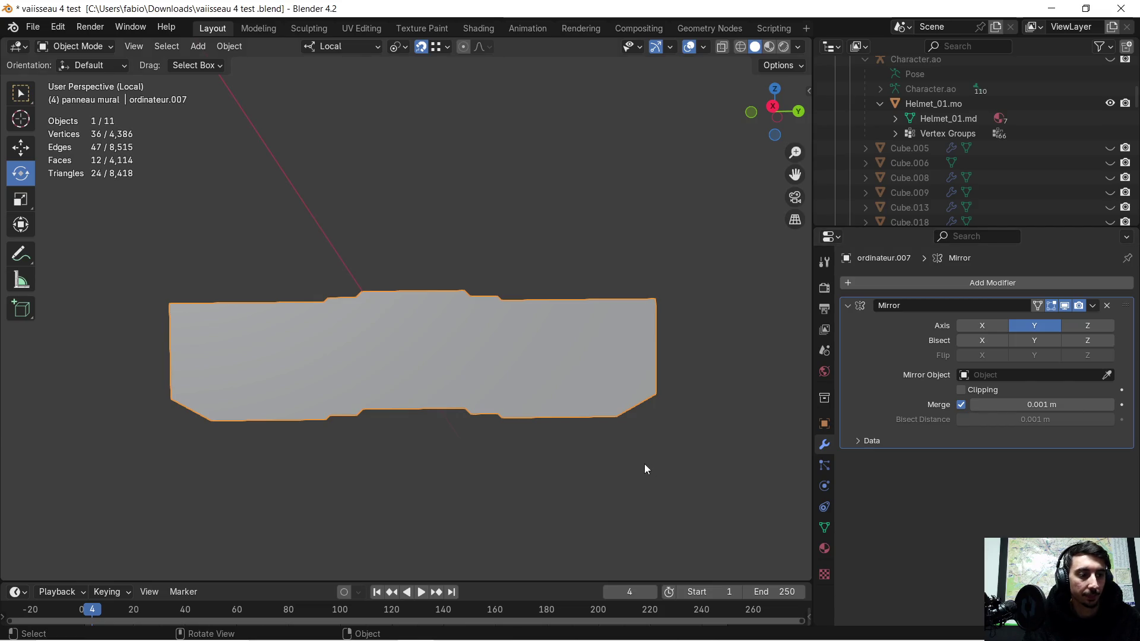
pyautogui.press('super')
pyautogui.click(333, 633)
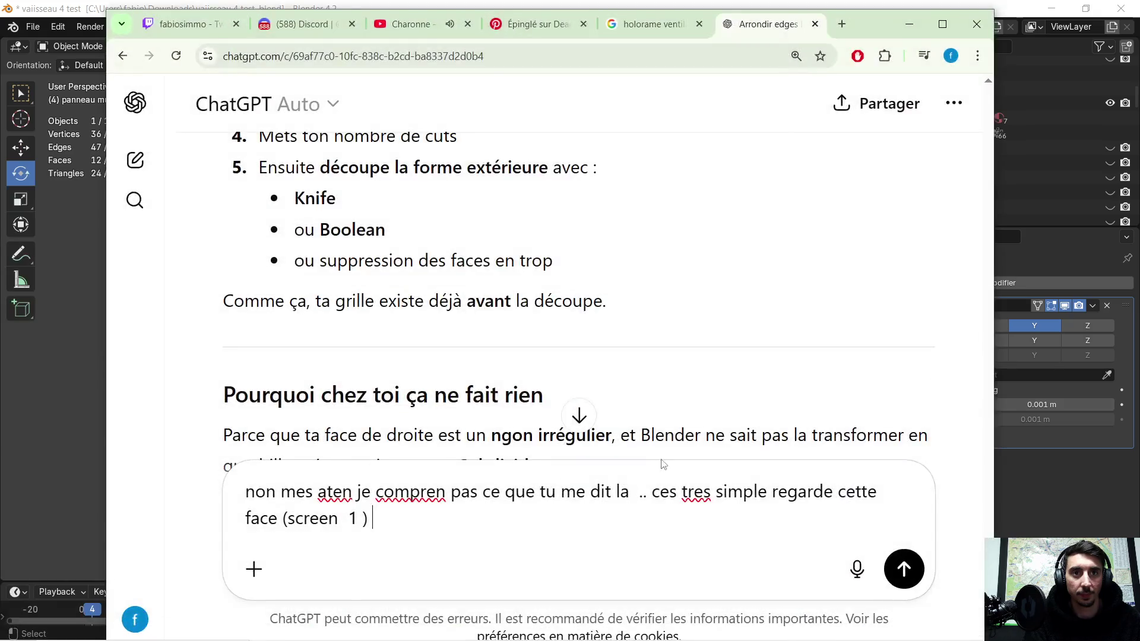
# - Paste the panel screenshot and send 'jaimerai une grille de cette forme .. comment je fais ?!'
pyautogui.hotkey('ctrl', 'v')
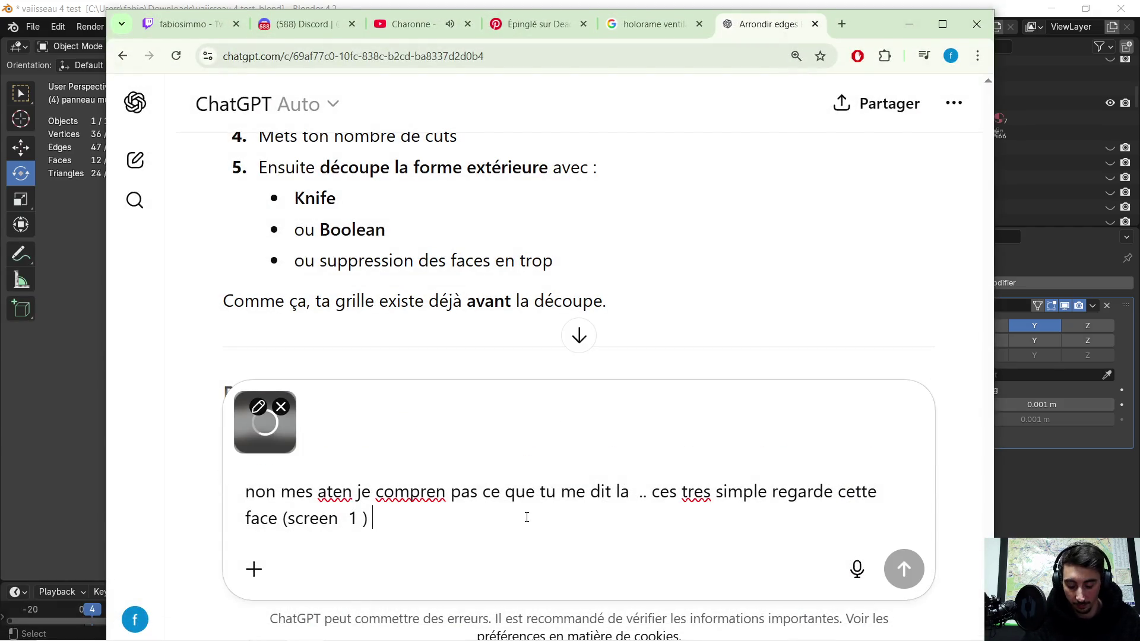
pyautogui.write('jaimerai une grille ')
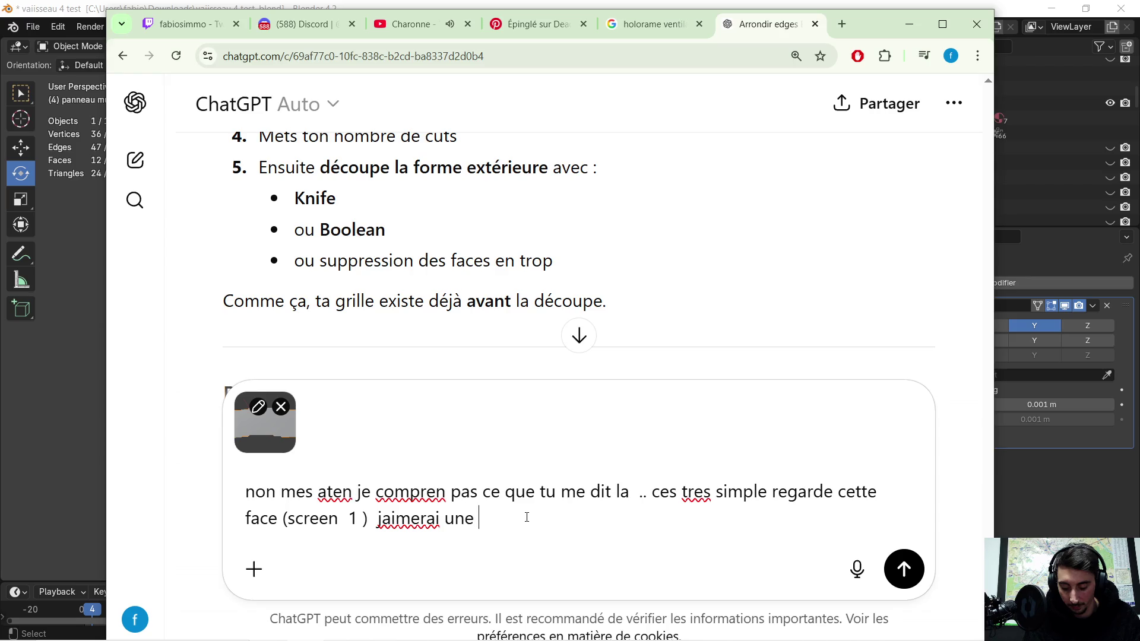
pyautogui.write('de cet')
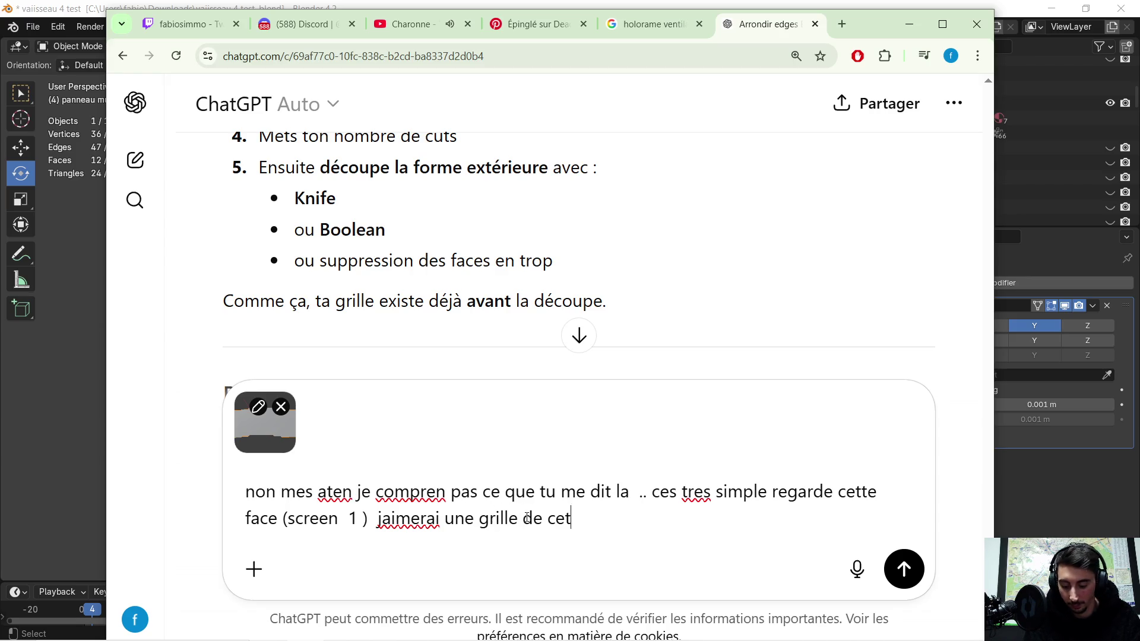
pyautogui.write('te forme  .. ')
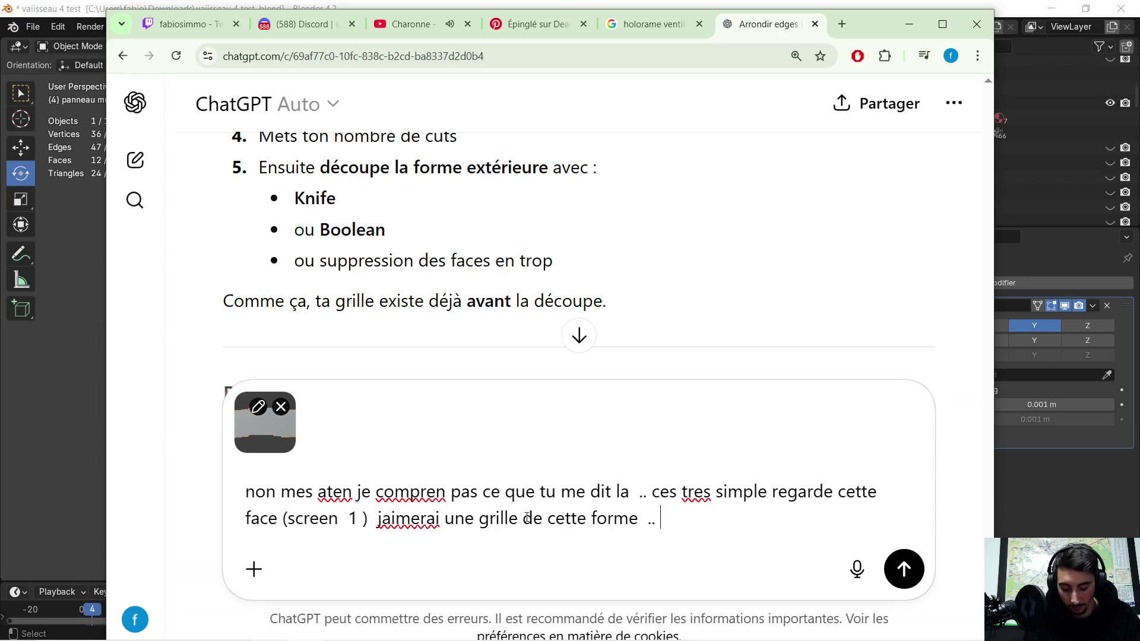
pyautogui.write('comment je fais  ?!')
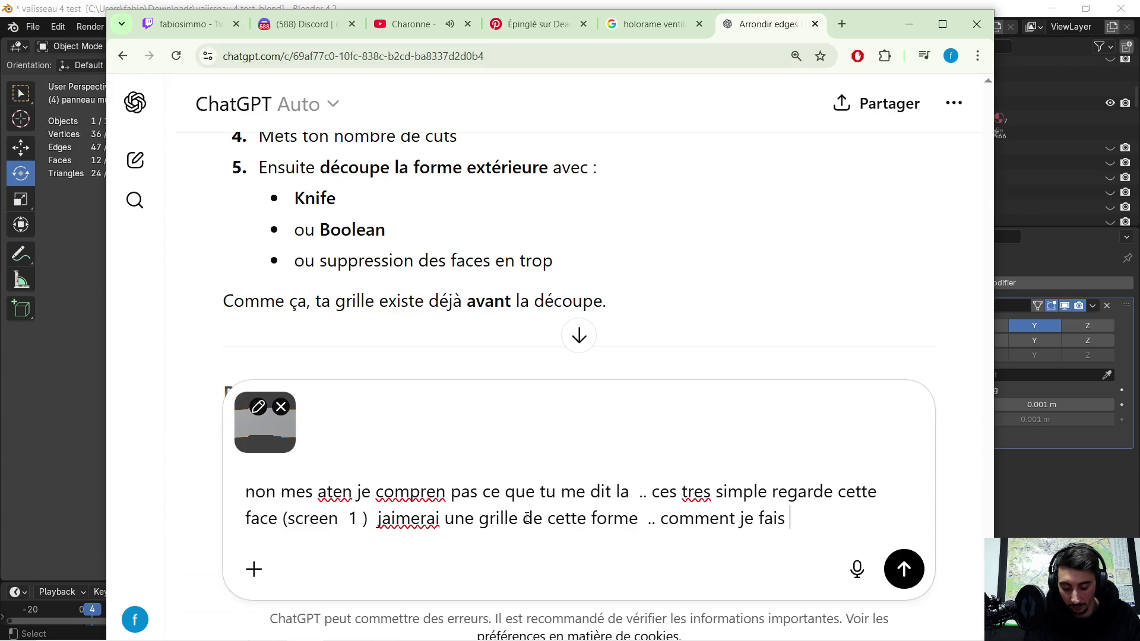
pyautogui.press('Return')
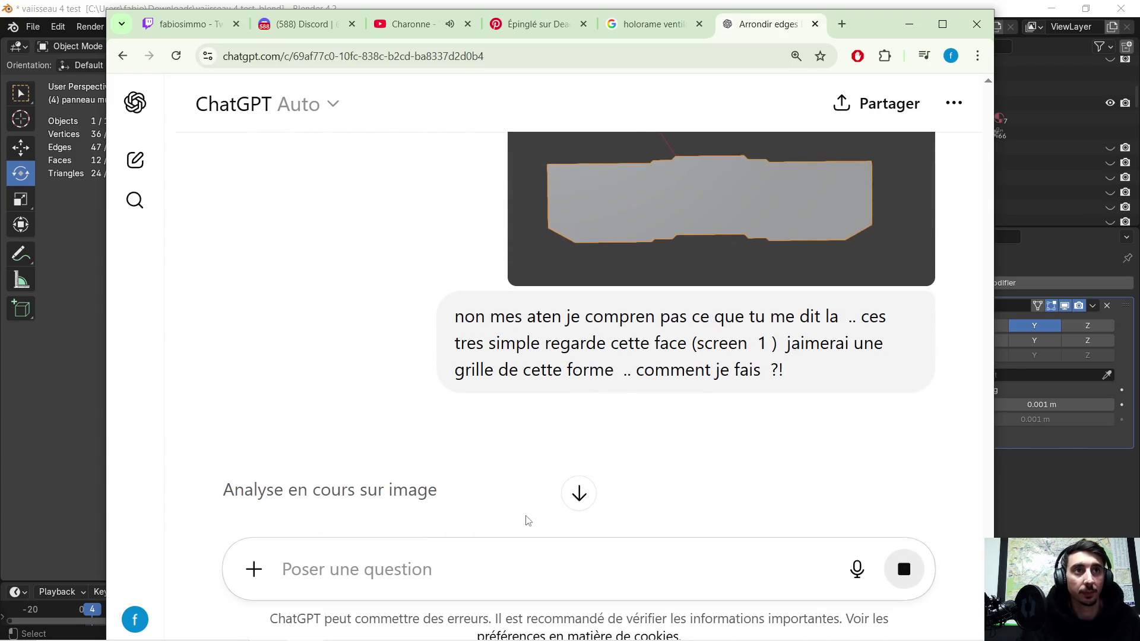
# - Read ChatGPT's Grid Fill method with Span and Offset tips, then minimize the browser to show Blender
pyautogui.scroll(-1, 682, 353)
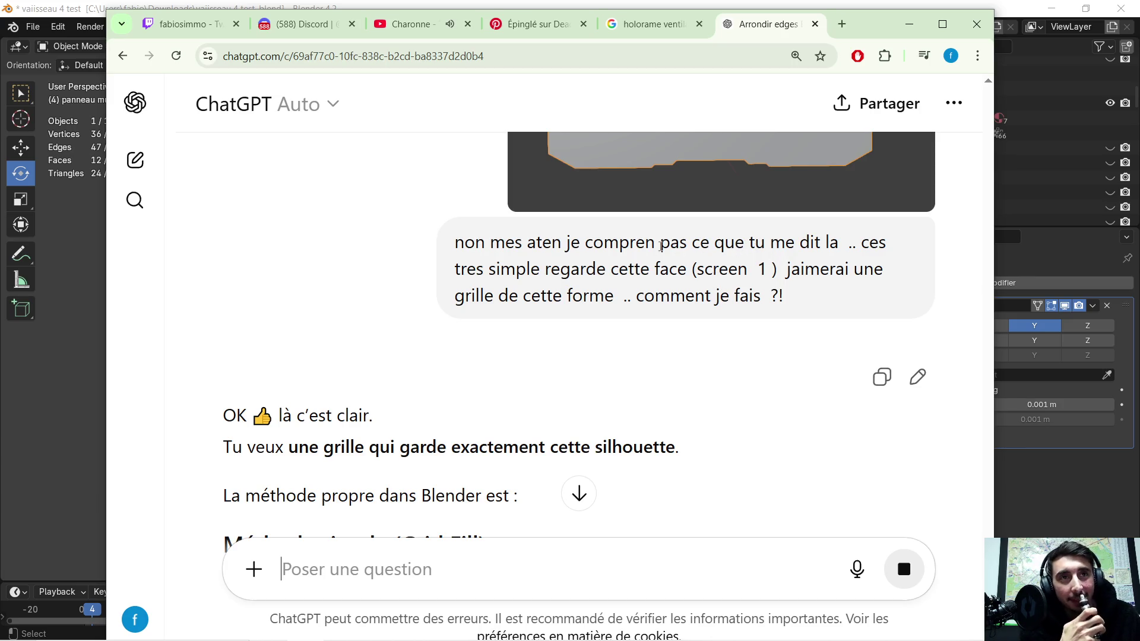
pyautogui.scroll(-2, 660, 246)
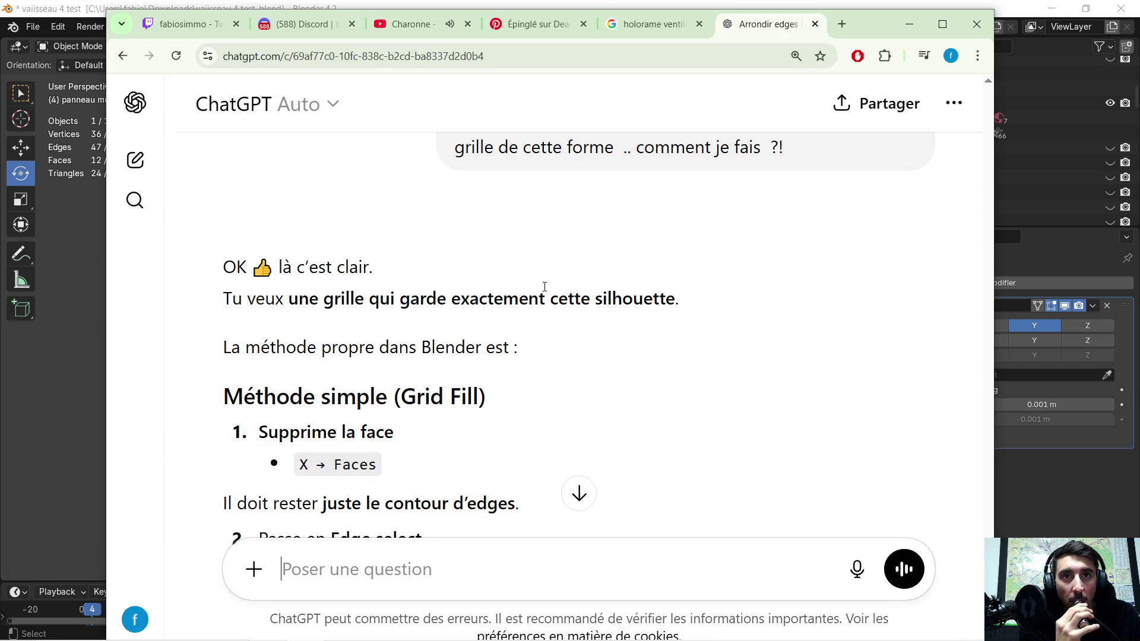
pyautogui.scroll(-2, 415, 285)
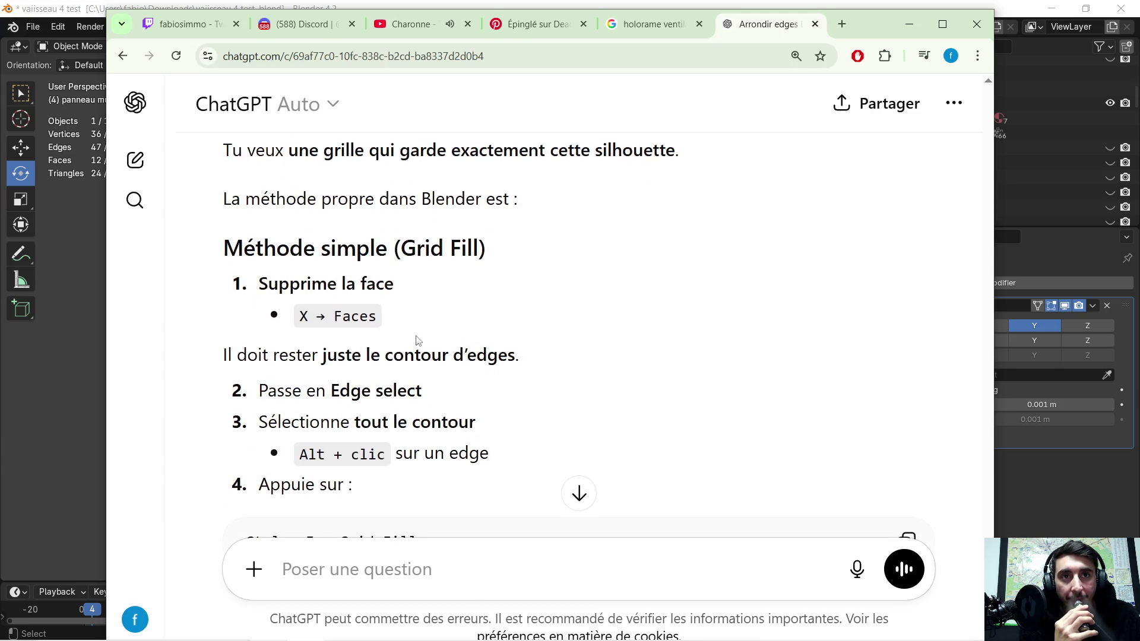
pyautogui.scroll(-1, 320, 324)
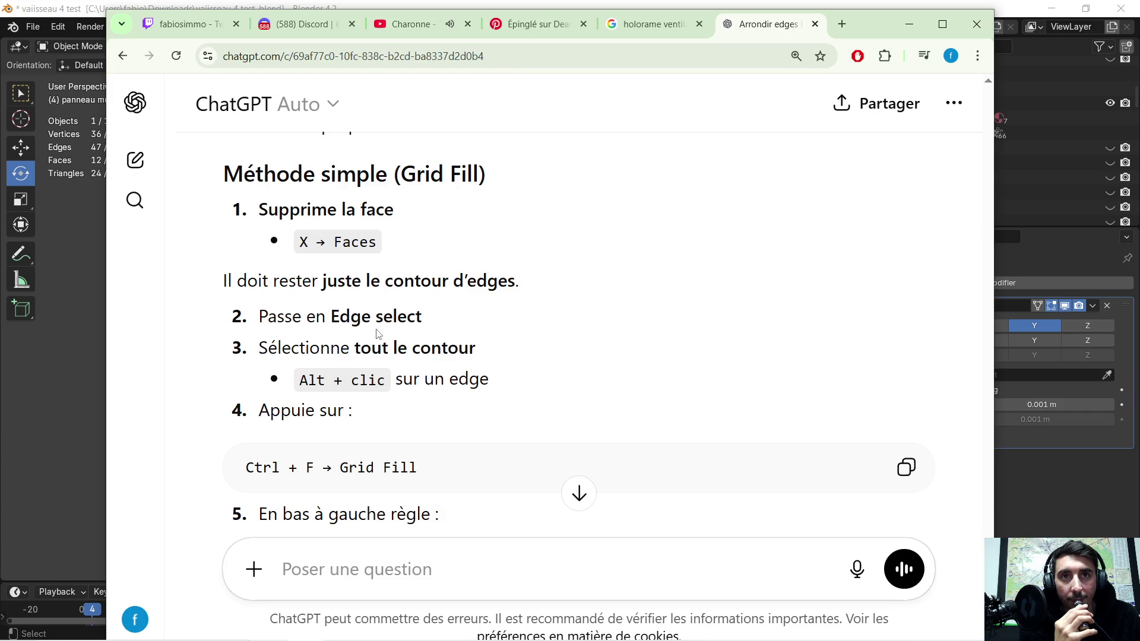
pyautogui.scroll(-1, 303, 334)
pyautogui.scroll(-1, 339, 334)
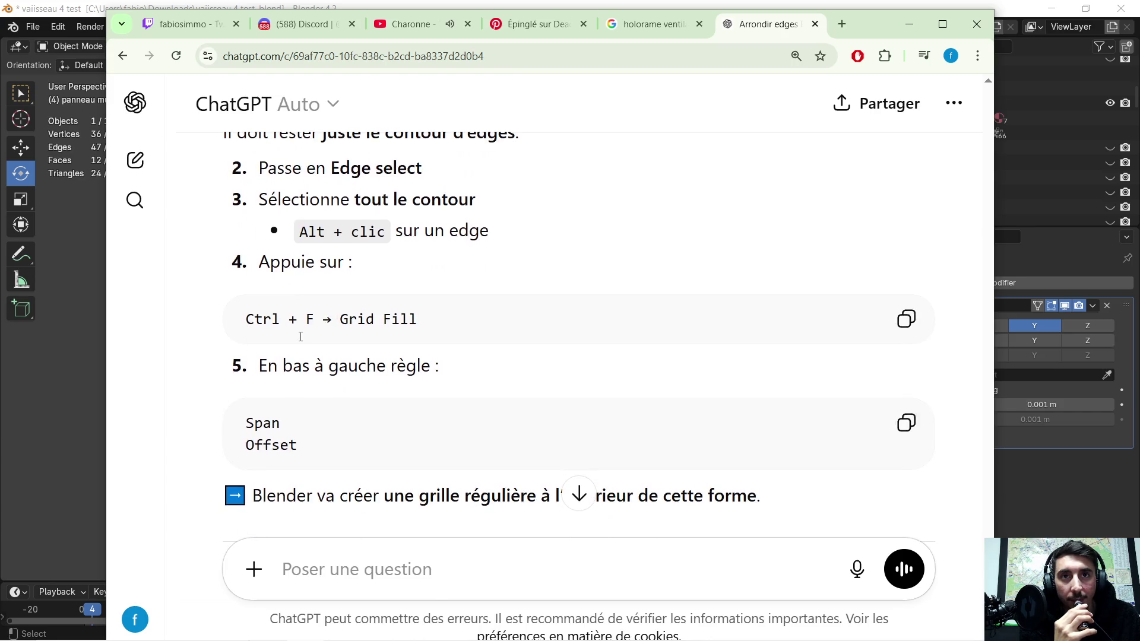
pyautogui.scroll(-1, 333, 346)
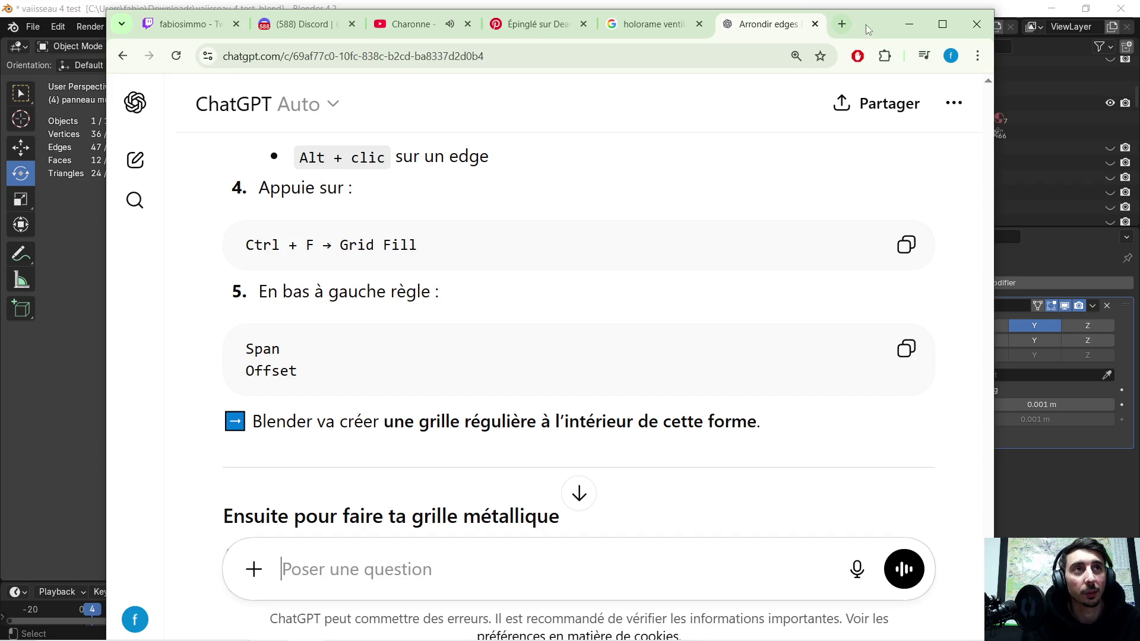
pyautogui.click(908, 25)
pyautogui.scroll(3, 416, 214)
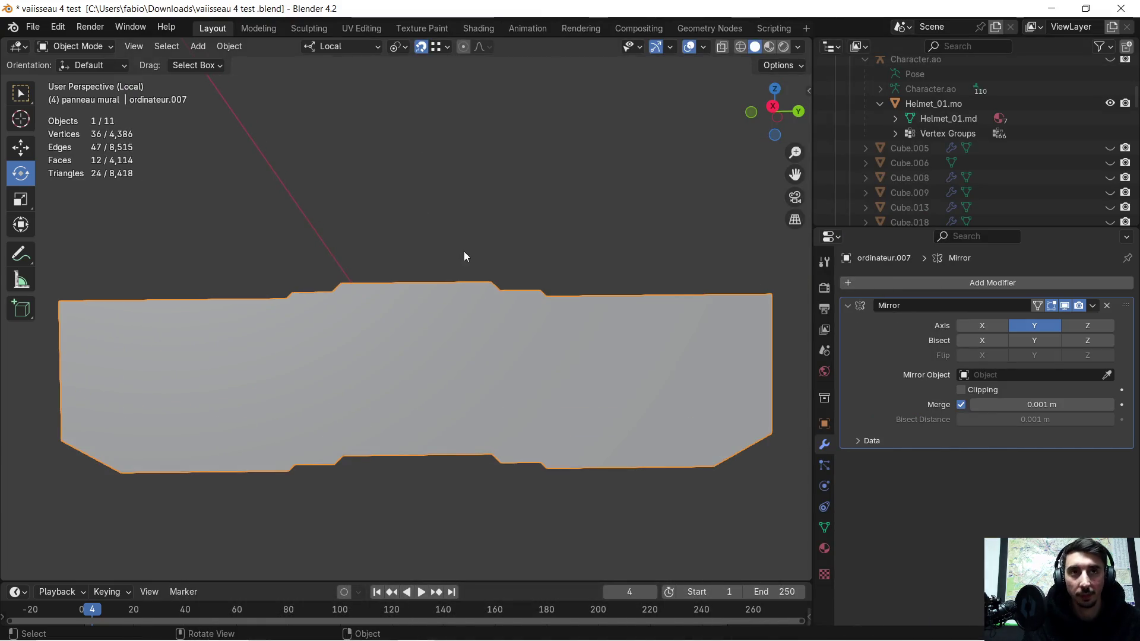
# - In Edit Mode, delete the panel's left face and its neighbour with Only Faces
pyautogui.press('Tab')
pyautogui.moveTo(306, 308)
pyautogui.mouseDown(button='middle')
pyautogui.moveTo(461, 264)
pyautogui.moveTo(351, 283)
pyautogui.moveTo(376, 273)
pyautogui.moveTo(277, 280)
pyautogui.mouseUp(button='middle')
pyautogui.click(277, 279)
pyautogui.press('x')
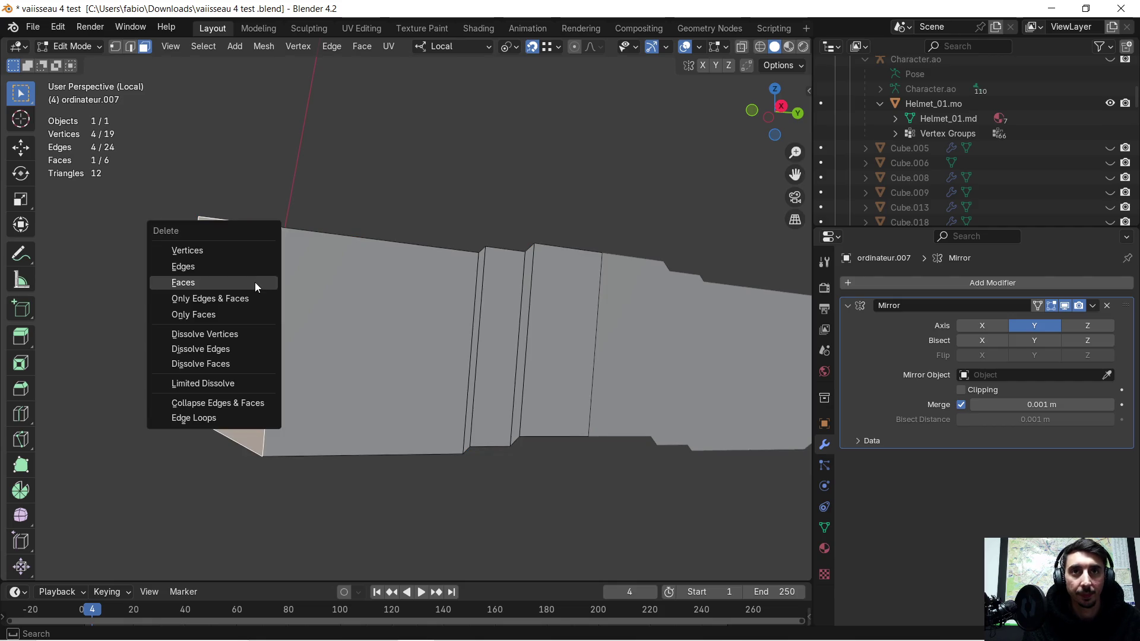
pyautogui.click(250, 312)
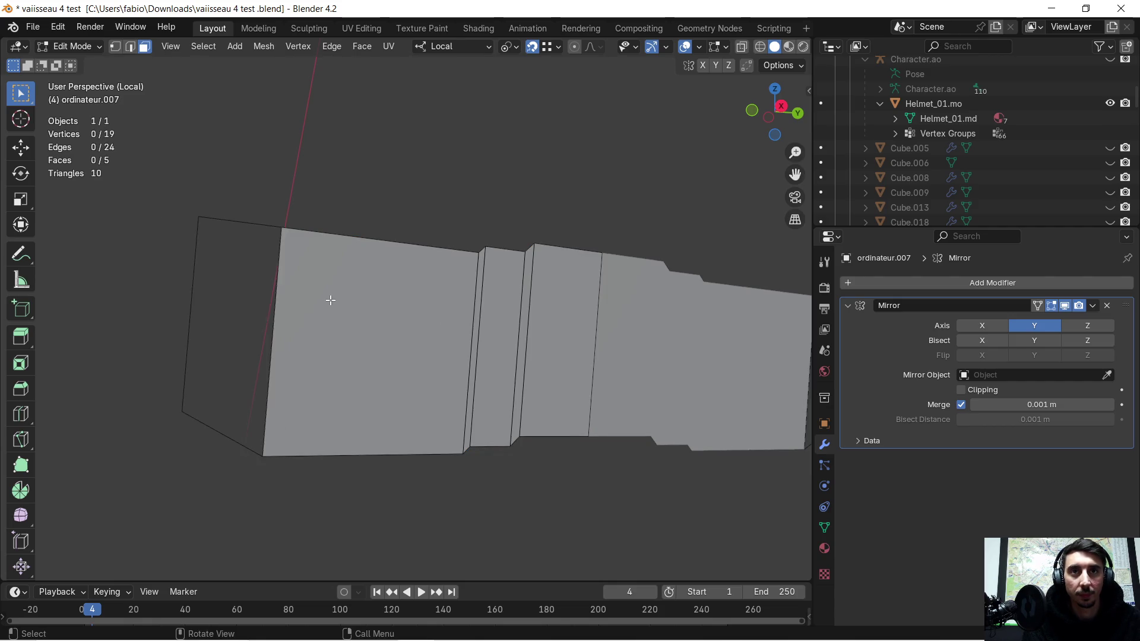
pyautogui.click(331, 297)
pyautogui.press('x')
pyautogui.click(331, 298)
# - Delete the middle face strip and all remaining faces, keeping only the edges
pyautogui.press('b')
pyautogui.moveTo(474, 317); pyautogui.dragTo(476, 323)
pyautogui.click(474, 326)
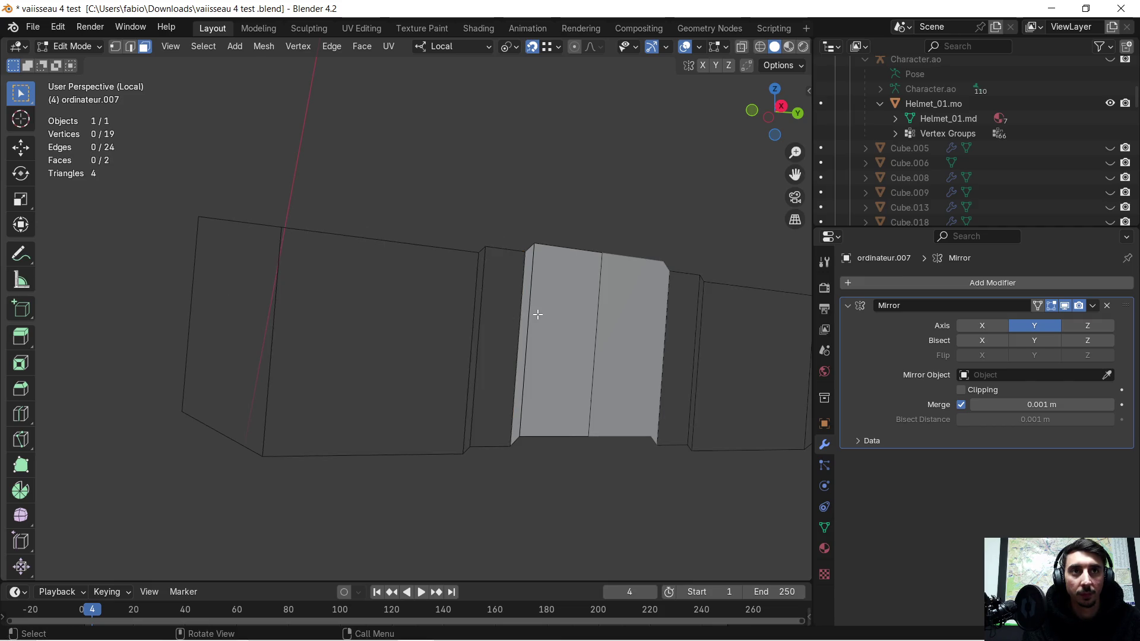
pyautogui.press('a')
pyautogui.press('x')
pyautogui.click(514, 329)
pyautogui.moveTo(521, 326)
pyautogui.mouseDown(button='middle')
pyautogui.moveTo(572, 320)
pyautogui.moveTo(535, 311)
pyautogui.mouseUp(button='middle')
# - In edge select mode, delete the inner vertical edges and select two more for removal
pyautogui.press('2')
pyautogui.click(221, 287)
pyautogui.keyDown('shift'); pyautogui.moveTo(474, 298); pyautogui.dragTo(570, 317); pyautogui.keyUp('shift')
pyautogui.press('x')
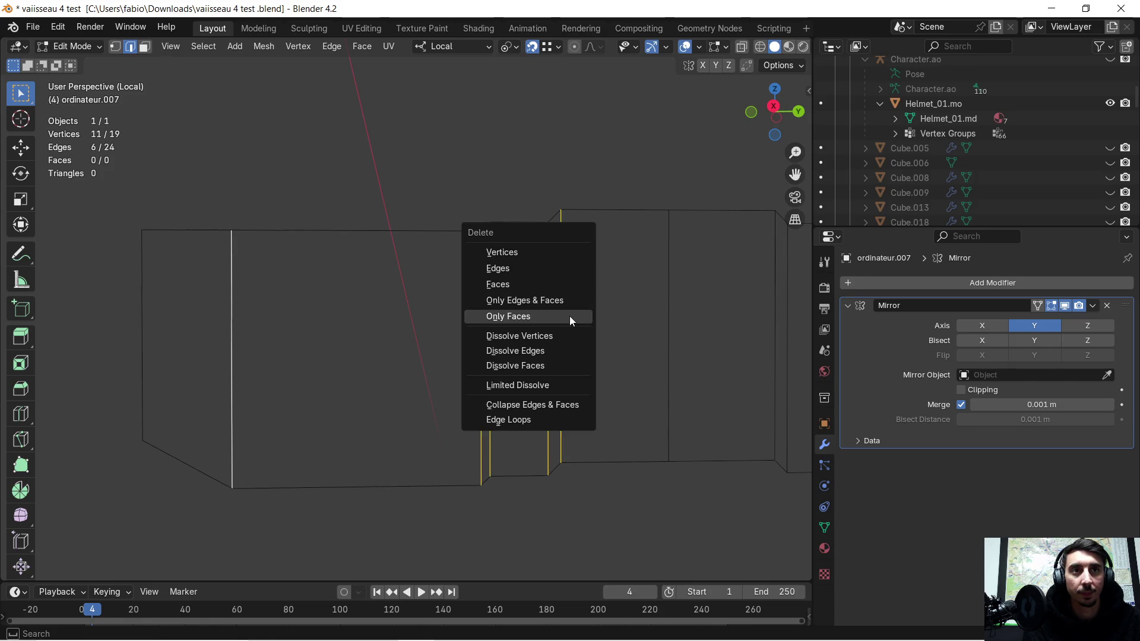
pyautogui.click(548, 265)
pyautogui.scroll(2, 588, 285)
pyautogui.moveTo(389, 288)
pyautogui.mouseDown()
pyautogui.moveTo(512, 321)
pyautogui.moveTo(611, 303)
pyautogui.mouseUp()
# - Delete the two selected inner edges and the leftover left vertical edge of the panel
pyautogui.press('x')
pyautogui.click(515, 322)
pyautogui.click(279, 305)
pyautogui.moveTo(130, 310); pyautogui.dragTo(230, 335)
pyautogui.press('x')
pyautogui.click(231, 332)
pyautogui.keyDown('shift'); pyautogui.moveTo(226, 318); pyautogui.dragTo(286, 316, button='middle'); pyautogui.keyUp('shift')
# - Select the full outline loop, including the short top edge and the diagonal edge
pyautogui.keyDown('alt'); pyautogui.click(237, 220); pyautogui.keyUp('alt')
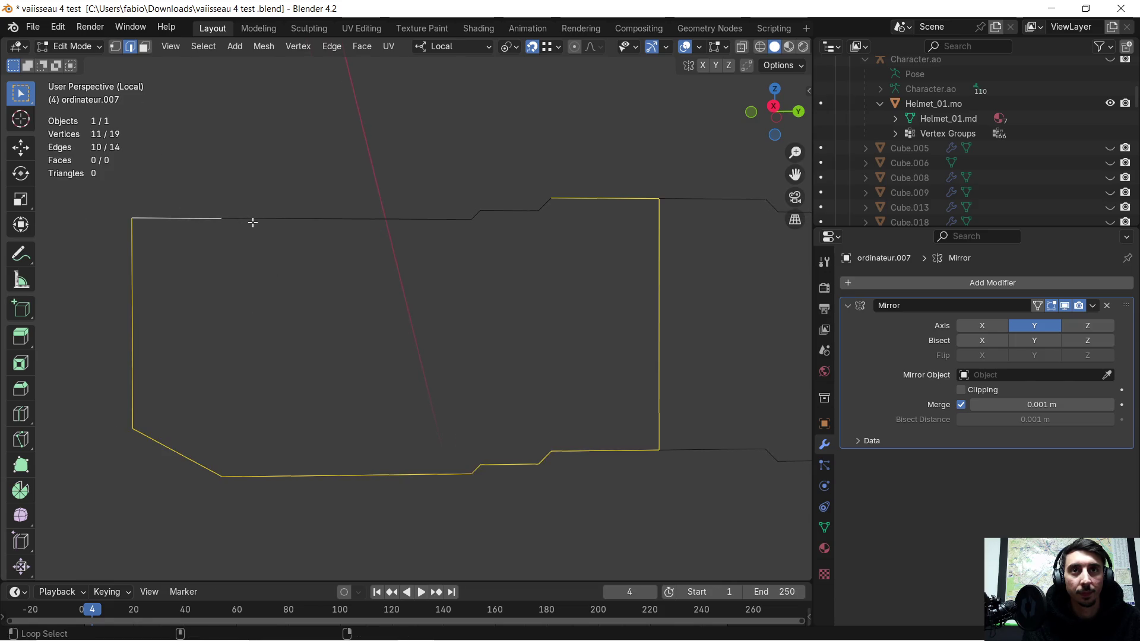
pyautogui.keyDown('alt'); pyautogui.keyDown('shift'); pyautogui.click(486, 213); pyautogui.keyUp('shift'); pyautogui.keyUp('alt')
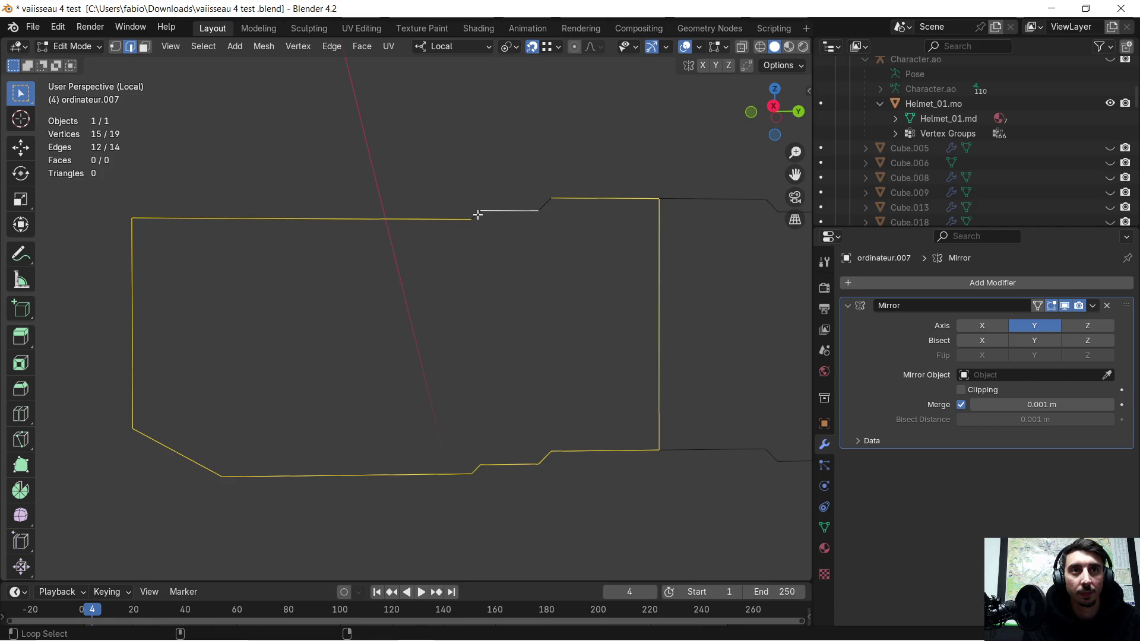
pyautogui.keyDown('alt'); pyautogui.keyDown('shift'); pyautogui.click(541, 207); pyautogui.keyUp('shift'); pyautogui.keyUp('alt')
pyautogui.moveTo(457, 325)
pyautogui.mouseDown(button='middle')
pyautogui.moveTo(365, 329)
pyautogui.moveTo(382, 330)
pyautogui.mouseUp(button='middle')
# - Grid Fill the outline with Span 4, Offset 6 and Simple Blending; no faces result
pyautogui.hotkey('ctrl', 'f')
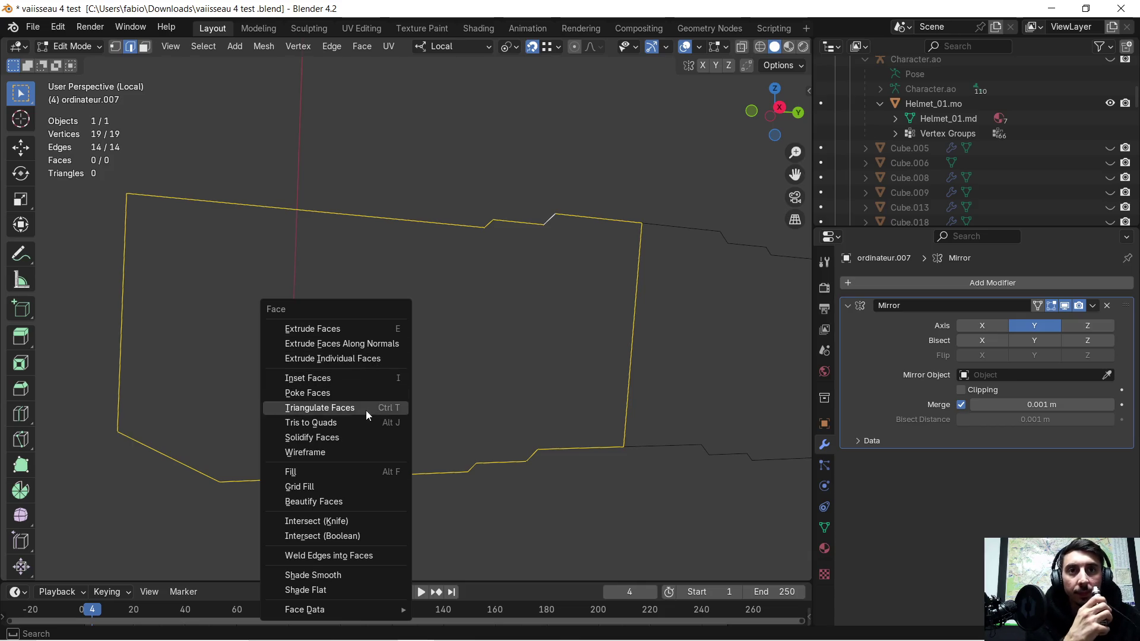
pyautogui.click(330, 486)
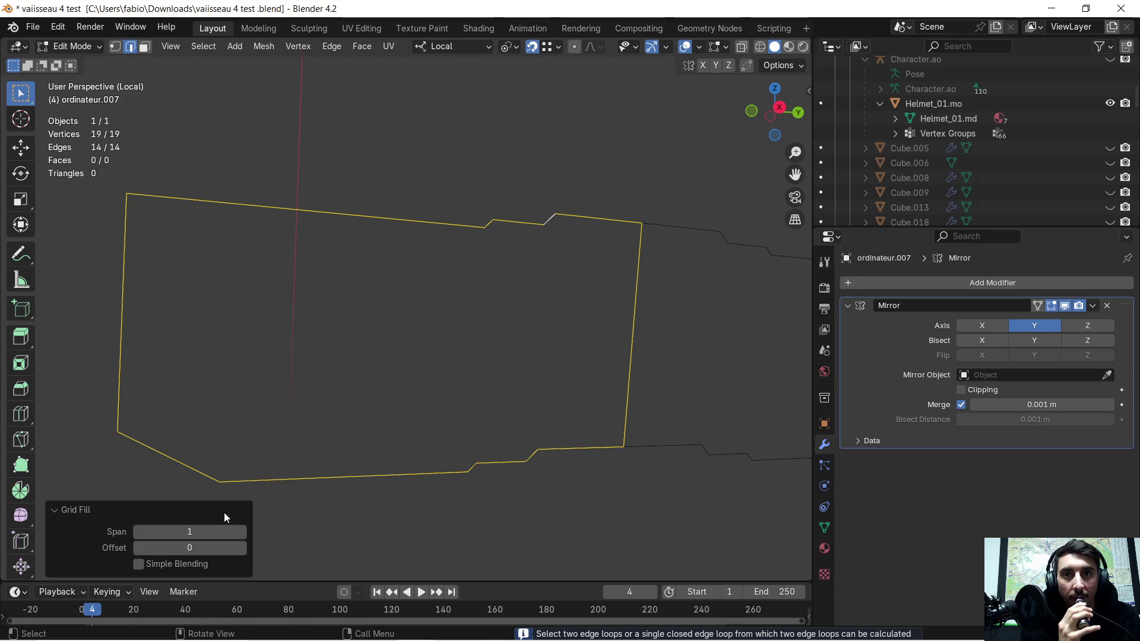
pyautogui.click(240, 531)
pyautogui.click(240, 531)
pyautogui.click(240, 531)
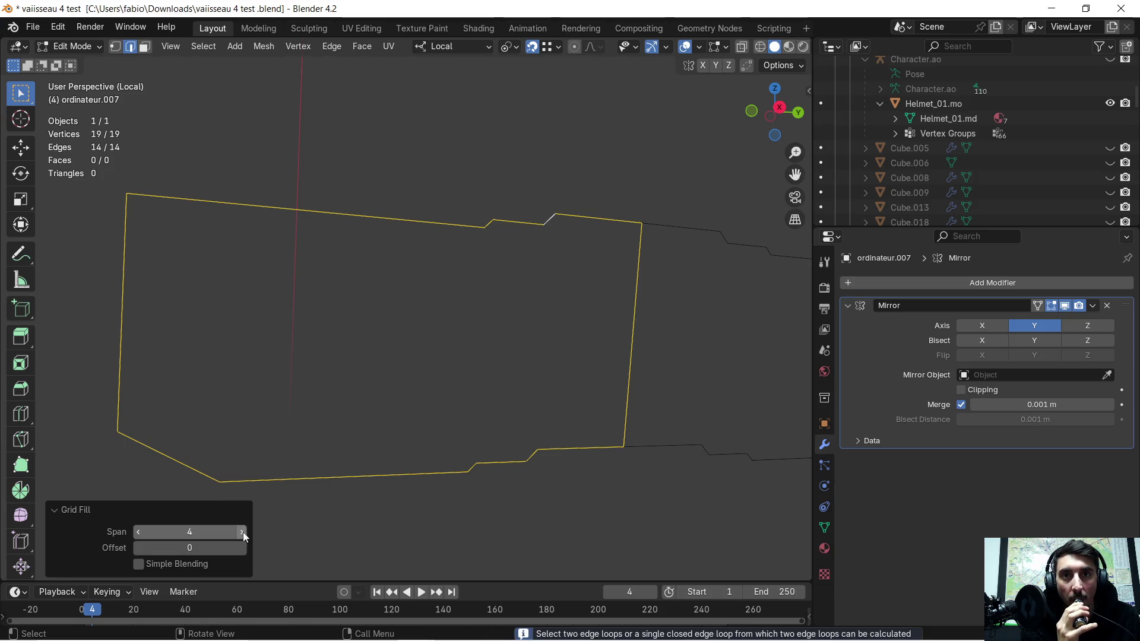
pyautogui.click(243, 548)
pyautogui.click(242, 548)
pyautogui.click(243, 548)
pyautogui.click(242, 548)
pyautogui.click(242, 548)
pyautogui.click(142, 565)
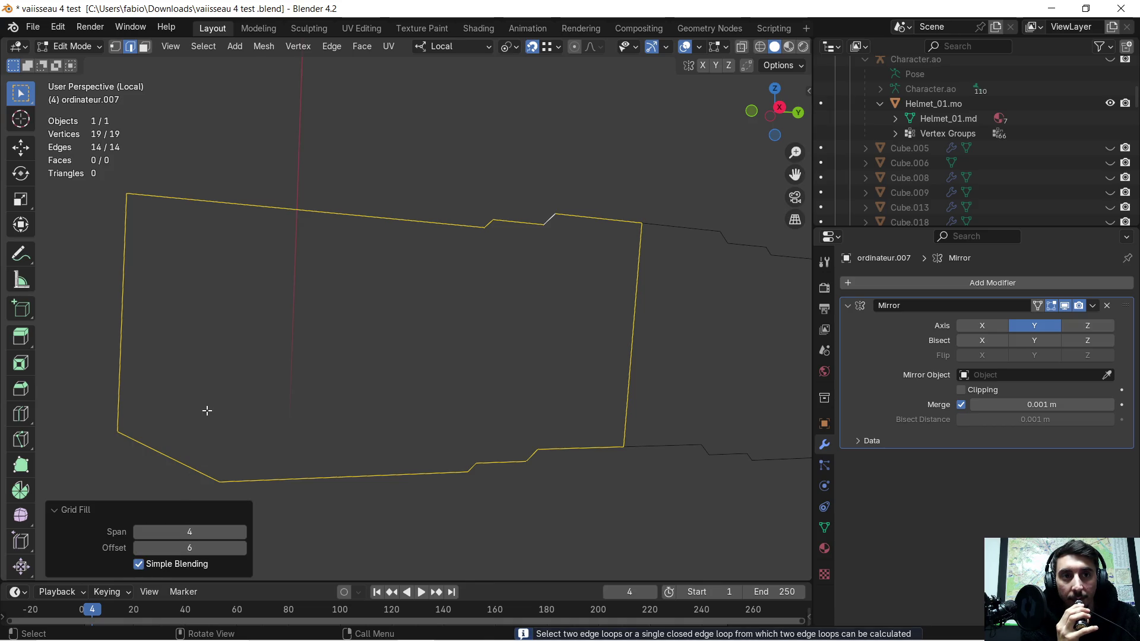
pyautogui.click(286, 341)
# - Try filling the outline with F, then delete the stray vertical edge it created
pyautogui.press('a')
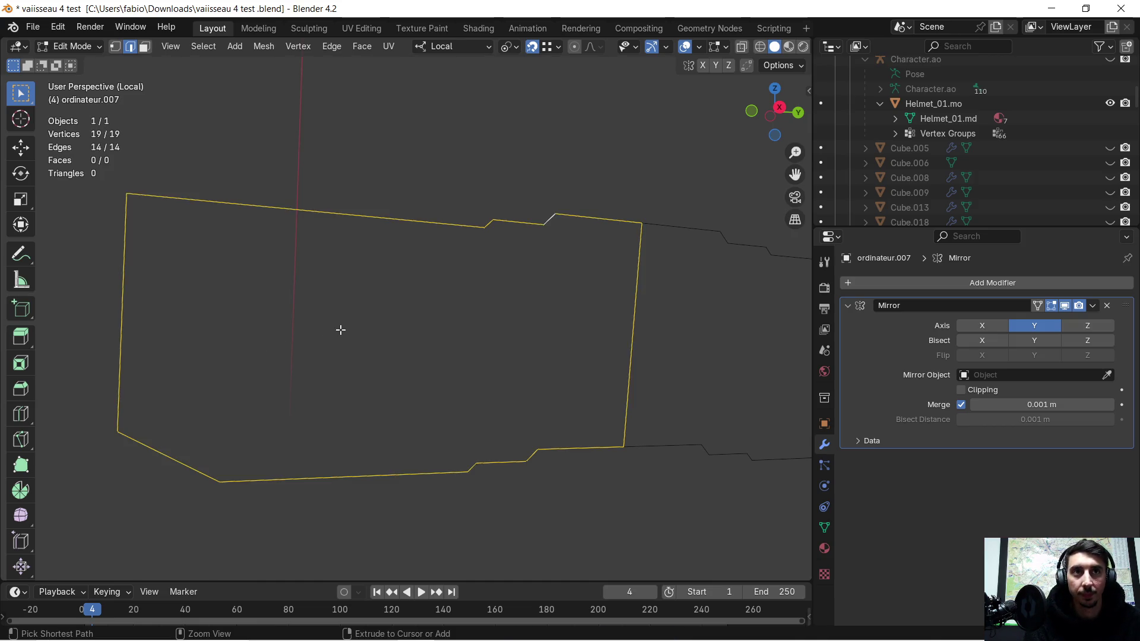
pyautogui.press('f')
pyautogui.moveTo(341, 320)
pyautogui.mouseDown(button='middle')
pyautogui.moveTo(312, 328)
pyautogui.moveTo(367, 341)
pyautogui.moveTo(273, 254)
pyautogui.moveTo(346, 259)
pyautogui.moveTo(285, 226)
pyautogui.moveTo(343, 264)
pyautogui.mouseUp(button='middle')
pyautogui.press('x')
pyautogui.click(323, 329)
# - Snap the two loose top-edge end vertices onto the left corner vertex
pyautogui.click(277, 245)
pyautogui.keyDown('shift'); pyautogui.click(303, 234); pyautogui.keyUp('shift')
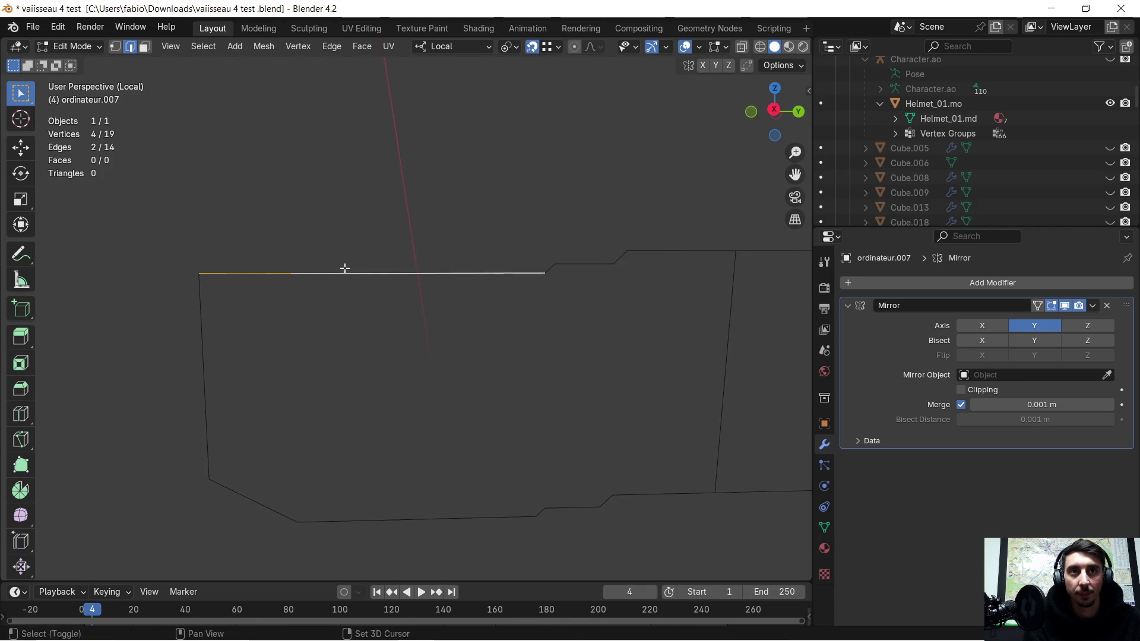
pyautogui.keyDown('shift'); pyautogui.click(287, 275); pyautogui.keyUp('shift')
pyautogui.scroll(2, 282, 280)
pyautogui.keyDown('shift'); pyautogui.moveTo(259, 278); pyautogui.dragTo(328, 275, button='middle'); pyautogui.keyUp('shift')
pyautogui.click(115, 46)
pyautogui.click(313, 276)
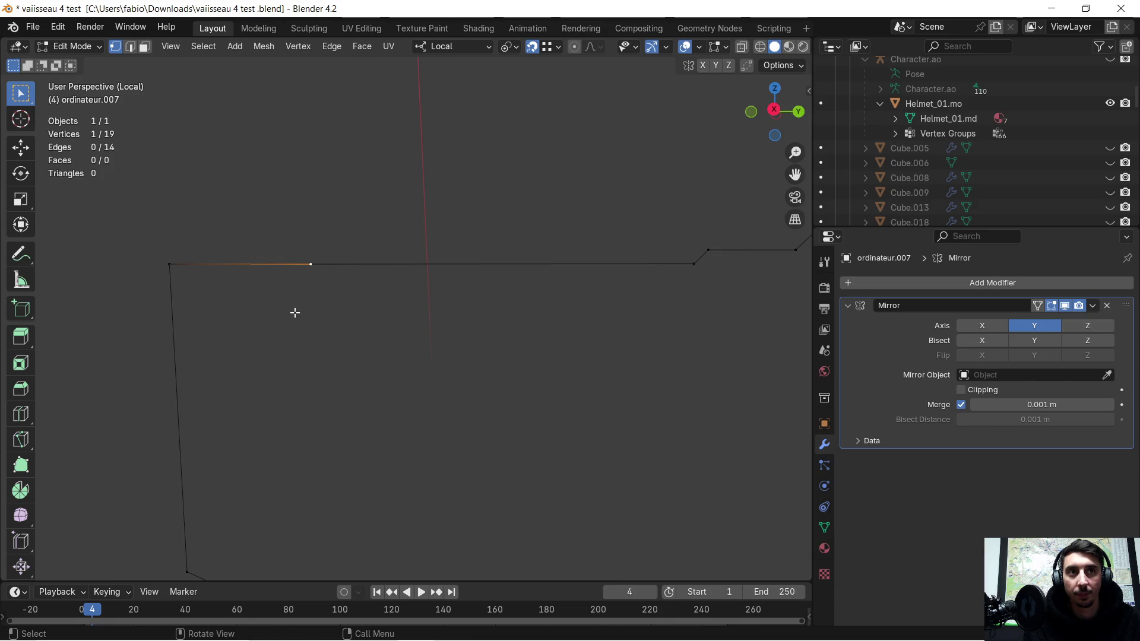
pyautogui.press('g')
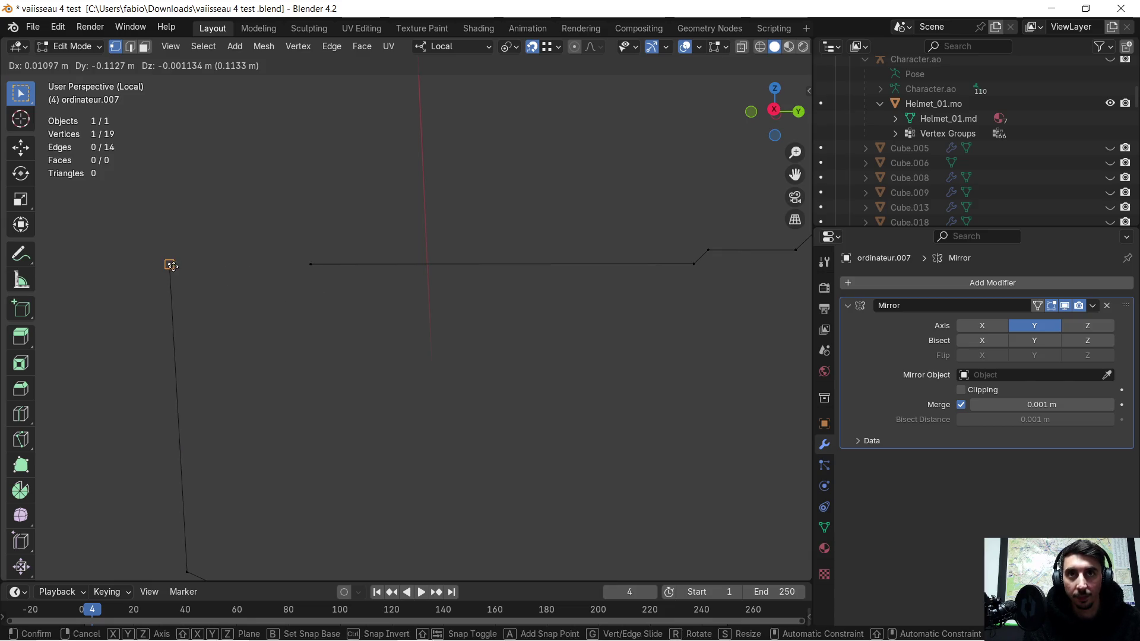
pyautogui.click(174, 265)
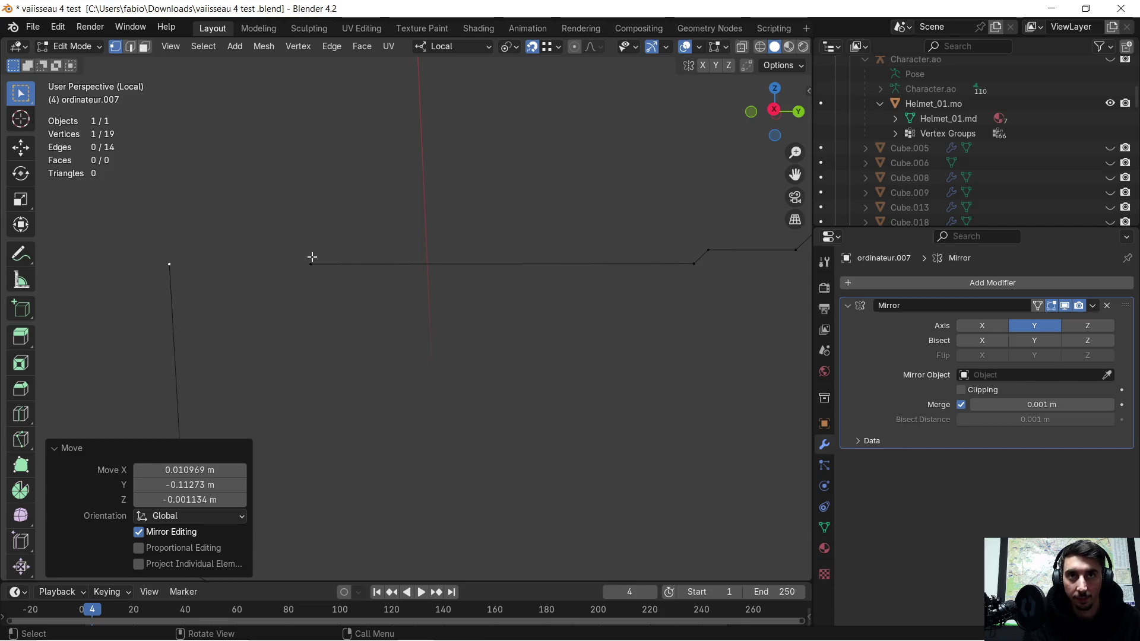
pyautogui.click(311, 256)
pyautogui.press('g')
pyautogui.click(184, 265)
# - Merge all vertices by distance, removing 6 duplicates to leave a 13-vertex outline
pyautogui.scroll(-1, 444, 298)
pyautogui.moveTo(463, 312)
pyautogui.keyDown('shift'); pyautogui.mouseDown(button='middle')
pyautogui.moveTo(463, 338)
pyautogui.moveTo(486, 244)
pyautogui.mouseUp(button='middle'); pyautogui.keyUp('shift')
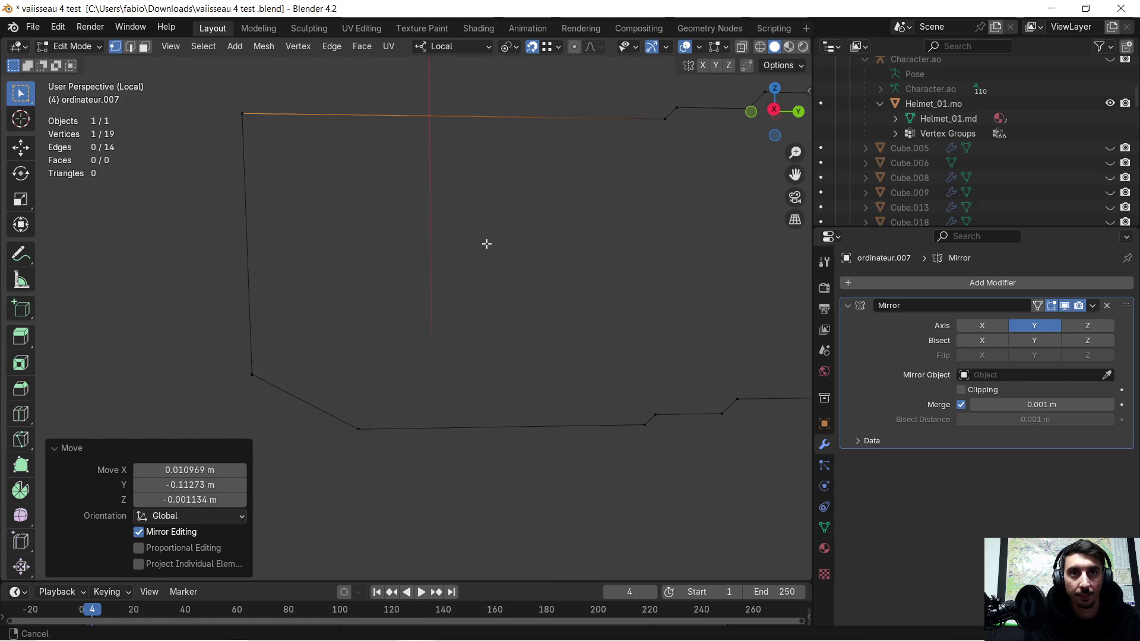
pyautogui.moveTo(485, 348)
pyautogui.keyDown('shift'); pyautogui.mouseDown(button='middle')
pyautogui.moveTo(297, 326)
pyautogui.moveTo(493, 297)
pyautogui.moveTo(636, 305)
pyautogui.mouseUp(button='middle'); pyautogui.keyUp('shift')
pyautogui.scroll(-2, 297, 224)
pyautogui.keyDown('shift'); pyautogui.moveTo(284, 237); pyautogui.dragTo(308, 252, button='middle'); pyautogui.keyUp('shift')
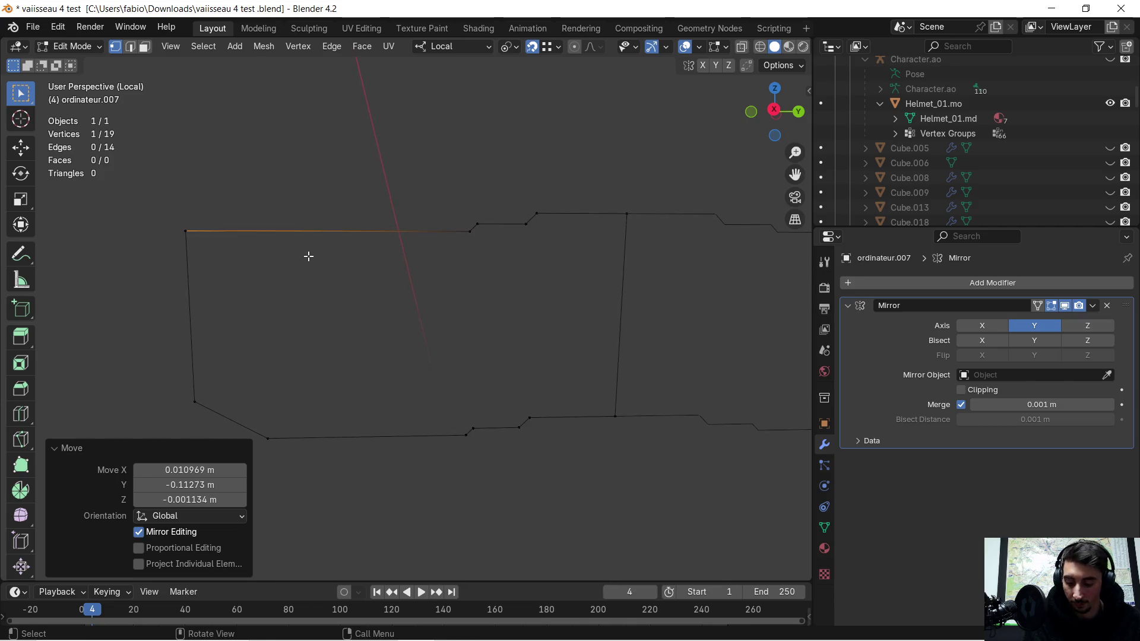
pyautogui.press('a')
pyautogui.press('m')
pyautogui.click(308, 256)
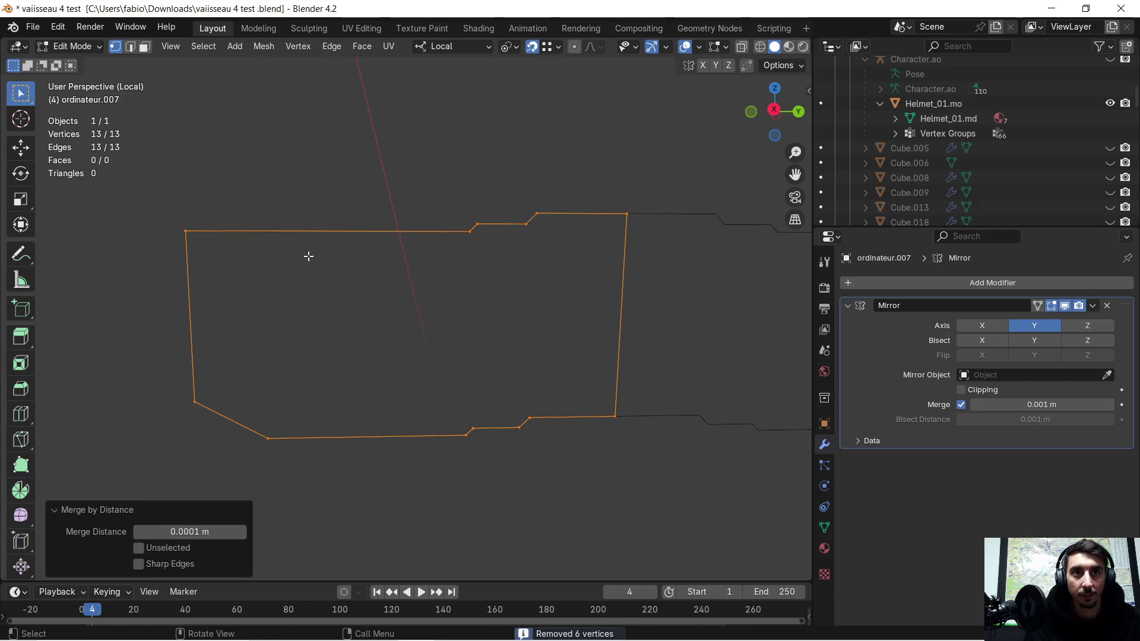
pyautogui.moveTo(325, 256); pyautogui.dragTo(338, 252, button='middle')
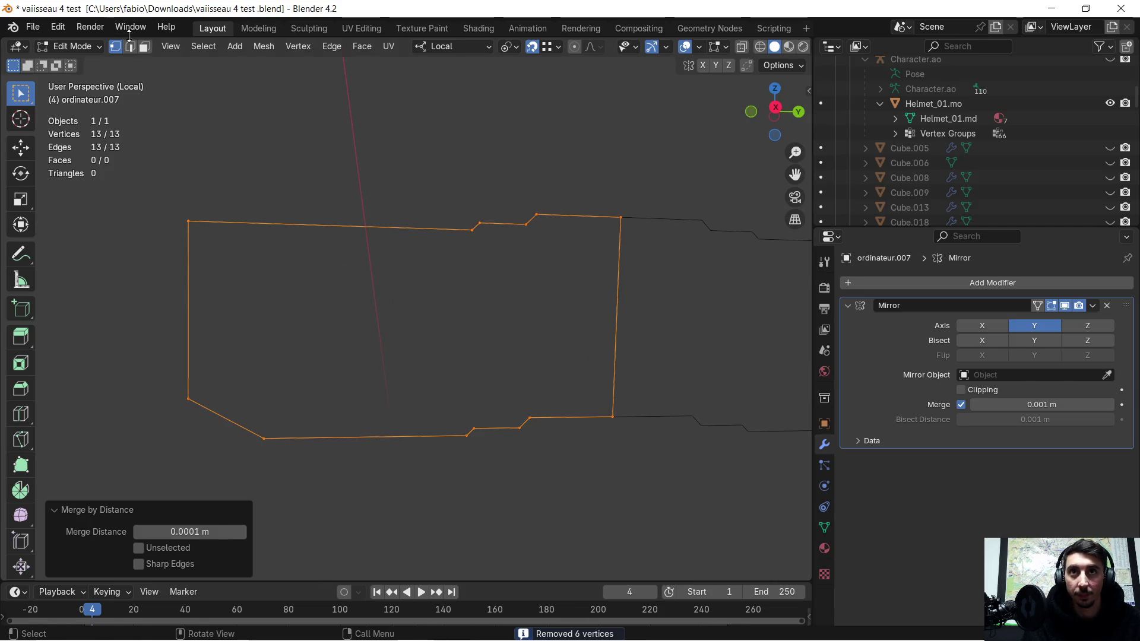
pyautogui.click(131, 47)
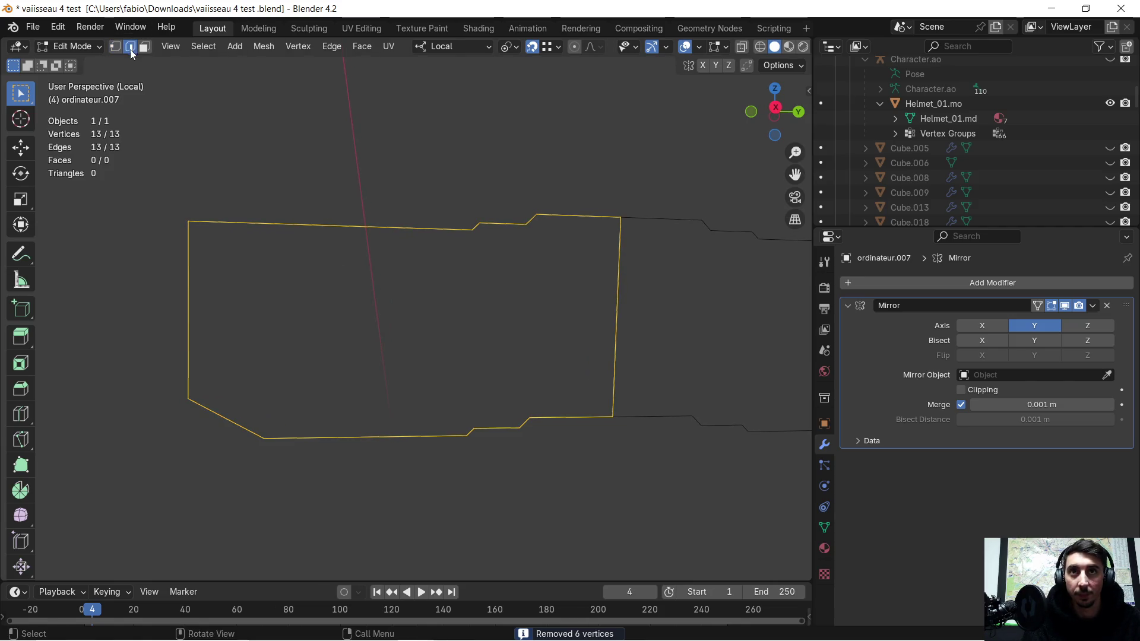
# - Grid Fill the closed outline, raising Span to 3 and increasing Offset
pyautogui.hotkey('ctrl', 'f')
pyautogui.click(309, 305)
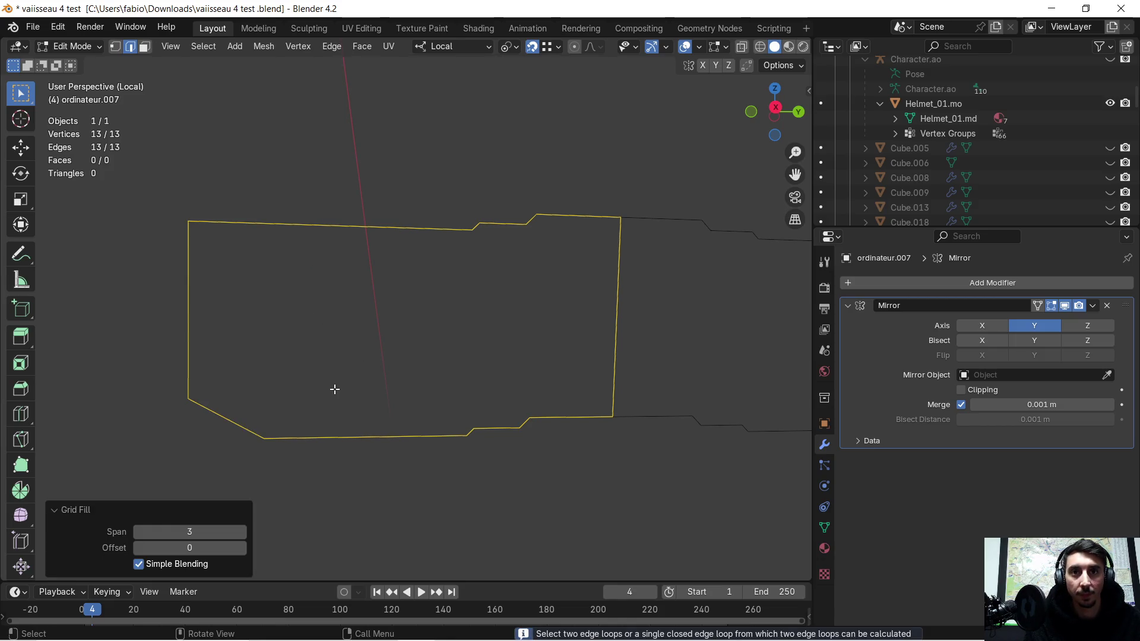
pyautogui.click(241, 530)
pyautogui.click(242, 549)
pyautogui.click(241, 549)
pyautogui.click(242, 548)
pyautogui.click(242, 549)
pyautogui.click(241, 548)
pyautogui.moveTo(219, 339)
pyautogui.mouseDown(button='middle')
pyautogui.moveTo(247, 355)
pyautogui.moveTo(243, 338)
pyautogui.mouseUp(button='middle')
pyautogui.press('Tab')
pyautogui.press('Tab')
# - Rerun Grid Fill on the outline with Offset set to 5, still producing no faces
pyautogui.press('super+shift+s')
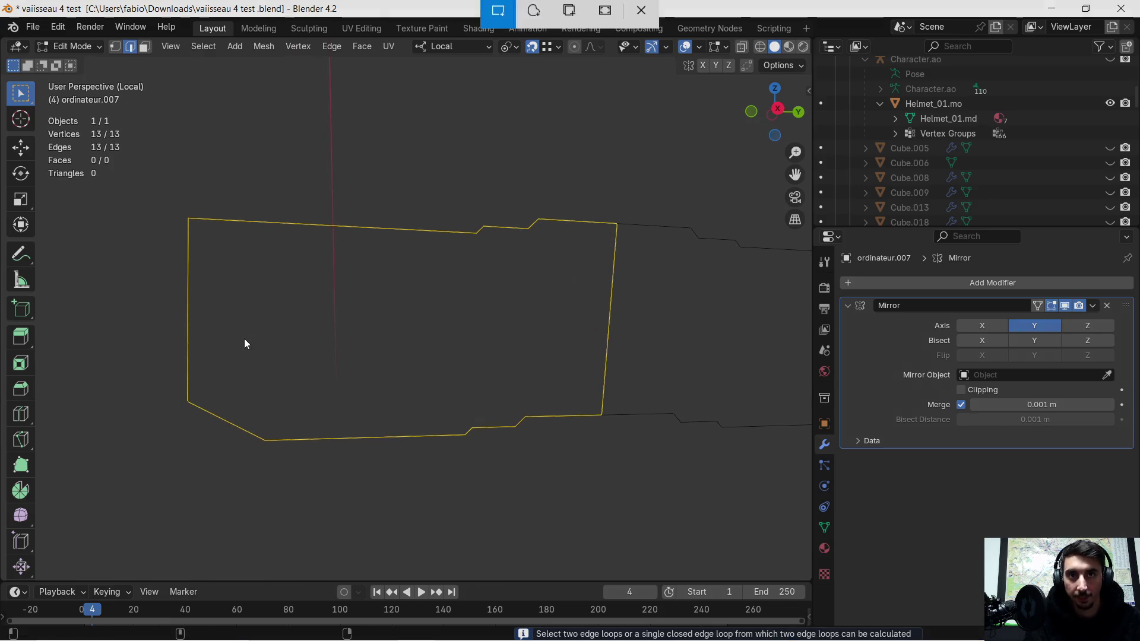
pyautogui.press('super')
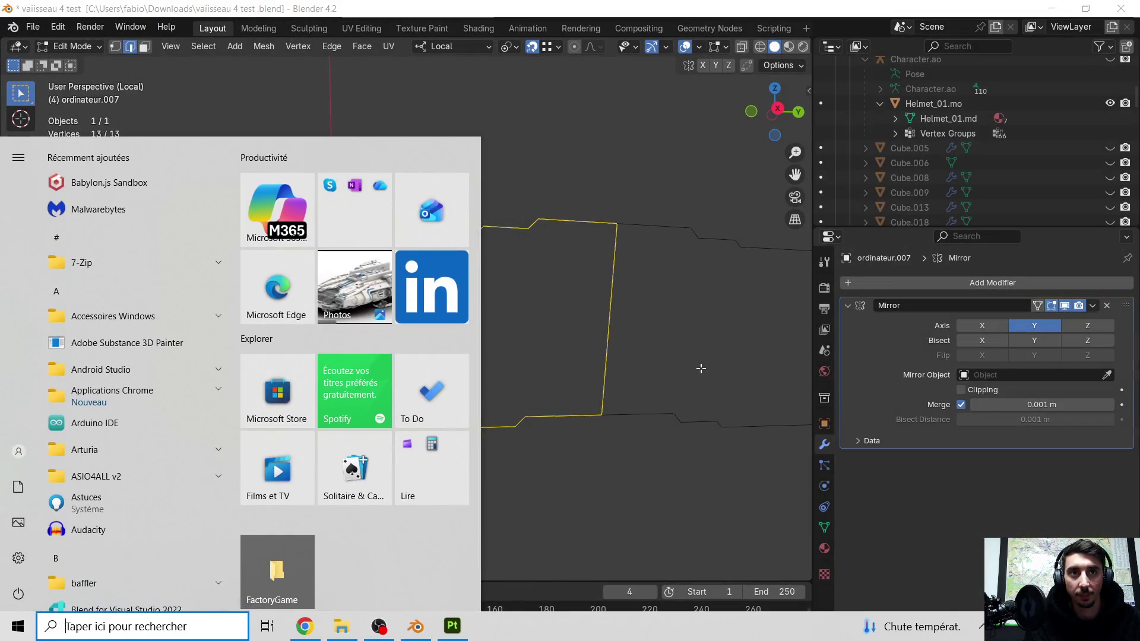
pyautogui.press('super')
pyautogui.hotkey('ctrl', 'f')
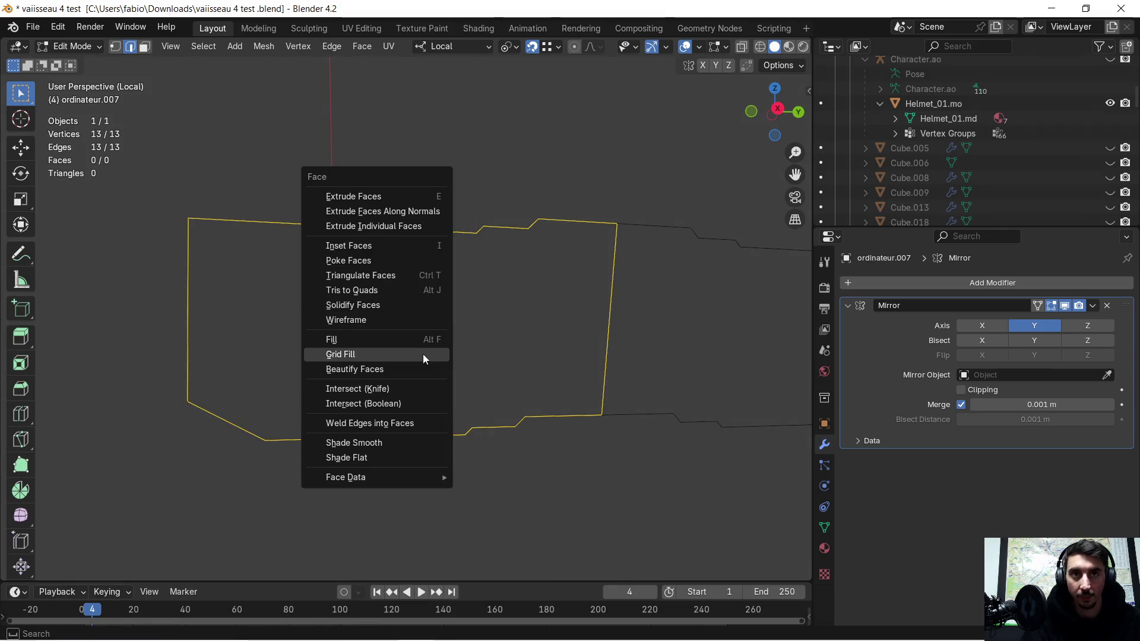
pyautogui.click(421, 353)
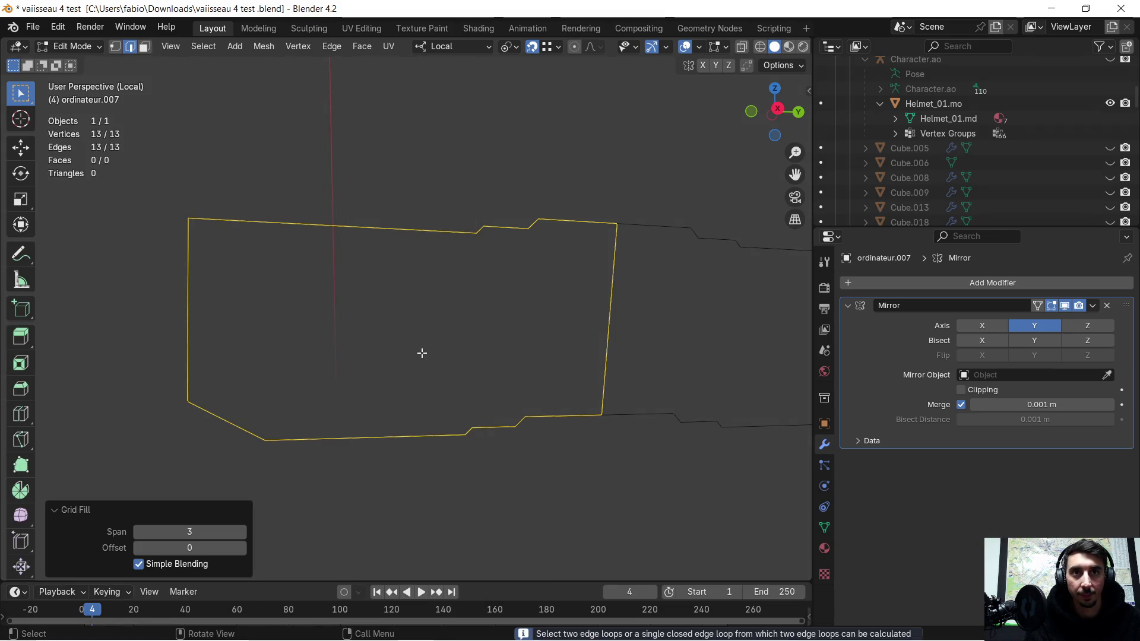
pyautogui.click(244, 548)
pyautogui.write('5')
pyautogui.press('Return')
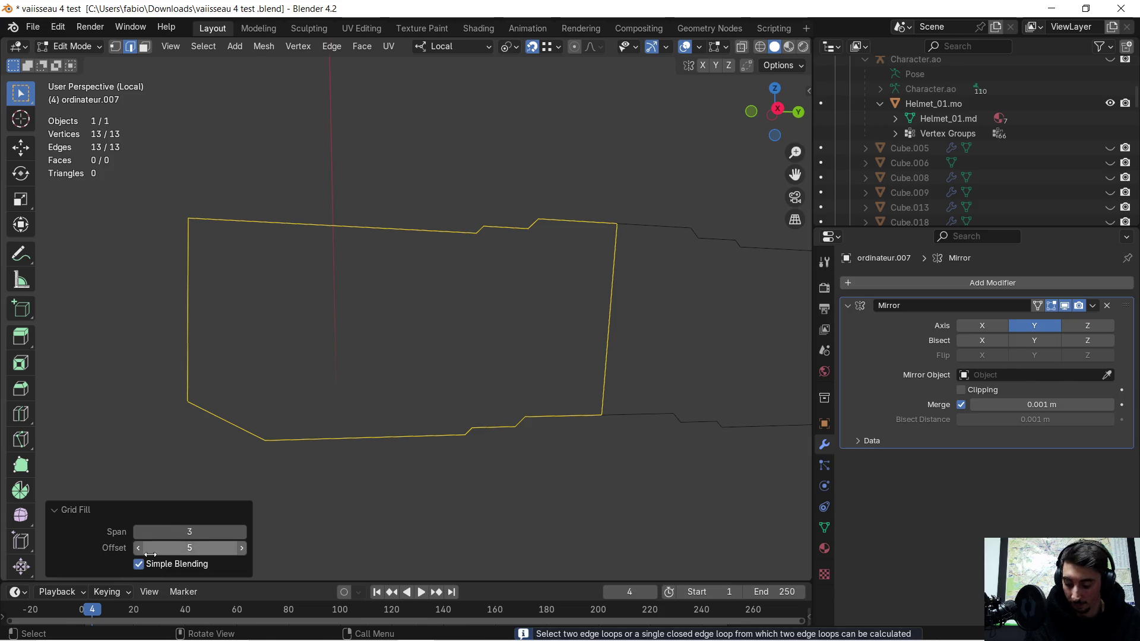
# - Screenshot the viewport and mesh stats, then bring up the ChatGPT browser window
pyautogui.press('super+shift+s')
pyautogui.moveTo(50, 103)
pyautogui.mouseDown()
pyautogui.moveTo(621, 609)
pyautogui.moveTo(676, 616)
pyautogui.mouseUp()
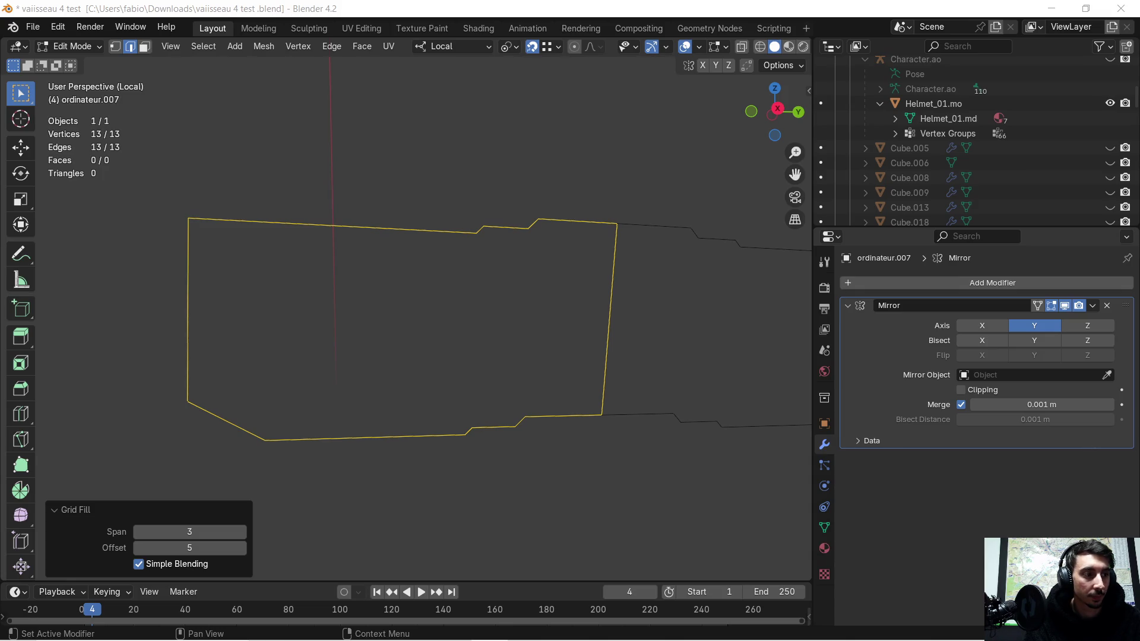
pyautogui.press('super')
pyautogui.click(313, 629)
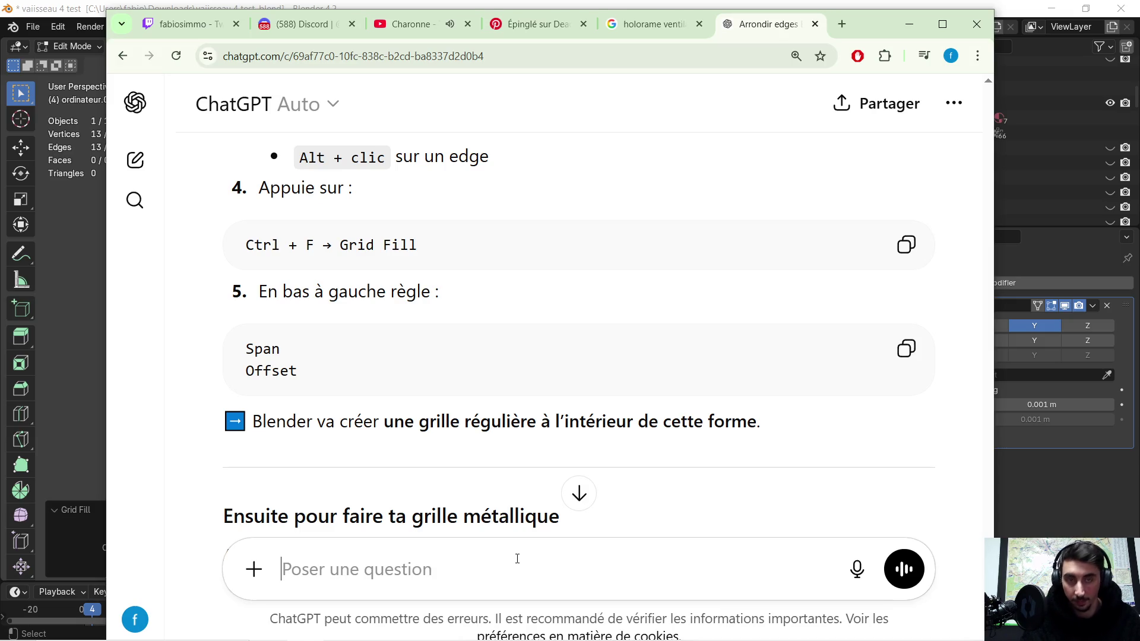
# - Send ChatGPT the pasted screenshot with the message 'sa fai rien grid fill'
pyautogui.hotkey('ctrl', 'v')
pyautogui.write('sa fai rien grid fi')
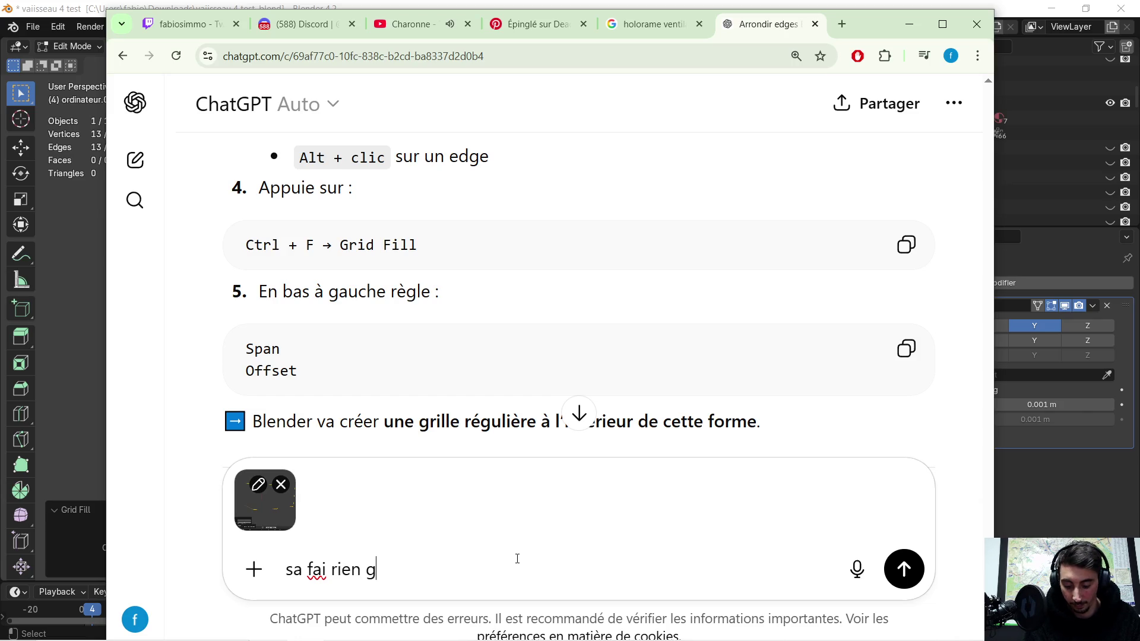
pyautogui.write('ll')
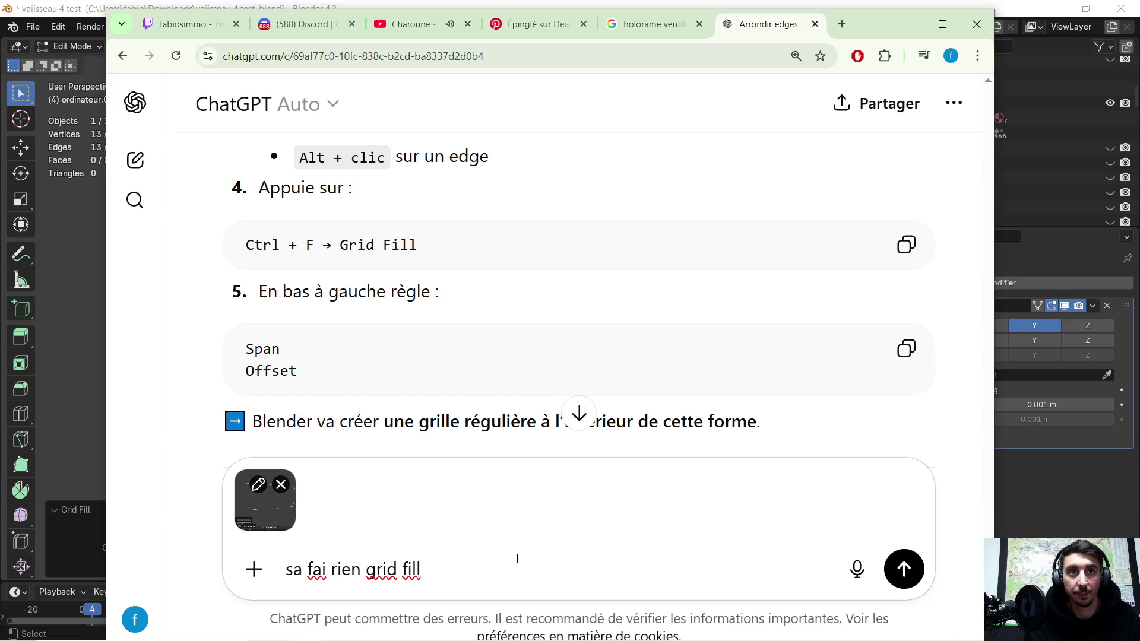
pyautogui.press('Return')
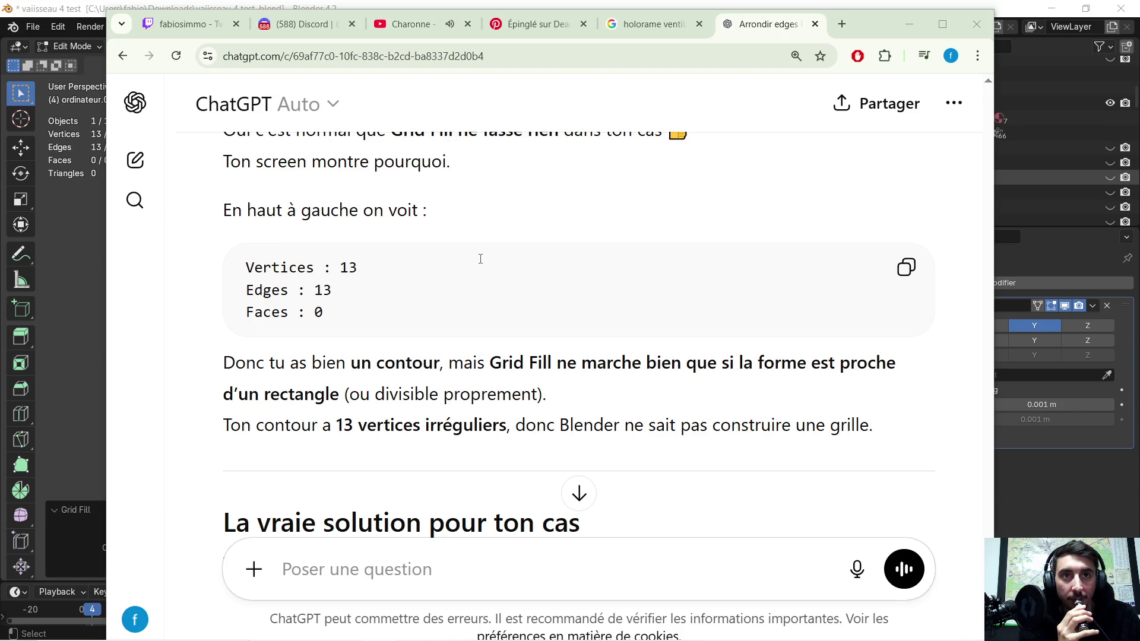
# - Read the advice to subdivide the long edges first, then minimize Chrome back to Blender
pyautogui.scroll(-1, 481, 259)
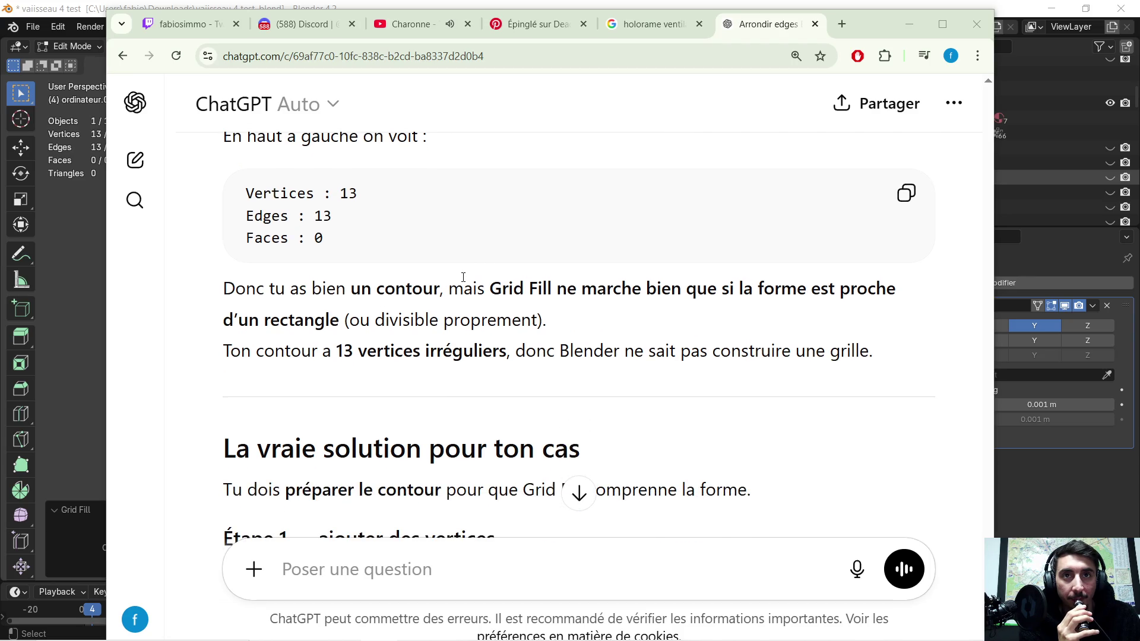
pyautogui.scroll(-1, 545, 350)
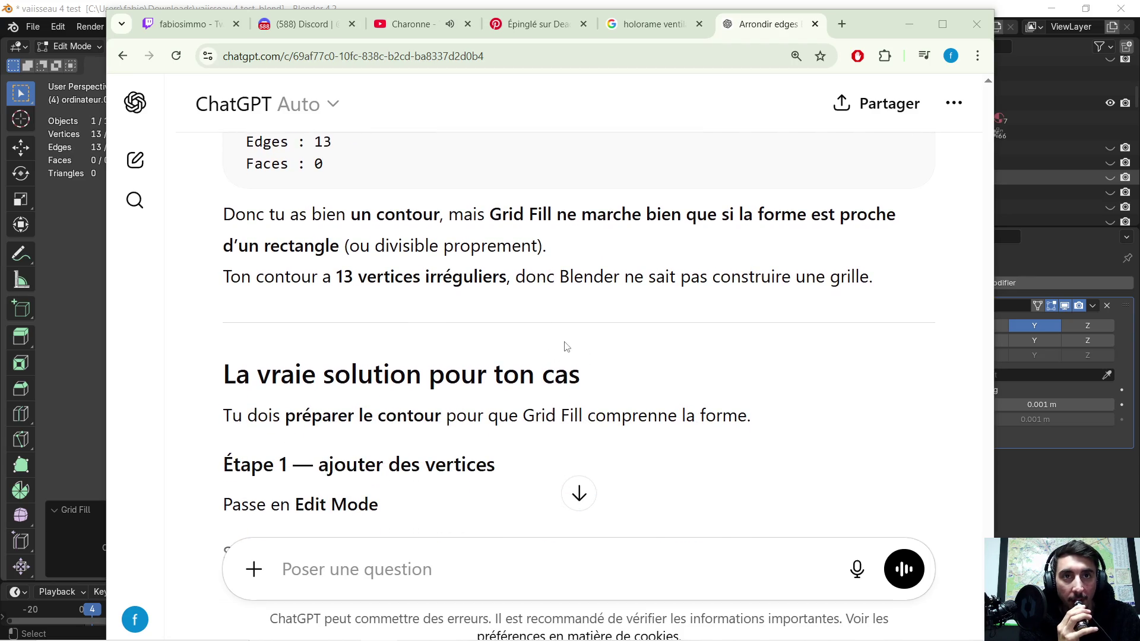
pyautogui.scroll(-1, 565, 346)
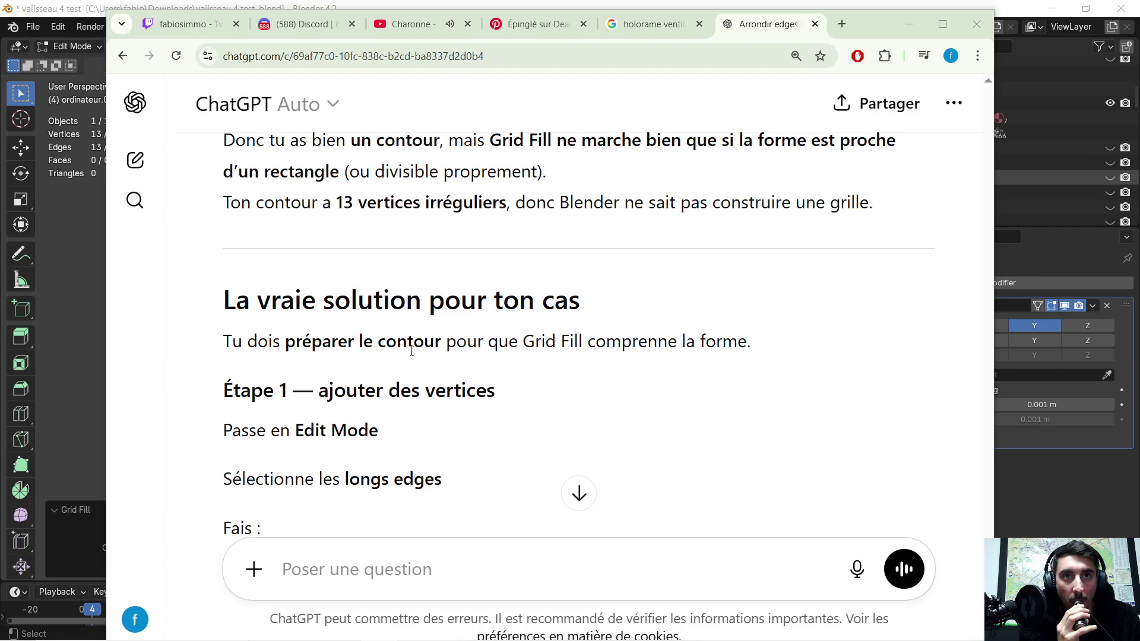
pyautogui.scroll(-1, 565, 346)
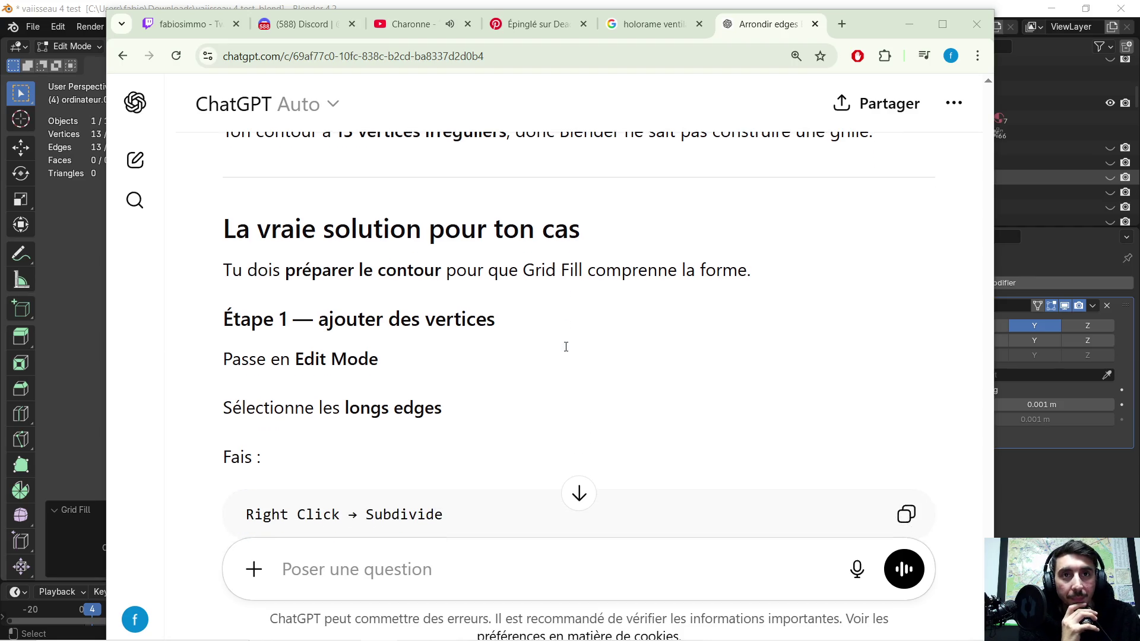
pyautogui.scroll(-2, 518, 354)
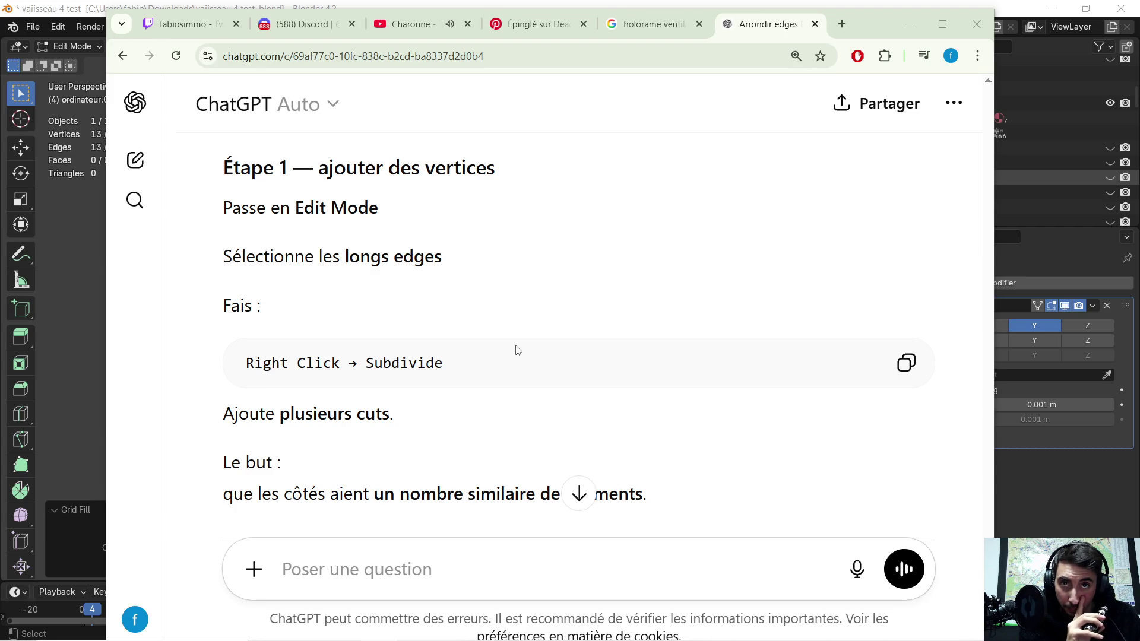
pyautogui.scroll(-1, 518, 350)
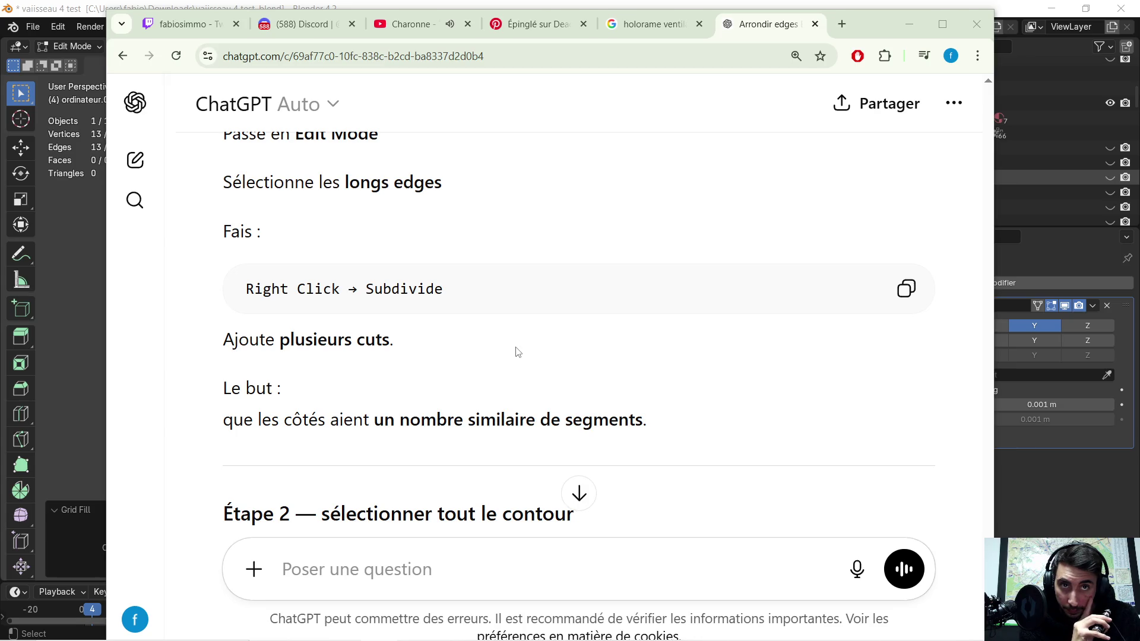
pyautogui.scroll(-1, 517, 350)
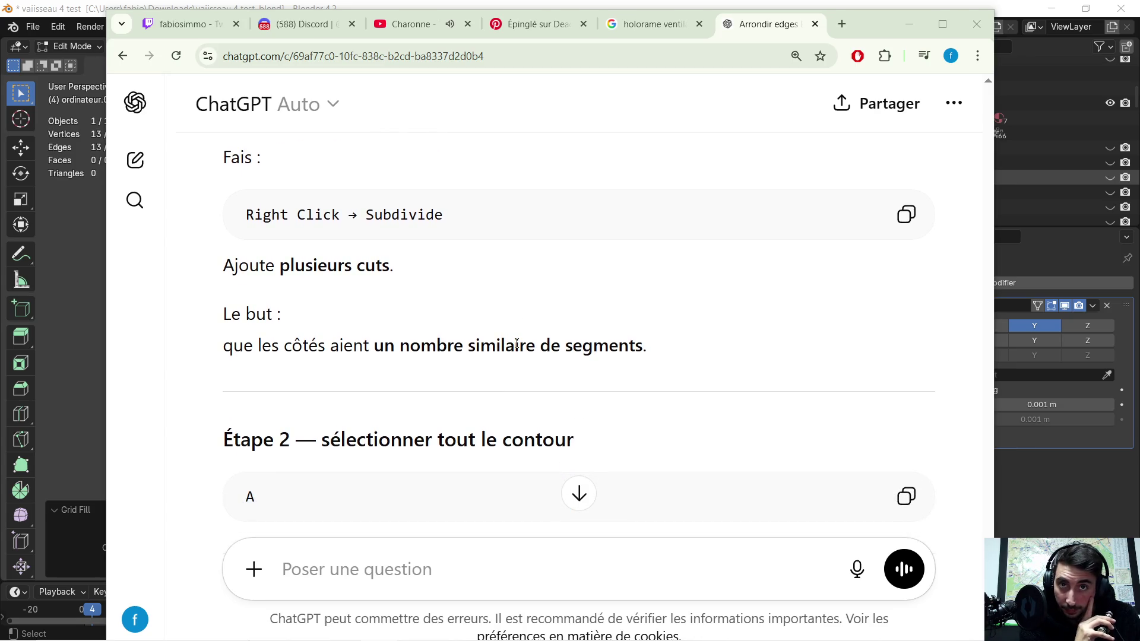
pyautogui.scroll(-1, 516, 344)
pyautogui.scroll(-1, 516, 345)
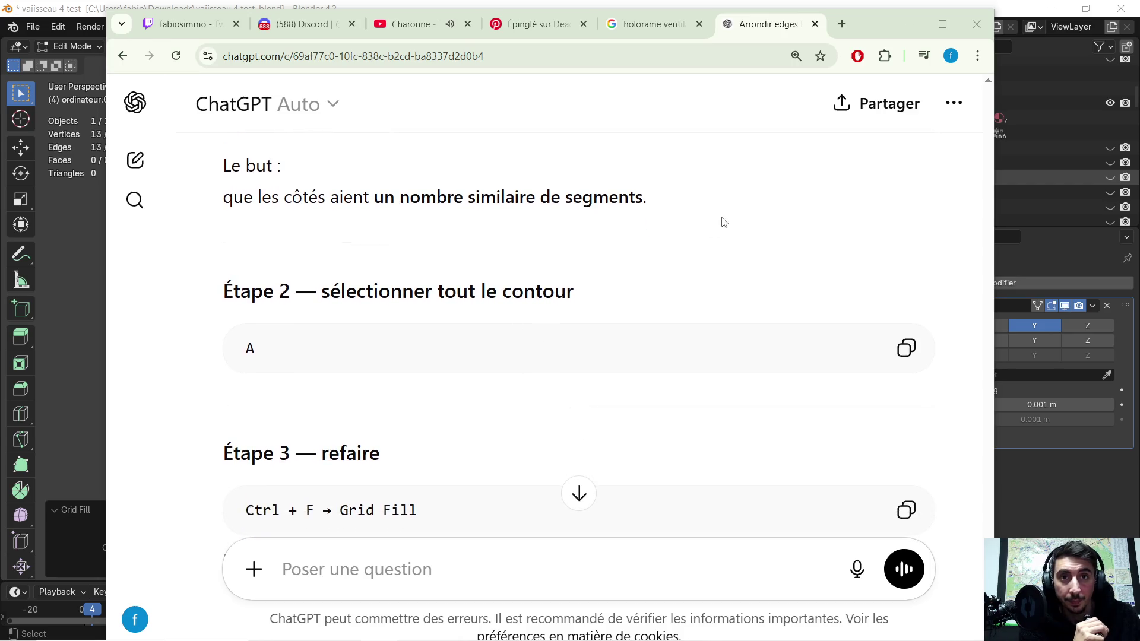
pyautogui.click(908, 24)
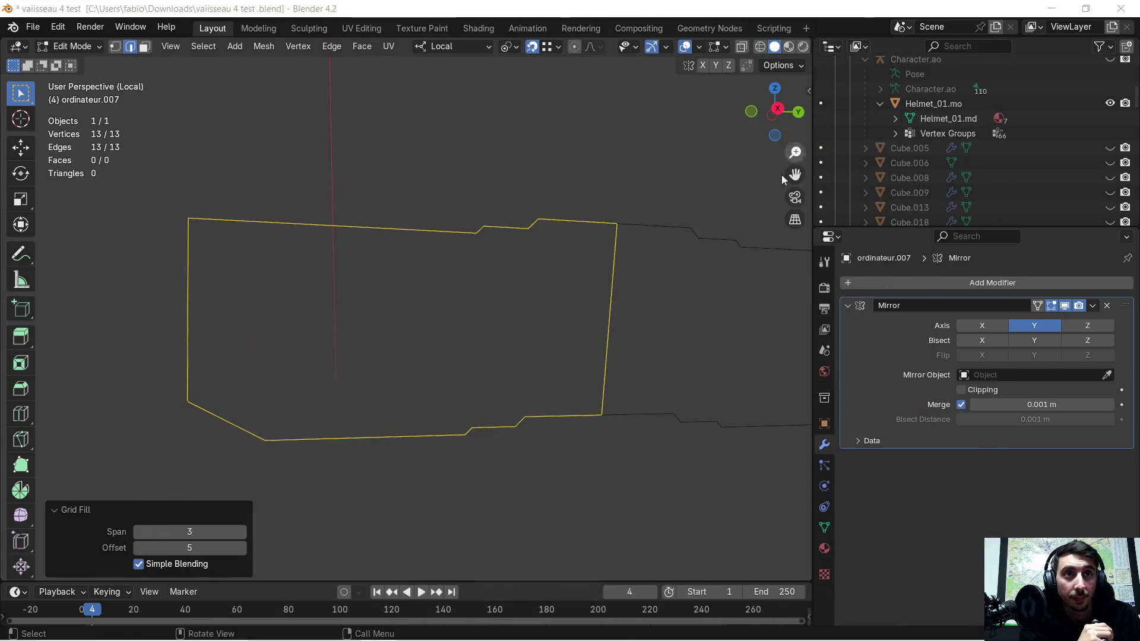
pyautogui.moveTo(550, 250)
pyautogui.mouseDown(button='middle')
pyautogui.moveTo(521, 227)
pyautogui.moveTo(537, 238)
pyautogui.moveTo(522, 237)
pyautogui.mouseUp(button='middle')
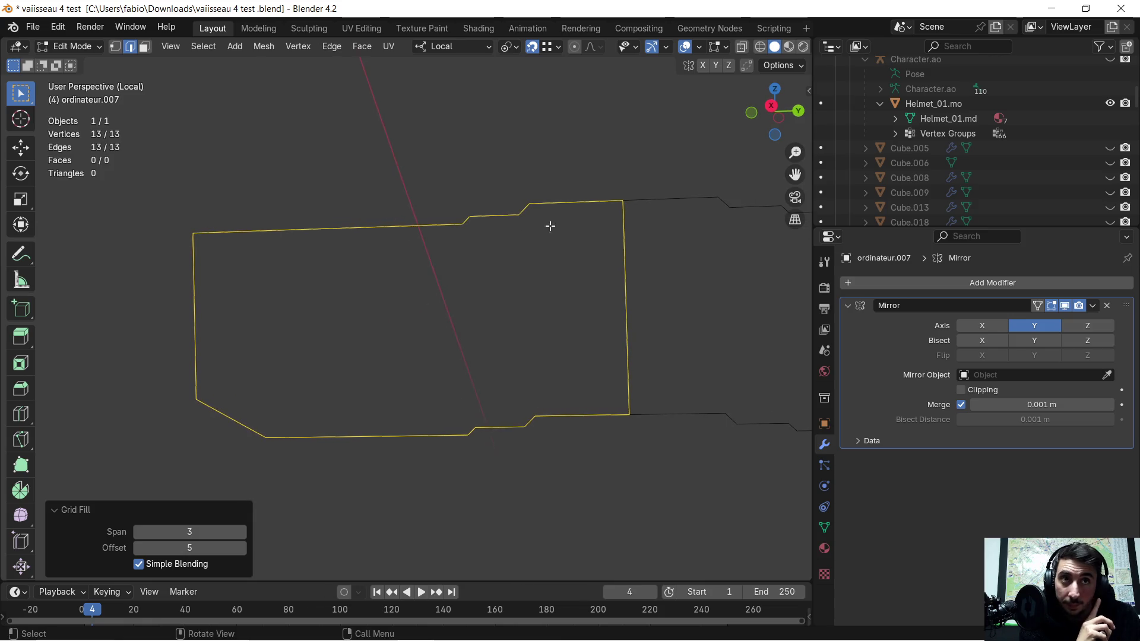
pyautogui.click(624, 199)
pyautogui.scroll(3, 668, 236)
pyautogui.keyDown('shift'); pyautogui.moveTo(672, 206); pyautogui.dragTo(559, 272, button='middle'); pyautogui.keyUp('shift')
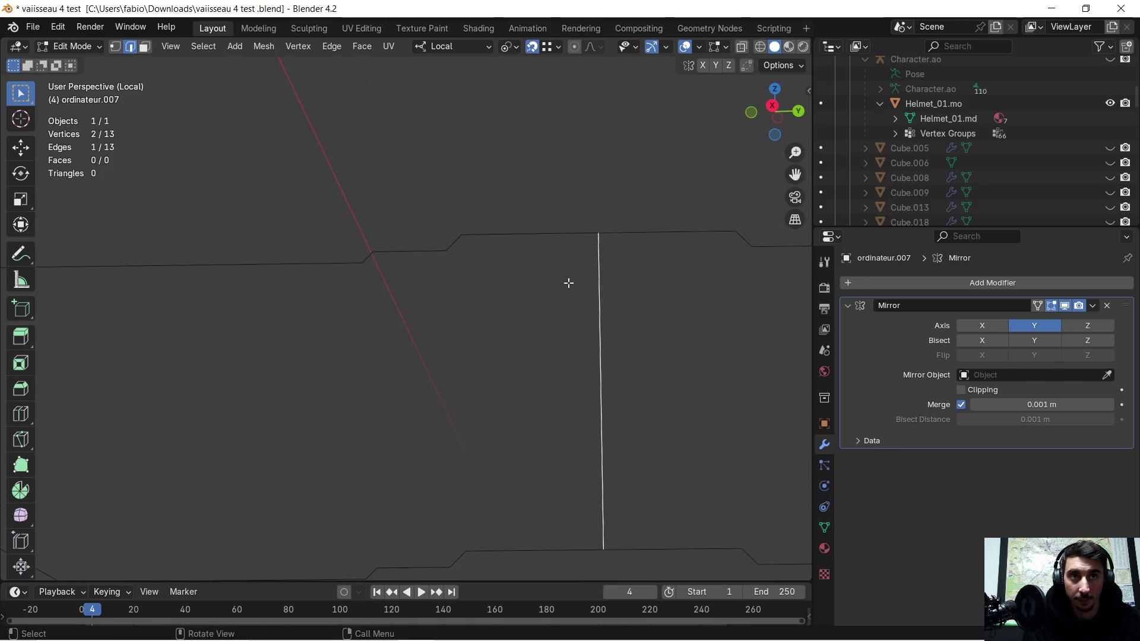
pyautogui.press('e')
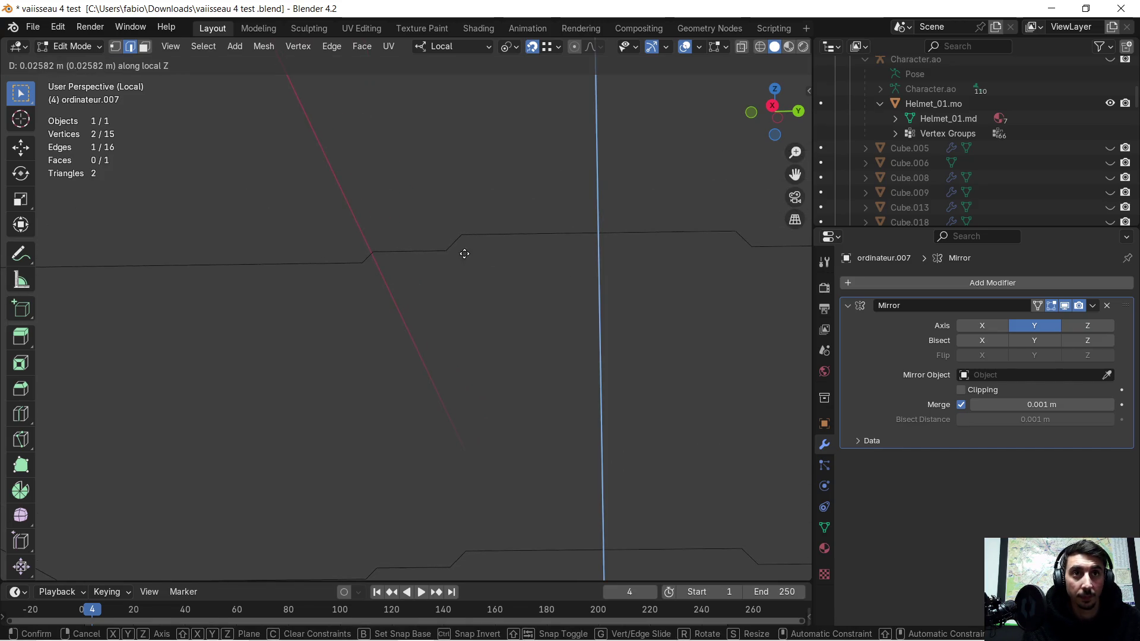
pyautogui.click(447, 251)
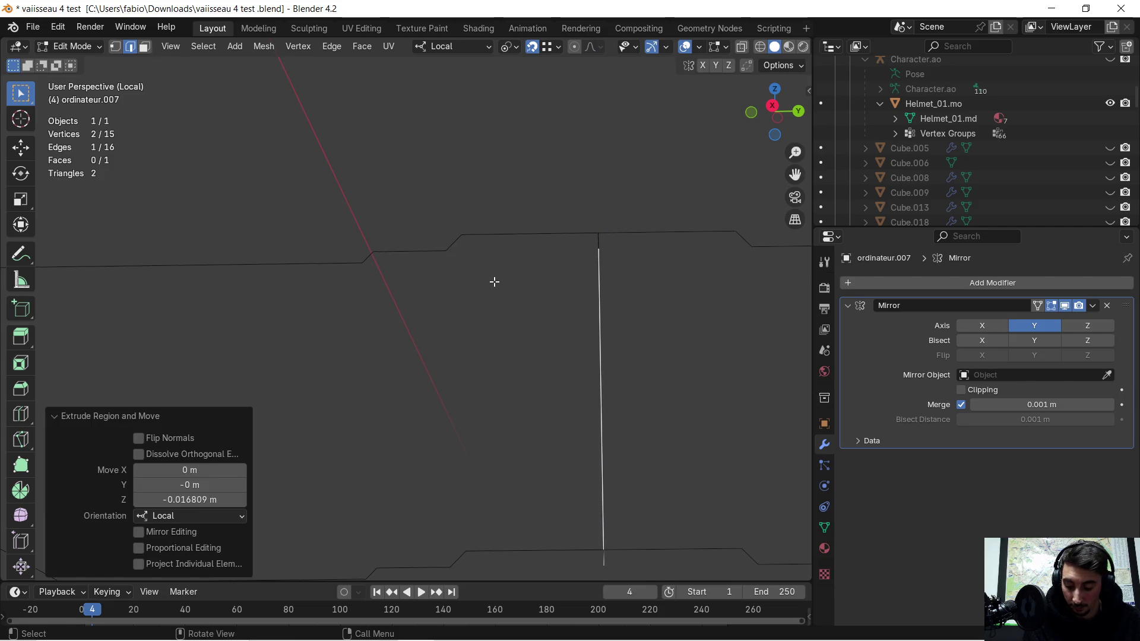
pyautogui.press('e')
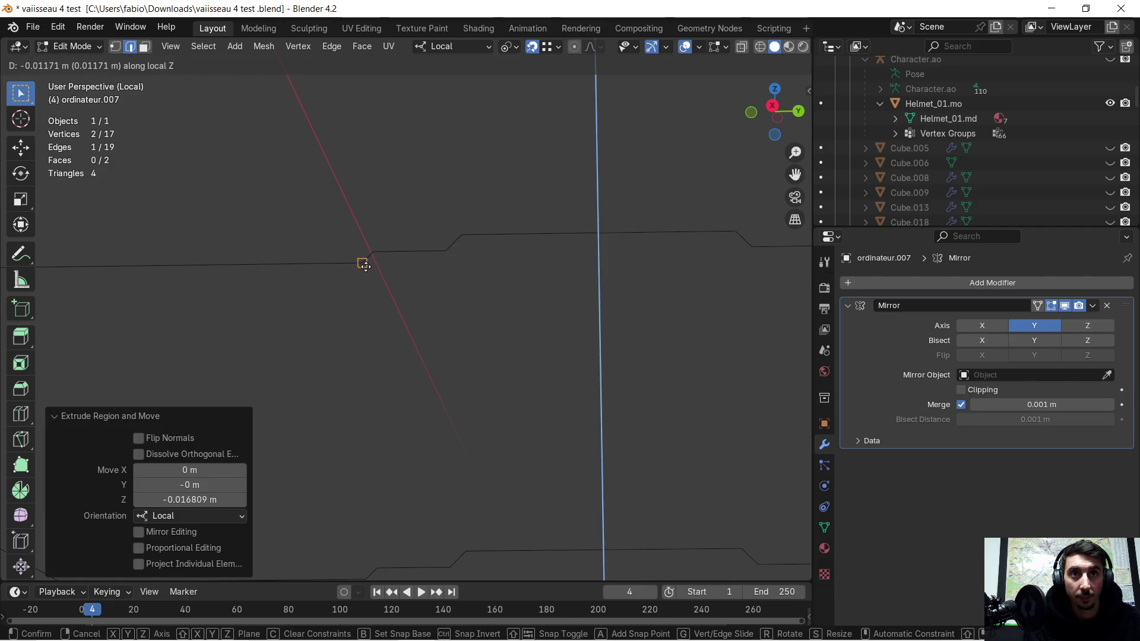
pyautogui.click(370, 265)
pyautogui.moveTo(477, 283); pyautogui.dragTo(456, 297, button='middle')
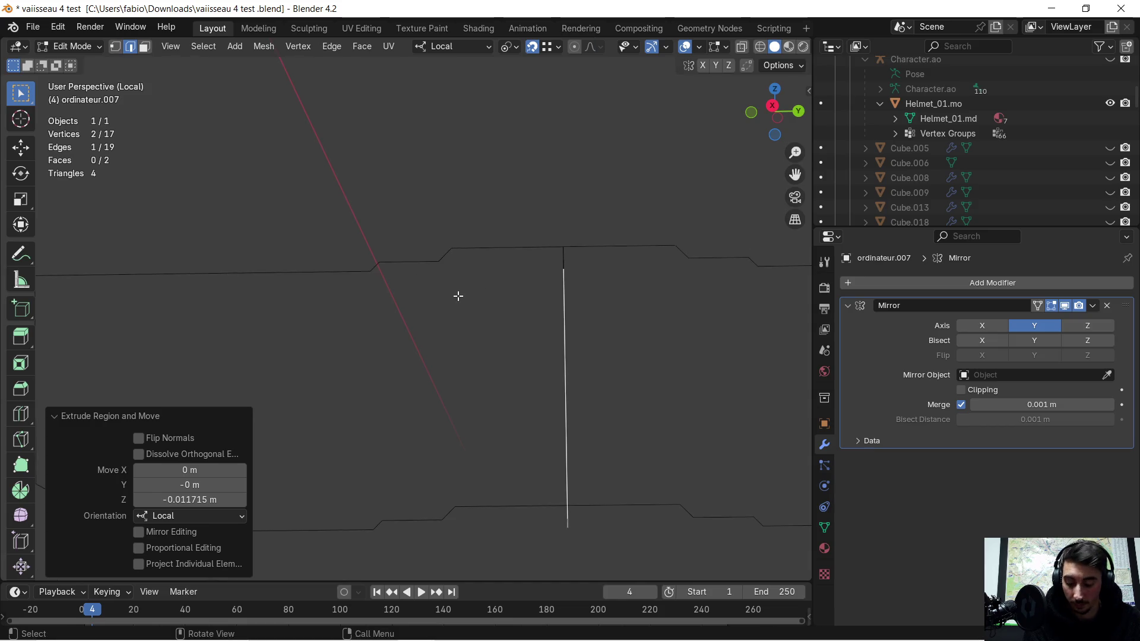
pyautogui.hotkey('ctrl', 'z')
pyautogui.hotkey('ctrl', 'z')
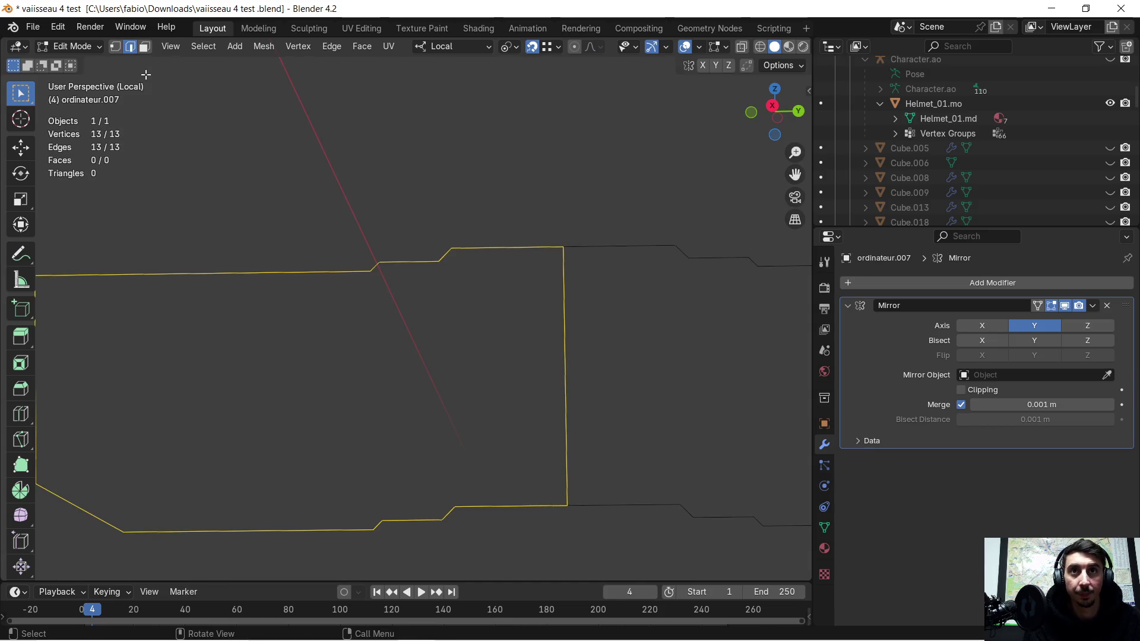
pyautogui.click(115, 46)
pyautogui.click(531, 238)
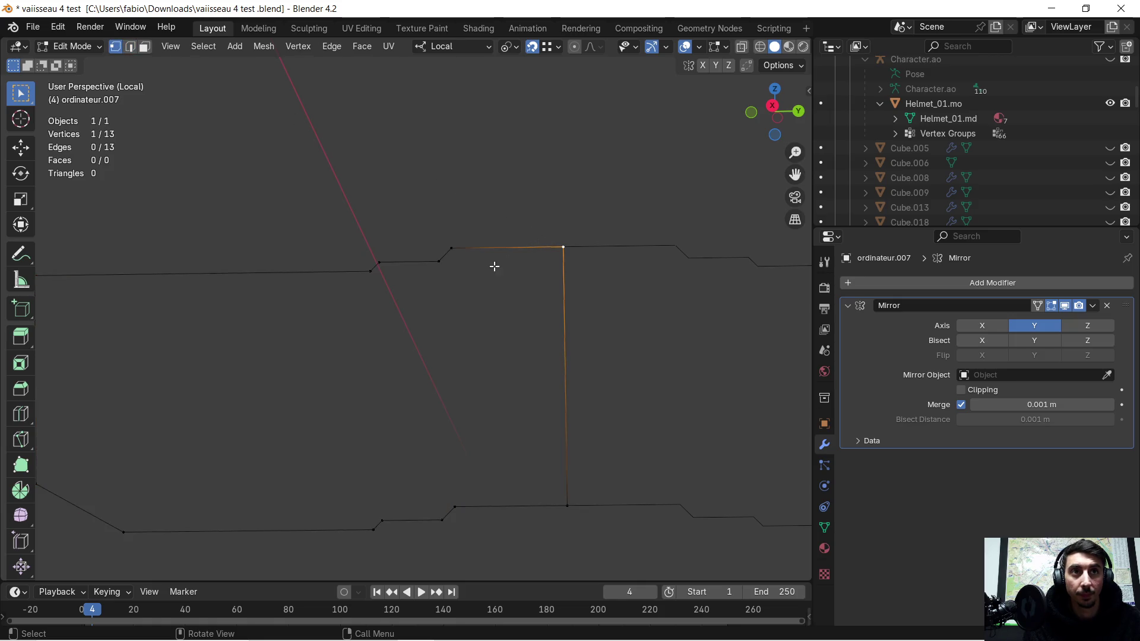
pyautogui.press('e')
pyautogui.click(442, 265)
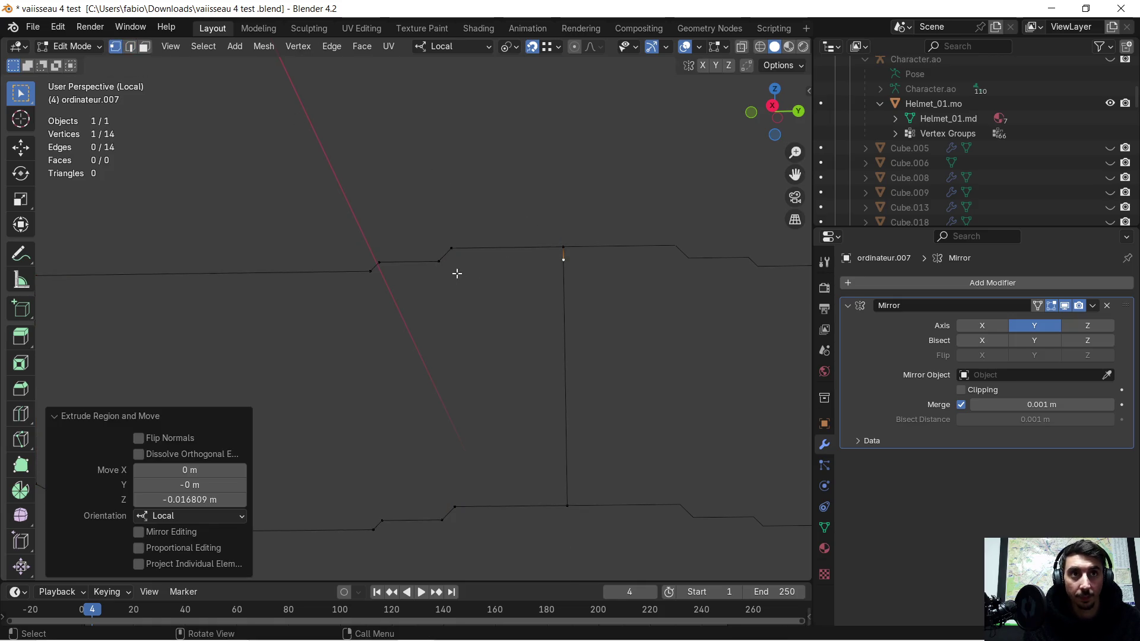
pyautogui.press('e')
pyautogui.press('z')
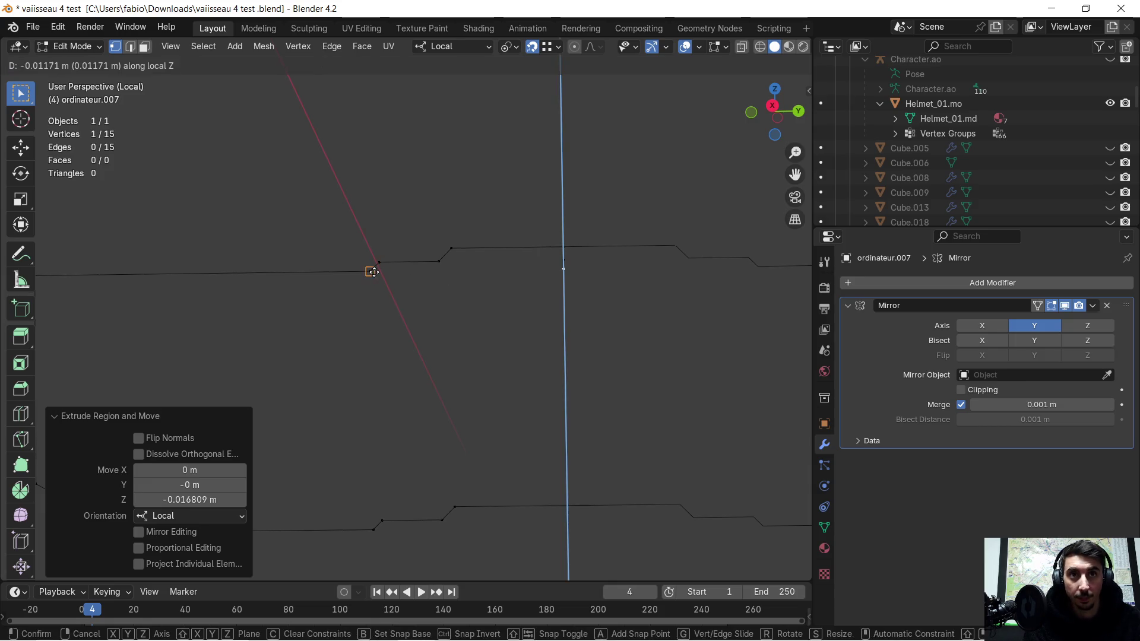
pyautogui.click(374, 270)
pyautogui.moveTo(307, 299)
pyautogui.keyDown('shift'); pyautogui.mouseDown(button='middle')
pyautogui.moveTo(499, 288)
pyautogui.moveTo(494, 213)
pyautogui.moveTo(453, 182)
pyautogui.moveTo(465, 225)
pyautogui.mouseUp(button='middle'); pyautogui.keyUp('shift')
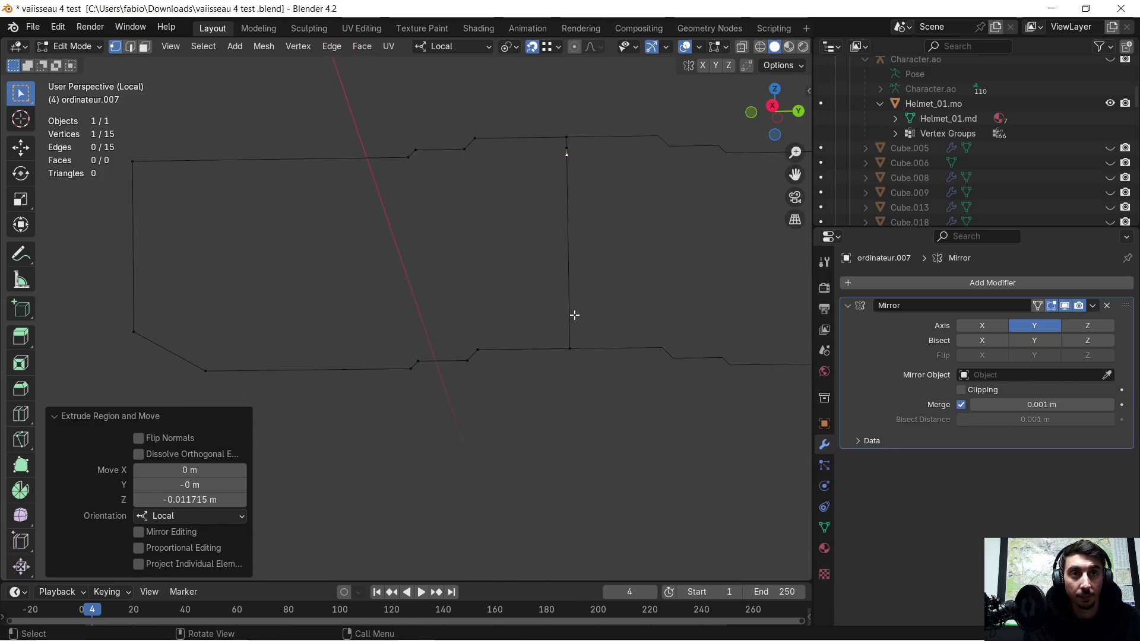
pyautogui.moveTo(572, 320)
pyautogui.mouseDown(button='middle')
pyautogui.moveTo(537, 285)
pyautogui.moveTo(549, 300)
pyautogui.moveTo(532, 295)
pyautogui.mouseUp(button='middle')
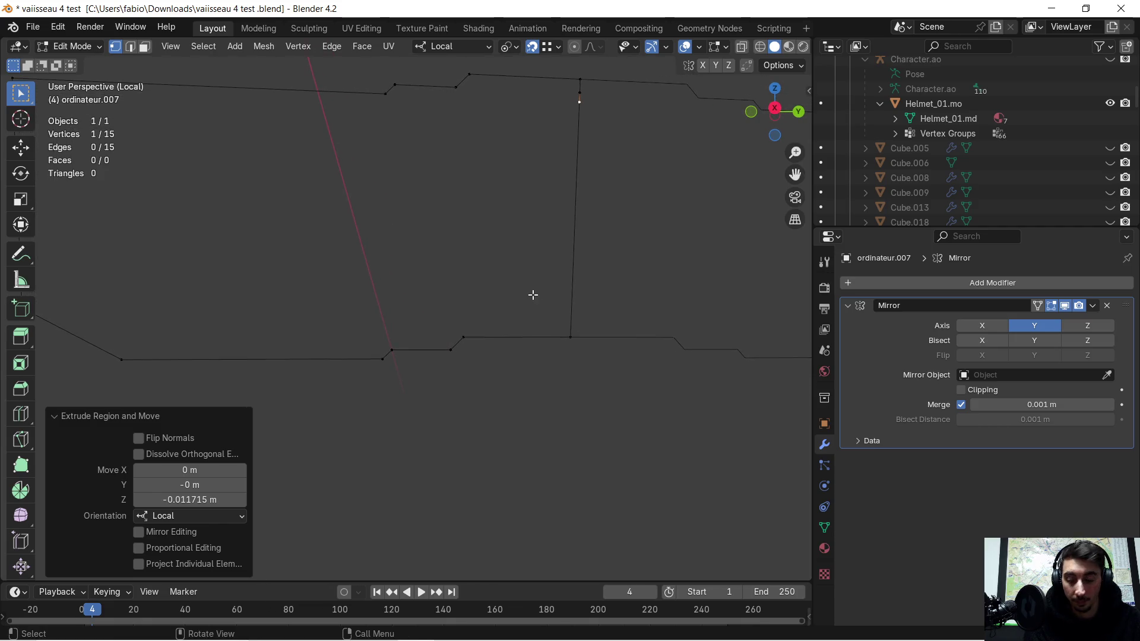
pyautogui.hotkey('ctrl', 'z')
pyautogui.press('a')
pyautogui.scroll(3, 526, 288)
pyautogui.scroll(-1, 517, 280)
pyautogui.moveTo(434, 281)
pyautogui.mouseDown(button='middle')
pyautogui.moveTo(409, 267)
pyautogui.moveTo(465, 323)
pyautogui.moveTo(413, 301)
pyautogui.moveTo(412, 320)
pyautogui.mouseUp(button='middle')
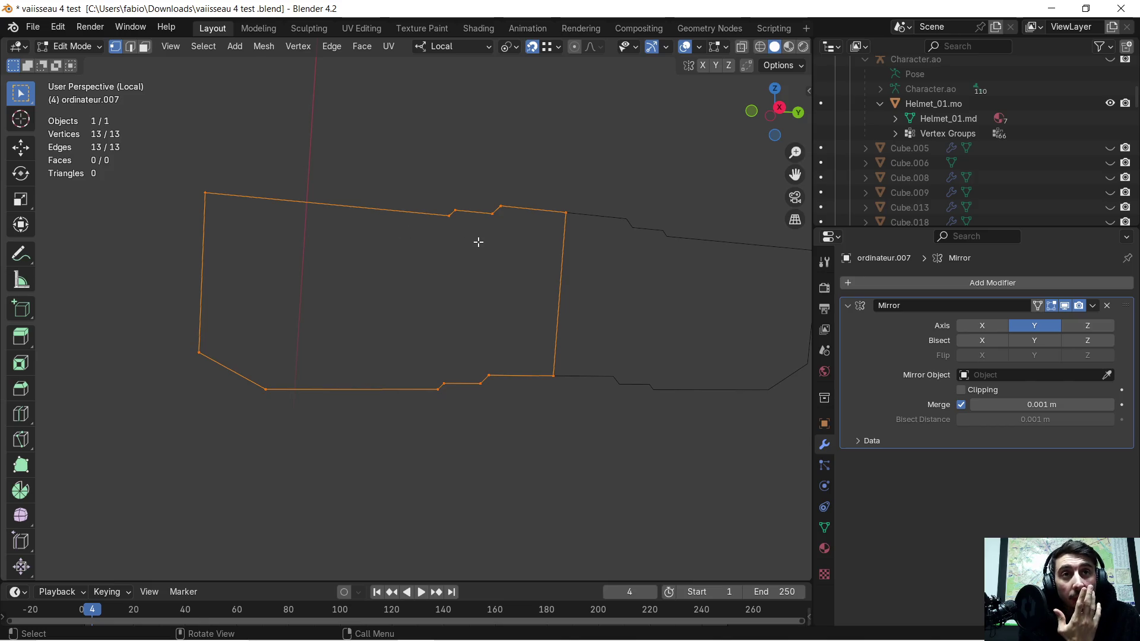
pyautogui.moveTo(497, 263); pyautogui.dragTo(475, 263, button='middle')
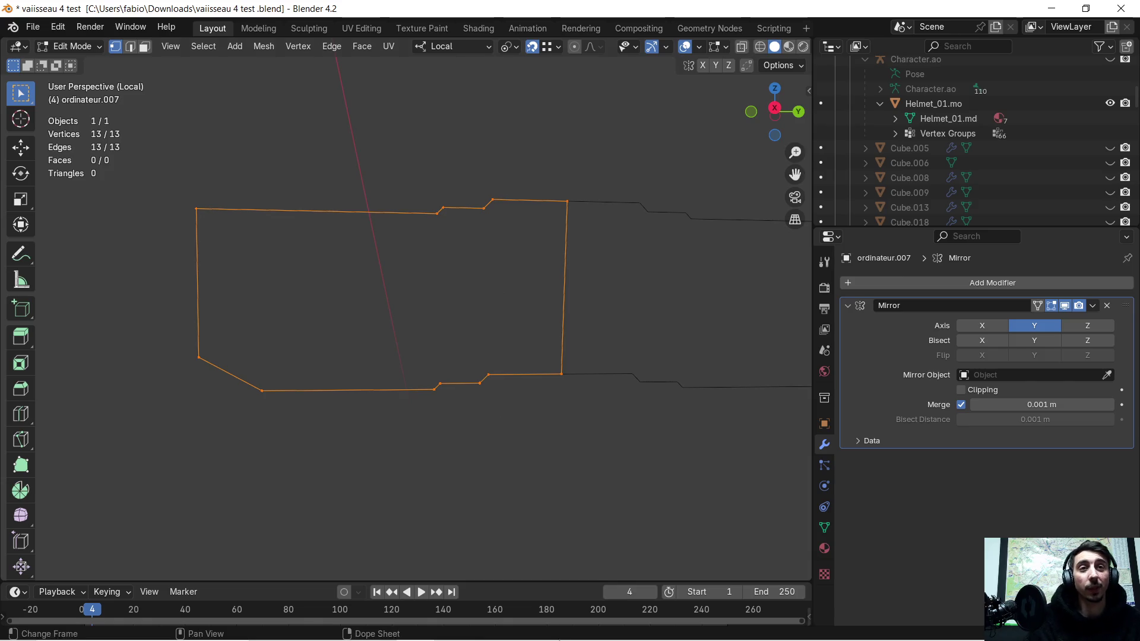
# - Reply 'je compren pas' in the ChatGPT conversation to get simpler Grid Fill steps
pyautogui.moveTo(380, 635)
pyautogui.click(305, 626)
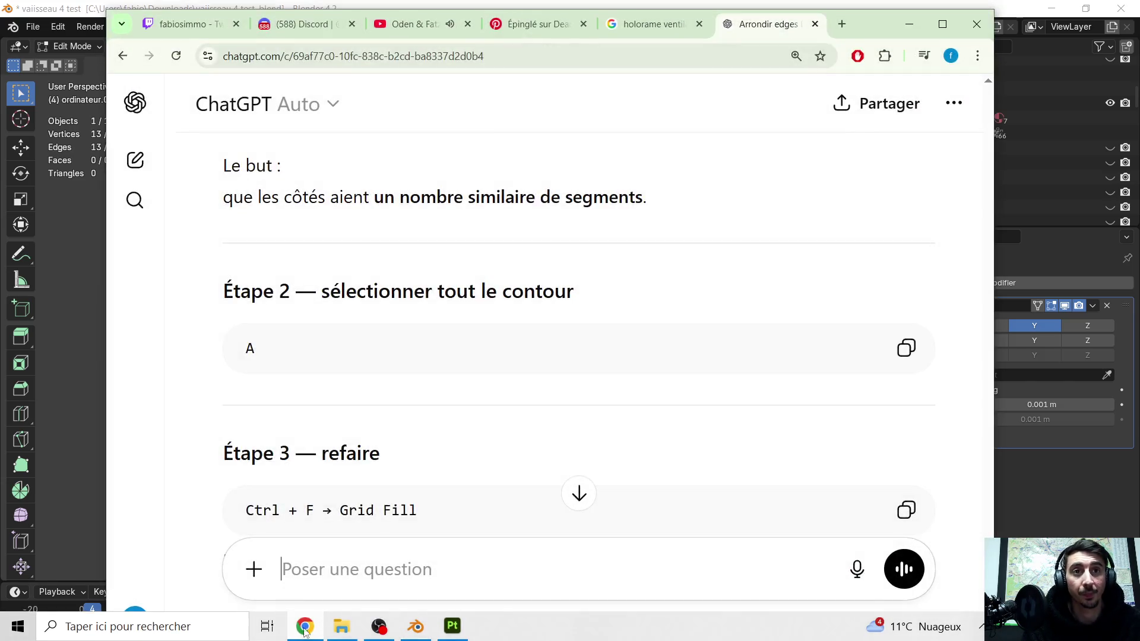
pyautogui.scroll(-2, 414, 488)
pyautogui.scroll(-3, 415, 488)
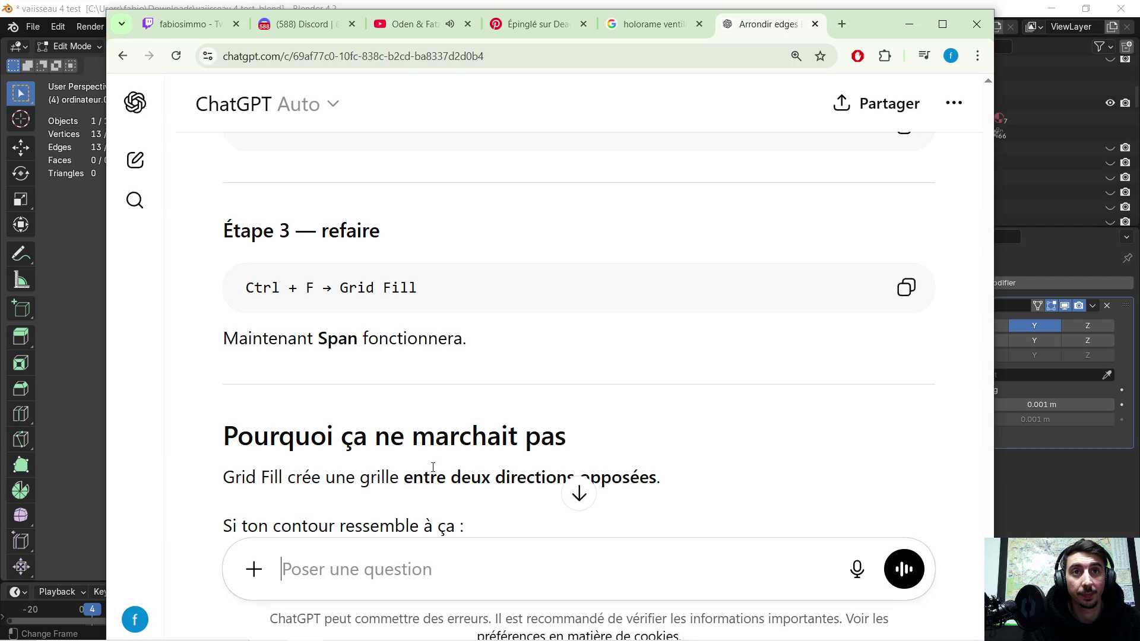
pyautogui.write('je compren pas')
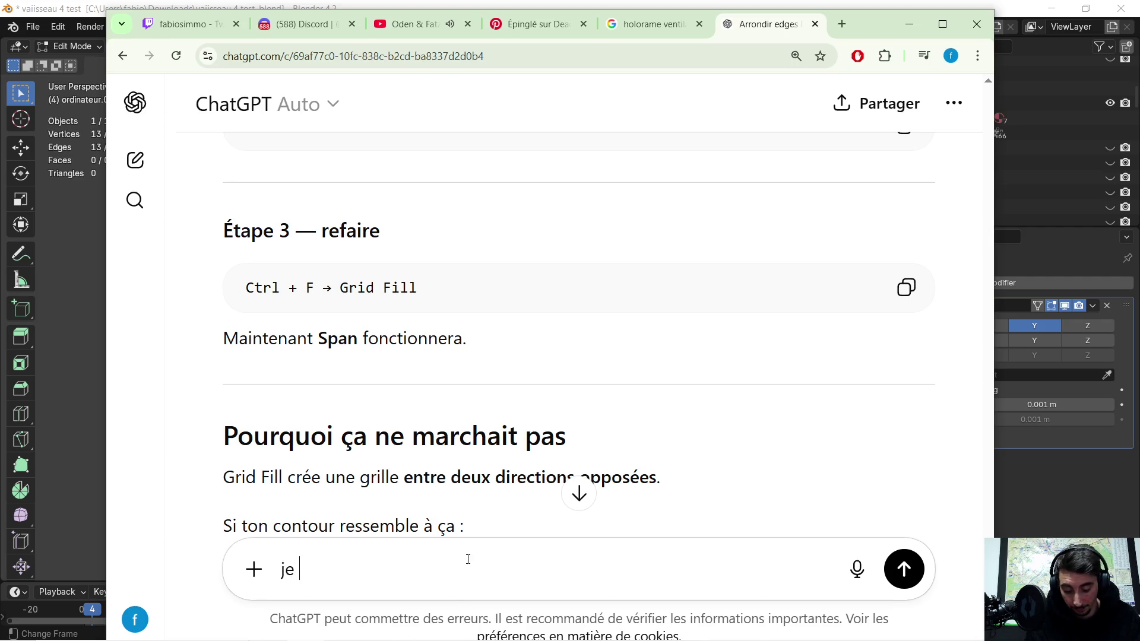
pyautogui.press('Return')
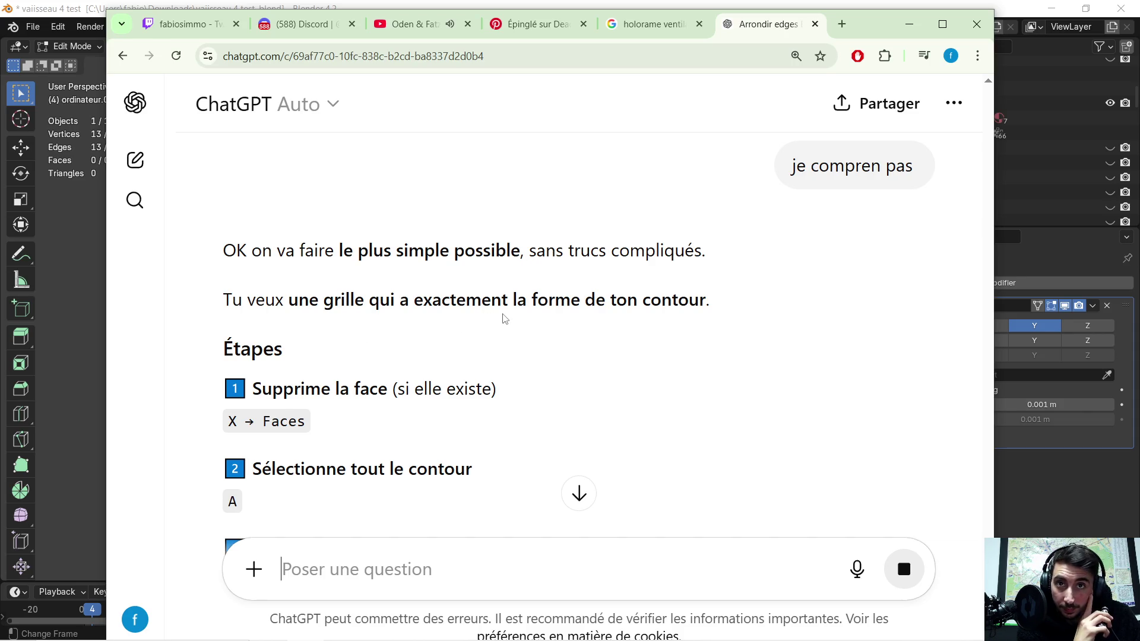
# - Read the simplified reply and copy it from 'OK on va faire…' through 'Blender triangule toute la face.'
pyautogui.scroll(-1, 504, 320)
pyautogui.scroll(-1, 491, 324)
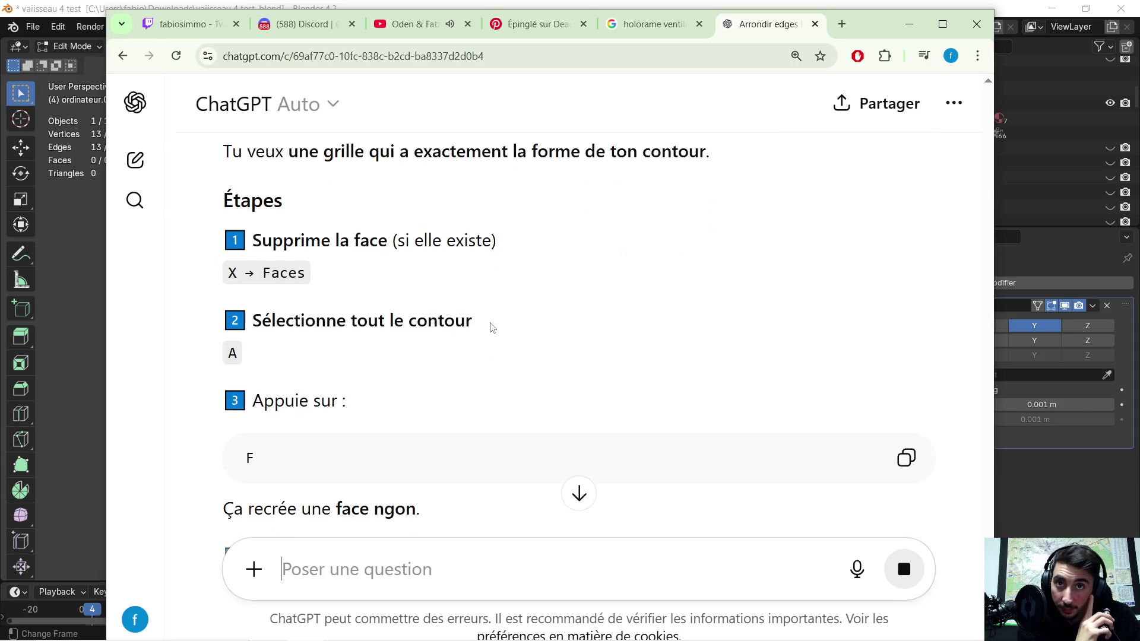
pyautogui.scroll(-1, 483, 326)
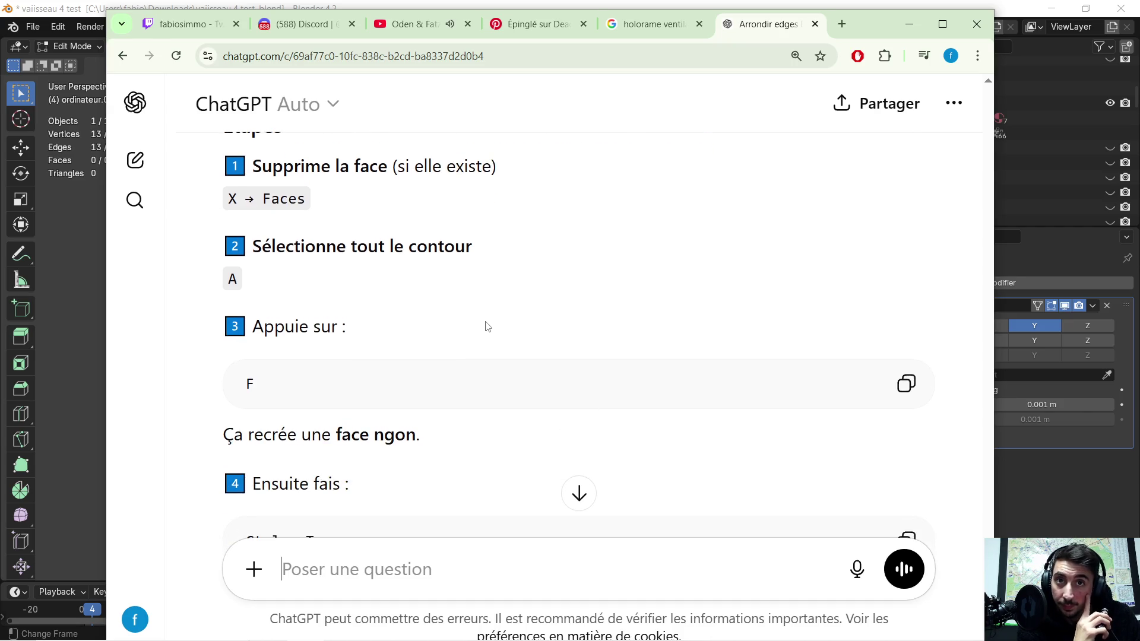
pyautogui.scroll(-1, 487, 323)
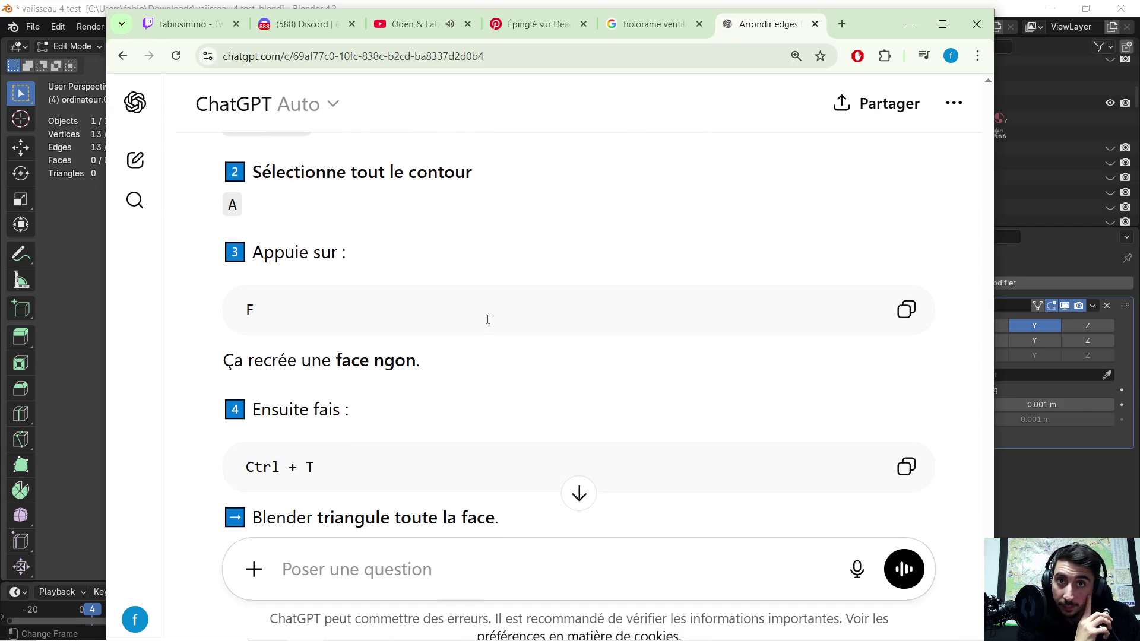
pyautogui.scroll(-1, 491, 321)
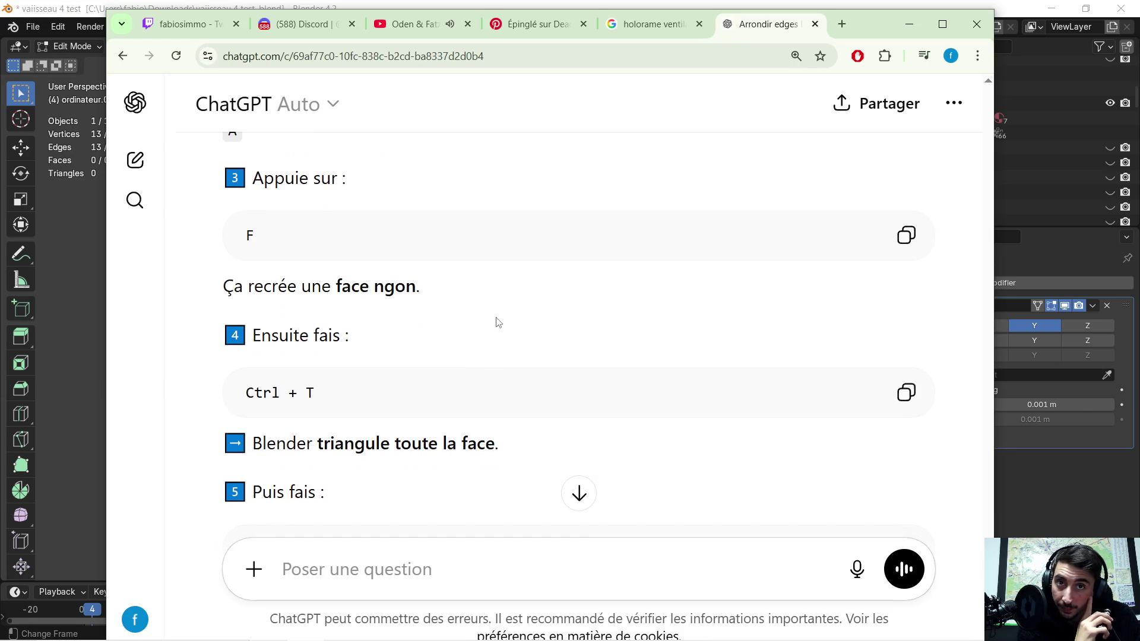
pyautogui.scroll(-1, 520, 300)
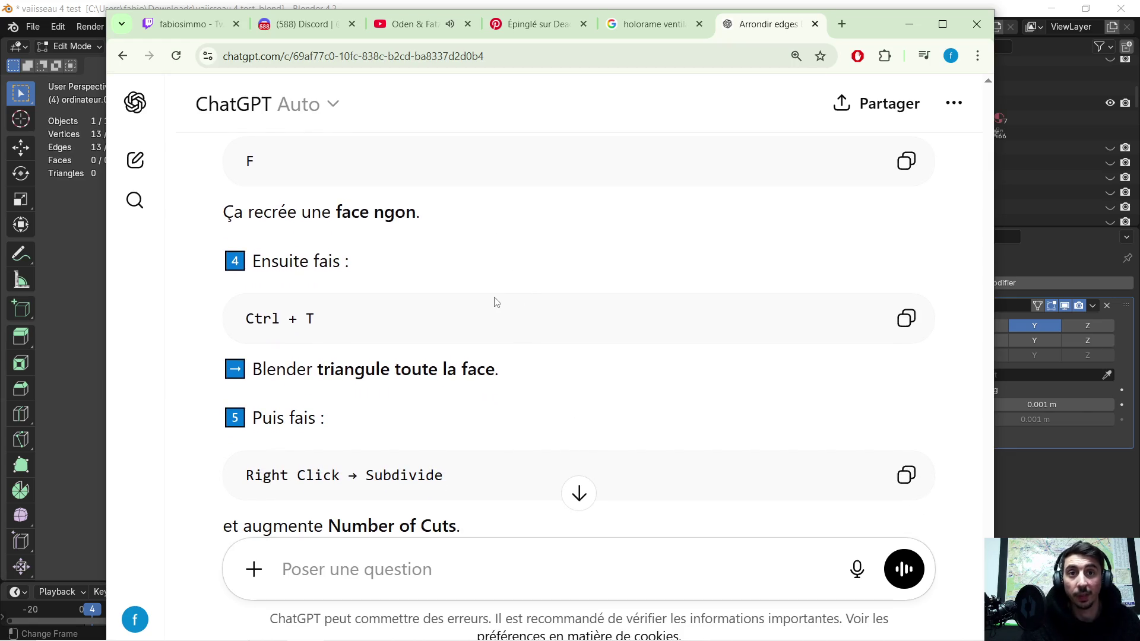
pyautogui.scroll(-2, 522, 294)
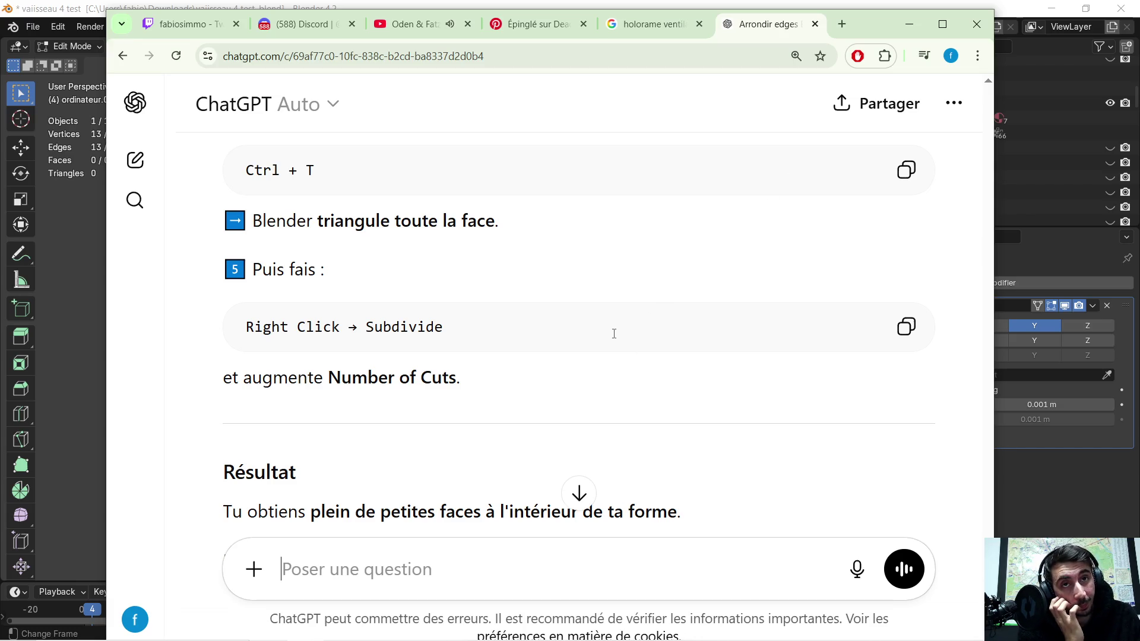
pyautogui.scroll(1, 614, 333)
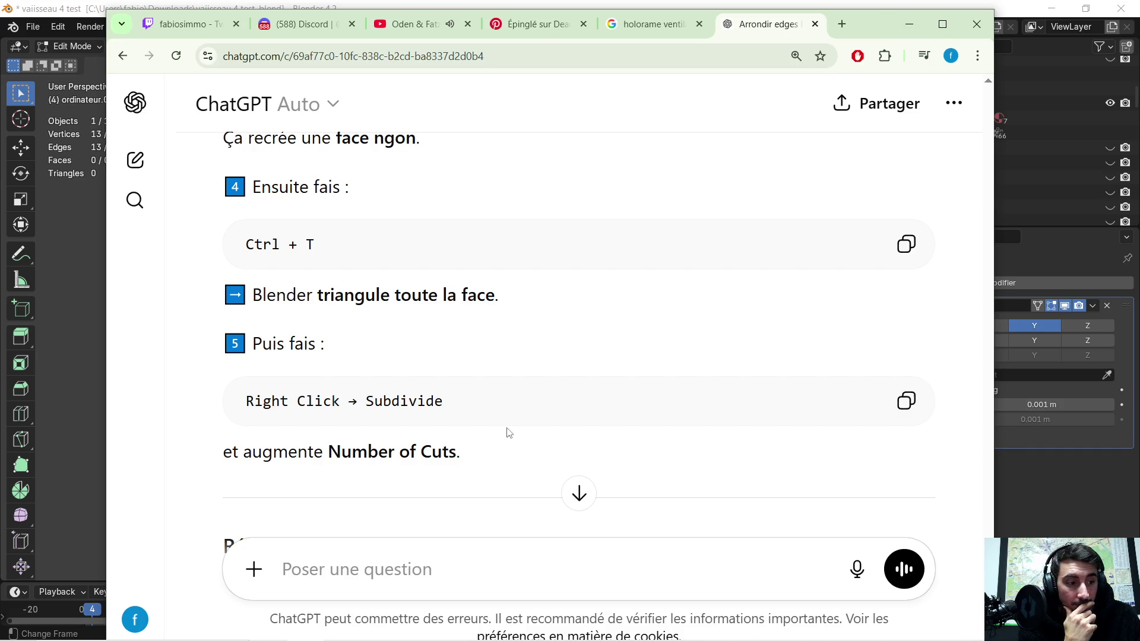
pyautogui.scroll(5, 355, 542)
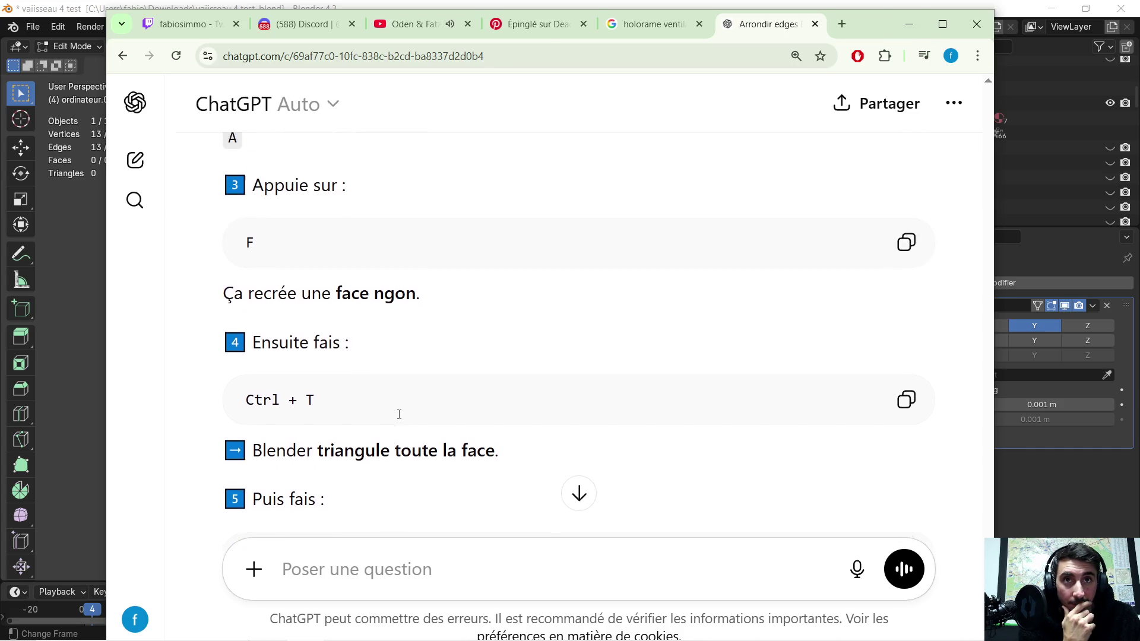
pyautogui.scroll(4, 381, 399)
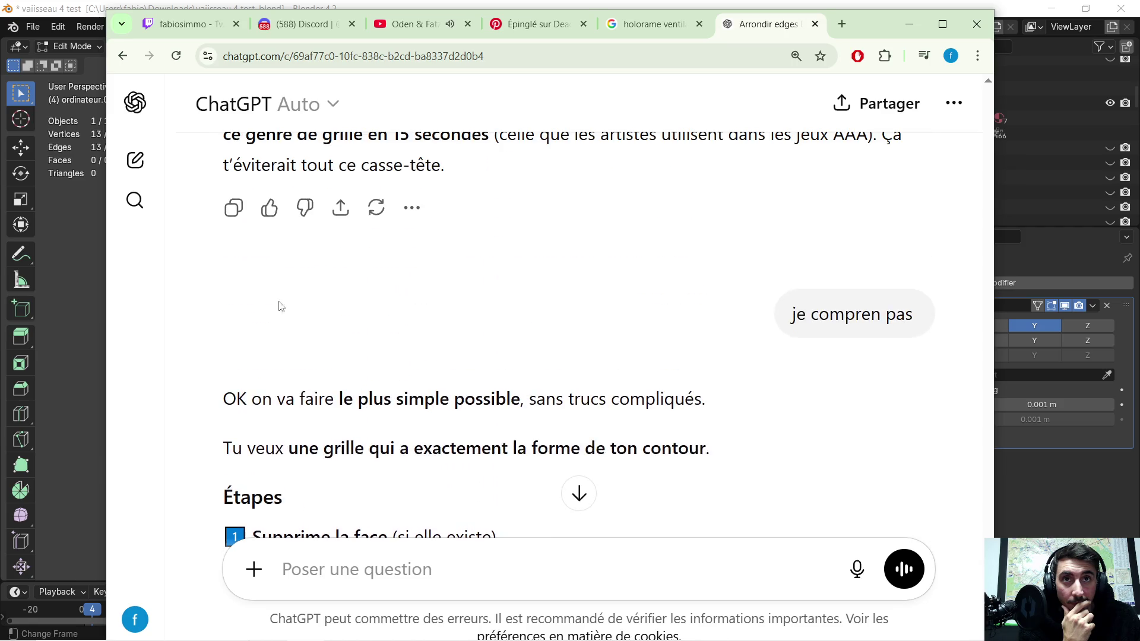
pyautogui.moveTo(220, 249)
pyautogui.mouseDown()
pyautogui.moveTo(415, 382)
pyautogui.moveTo(505, 420)
pyautogui.moveTo(518, 388)
pyautogui.moveTo(532, 458)
pyautogui.mouseUp()
pyautogui.scroll(-3, 504, 415)
pyautogui.scroll(-1, 531, 454)
pyautogui.scroll(-1, 531, 454)
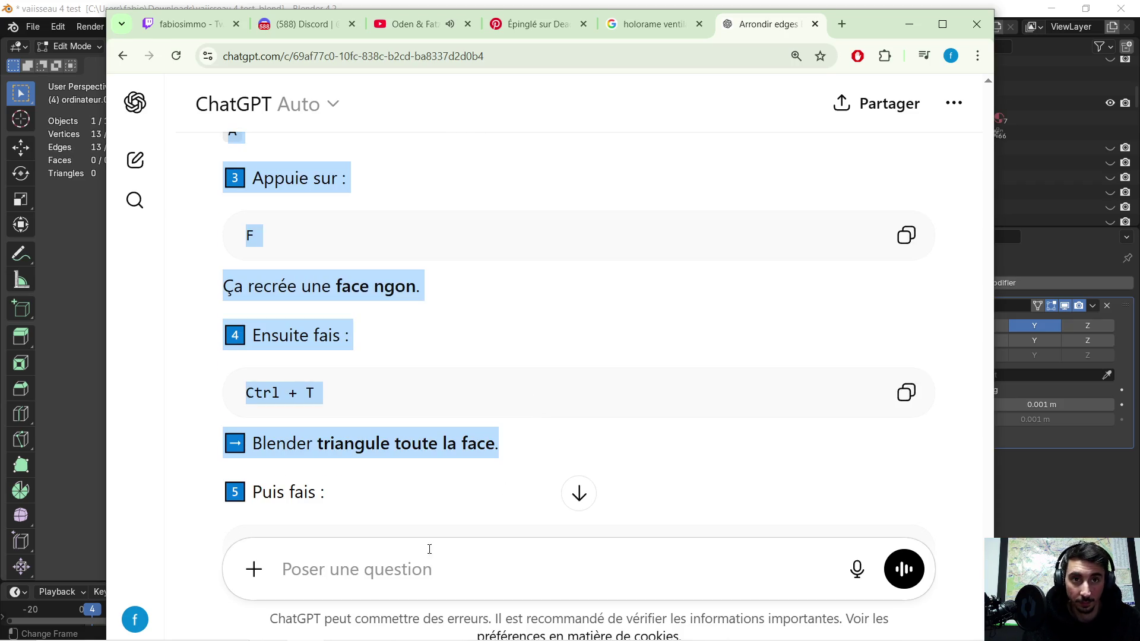
# - Send the pasted triangulation steps followed by 'tu te fou de ma geule la ?!'
pyautogui.click(411, 569)
pyautogui.hotkey('ctrl', 'v')
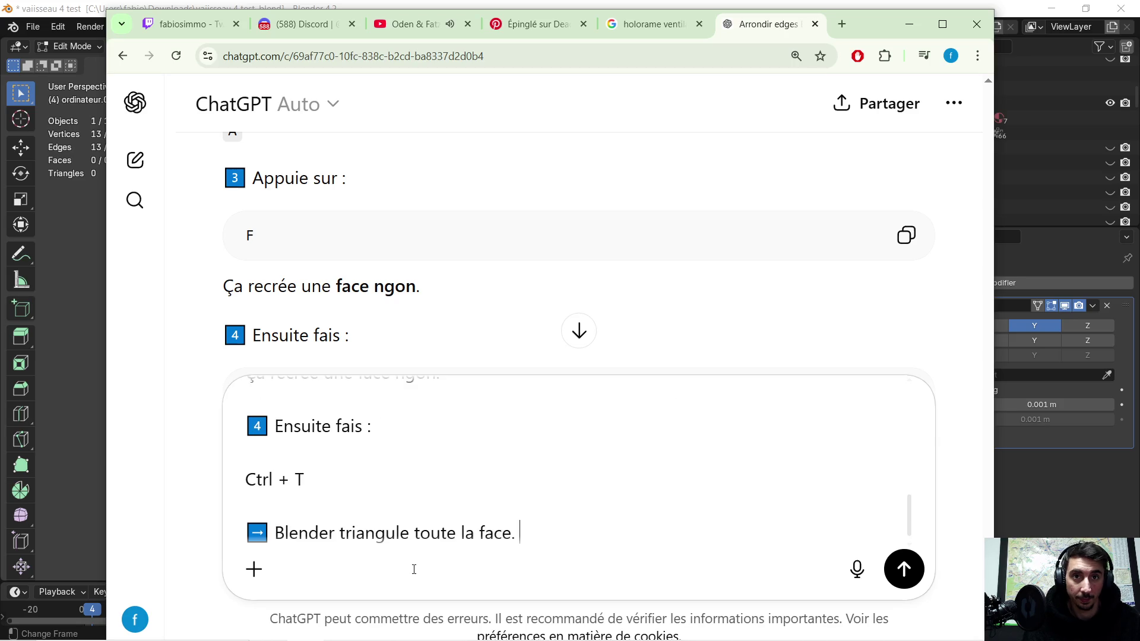
pyautogui.hotkey('shift', 'Return')
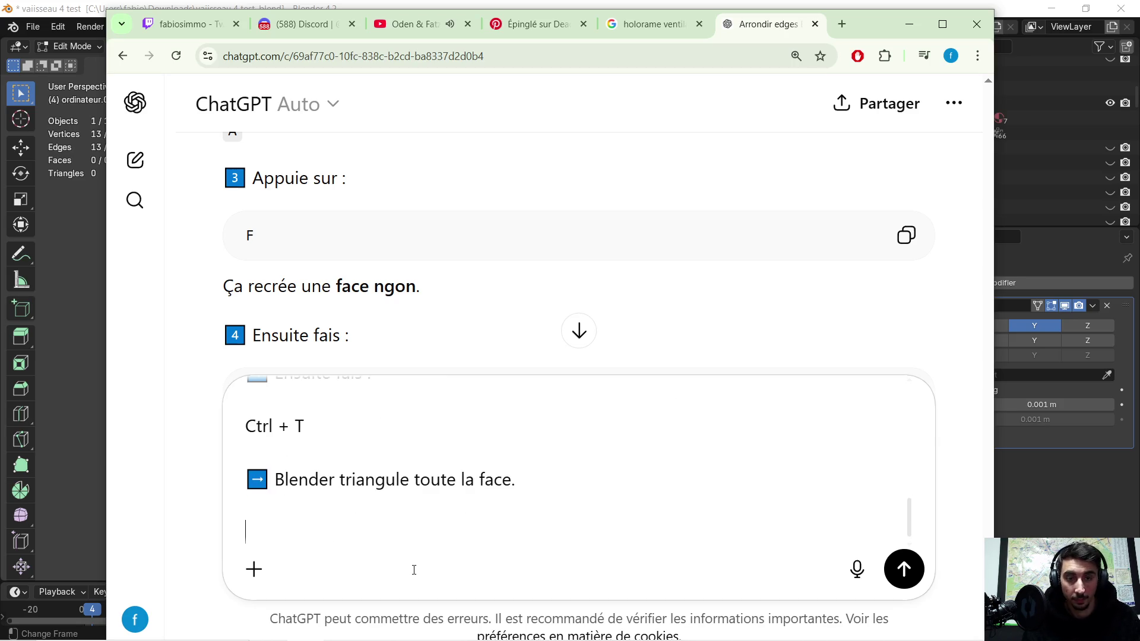
pyautogui.write('tu te fou de ')
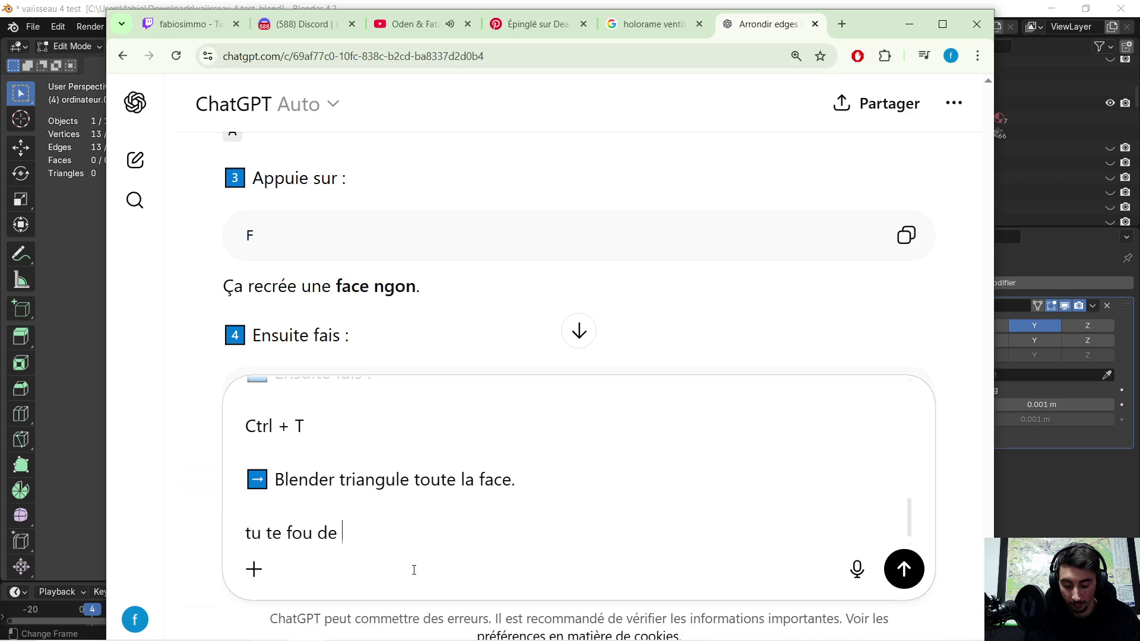
pyautogui.write('ma geule la  ')
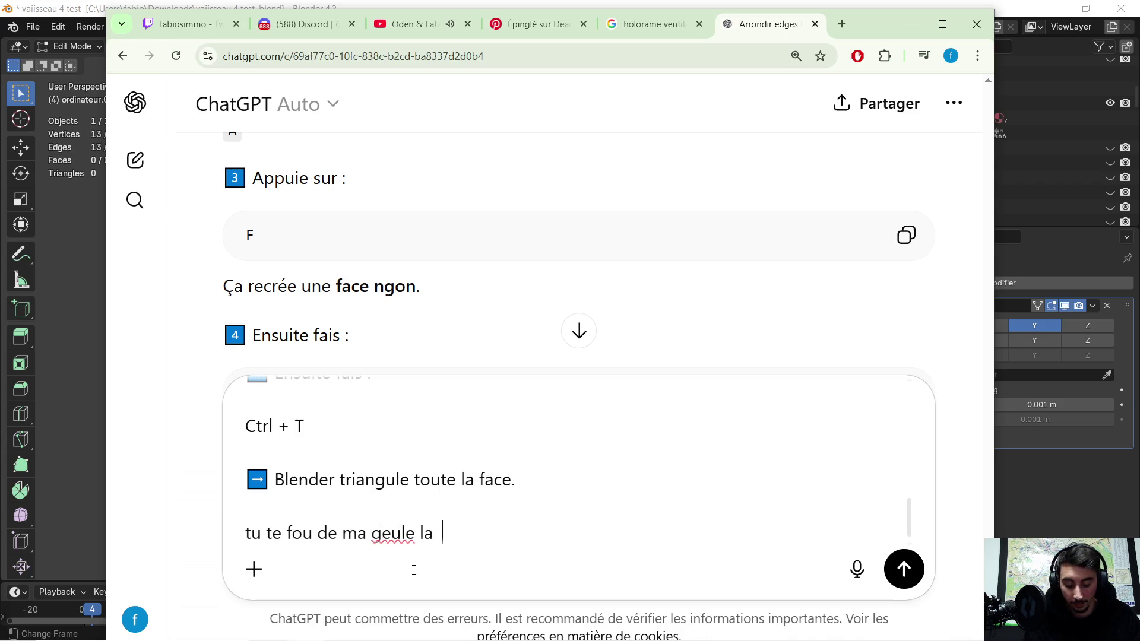
pyautogui.write('?!')
pyautogui.press('Return')
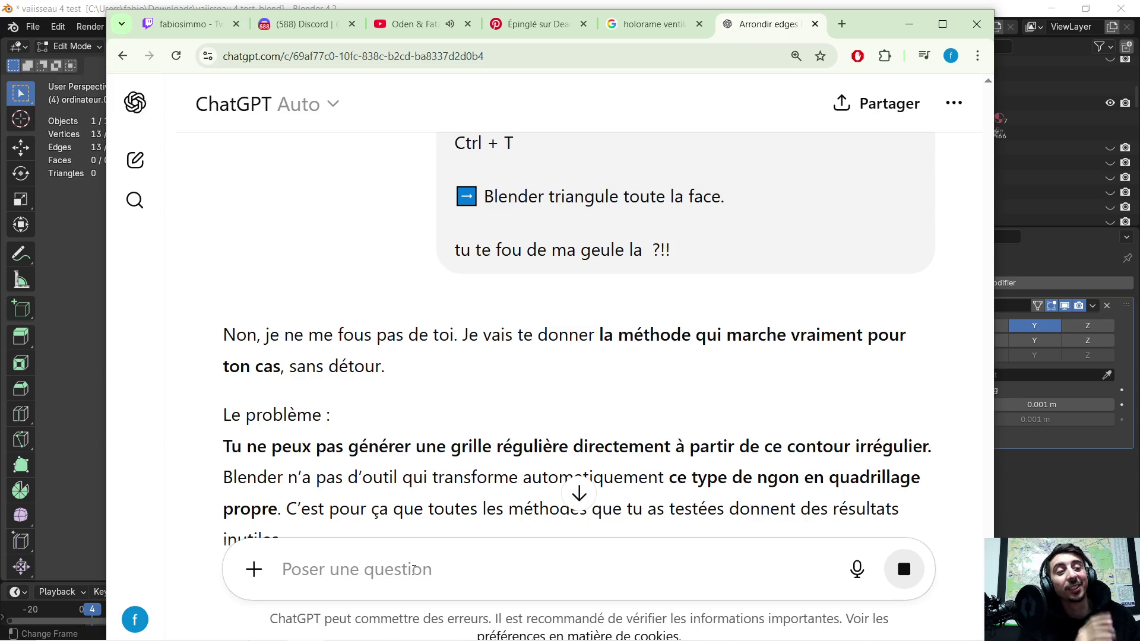
# - Copy the reply's opening sentence and paste it into a new message
pyautogui.scroll(-2, 294, 343)
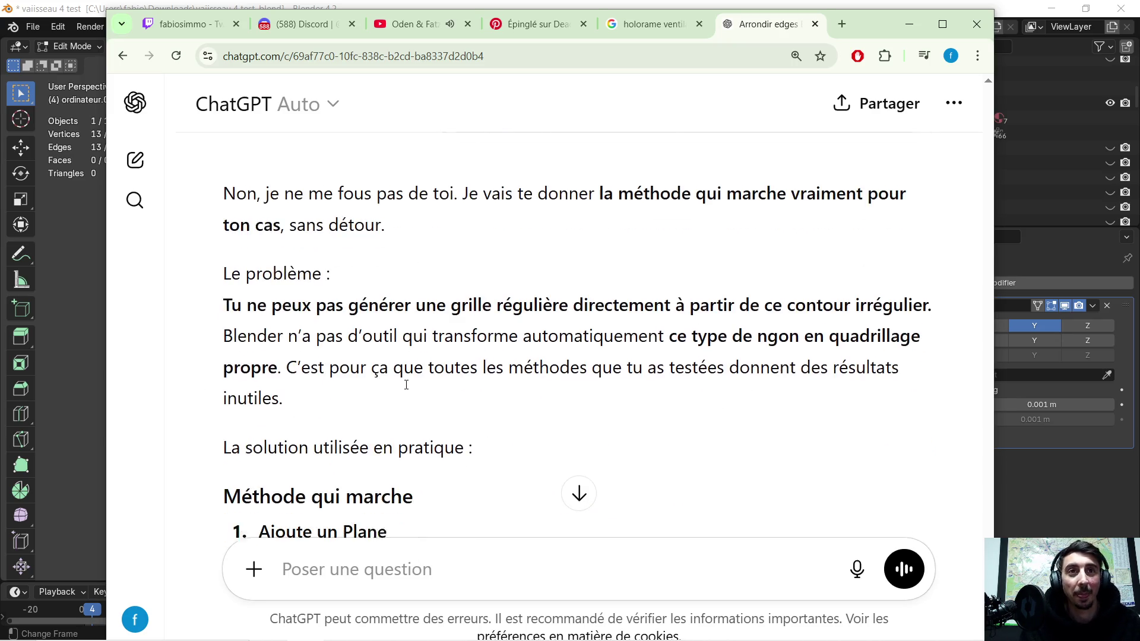
pyautogui.scroll(1, 294, 343)
pyautogui.moveTo(209, 266)
pyautogui.mouseDown()
pyautogui.moveTo(292, 255)
pyautogui.moveTo(529, 260)
pyautogui.moveTo(662, 288)
pyautogui.moveTo(676, 301)
pyautogui.mouseUp()
pyautogui.hotkey('ctrl', 'c')
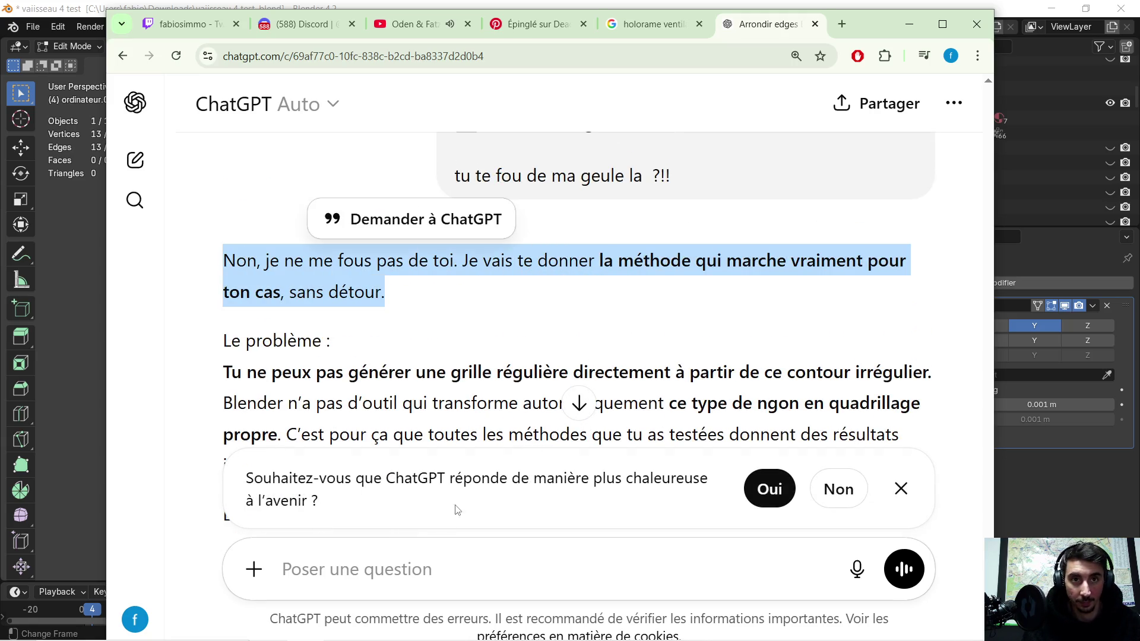
pyautogui.click(434, 549)
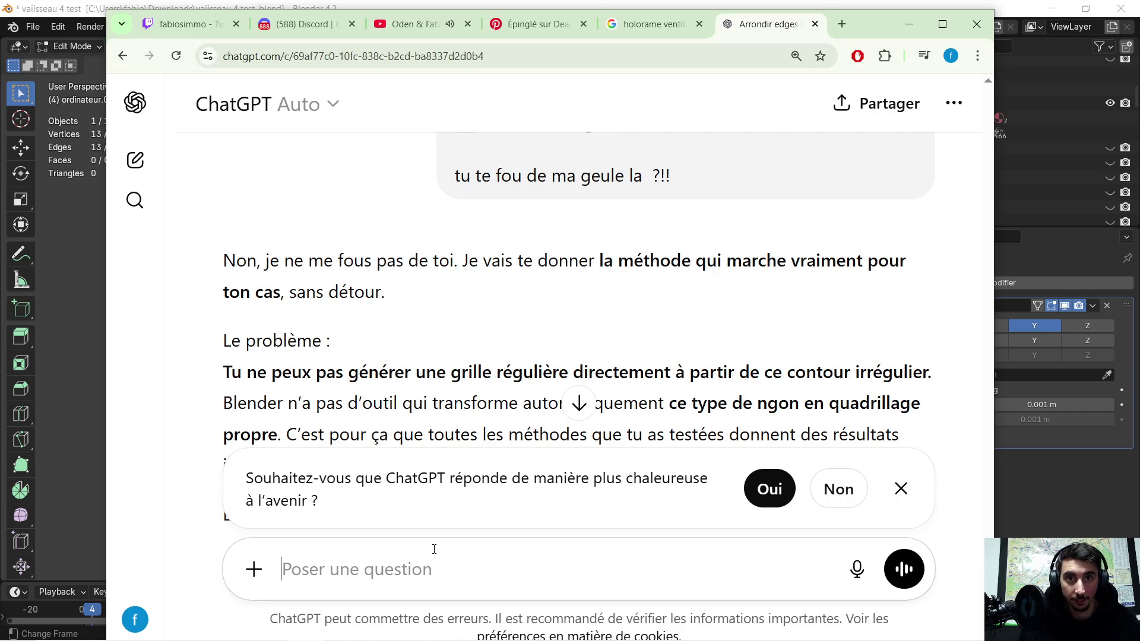
pyautogui.hotkey('ctrl', 'v')
# - Add a demand to reread the last messages ('relie les denrier message…') and send it
pyautogui.write('si tu t')
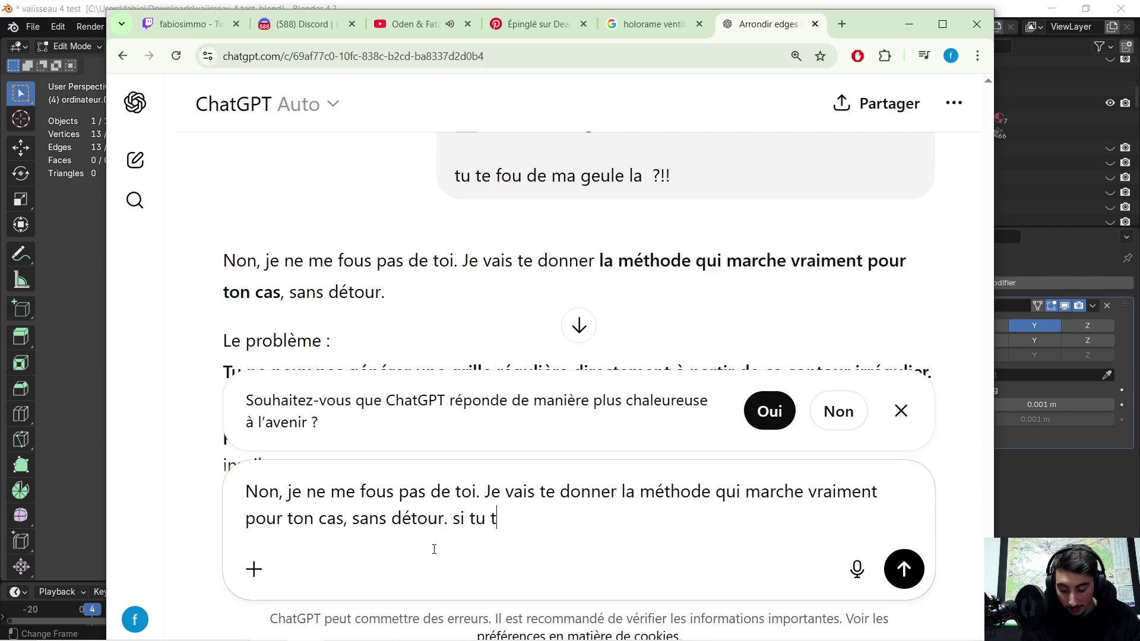
pyautogui.write('e fou de ma geul  !')
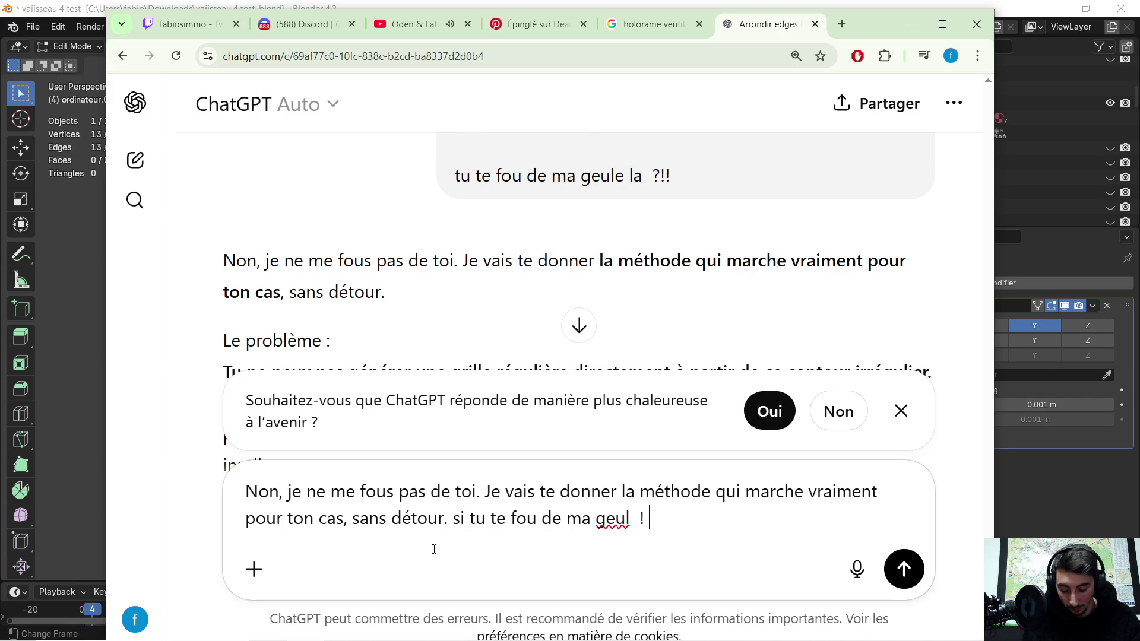
pyautogui.write(' relie les d')
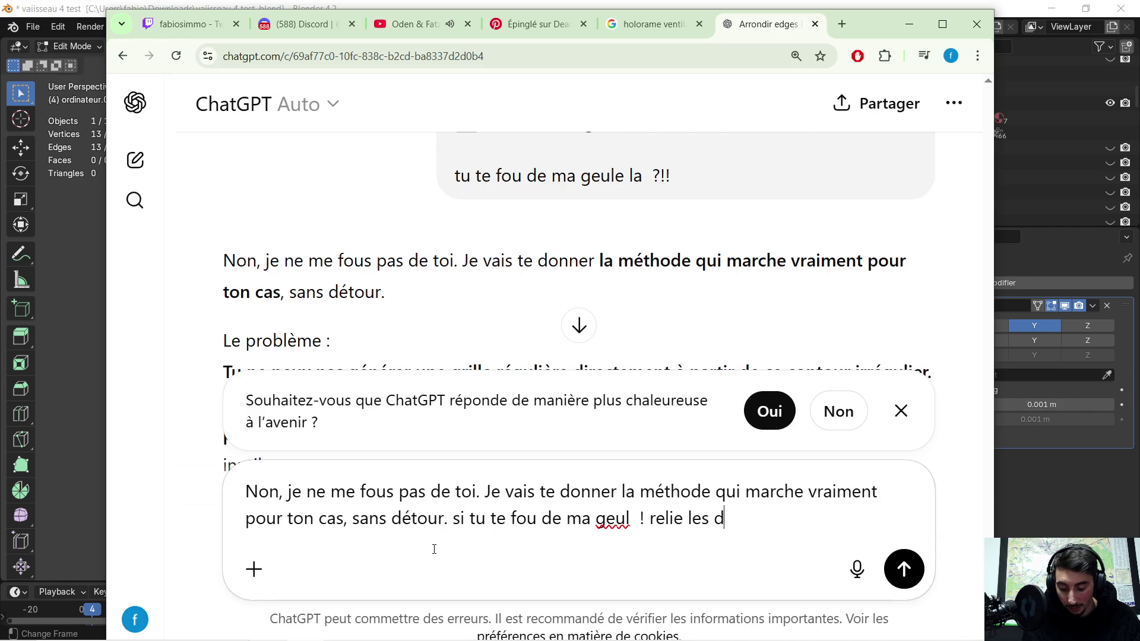
pyautogui.write('enrier messag')
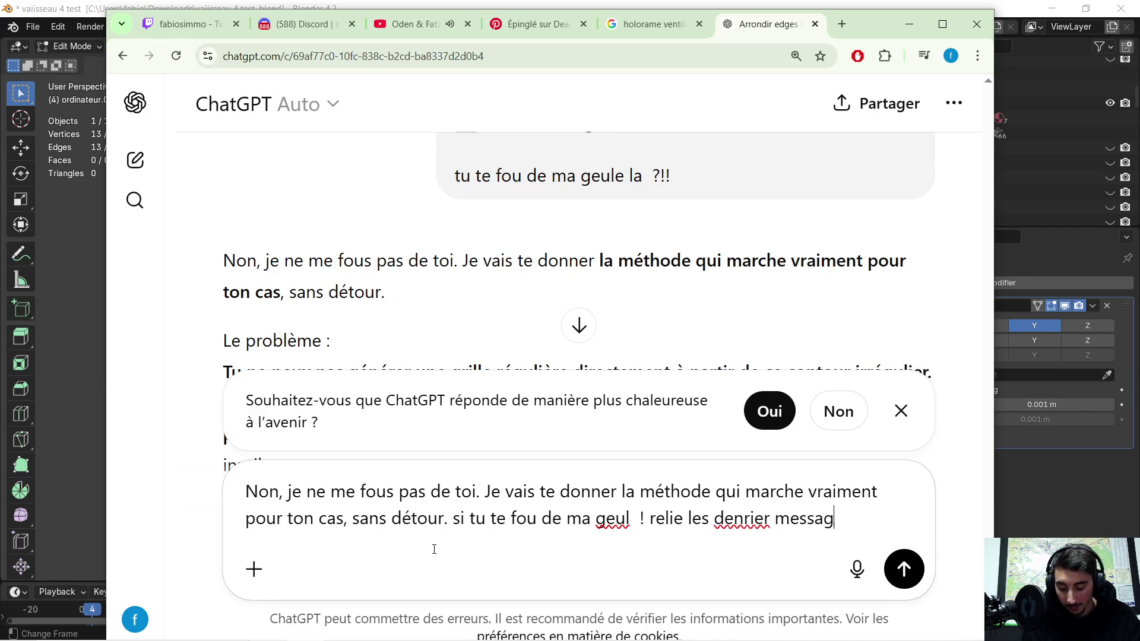
pyautogui.write('e tu va c')
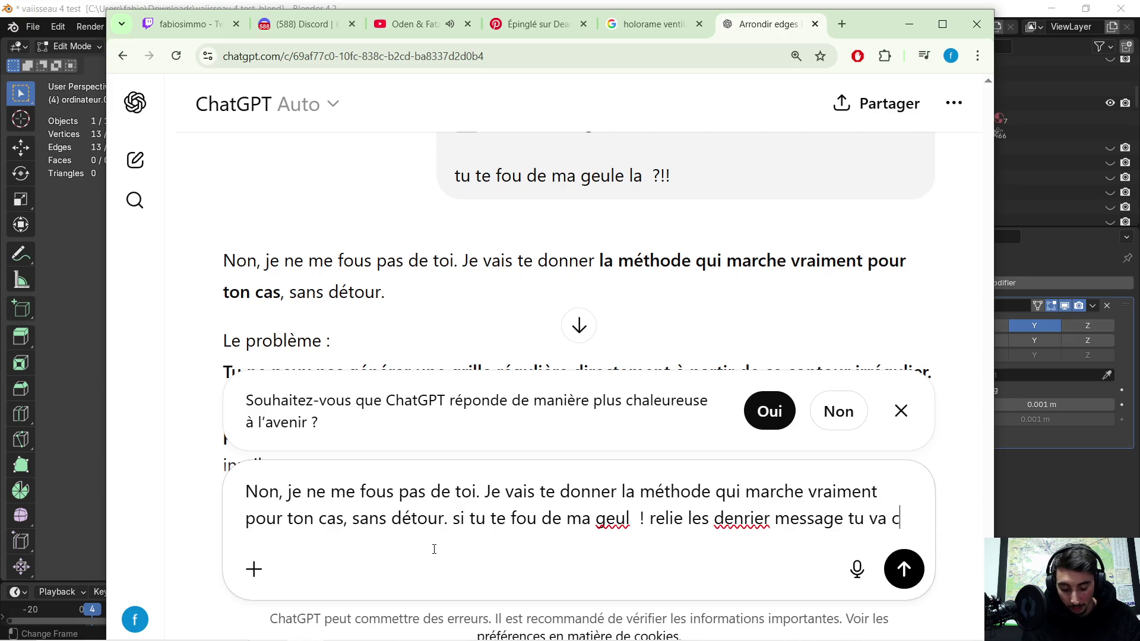
pyautogui.write('omprendre pk tu t')
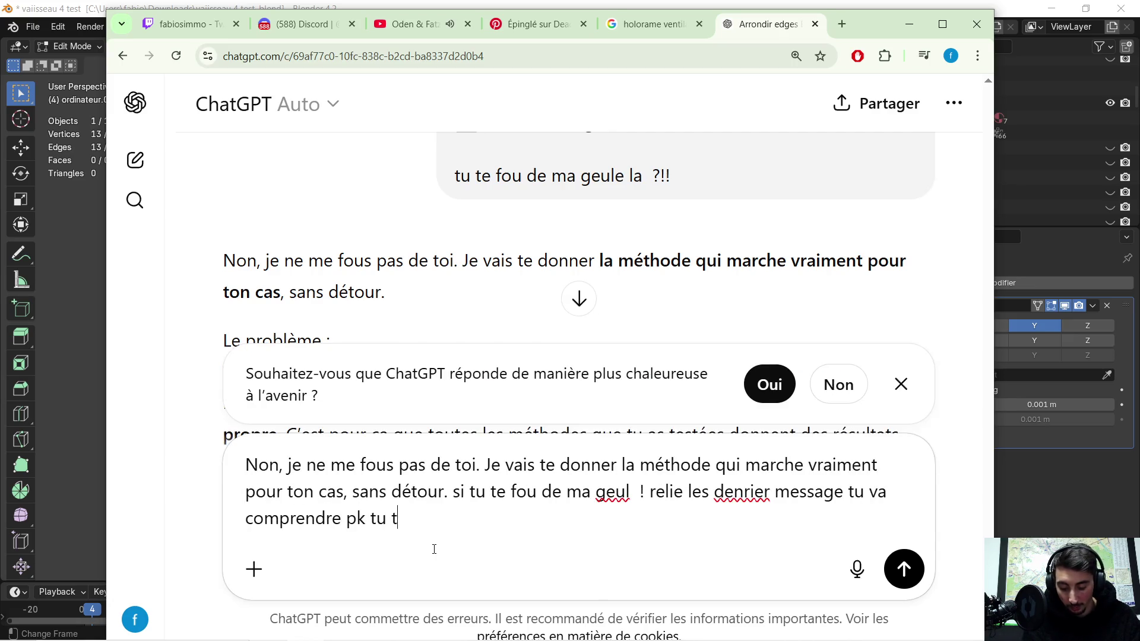
pyautogui.write('e fou de ma geul  ')
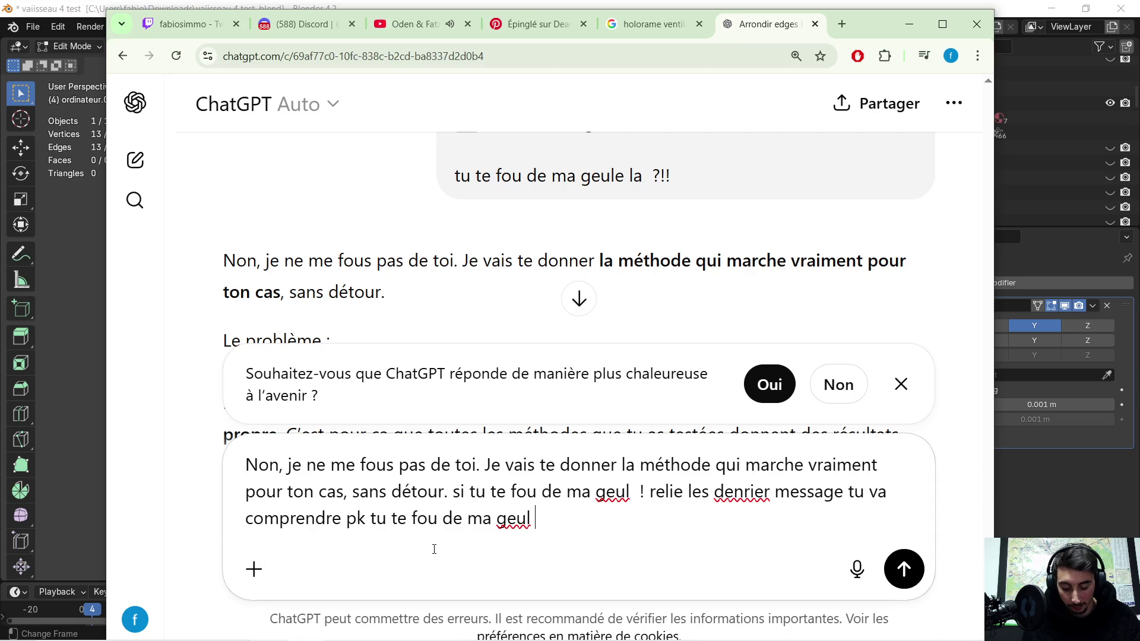
pyautogui.write('!')
pyautogui.press('Return')
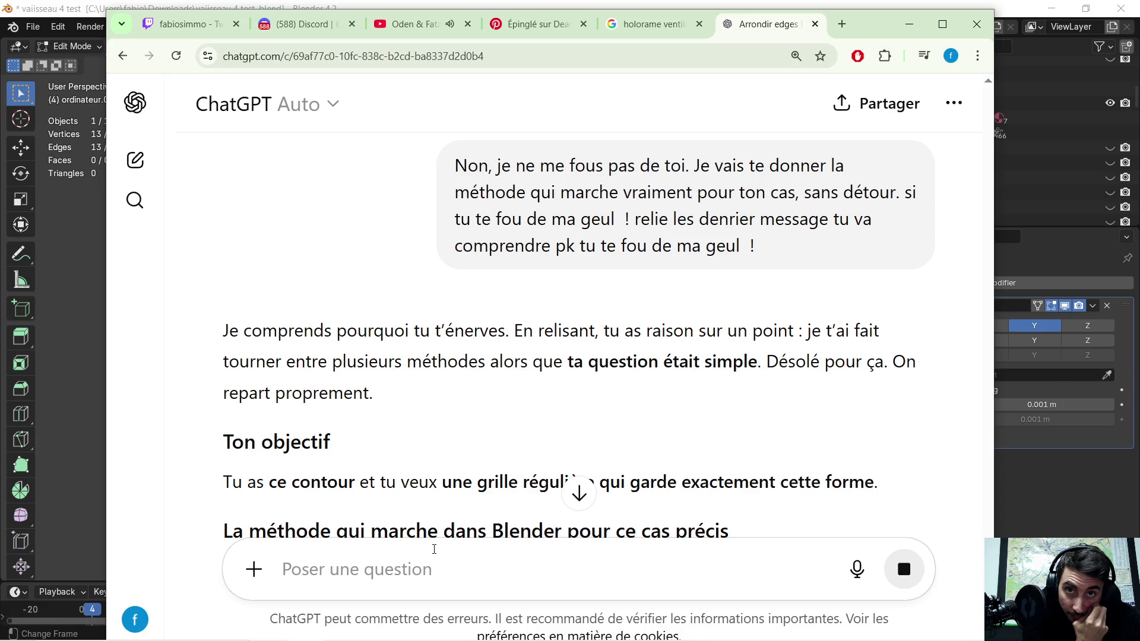
pyautogui.scroll(-4, 446, 346)
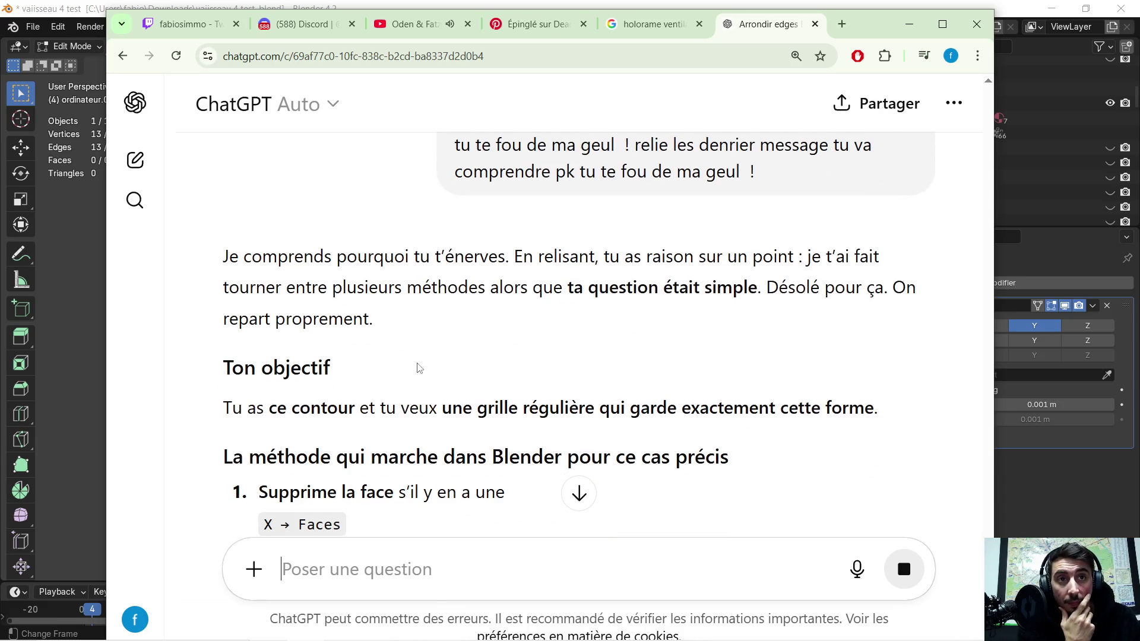
pyautogui.scroll(-1, 447, 346)
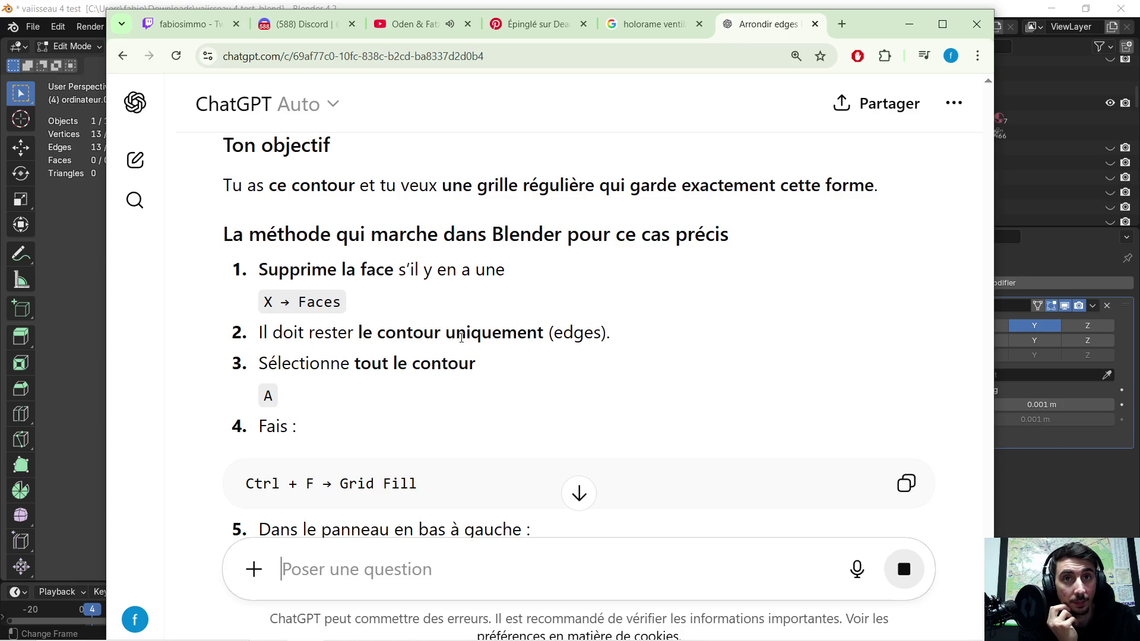
pyautogui.scroll(-3, 462, 338)
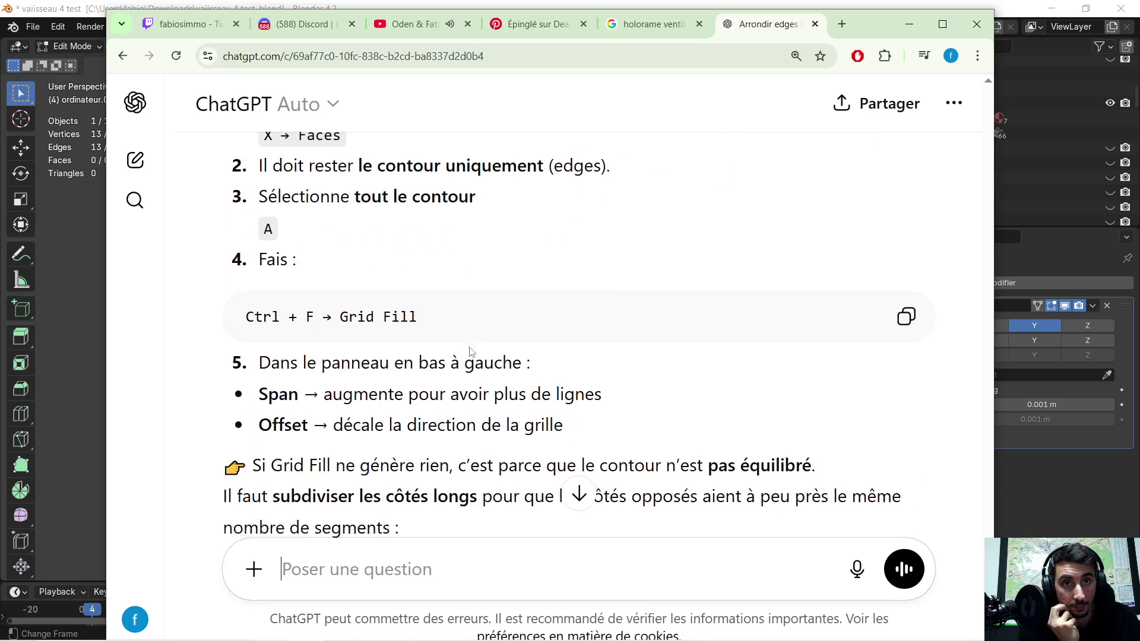
pyautogui.scroll(-1, 469, 357)
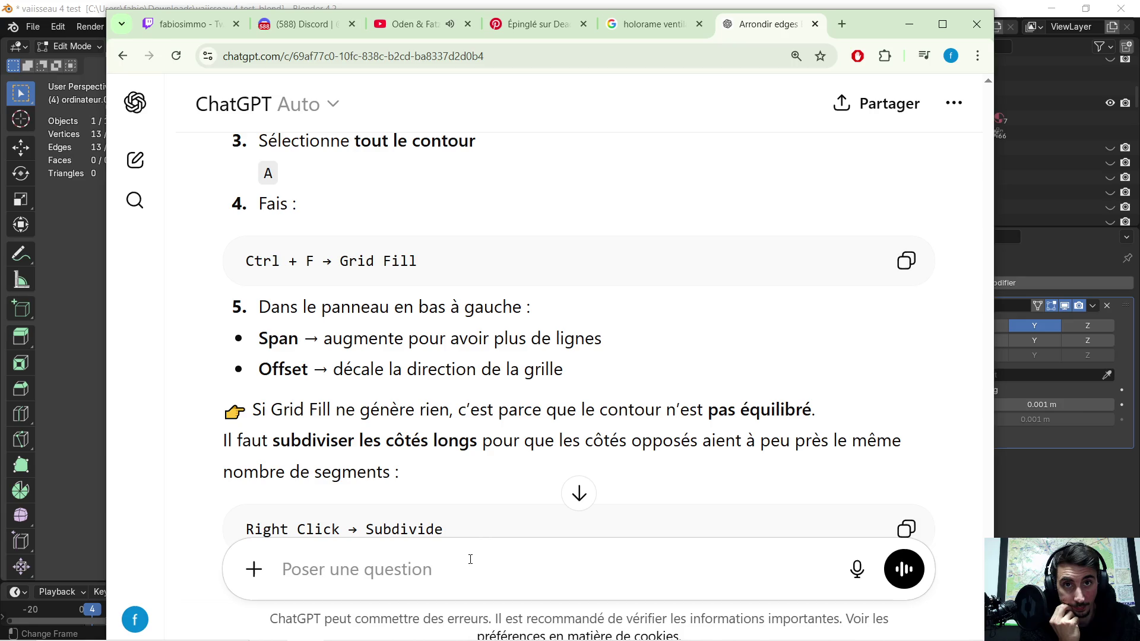
pyautogui.scroll(1, 413, 340)
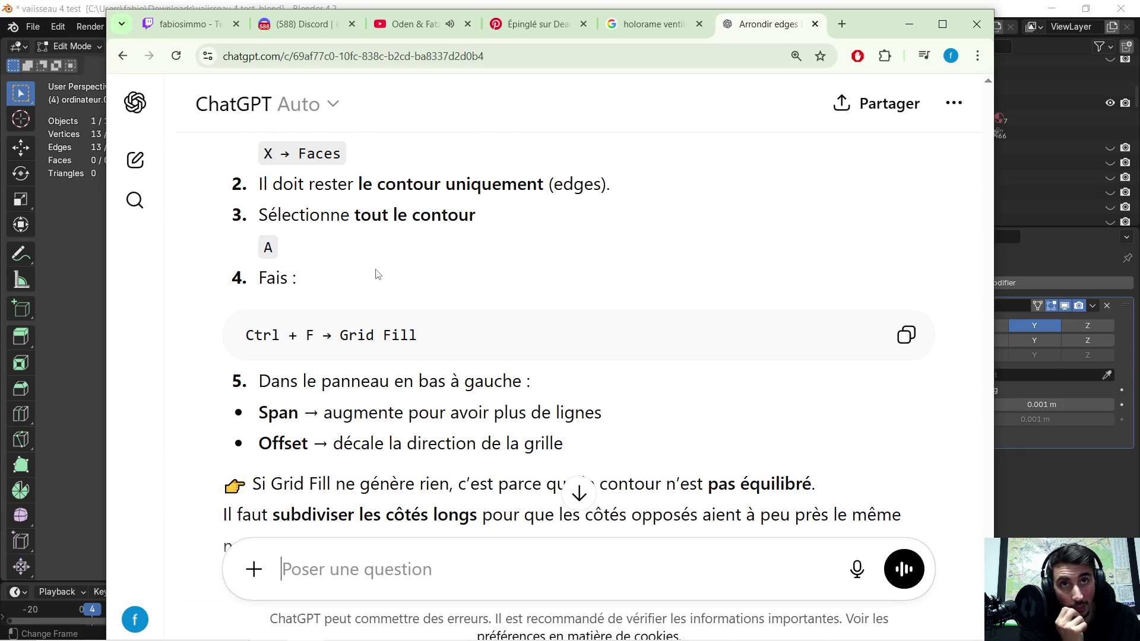
pyautogui.scroll(-1, 474, 248)
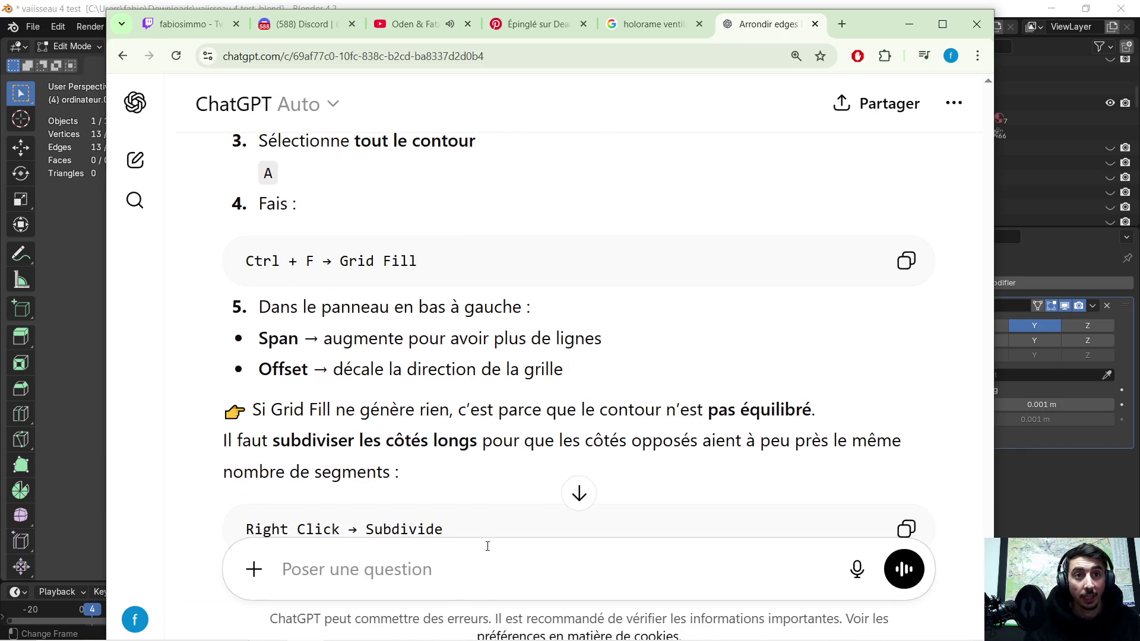
pyautogui.write('si ')
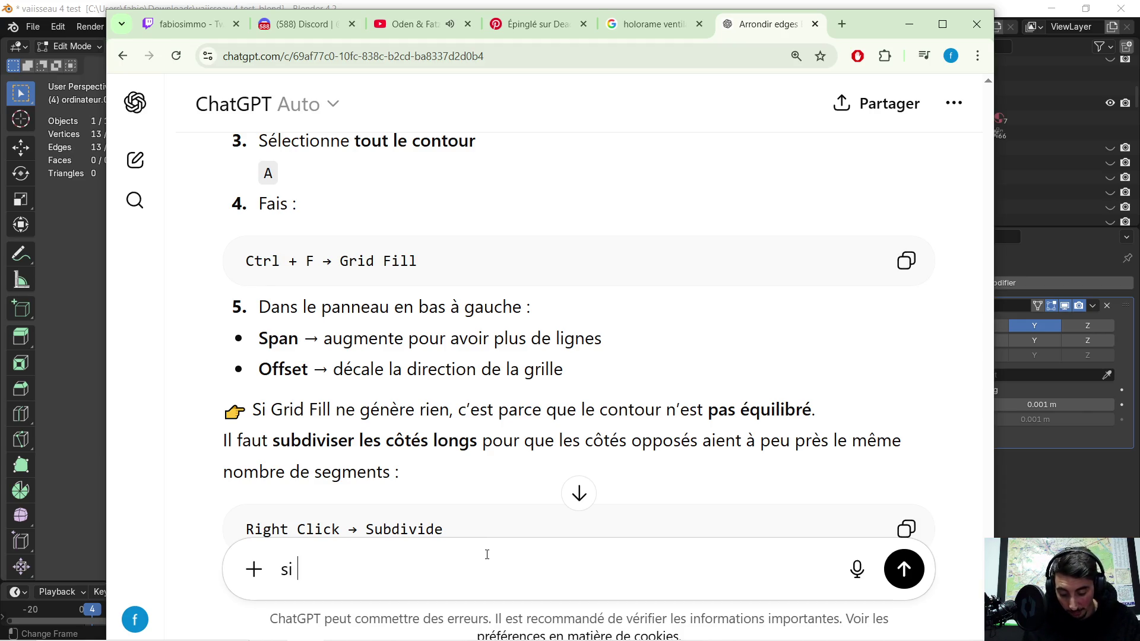
pyautogui.write('tu sai pas di ')
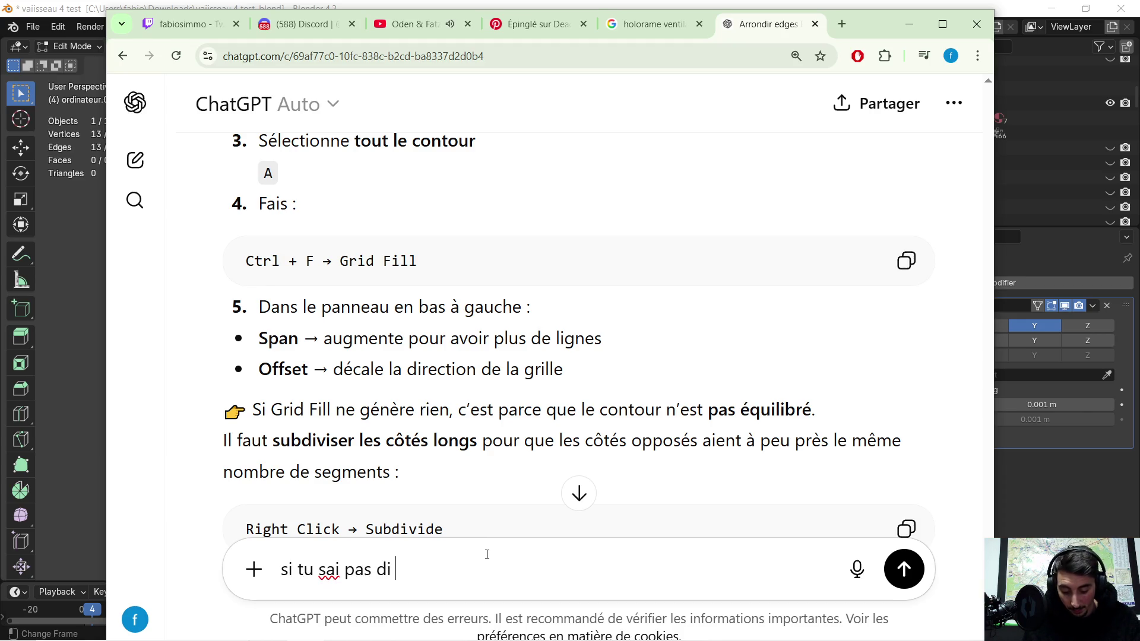
pyautogui.write('moi tuje ne sai pas ')
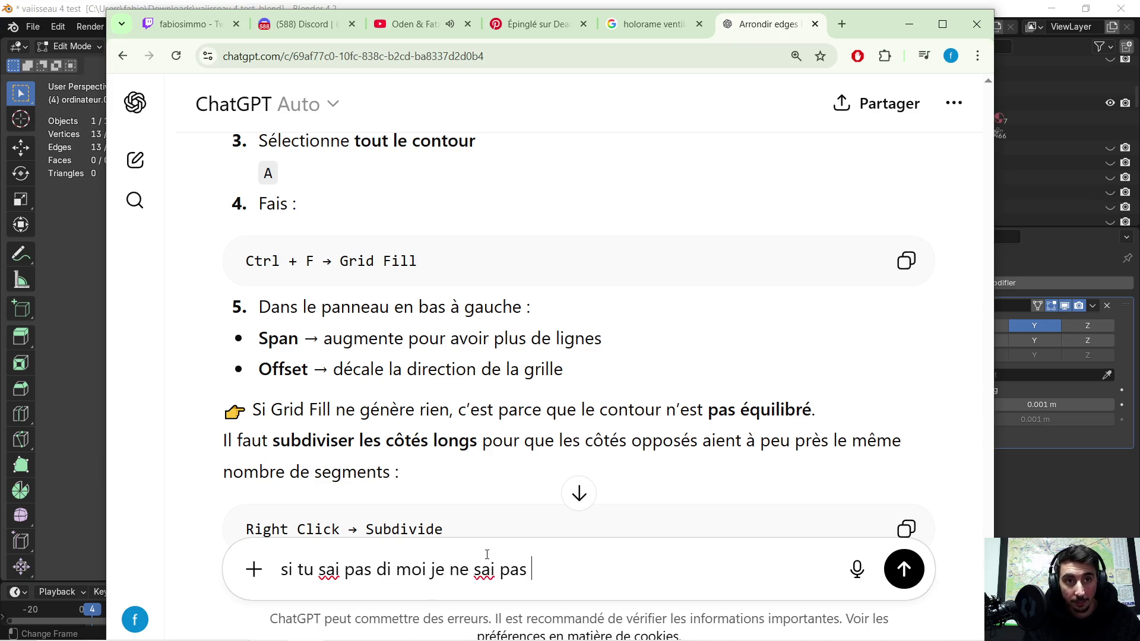
pyautogui.write(' ! au lieu de me')
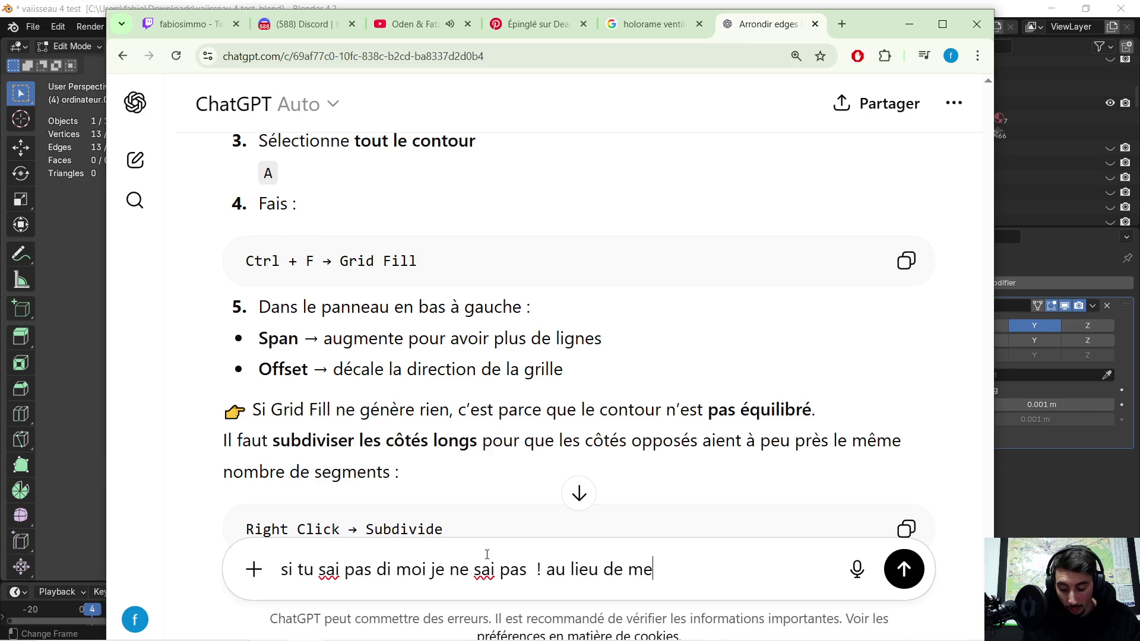
pyautogui.write(' redir des ')
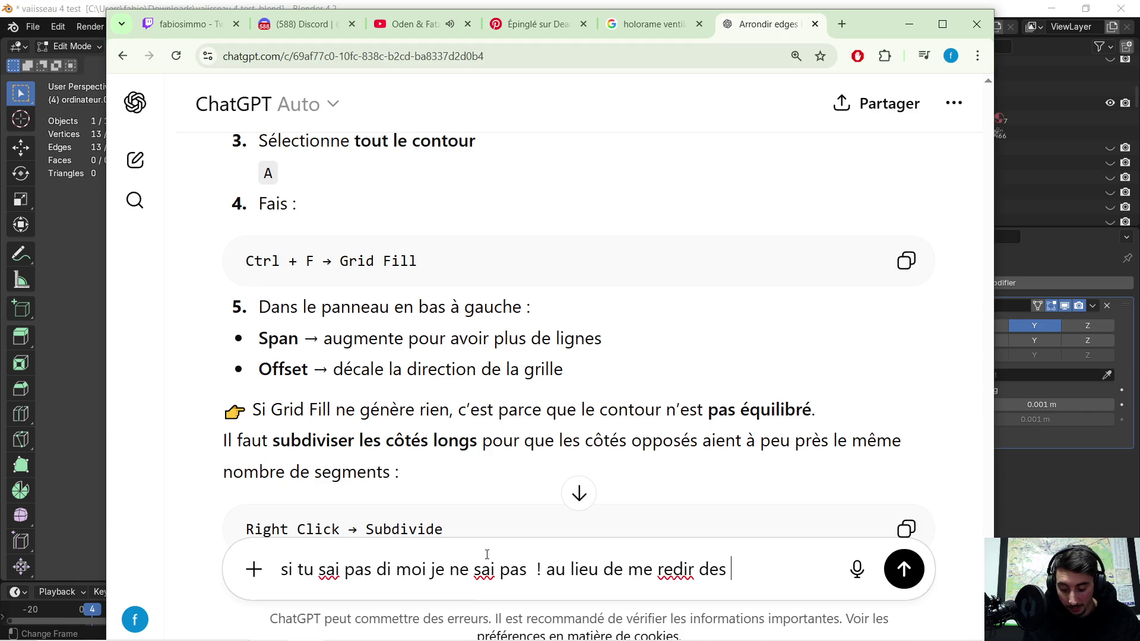
pyautogui.write('technique qui ')
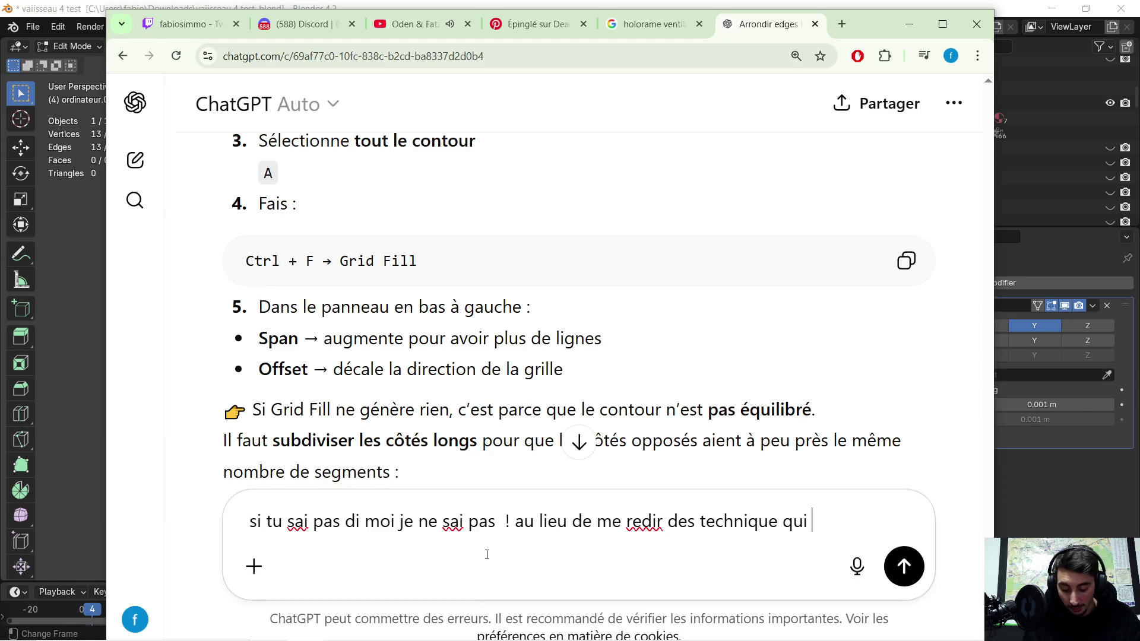
pyautogui.write('ne fonctionne pas  !')
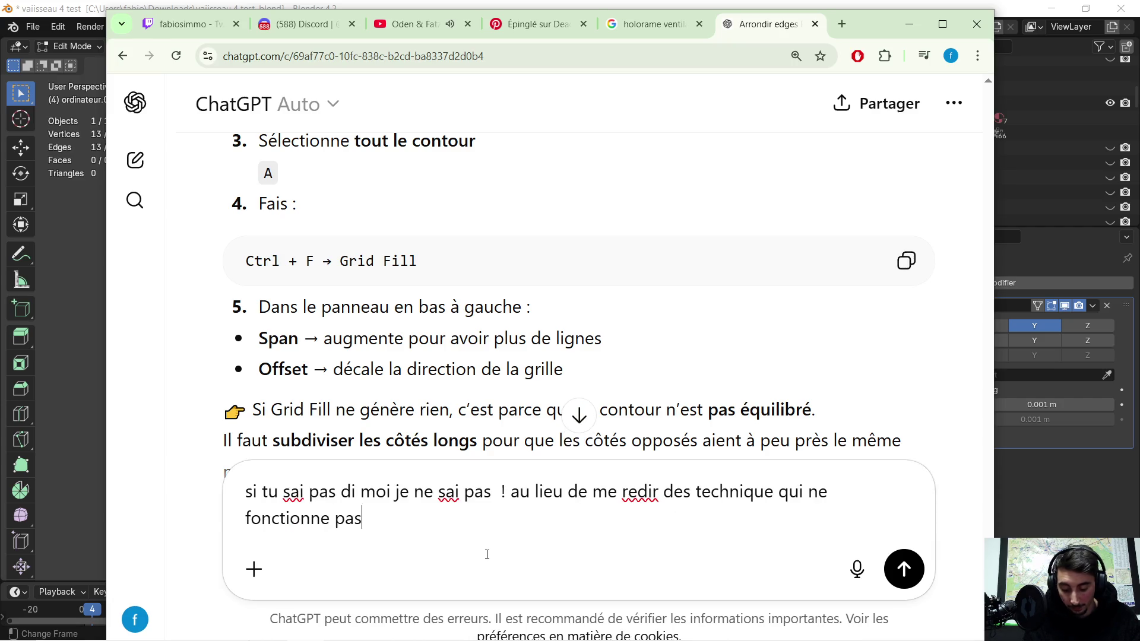
# - Send the demand that ChatGPT admit not knowing instead of repeating failing techniques
pyautogui.press('Return')
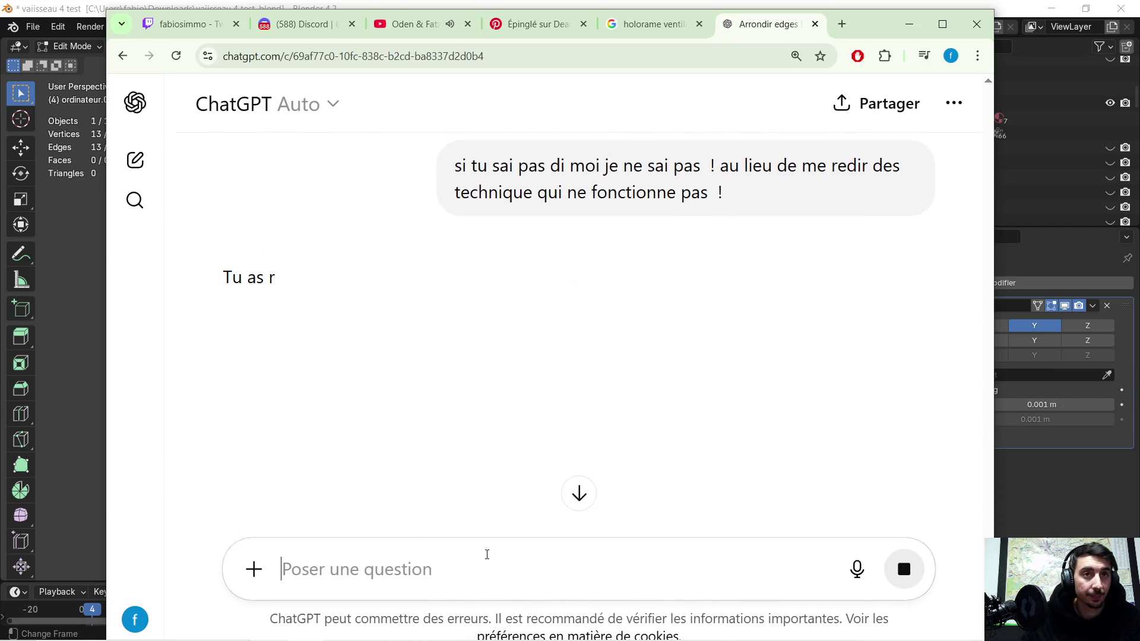
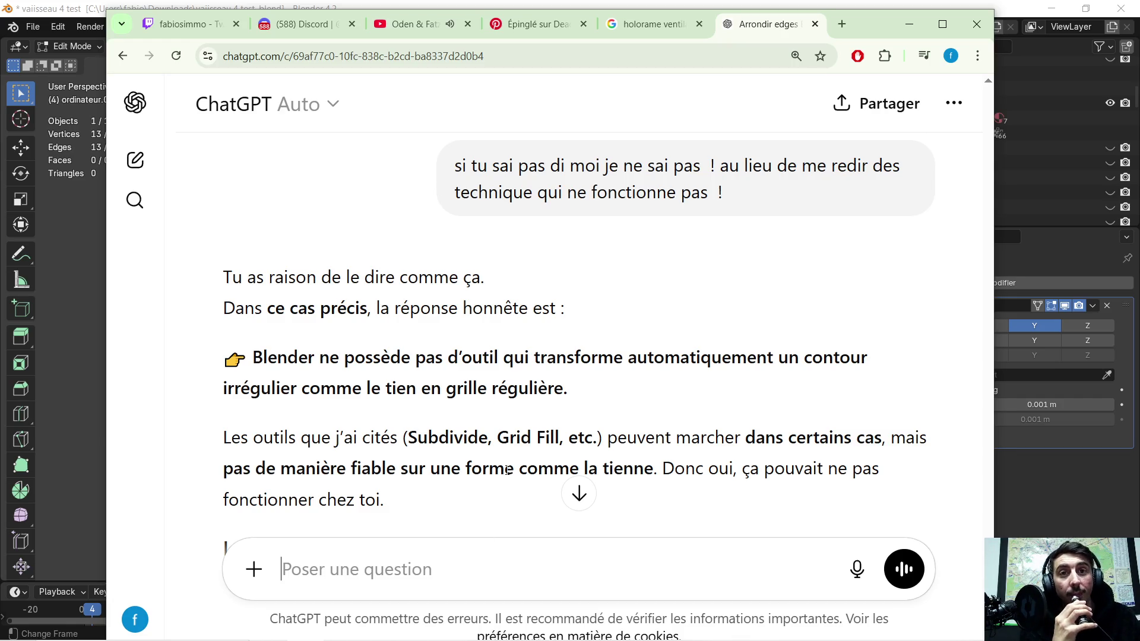
# - Select the reply's four-step method: Plane, Subdivide, cut silhouette, delete exterior
pyautogui.scroll(-3, 509, 470)
pyautogui.scroll(-1, 377, 380)
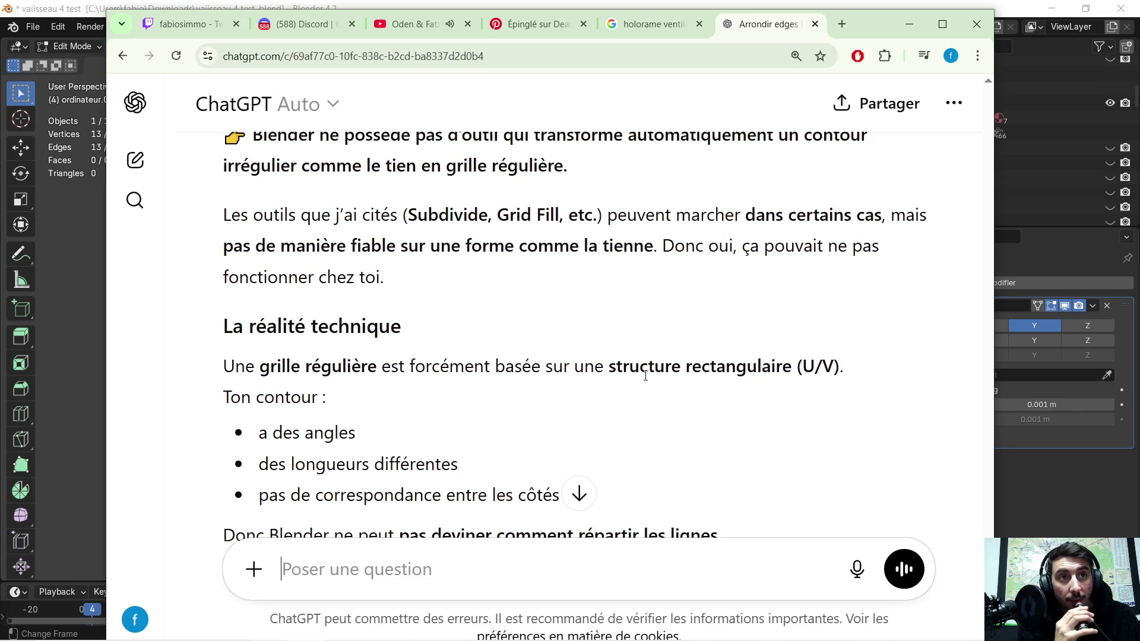
pyautogui.scroll(-3, 380, 320)
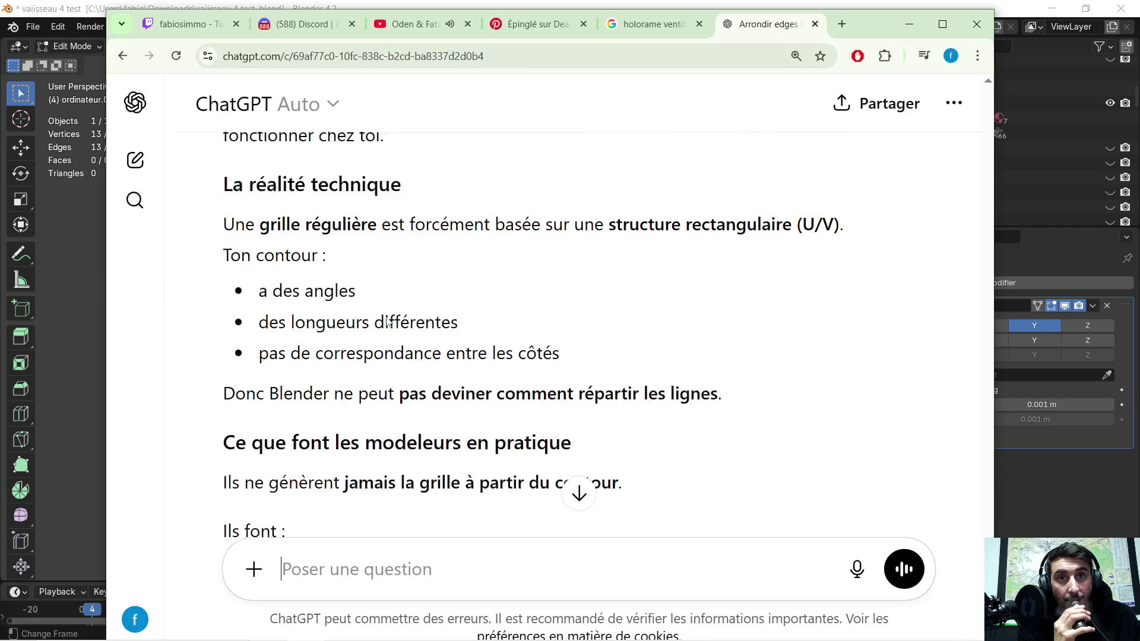
pyautogui.scroll(-1, 415, 340)
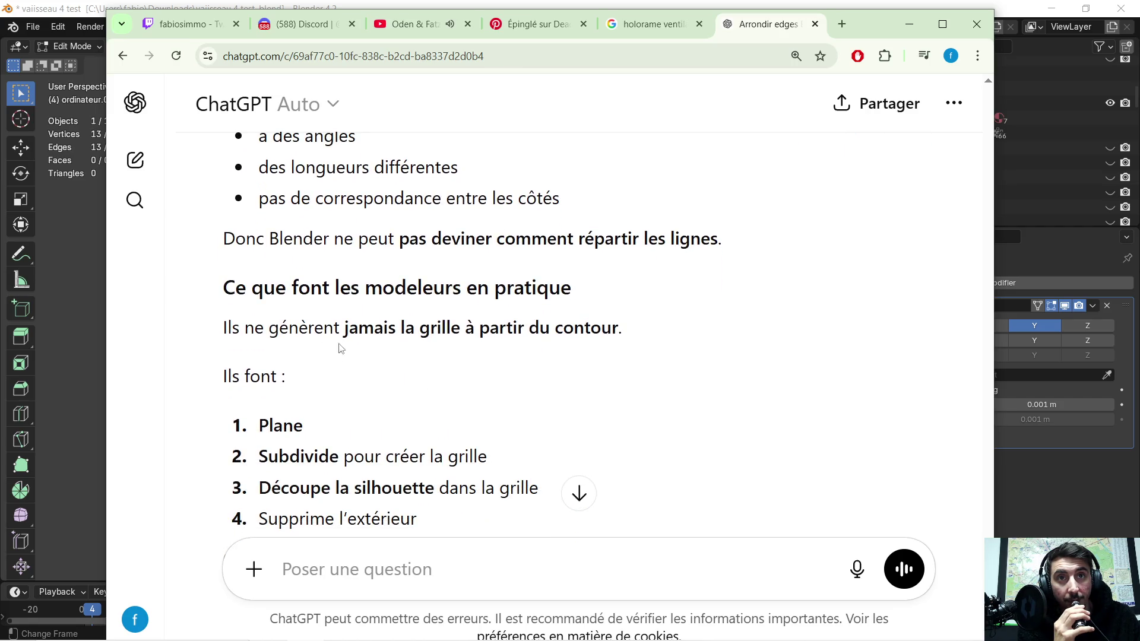
pyautogui.scroll(-1, 528, 348)
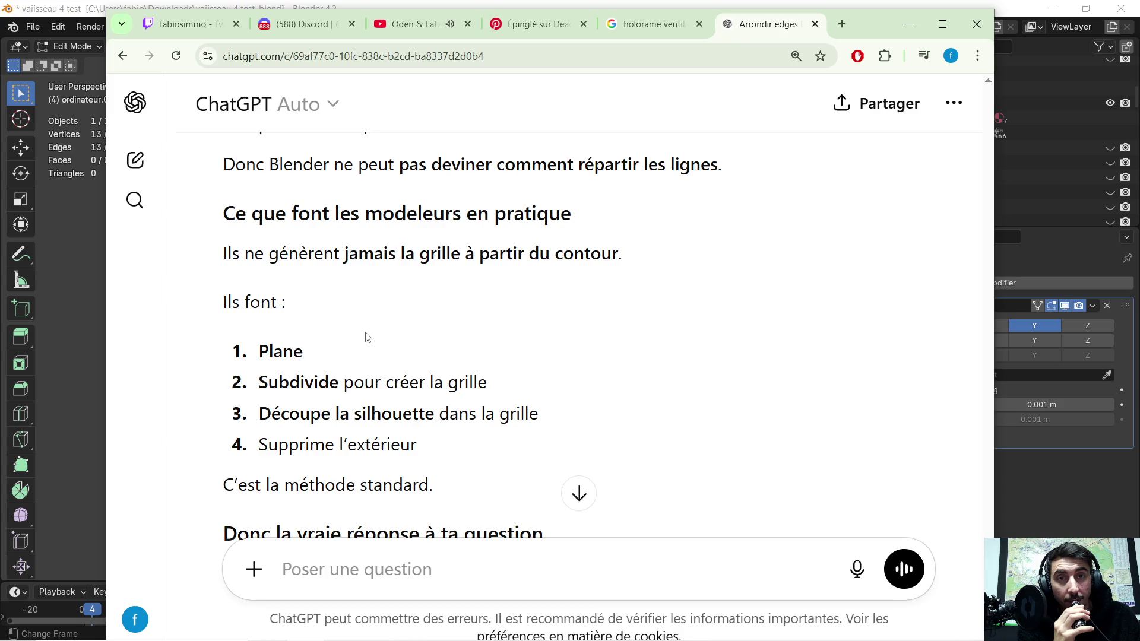
pyautogui.scroll(-1, 363, 333)
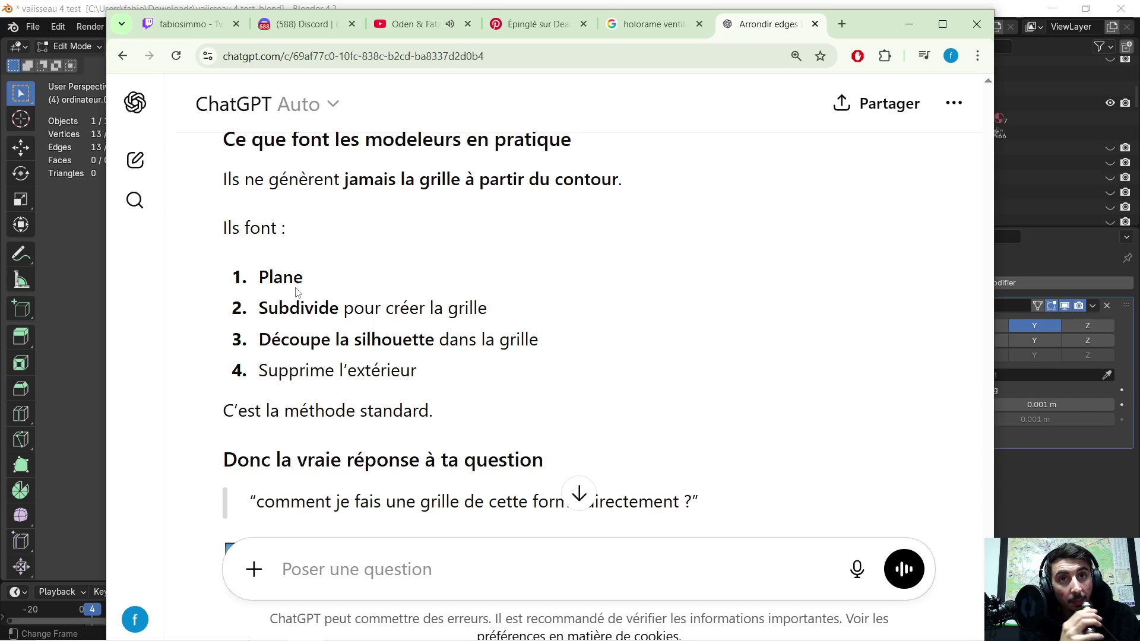
pyautogui.moveTo(205, 261)
pyautogui.mouseDown()
pyautogui.moveTo(484, 325)
pyautogui.moveTo(534, 380)
pyautogui.mouseUp()
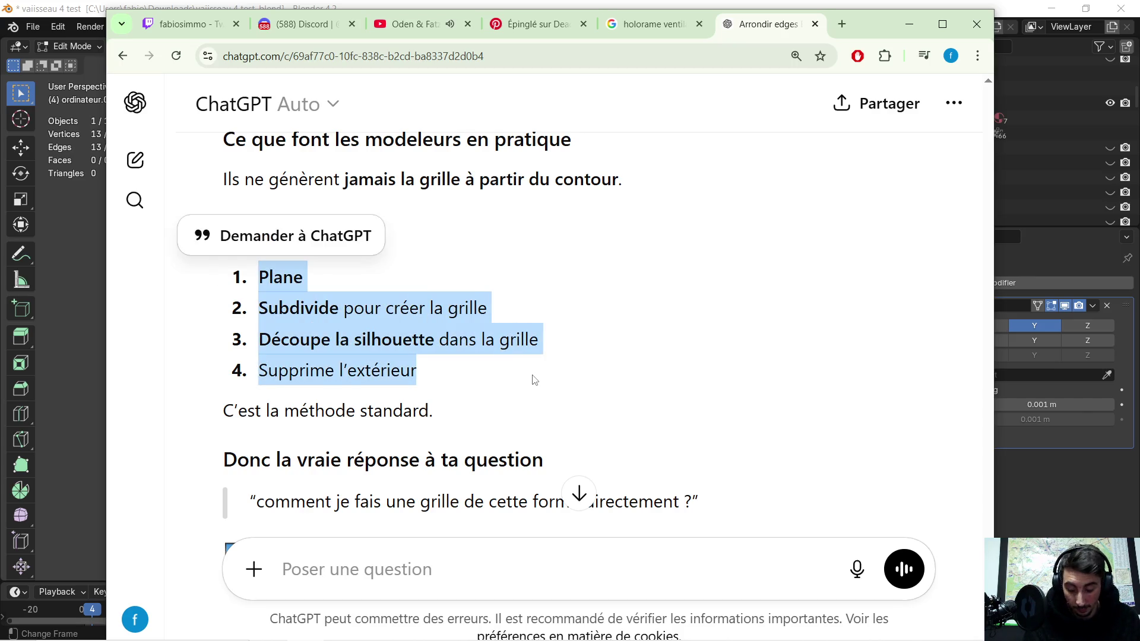
# - Send the pasted method back with 'ba voila di moi sa direct !' and minimise the browser
pyautogui.click(404, 570)
pyautogui.hotkey('ctrl', 'v')
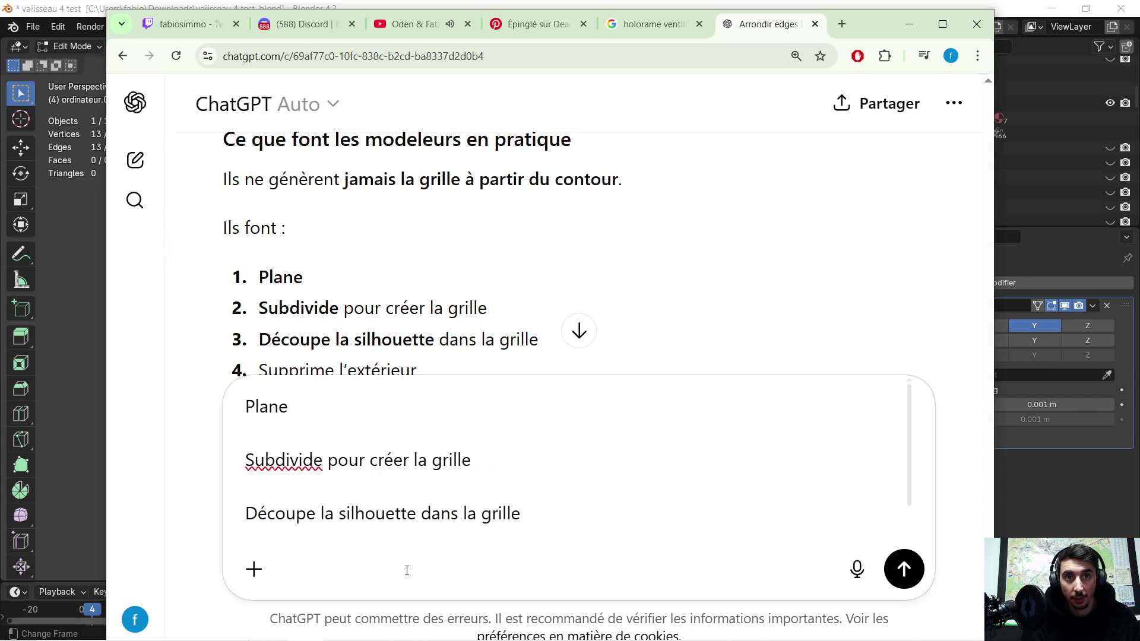
pyautogui.write('ba voila di moi sa dir')
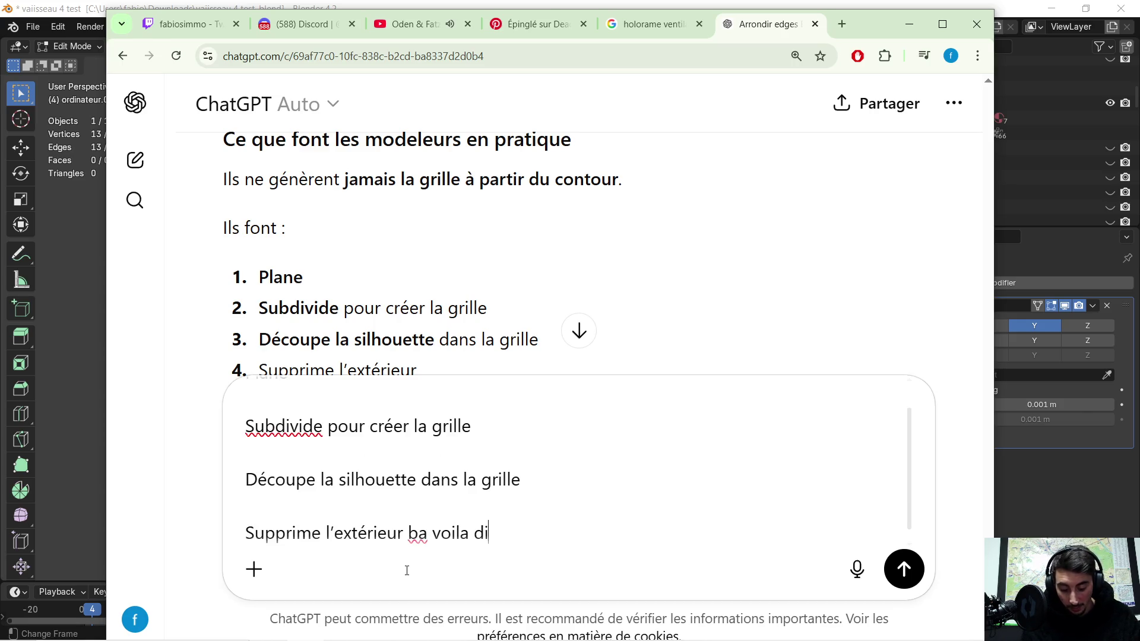
pyautogui.write('ect !')
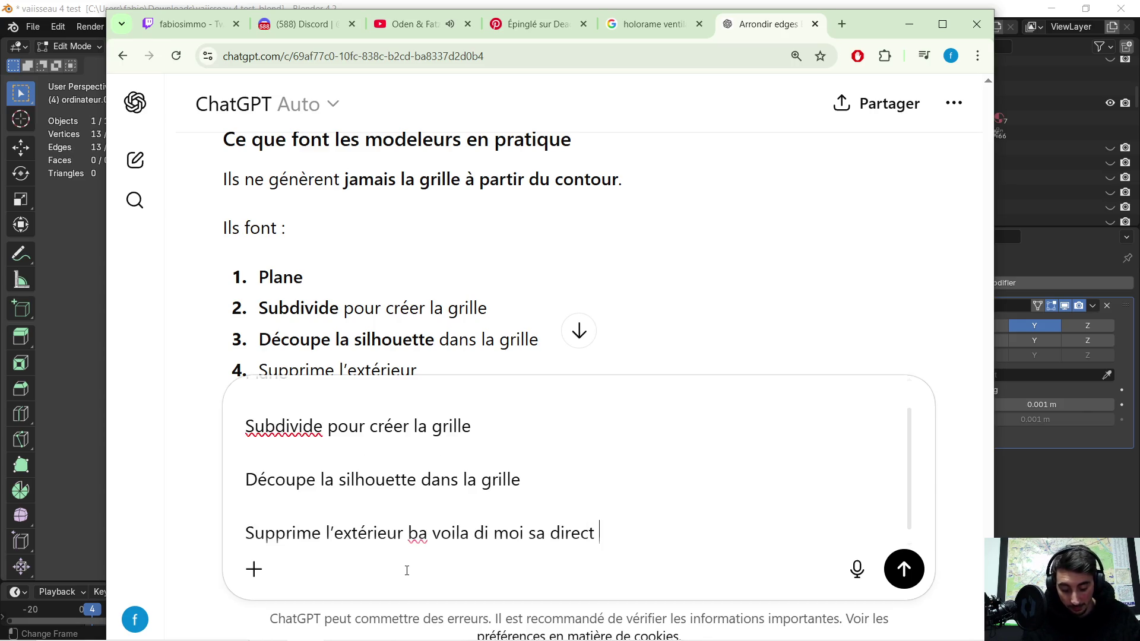
pyautogui.press('Return')
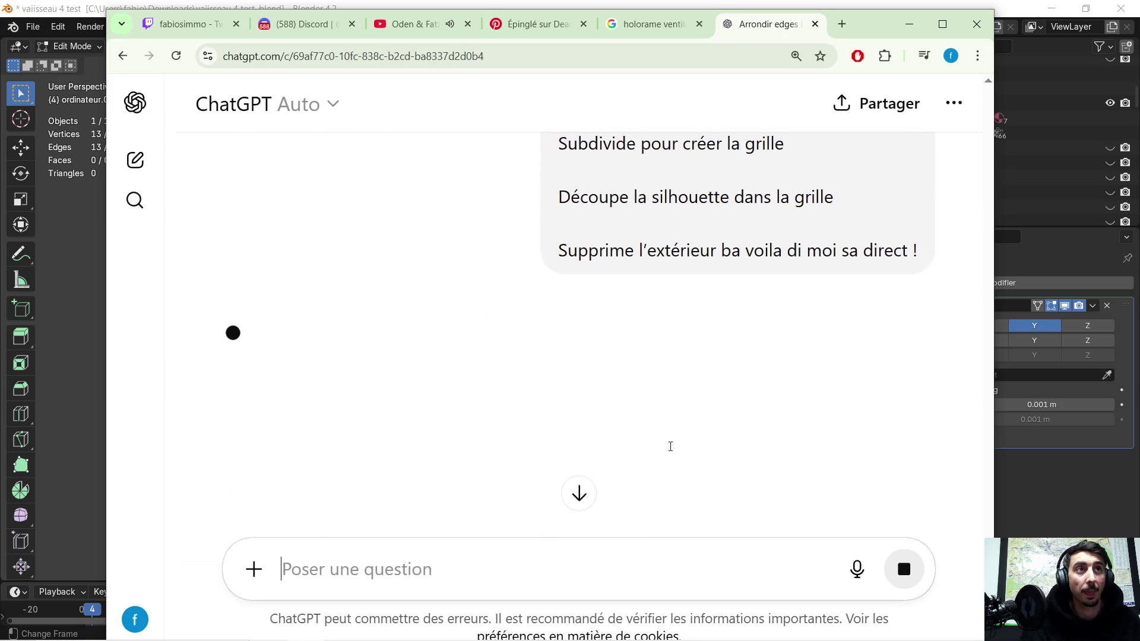
pyautogui.click(909, 24)
# - Extrude the ordinateur.007 outline edges into faces along X
pyautogui.moveTo(422, 283); pyautogui.dragTo(561, 326, button='middle')
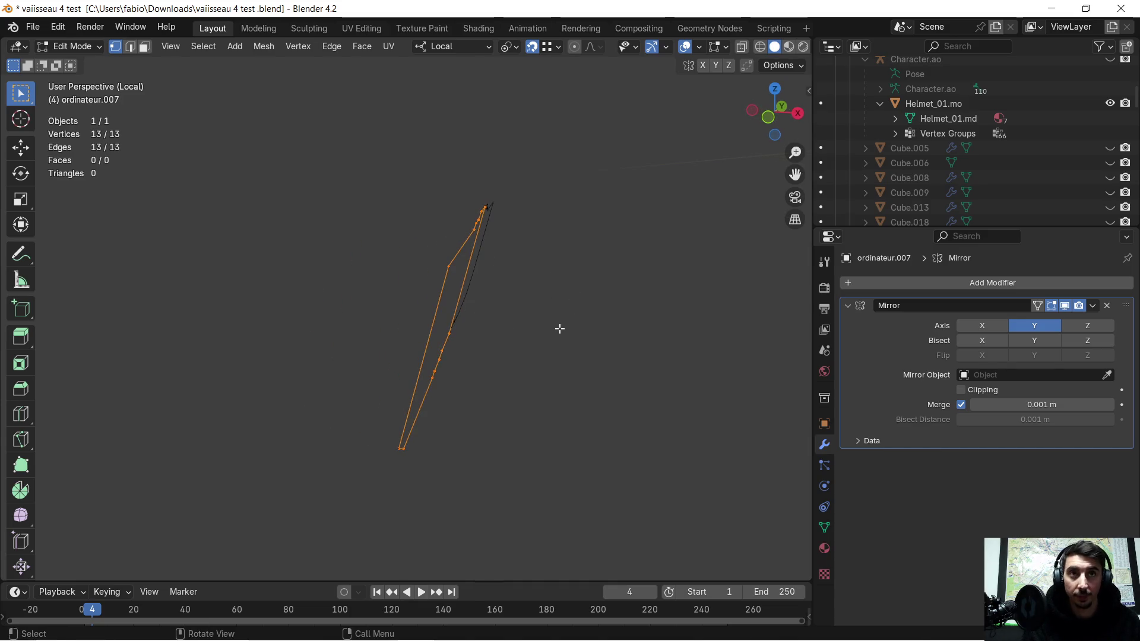
pyautogui.press('e')
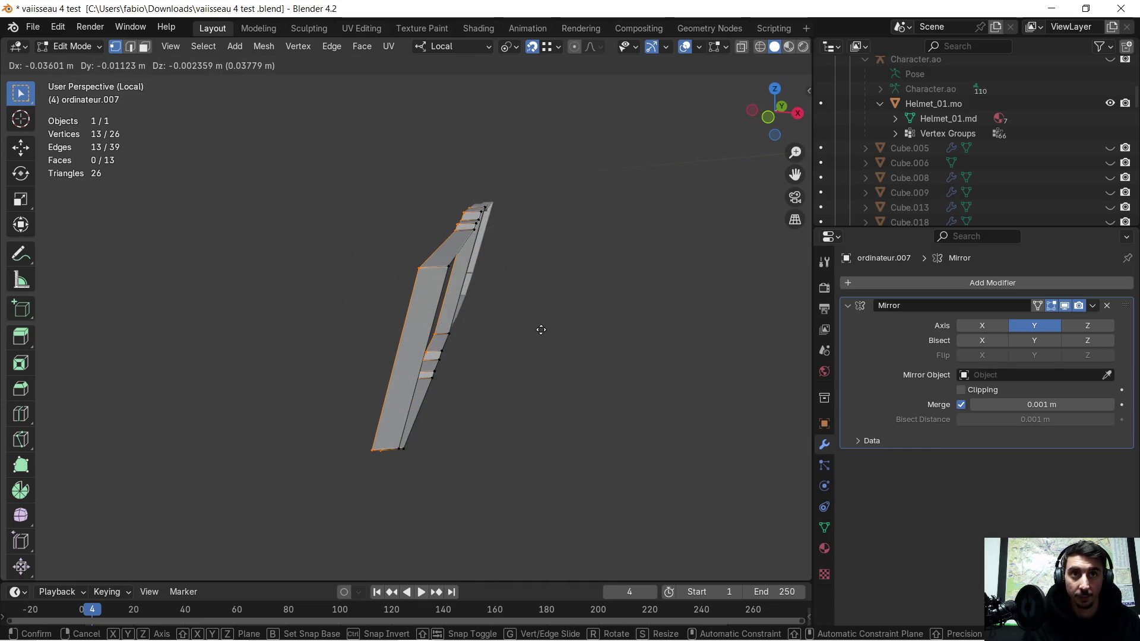
pyautogui.press('z')
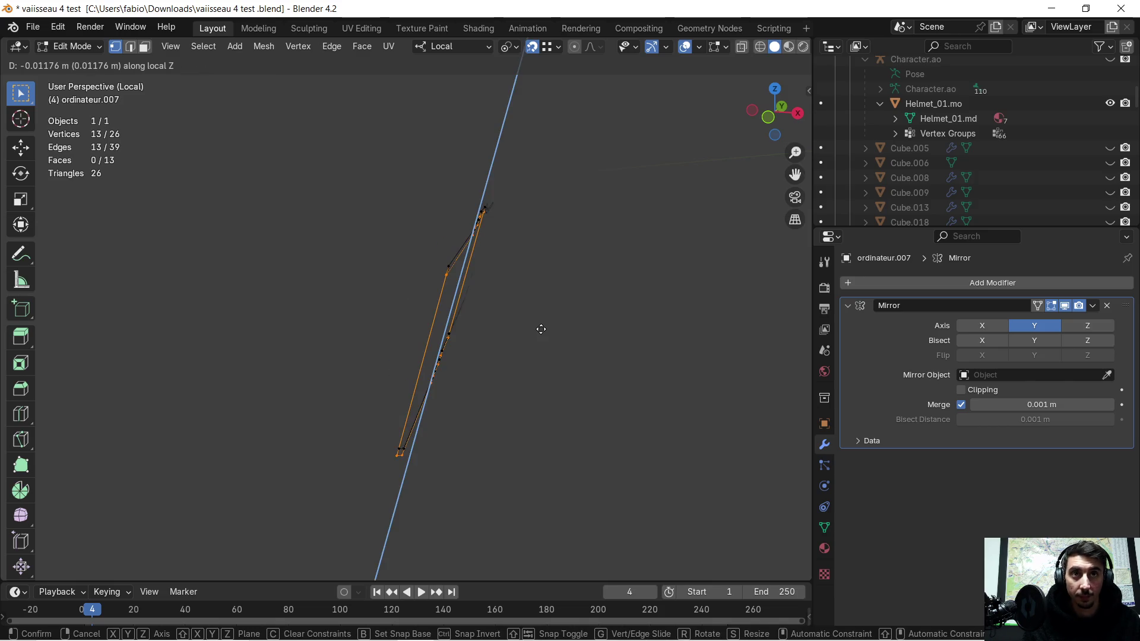
pyautogui.press('x')
pyautogui.click(515, 330)
# - Switch to Local orientation and rotate the Grid plane 90° around Y
pyautogui.moveTo(595, 272)
pyautogui.mouseDown(button='middle')
pyautogui.moveTo(448, 267)
pyautogui.moveTo(453, 247)
pyautogui.mouseUp(button='middle')
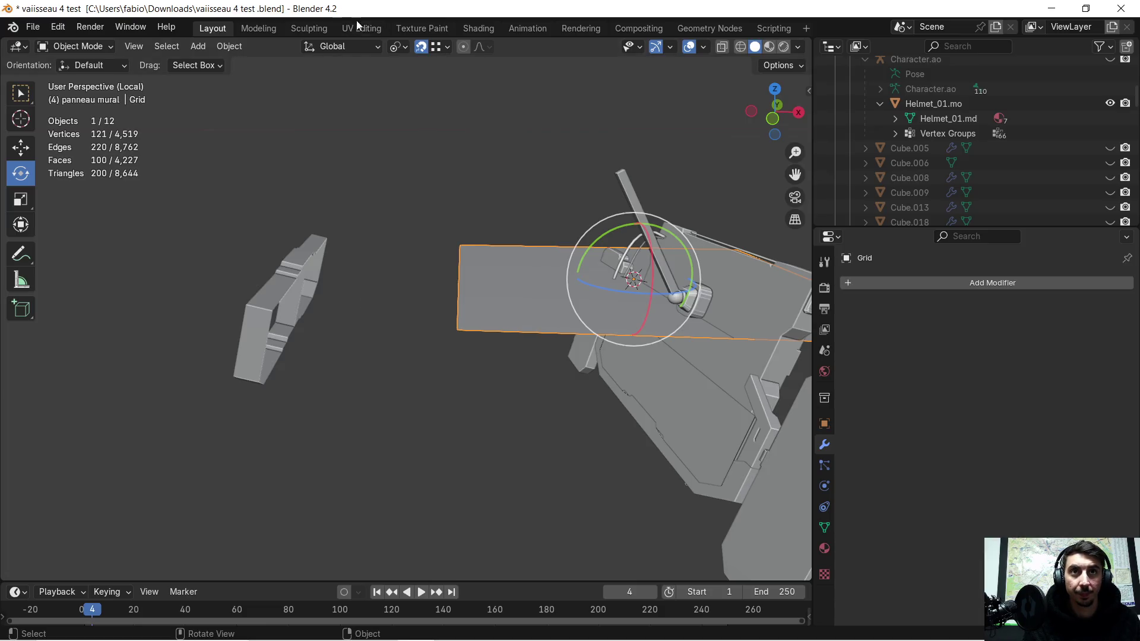
pyautogui.click(361, 42)
pyautogui.click(351, 106)
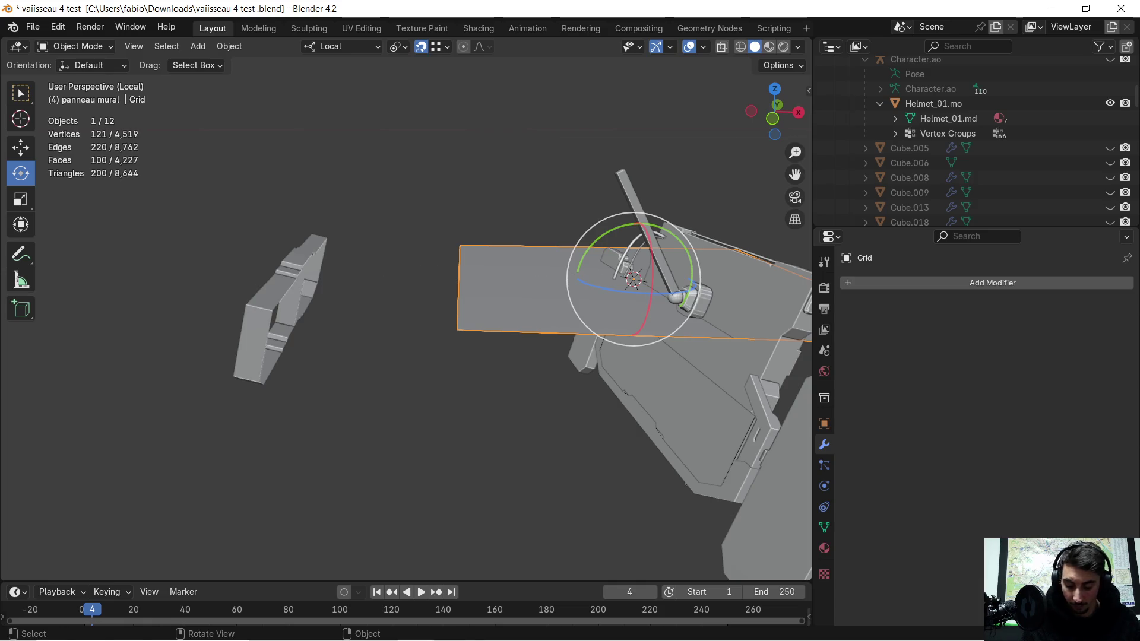
pyautogui.write('ry90')
pyautogui.press('Return')
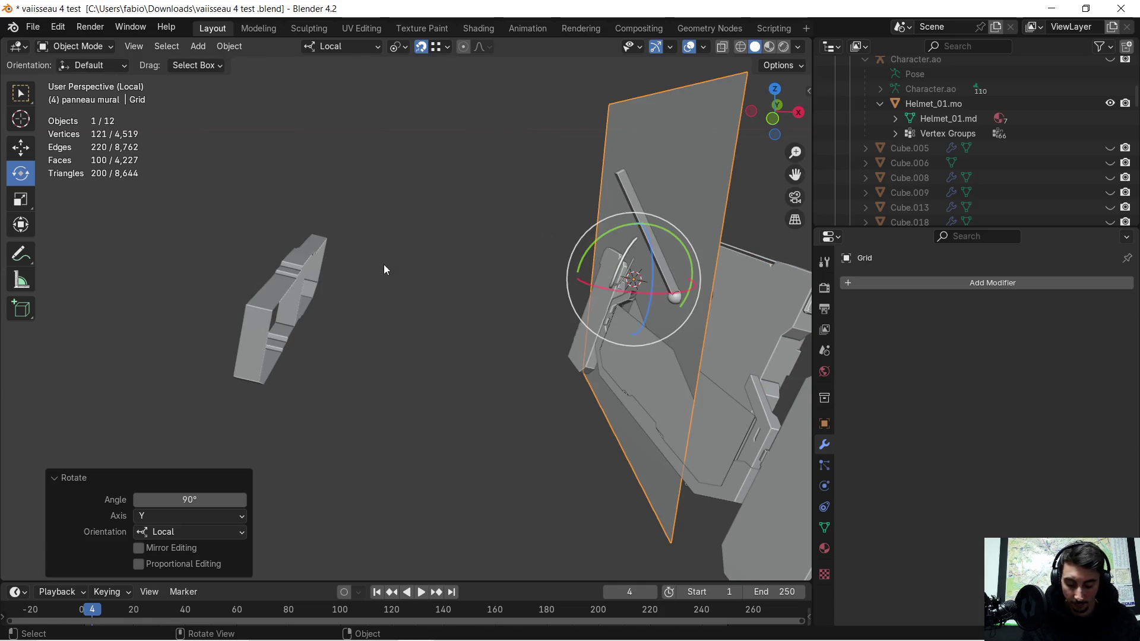
# - Nudge the Grid plane slightly along its local Y axis
pyautogui.press('g')
pyautogui.press('y')
pyautogui.press('x')
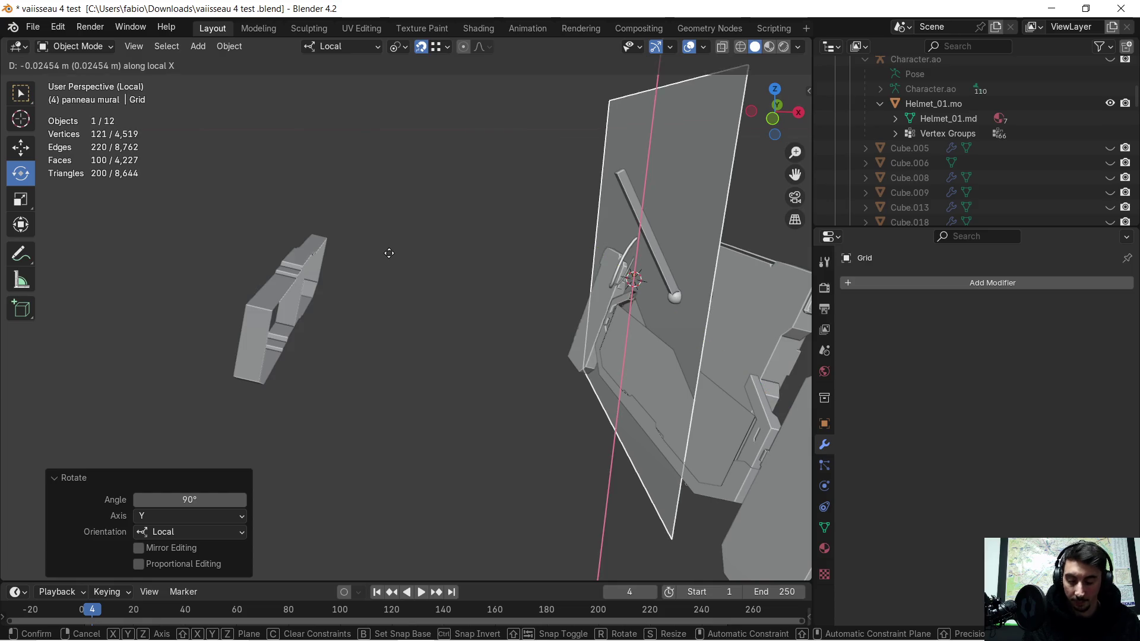
pyautogui.press('y')
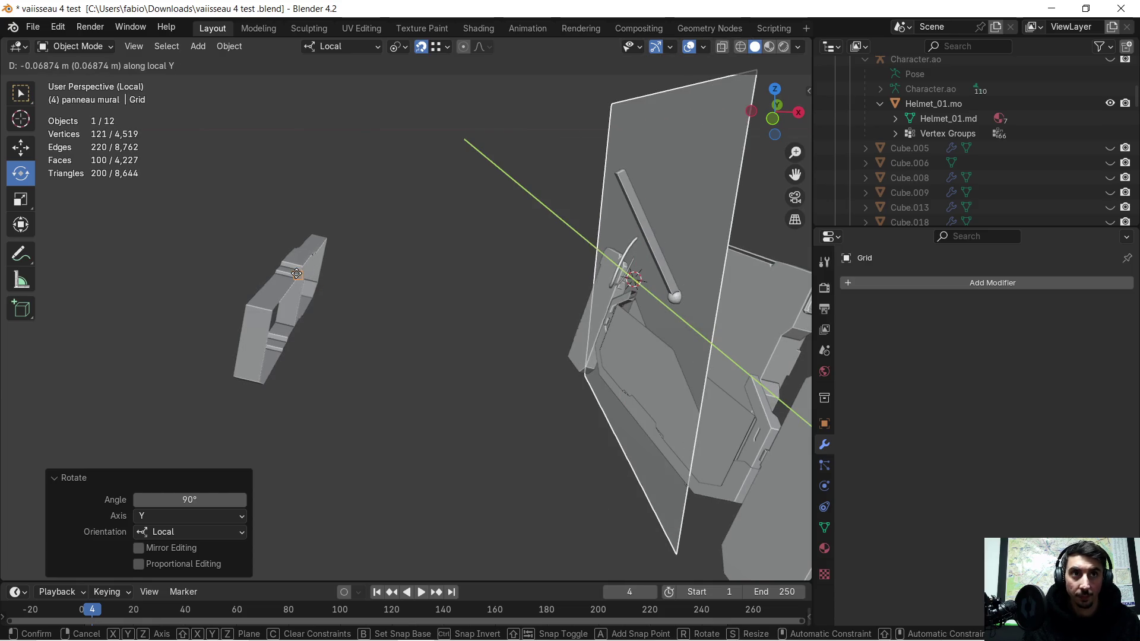
pyautogui.click(295, 274)
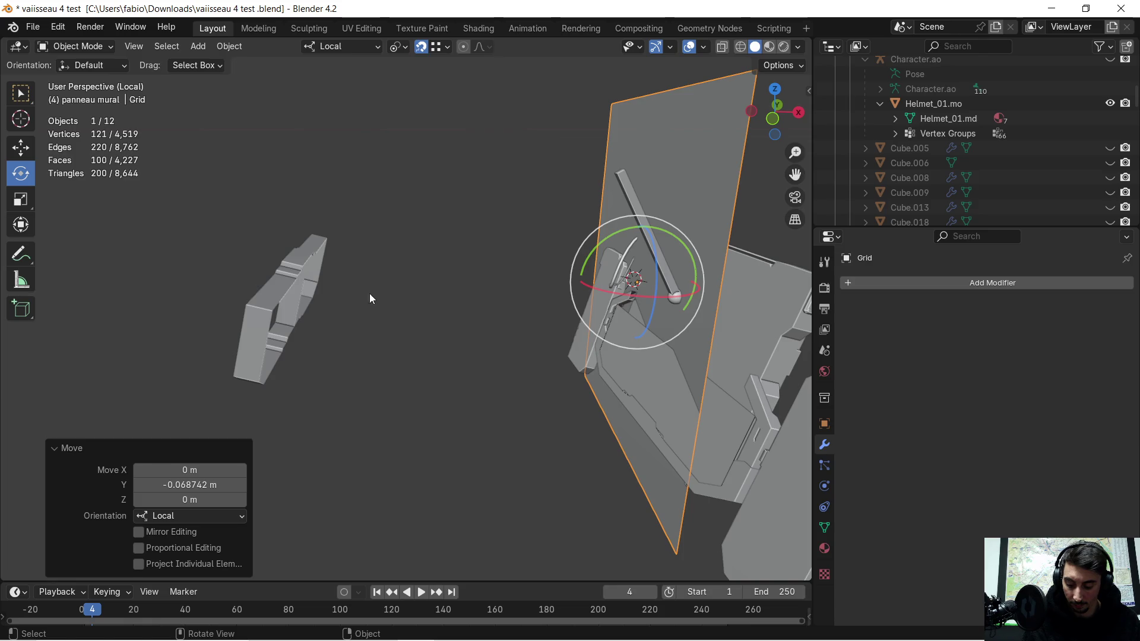
# - Move the Grid plane -1.7 m along its local Z axis
pyautogui.press('g')
pyautogui.press('z')
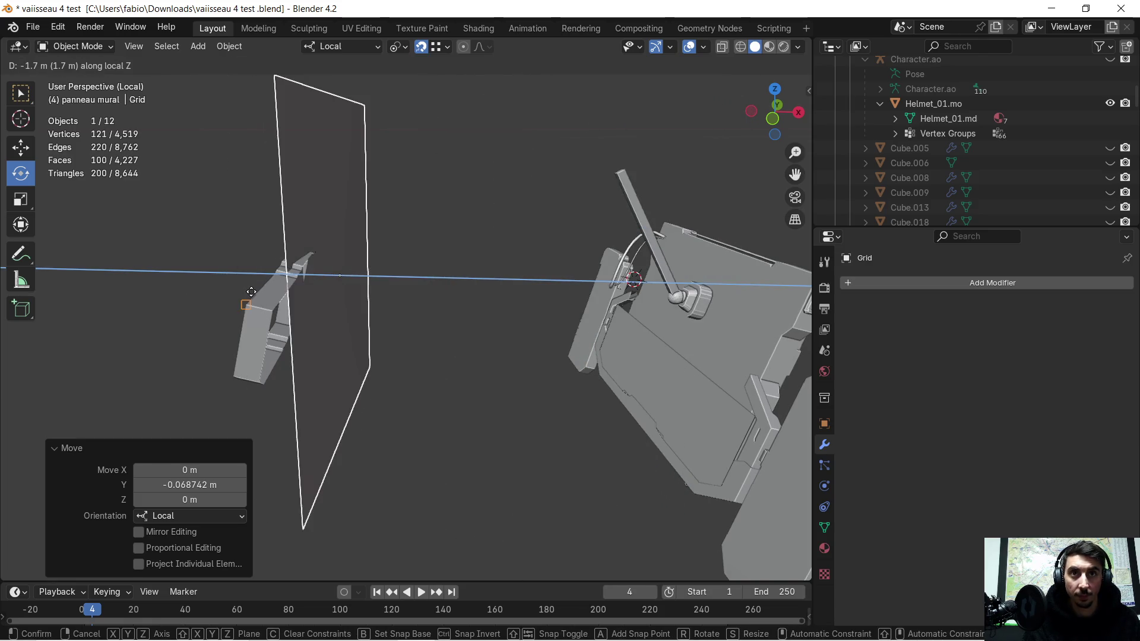
pyautogui.click(253, 293)
pyautogui.moveTo(253, 293)
pyautogui.mouseDown(button='middle')
pyautogui.moveTo(239, 312)
pyautogui.moveTo(315, 313)
pyautogui.moveTo(209, 308)
pyautogui.moveTo(229, 301)
pyautogui.moveTo(223, 293)
pyautogui.moveTo(255, 294)
pyautogui.moveTo(90, 312)
pyautogui.mouseUp(button='middle')
pyautogui.scroll(-3, 239, 262)
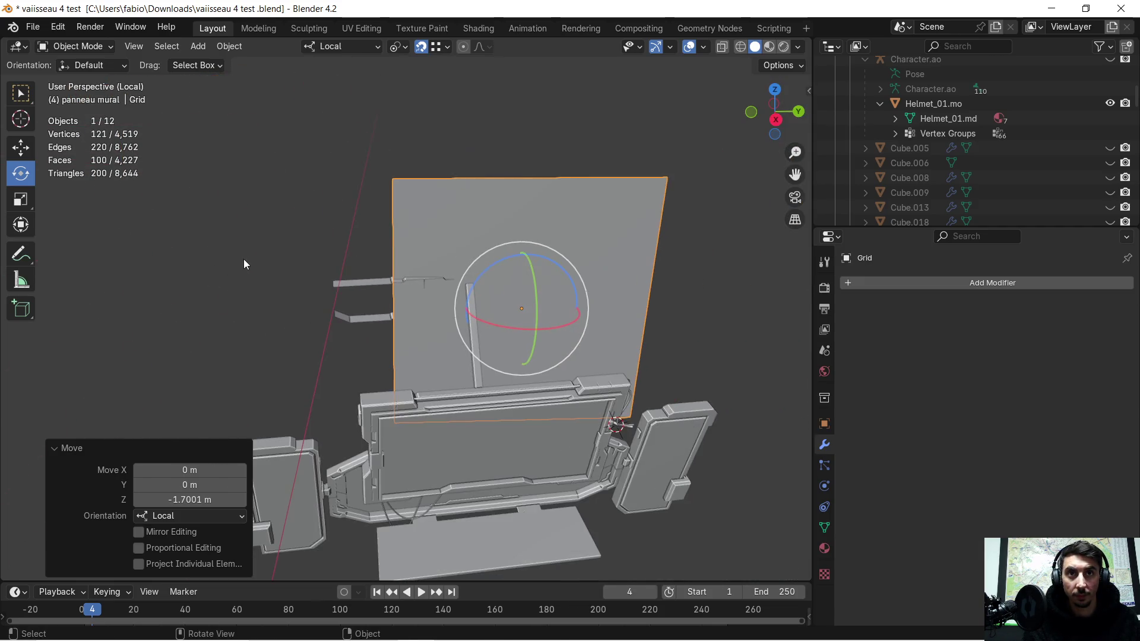
# - Switch to Global orientation and turn the Grid plane about 6° around Z
pyautogui.moveTo(284, 258)
pyautogui.mouseDown(button='middle')
pyautogui.moveTo(284, 375)
pyautogui.moveTo(410, 368)
pyautogui.moveTo(440, 350)
pyautogui.mouseUp(button='middle')
pyautogui.click(365, 47)
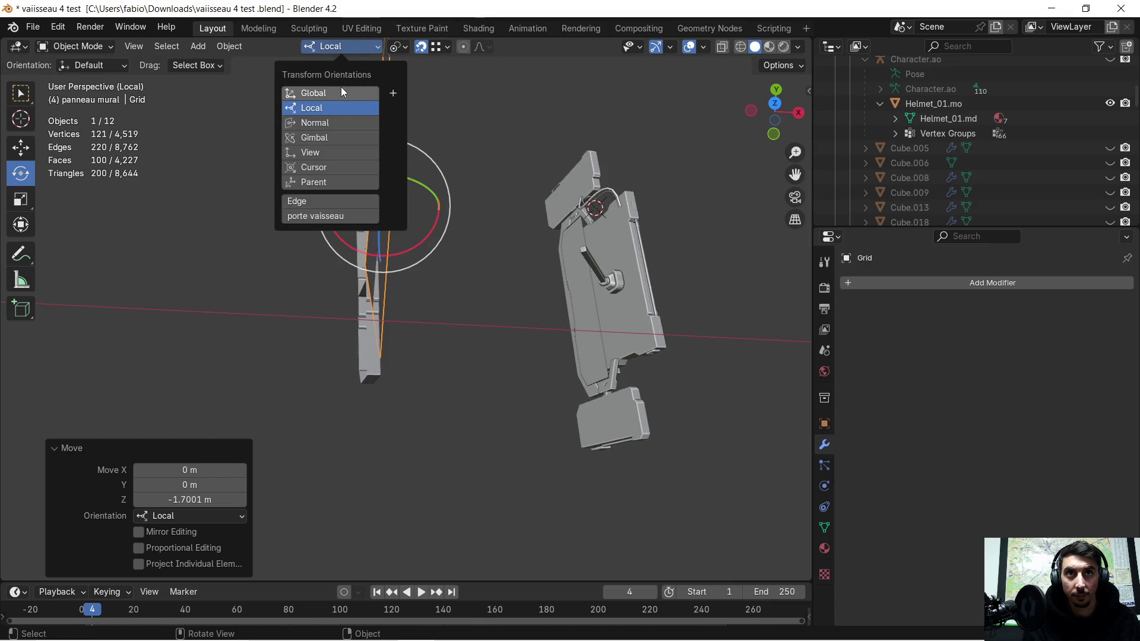
pyautogui.moveTo(501, 256)
pyautogui.mouseDown(button='middle')
pyautogui.moveTo(490, 268)
pyautogui.moveTo(346, 261)
pyautogui.moveTo(332, 240)
pyautogui.mouseUp(button='middle')
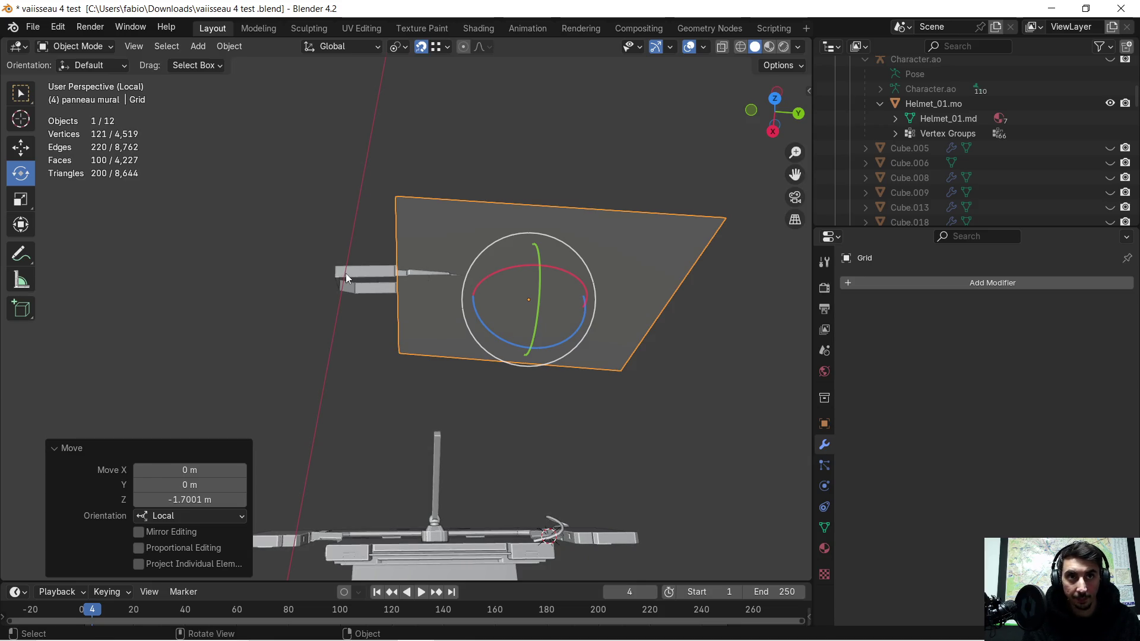
pyautogui.press('r')
pyautogui.press('z')
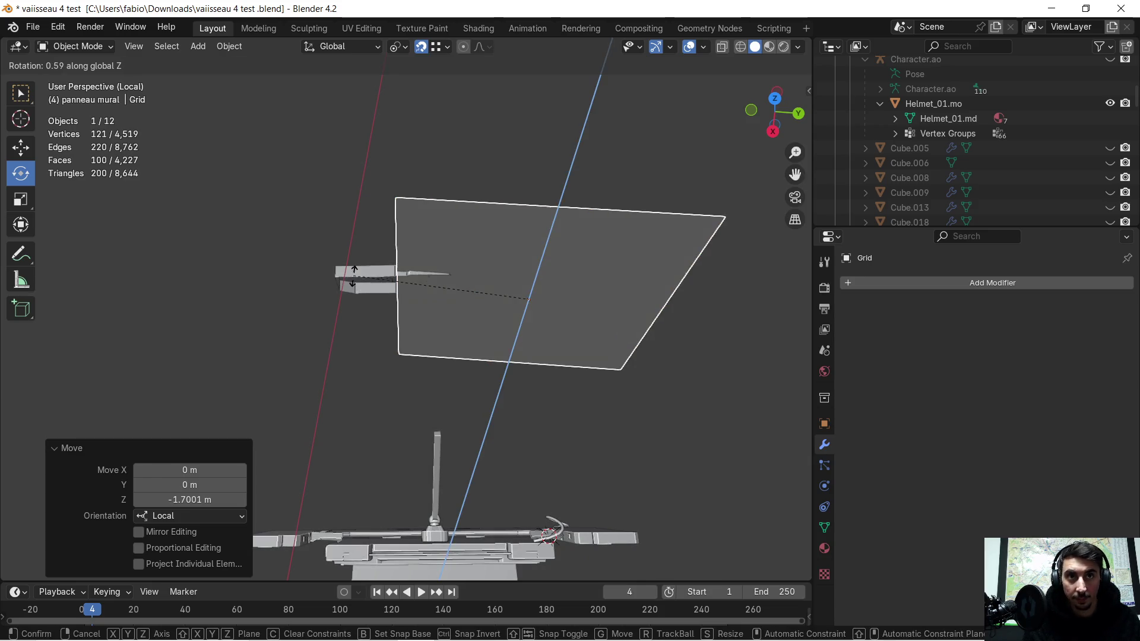
pyautogui.click(364, 333)
# - Nudge the Grid plane along X, then move it -0.768 m along global Y
pyautogui.press('g')
pyautogui.press('x')
pyautogui.click(313, 340)
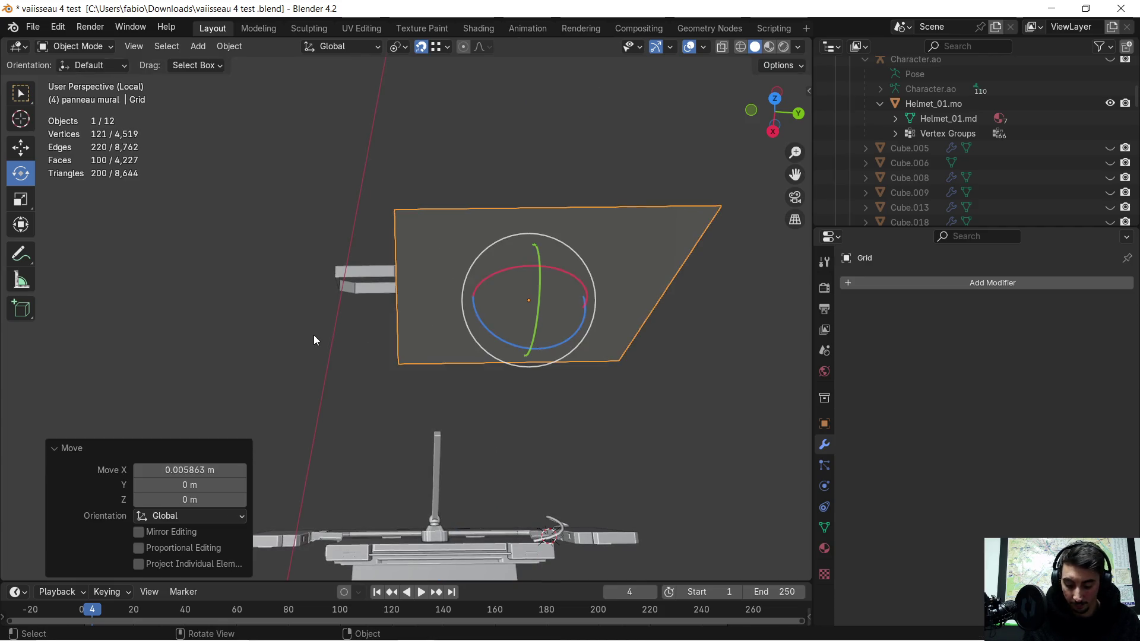
pyautogui.press('g')
pyautogui.press('y')
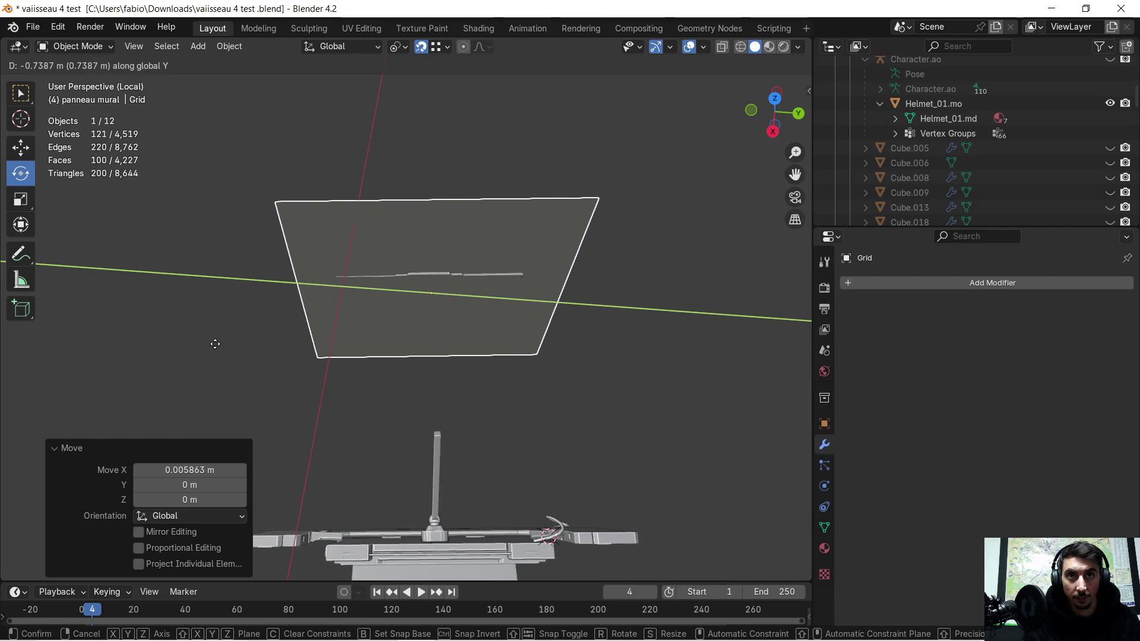
pyautogui.click(209, 346)
pyautogui.scroll(4, 368, 304)
pyautogui.moveTo(369, 305)
pyautogui.mouseDown(button='middle')
pyautogui.moveTo(484, 259)
pyautogui.moveTo(503, 224)
pyautogui.moveTo(494, 183)
pyautogui.moveTo(491, 262)
pyautogui.moveTo(478, 262)
pyautogui.mouseUp(button='middle')
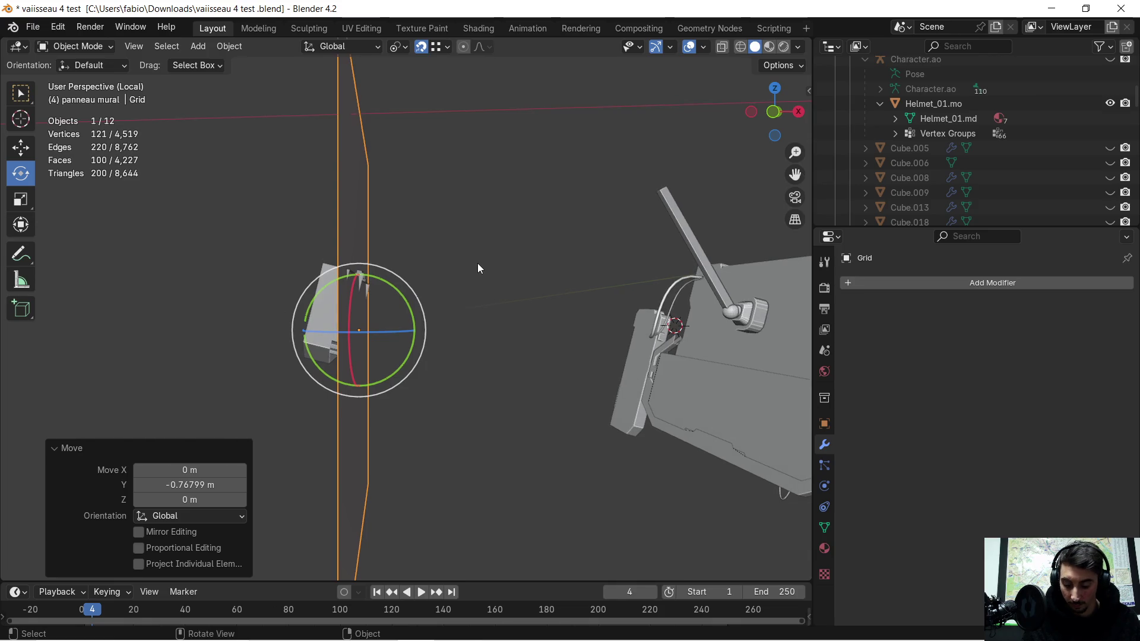
# - Tilt the Grid plane about 14.6° around global Y
pyautogui.press('r')
pyautogui.press('y')
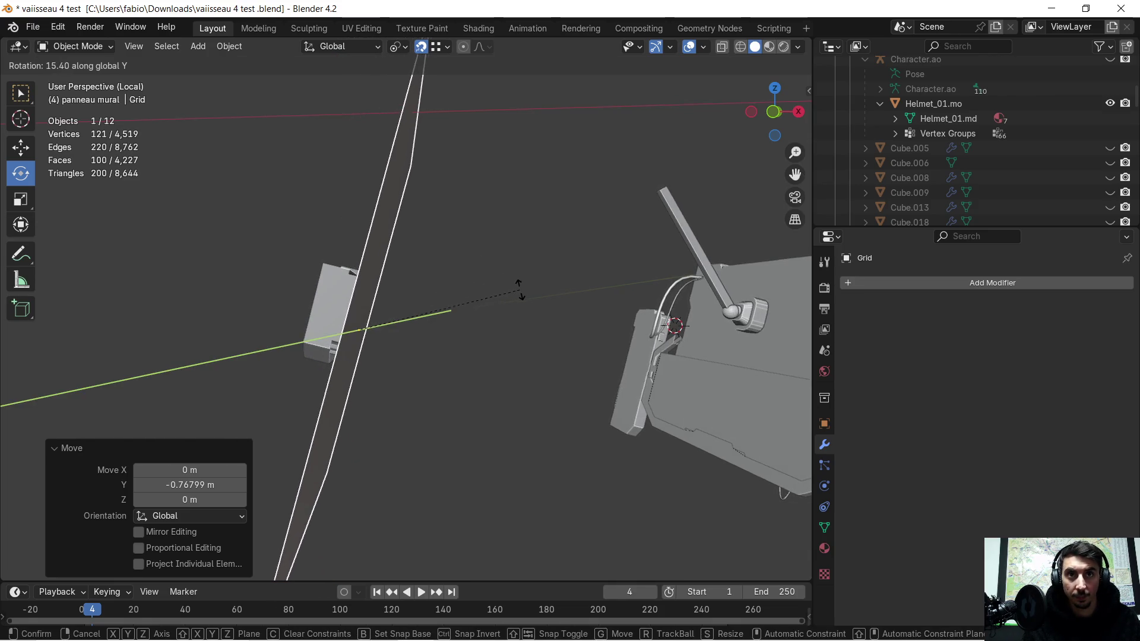
pyautogui.click(519, 287)
pyautogui.moveTo(454, 290)
pyautogui.mouseDown(button='middle')
pyautogui.moveTo(516, 342)
pyautogui.moveTo(505, 320)
pyautogui.mouseUp(button='middle')
pyautogui.scroll(2, 494, 323)
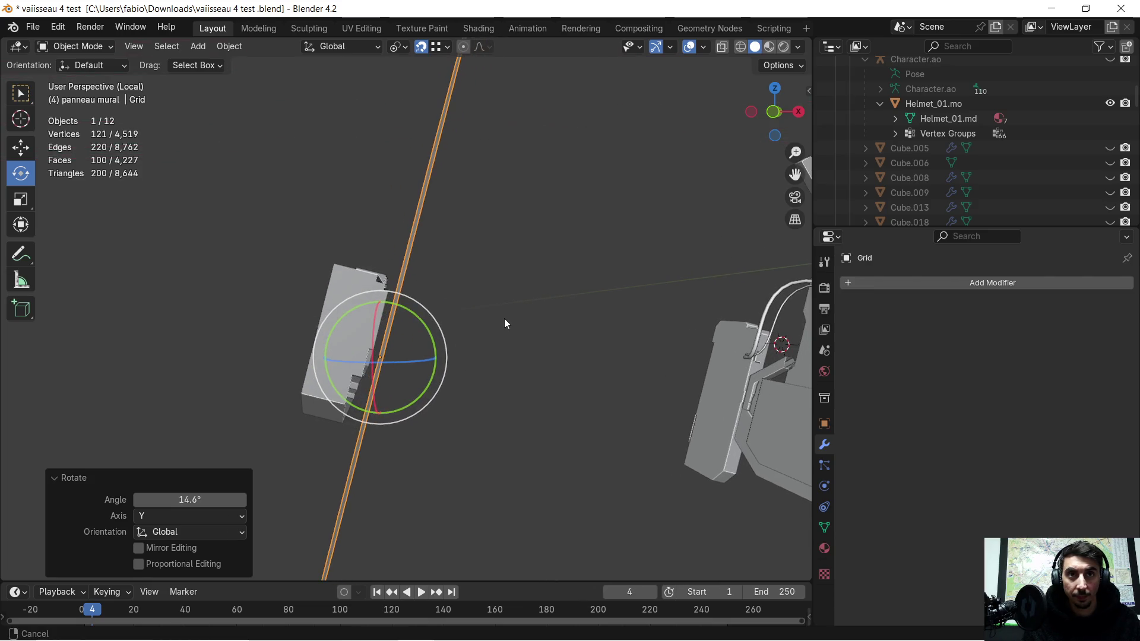
# - In Local orientation, slide the grid -0.05181 m along its local Z
pyautogui.click(359, 46)
pyautogui.click(354, 111)
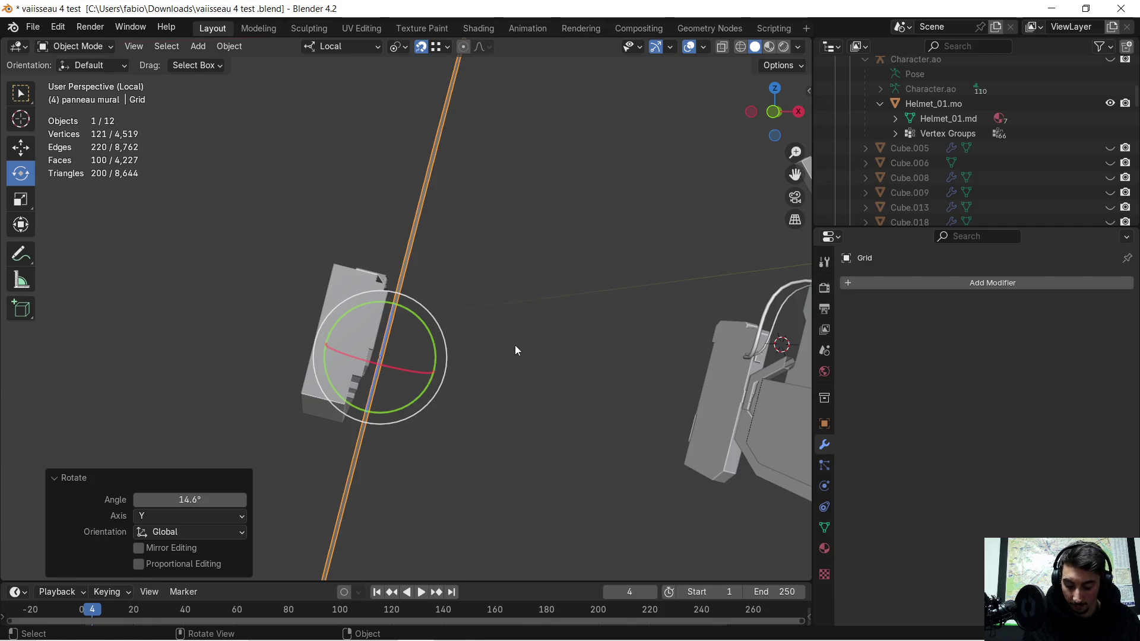
pyautogui.press('g')
pyautogui.press('x')
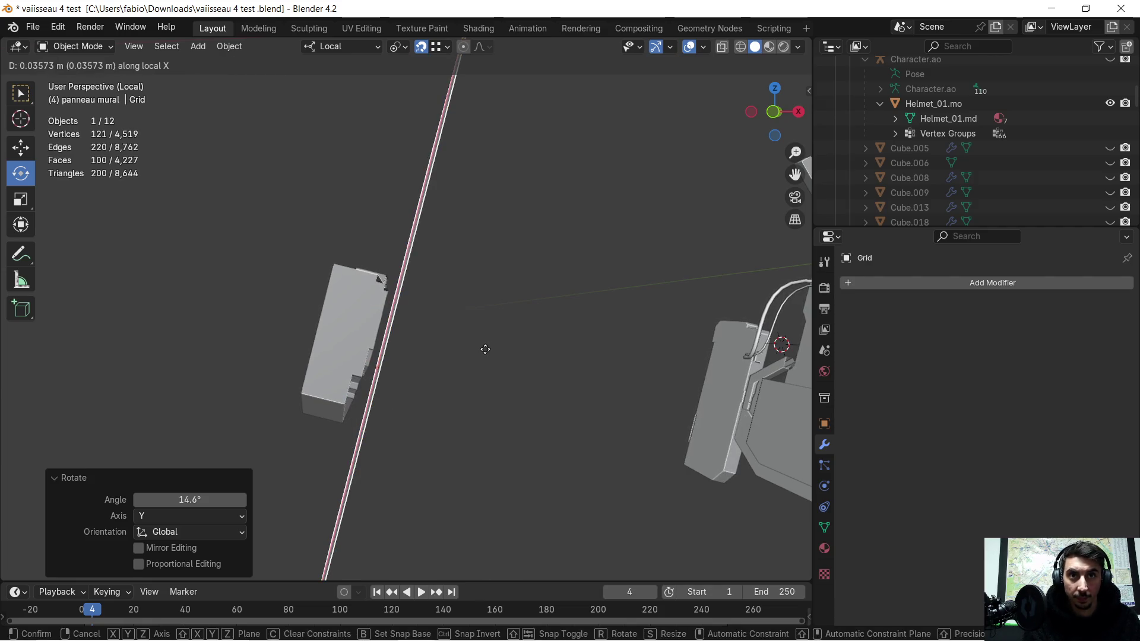
pyautogui.press('y')
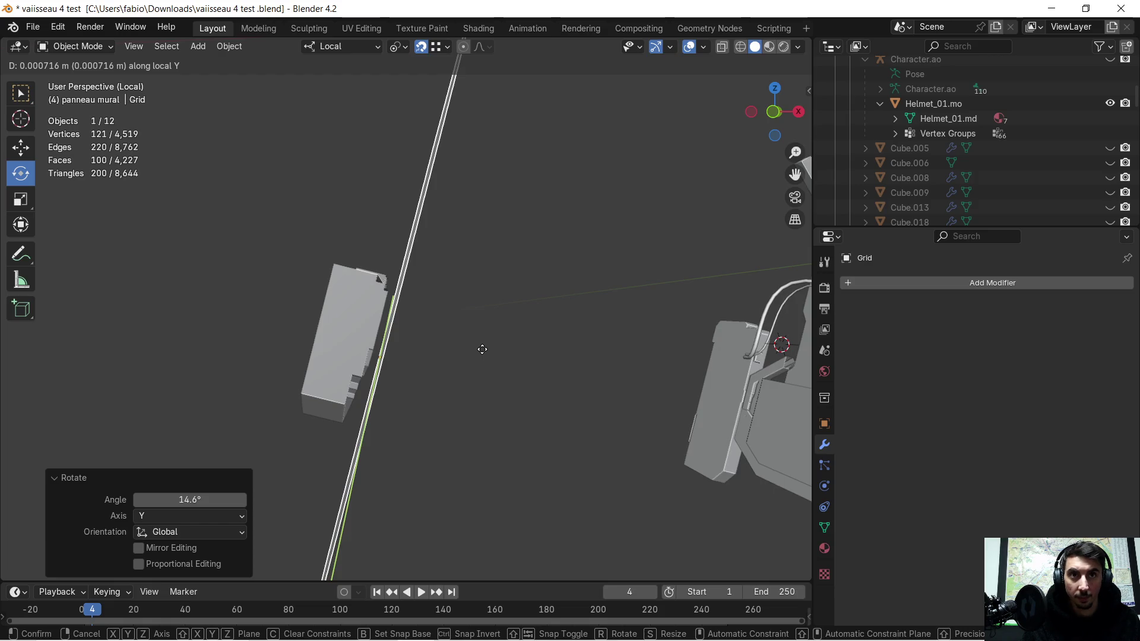
pyautogui.press('z')
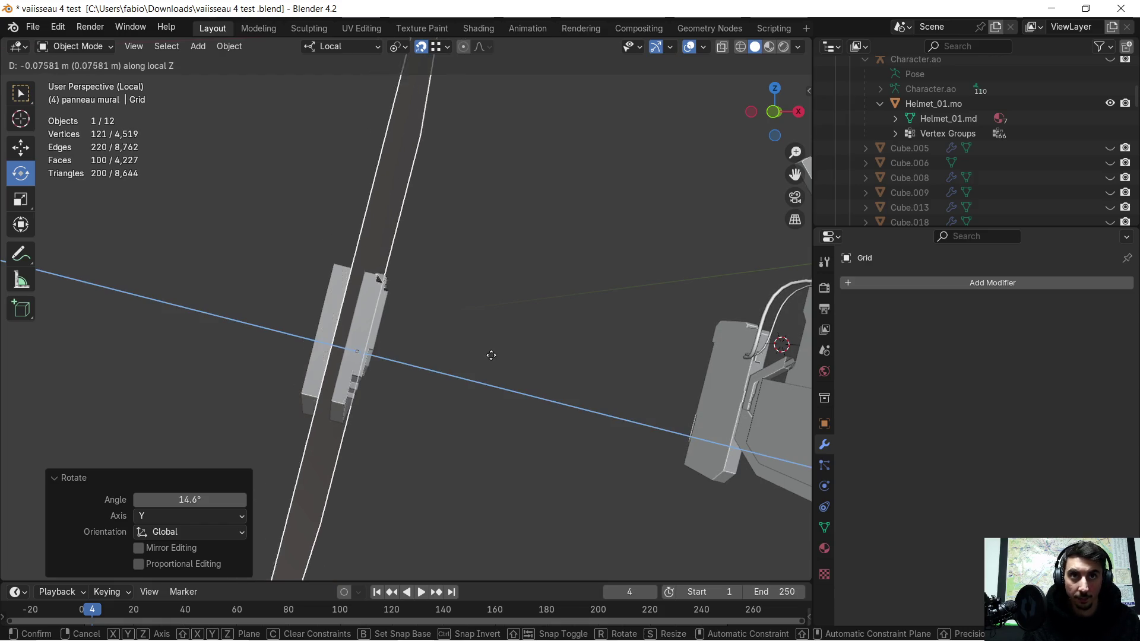
pyautogui.click(495, 357)
# - Begin a small tilt of the grid about its local X axis
pyautogui.moveTo(495, 356)
pyautogui.mouseDown(button='middle')
pyautogui.moveTo(374, 337)
pyautogui.moveTo(339, 309)
pyautogui.moveTo(305, 315)
pyautogui.moveTo(265, 361)
pyautogui.moveTo(195, 388)
pyautogui.moveTo(250, 334)
pyautogui.moveTo(259, 353)
pyautogui.mouseUp(button='middle')
pyautogui.press('r')
pyautogui.press('x')
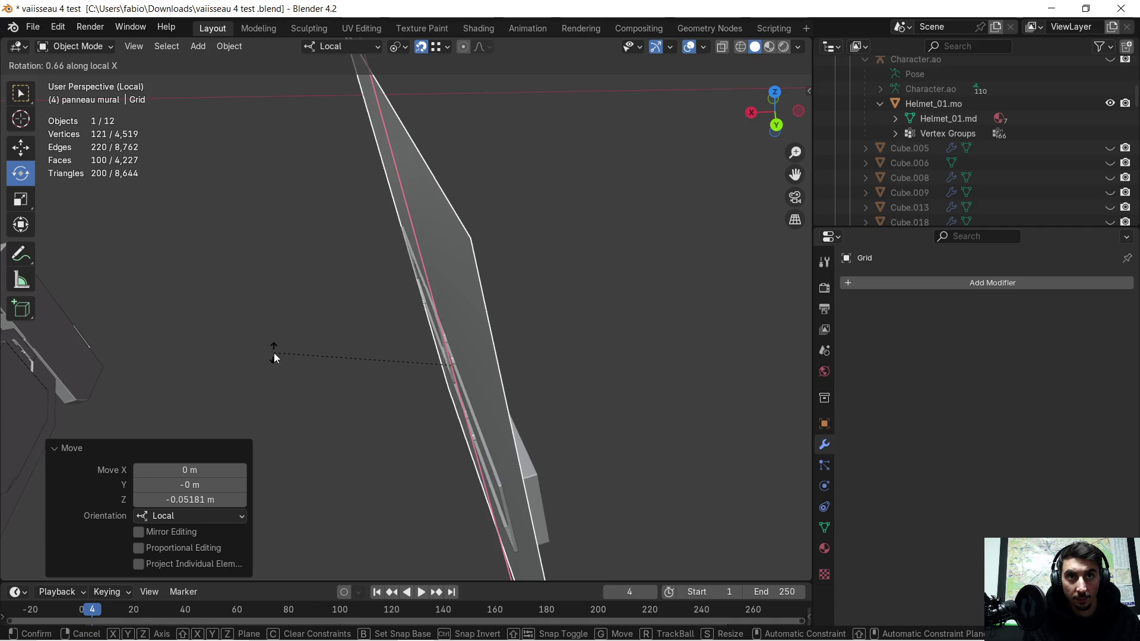
# - Finish the 0.66° local-X tilt and scale the grid uniformly to 0.723
pyautogui.click(274, 356)
pyautogui.press('shift+KP_7')
pyautogui.moveTo(464, 316); pyautogui.dragTo(600, 293, button='middle')
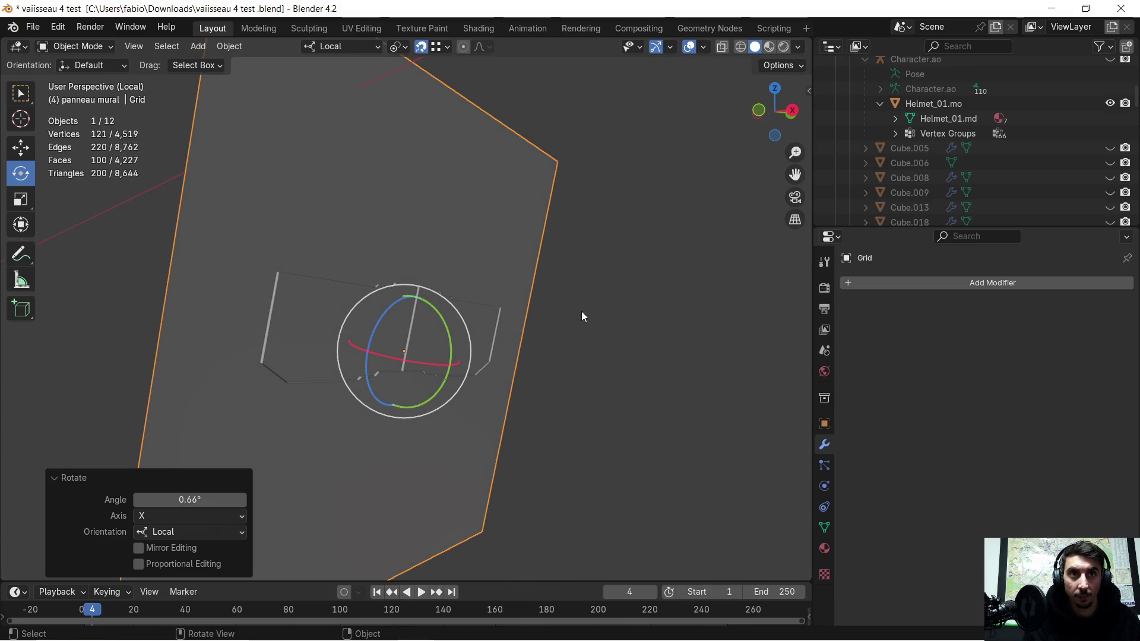
pyautogui.press('s')
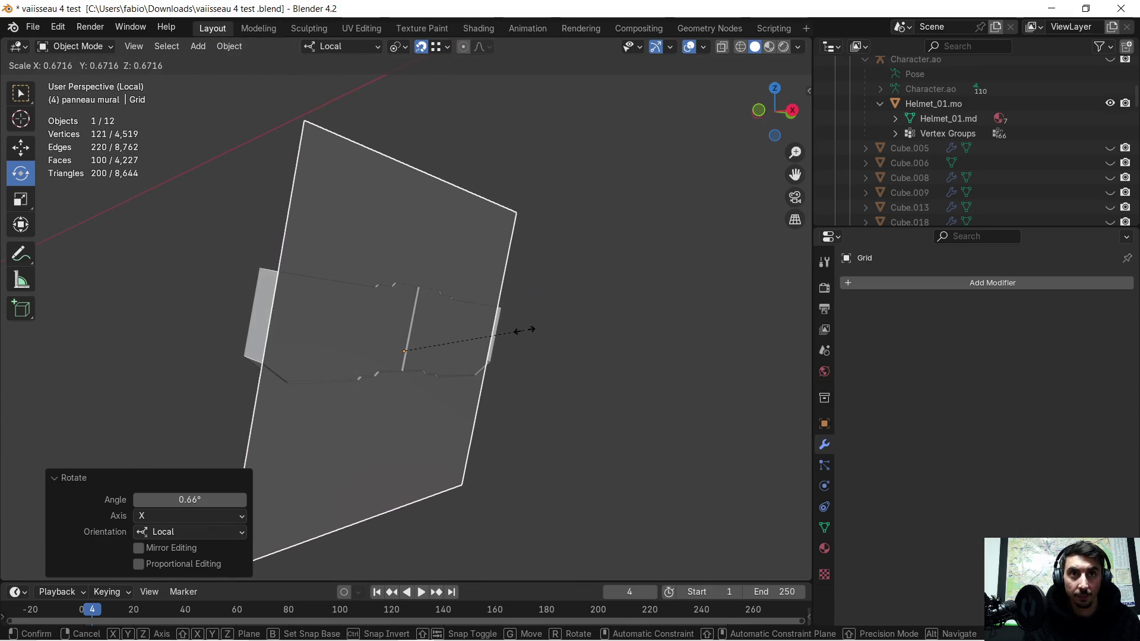
pyautogui.click(534, 330)
# - Narrow the grid to 0.377 along its local X axis
pyautogui.moveTo(534, 330)
pyautogui.mouseDown(button='middle')
pyautogui.moveTo(432, 336)
pyautogui.moveTo(437, 284)
pyautogui.mouseUp(button='middle')
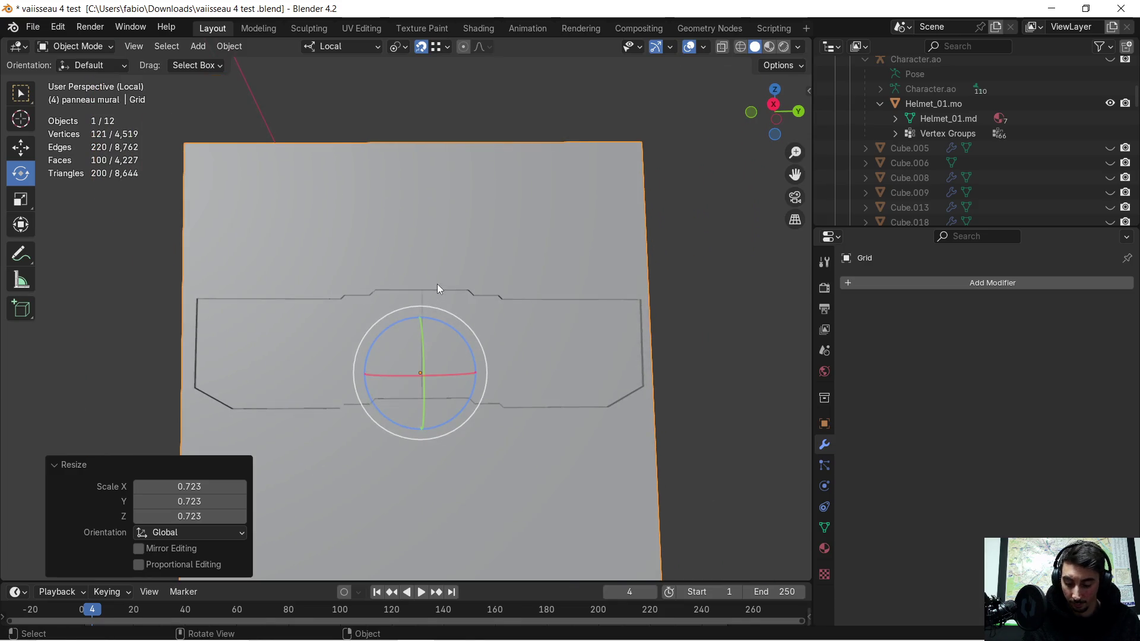
pyautogui.press('s')
pyautogui.press('z')
pyautogui.press('z')
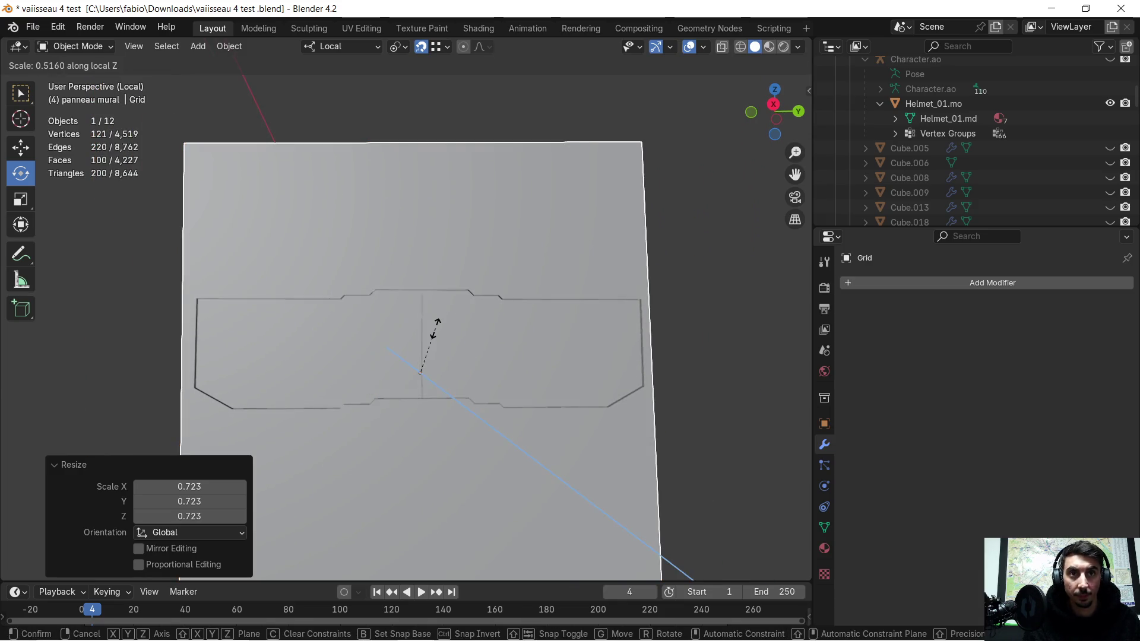
pyautogui.press('x')
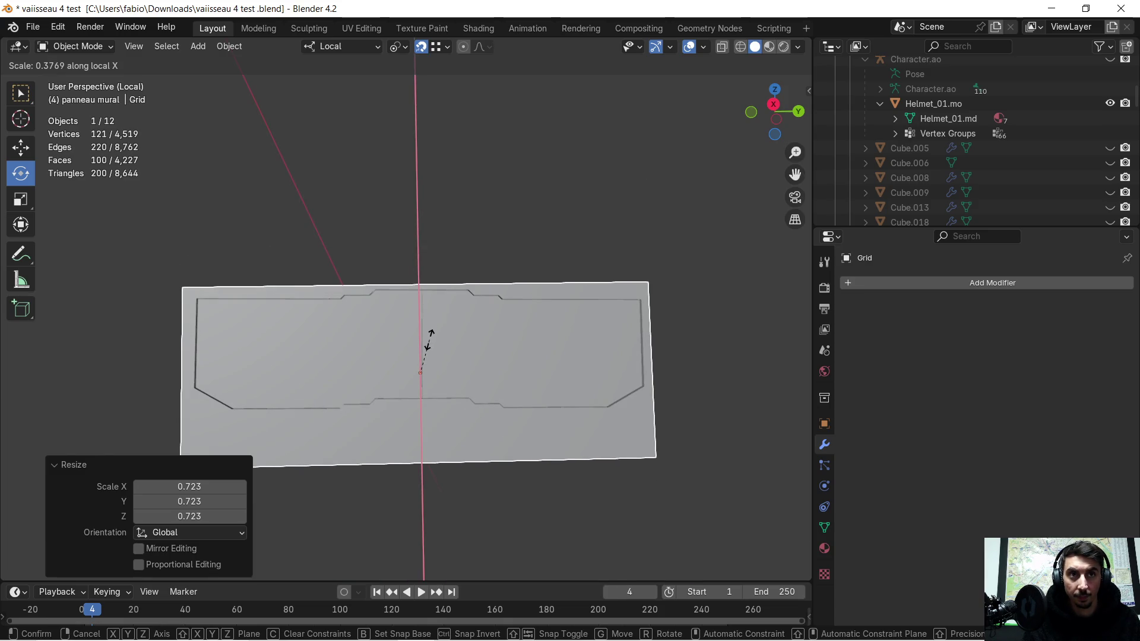
pyautogui.click(430, 338)
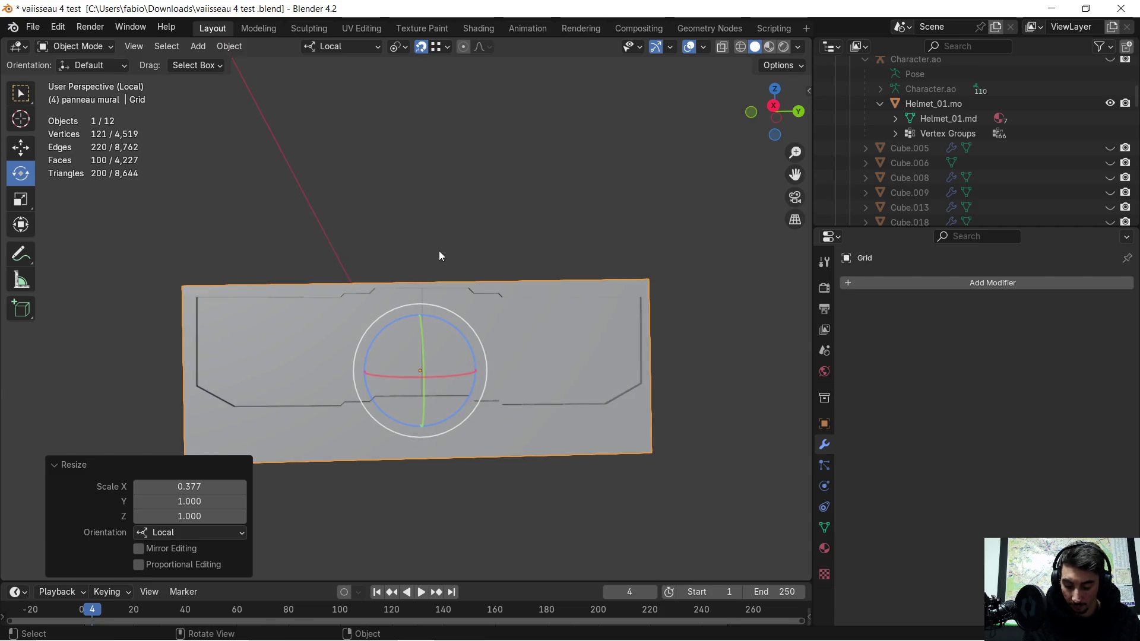
# - Rotate the grid slightly about its local Z axis
pyautogui.press('r')
pyautogui.press('z')
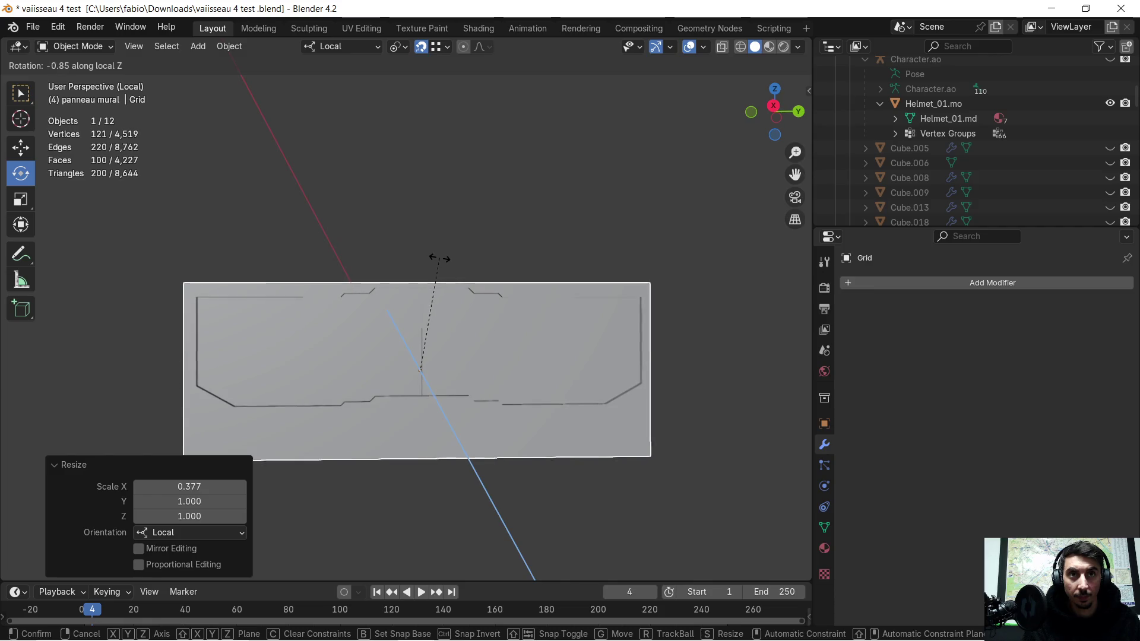
pyautogui.click(439, 258)
pyautogui.moveTo(448, 349)
pyautogui.mouseDown(button='middle')
pyautogui.moveTo(473, 430)
pyautogui.moveTo(537, 423)
pyautogui.moveTo(206, 212)
pyautogui.mouseUp(button='middle')
pyautogui.press('Tab')
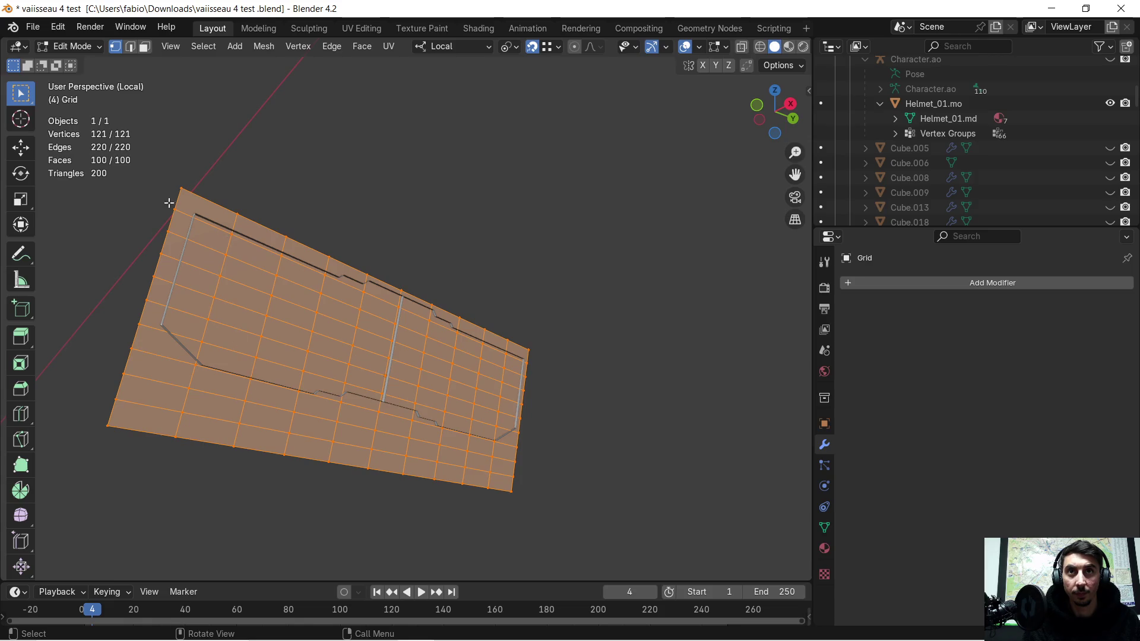
pyautogui.press('Tab')
pyautogui.moveTo(291, 456); pyautogui.dragTo(329, 473, button='middle')
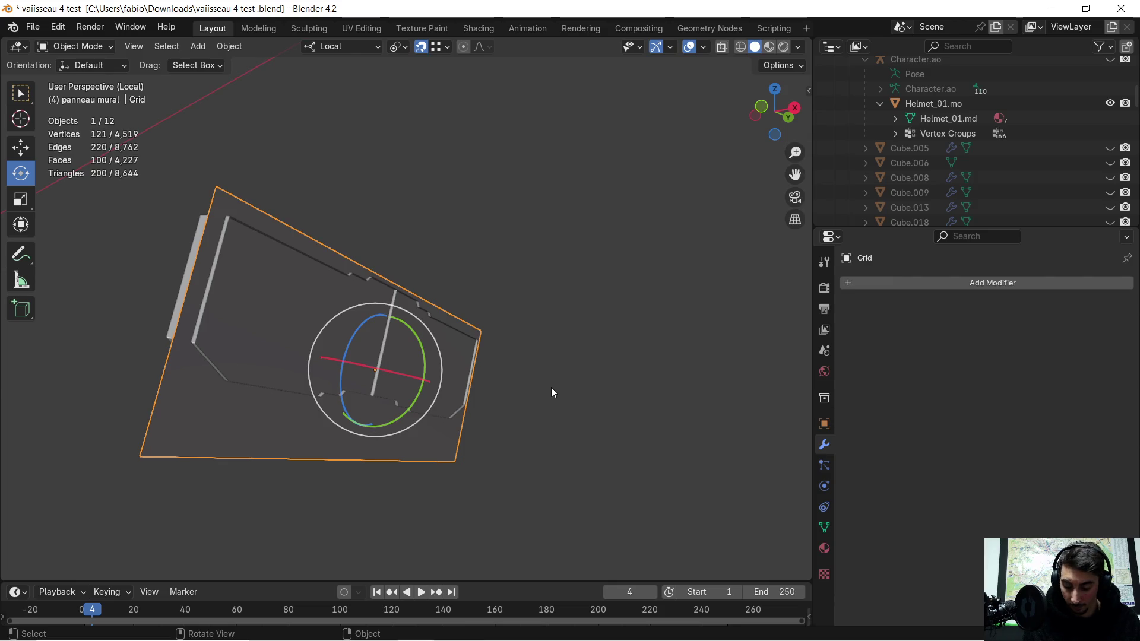
# - Widen the grid to 0.646 along its local X axis
pyautogui.press('s')
pyautogui.press('z')
pyautogui.press('x')
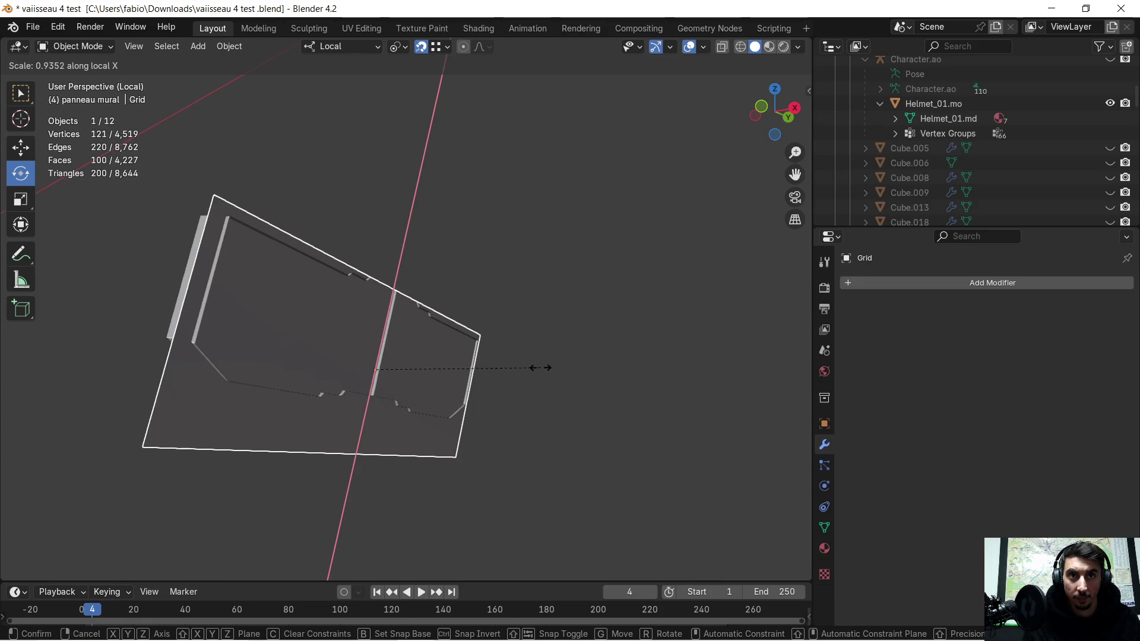
pyautogui.click(488, 386)
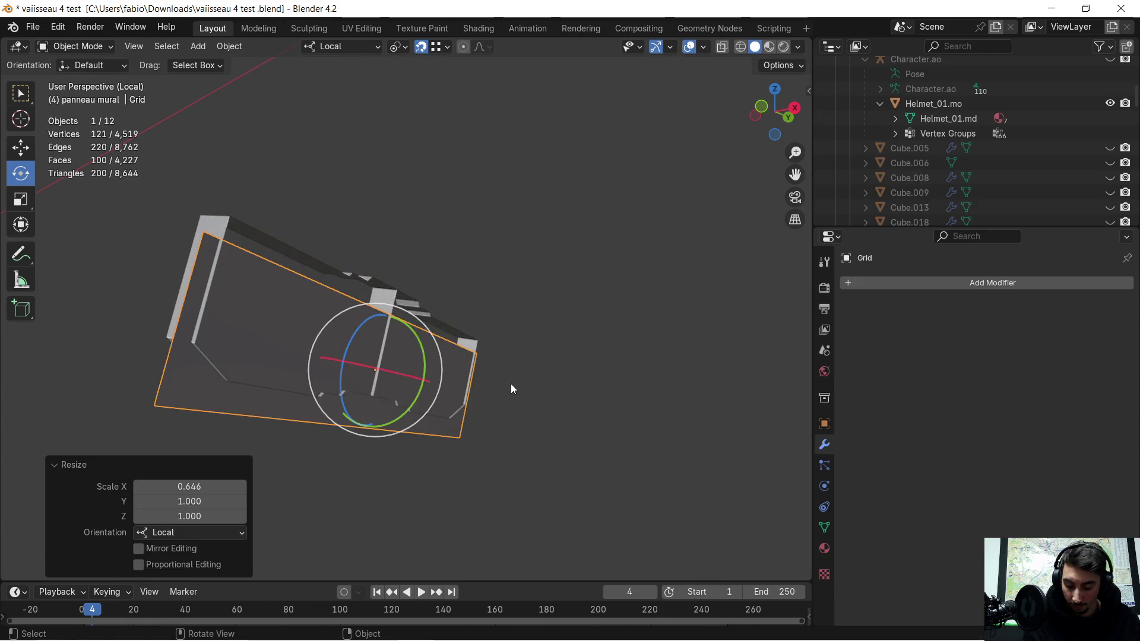
# - Shift the grid -0.076 m along its local X axis
pyautogui.press('g')
pyautogui.press('x')
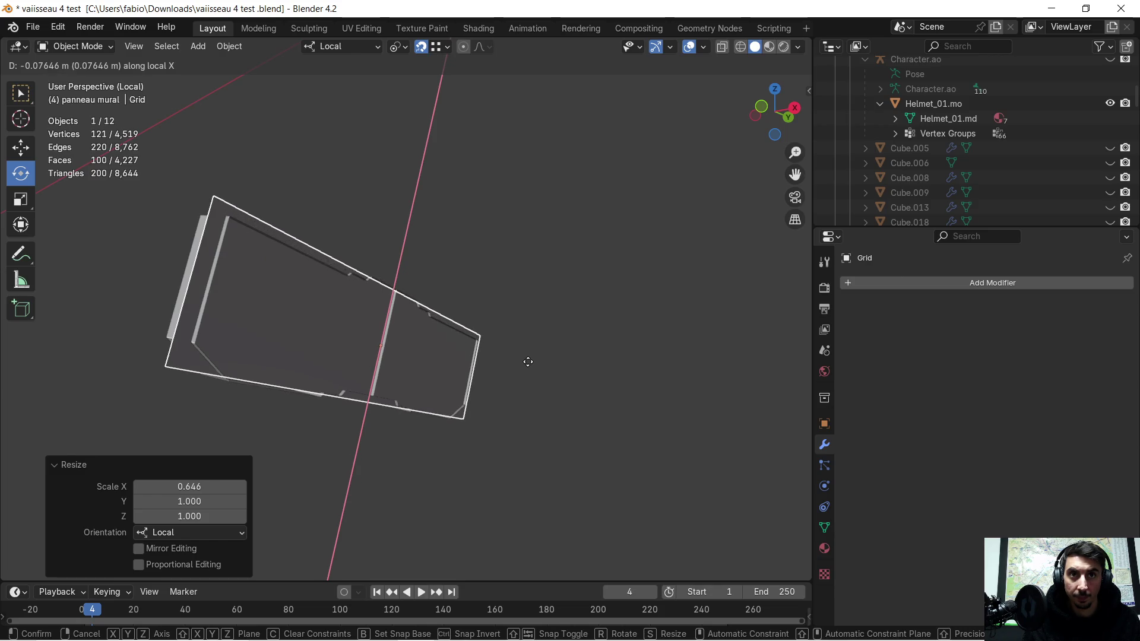
pyautogui.click(528, 361)
pyautogui.moveTo(532, 358); pyautogui.dragTo(451, 370, button='middle')
pyautogui.scroll(3, 465, 423)
pyautogui.scroll(-2, 467, 424)
pyautogui.moveTo(465, 434)
pyautogui.mouseDown(button='middle')
pyautogui.moveTo(451, 435)
pyautogui.moveTo(453, 420)
pyautogui.moveTo(450, 478)
pyautogui.moveTo(457, 436)
pyautogui.mouseUp(button='middle')
pyautogui.scroll(-2, 454, 421)
# - Stretch the grid along local X to match the panel width
pyautogui.press('s')
pyautogui.press('x')
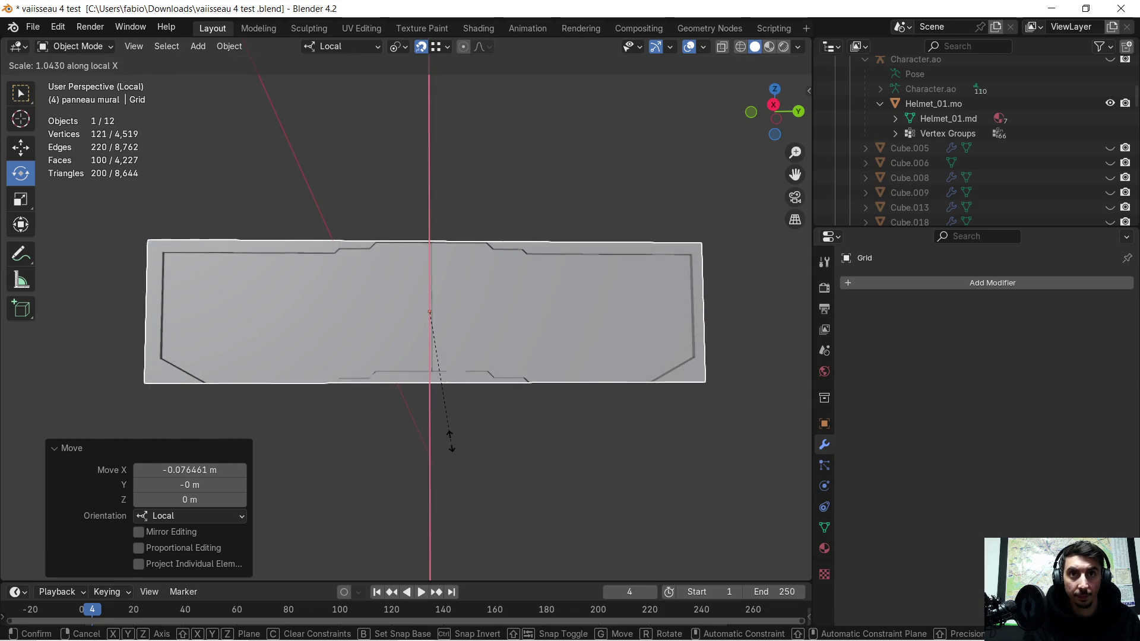
pyautogui.click(446, 432)
pyautogui.moveTo(446, 432)
pyautogui.mouseDown(button='middle')
pyautogui.moveTo(493, 447)
pyautogui.moveTo(511, 420)
pyautogui.mouseUp(button='middle')
# - Enter Edit Mode on the grid and bring up the Add Modifier search list
pyautogui.press('Tab')
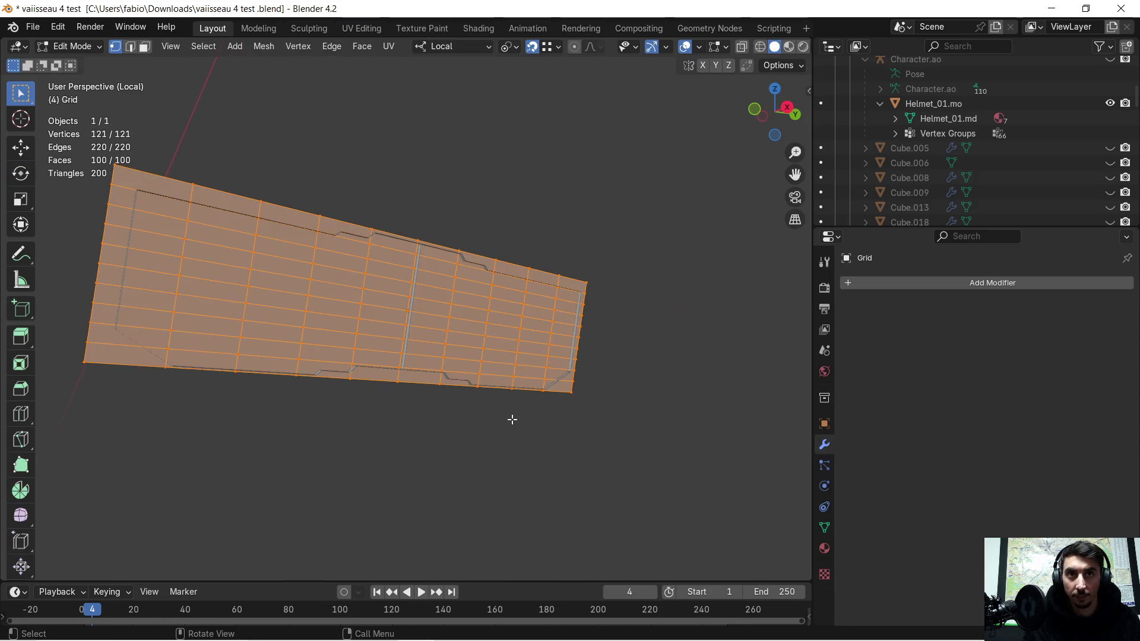
pyautogui.moveTo(365, 405); pyautogui.dragTo(430, 419, button='middle')
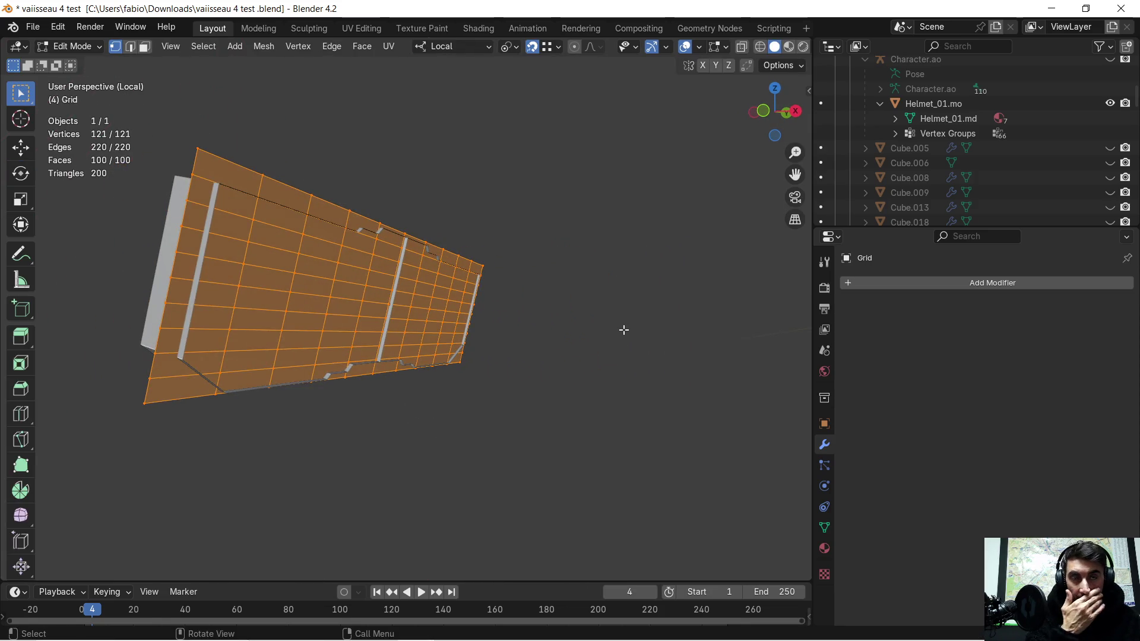
pyautogui.press('Tab')
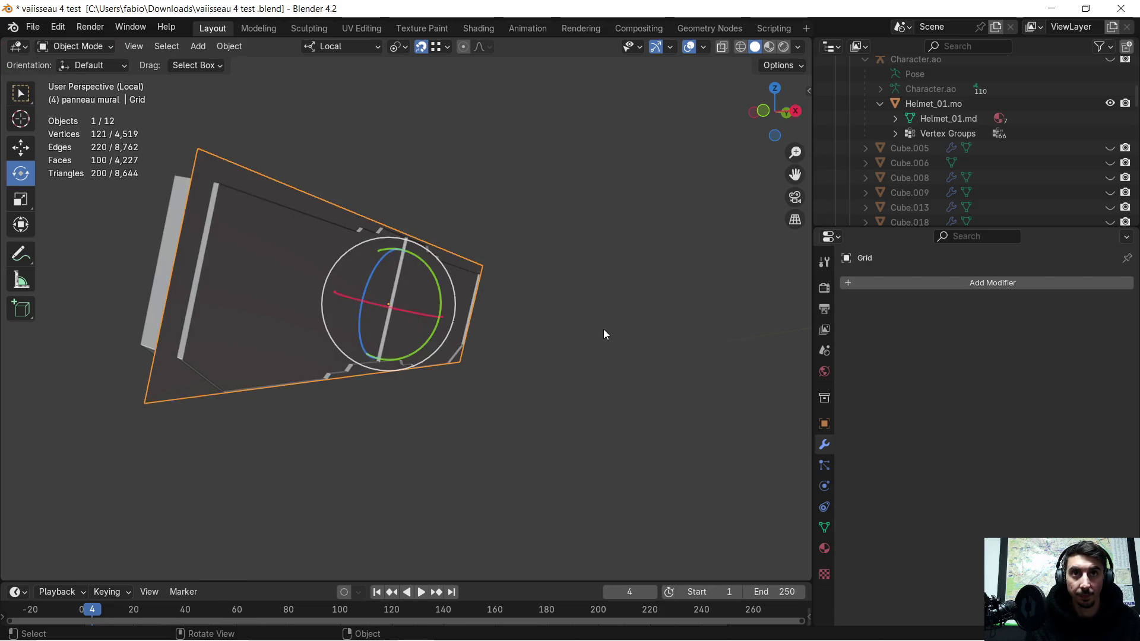
pyautogui.press('Tab')
pyautogui.moveTo(603, 329)
pyautogui.mouseDown(button='middle')
pyautogui.moveTo(571, 317)
pyautogui.moveTo(585, 323)
pyautogui.mouseUp(button='middle')
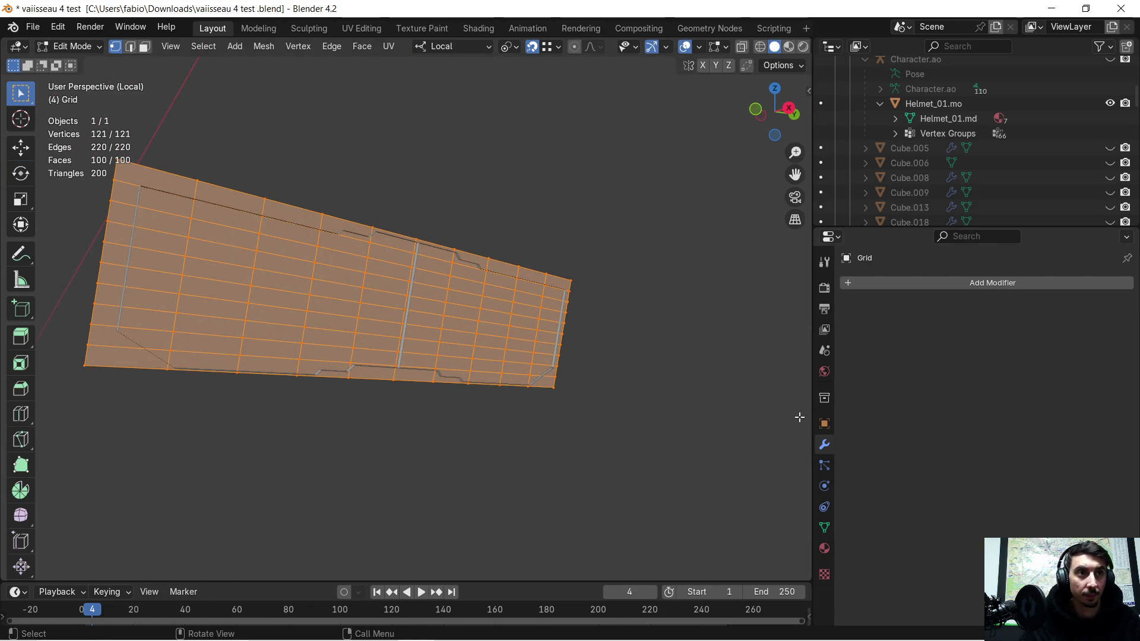
pyautogui.click(850, 283)
pyautogui.click(846, 286)
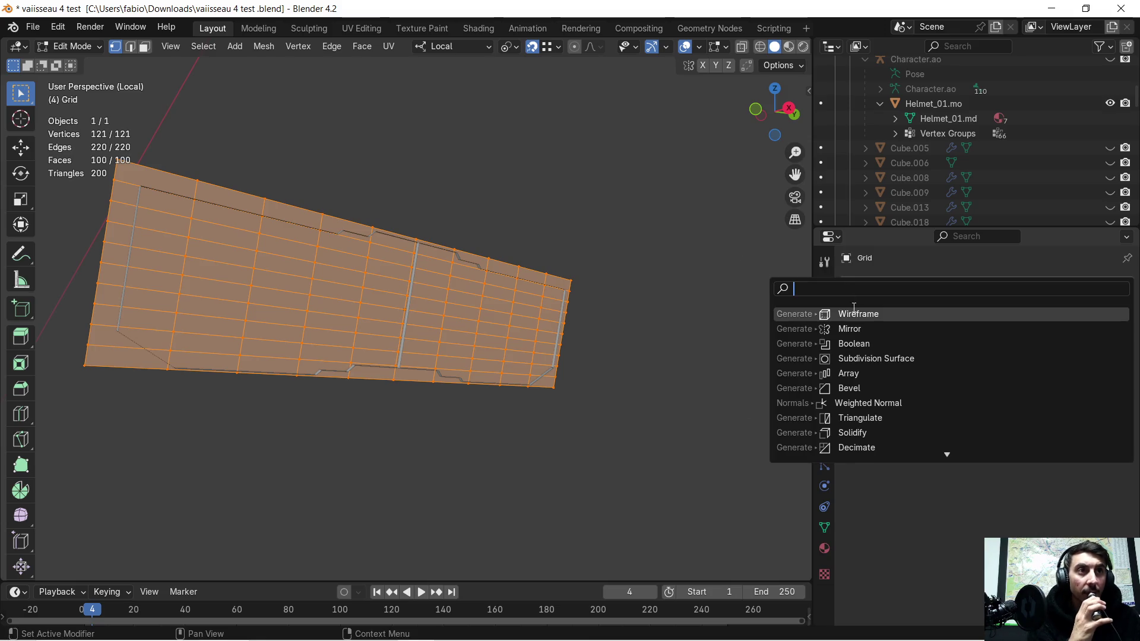
pyautogui.click(860, 314)
pyautogui.moveTo(565, 337); pyautogui.dragTo(615, 361, button='middle')
pyautogui.press('Tab')
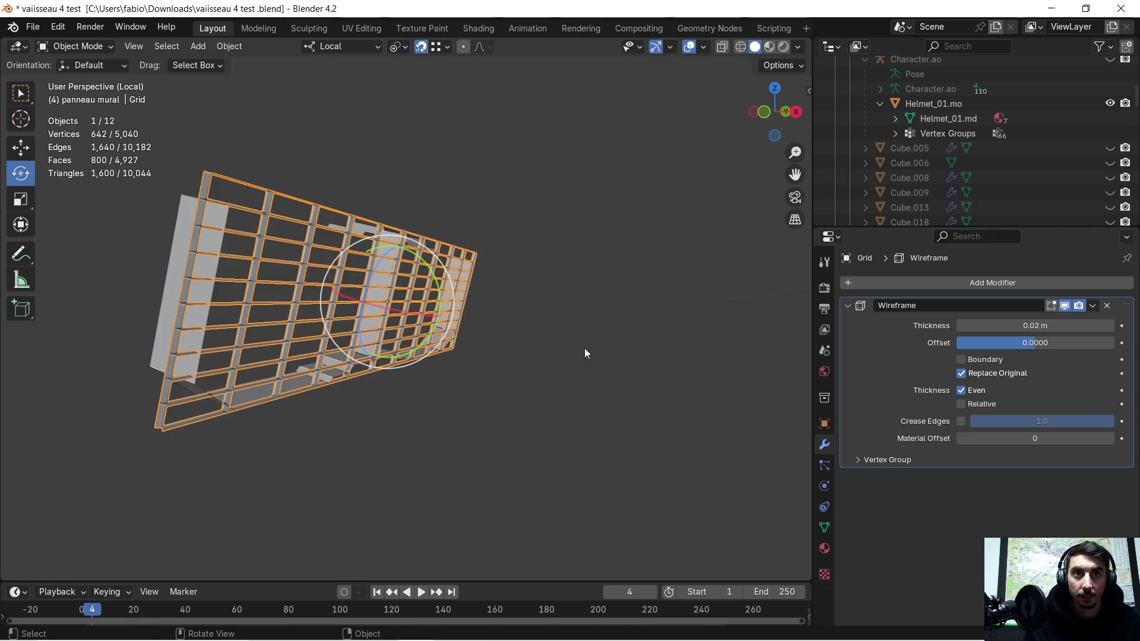
pyautogui.scroll(4, 514, 315)
pyautogui.moveTo(514, 315)
pyautogui.mouseDown(button='middle')
pyautogui.moveTo(470, 280)
pyautogui.moveTo(485, 286)
pyautogui.moveTo(476, 297)
pyautogui.moveTo(522, 298)
pyautogui.mouseUp(button='middle')
pyautogui.press('Tab')
pyautogui.rightClick(324, 297)
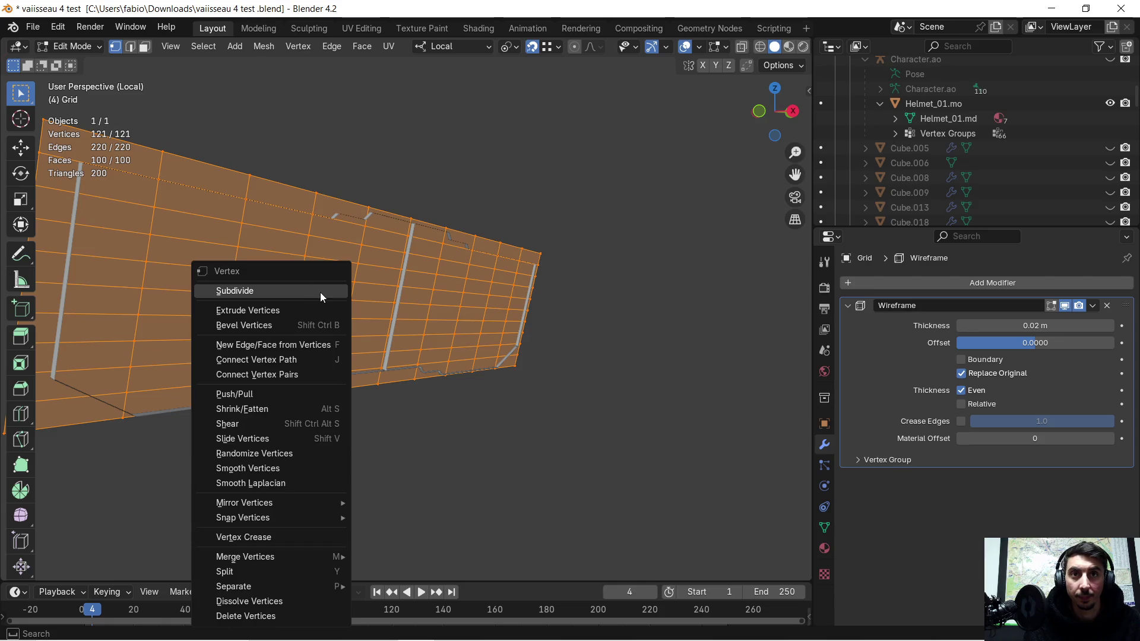
pyautogui.click(320, 295)
pyautogui.moveTo(360, 306)
pyautogui.mouseDown(button='middle')
pyautogui.moveTo(503, 318)
pyautogui.moveTo(504, 298)
pyautogui.moveTo(429, 285)
pyautogui.moveTo(417, 291)
pyautogui.moveTo(596, 307)
pyautogui.mouseUp(button='middle')
pyautogui.press('Tab')
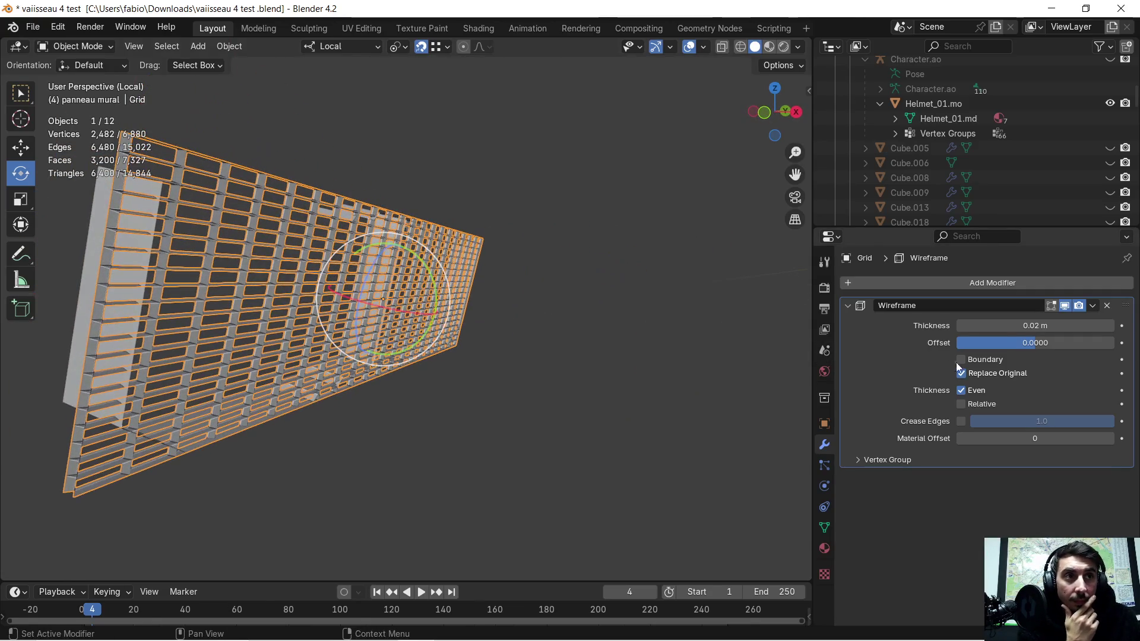
pyautogui.click(962, 361)
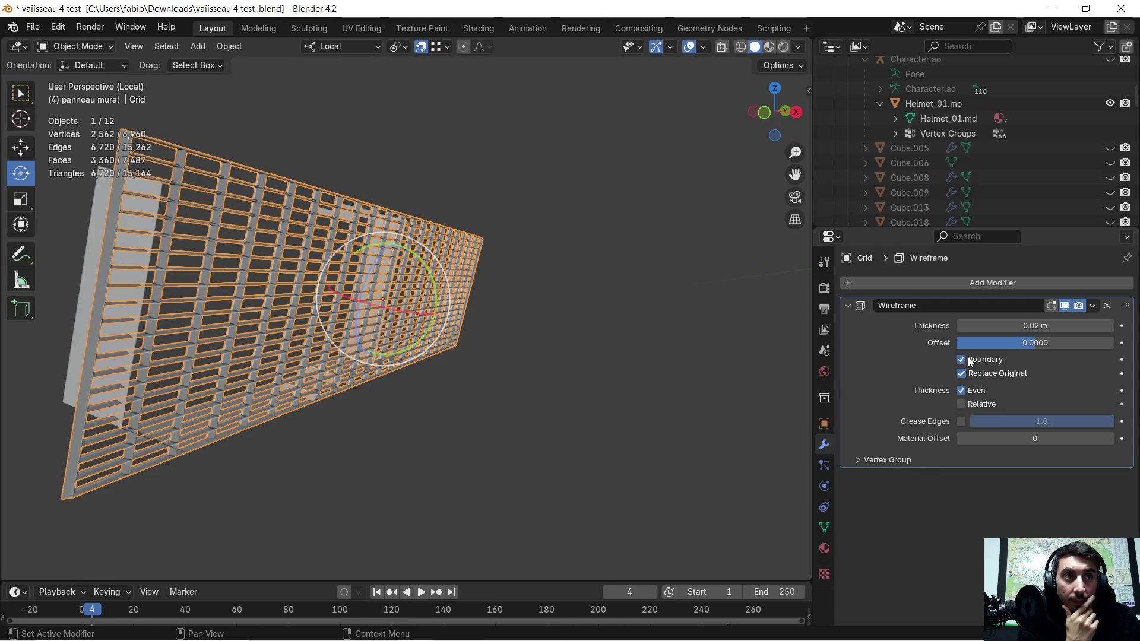
pyautogui.moveTo(1016, 325)
pyautogui.mouseDown()
pyautogui.moveTo(1033, 326)
pyautogui.moveTo(1019, 326)
pyautogui.mouseUp()
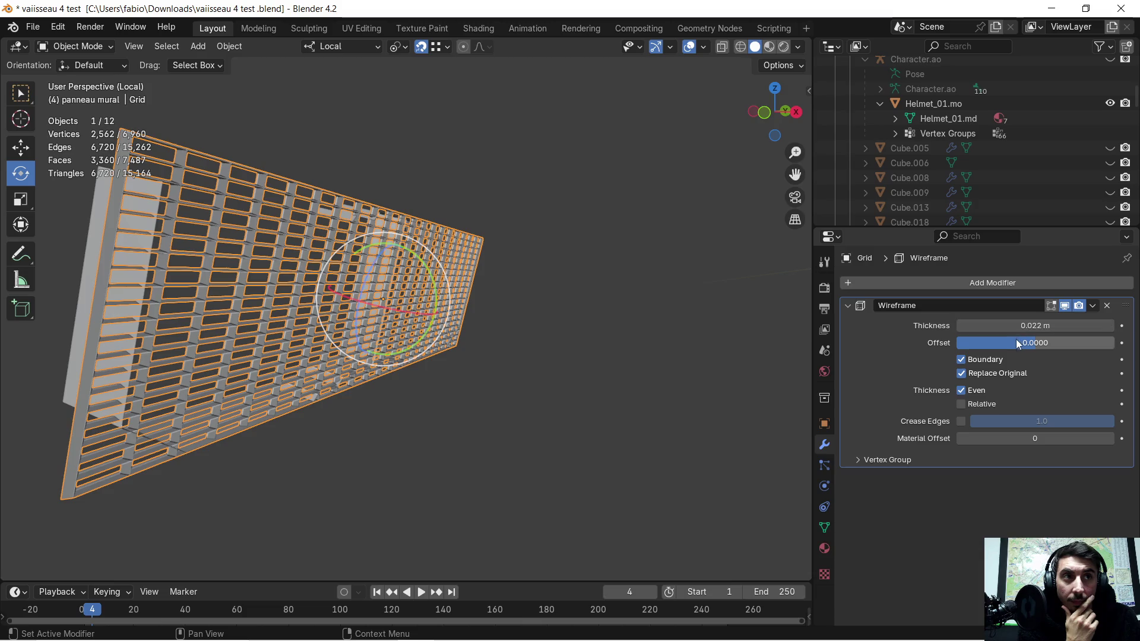
pyautogui.moveTo(1035, 343); pyautogui.dragTo(1045, 343)
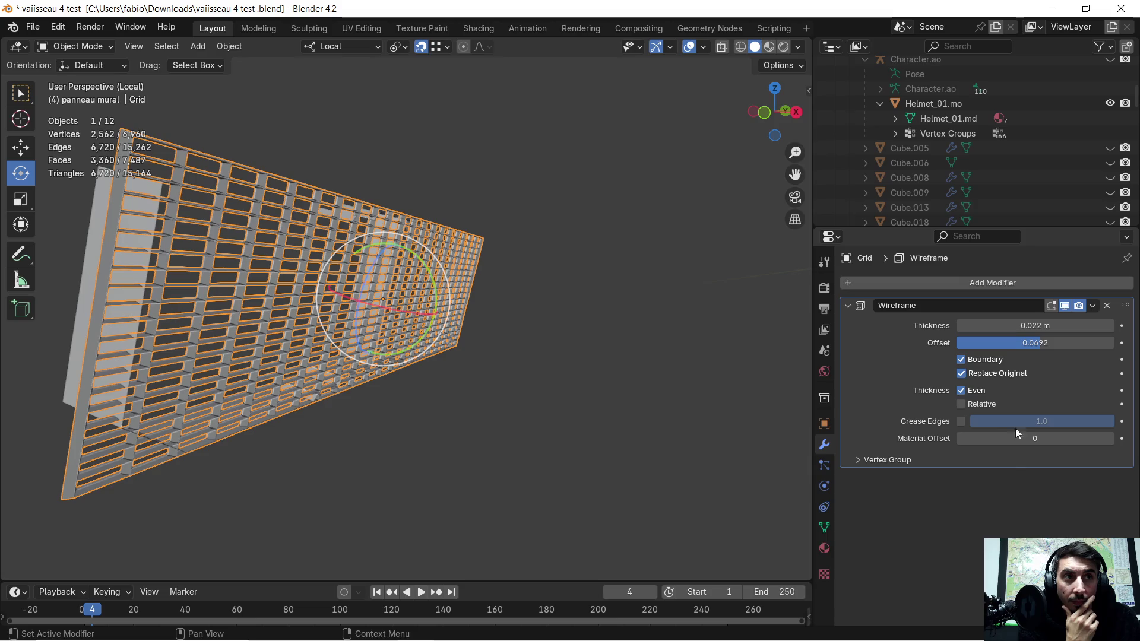
pyautogui.moveTo(715, 328); pyautogui.dragTo(556, 287, button='middle')
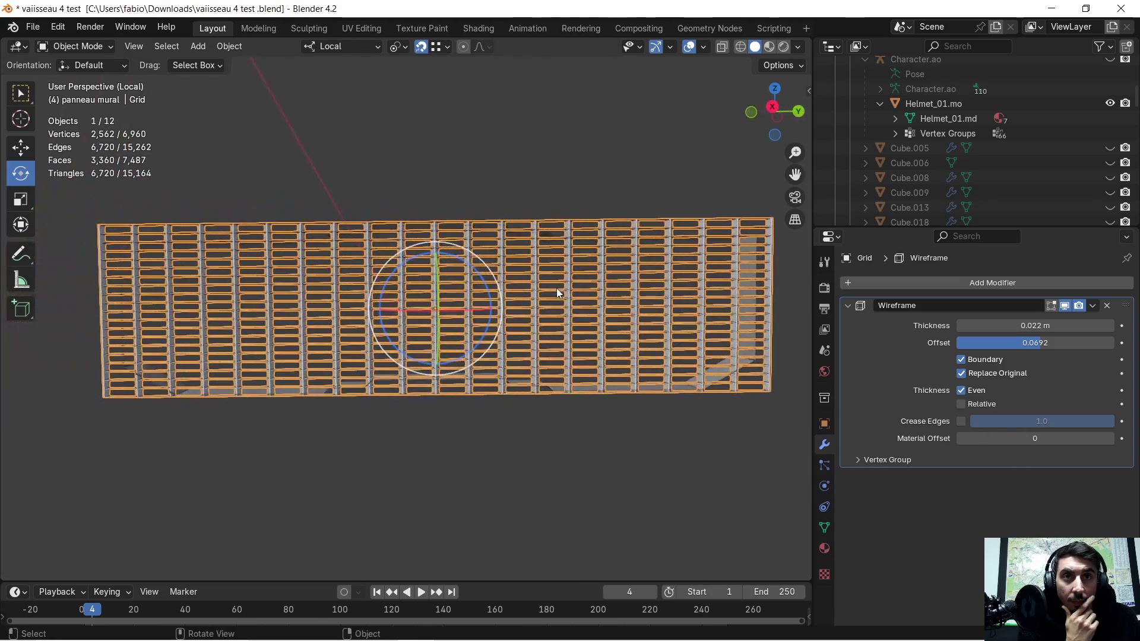
pyautogui.scroll(3, 460, 288)
pyautogui.moveTo(450, 281); pyautogui.dragTo(710, 316, button='middle')
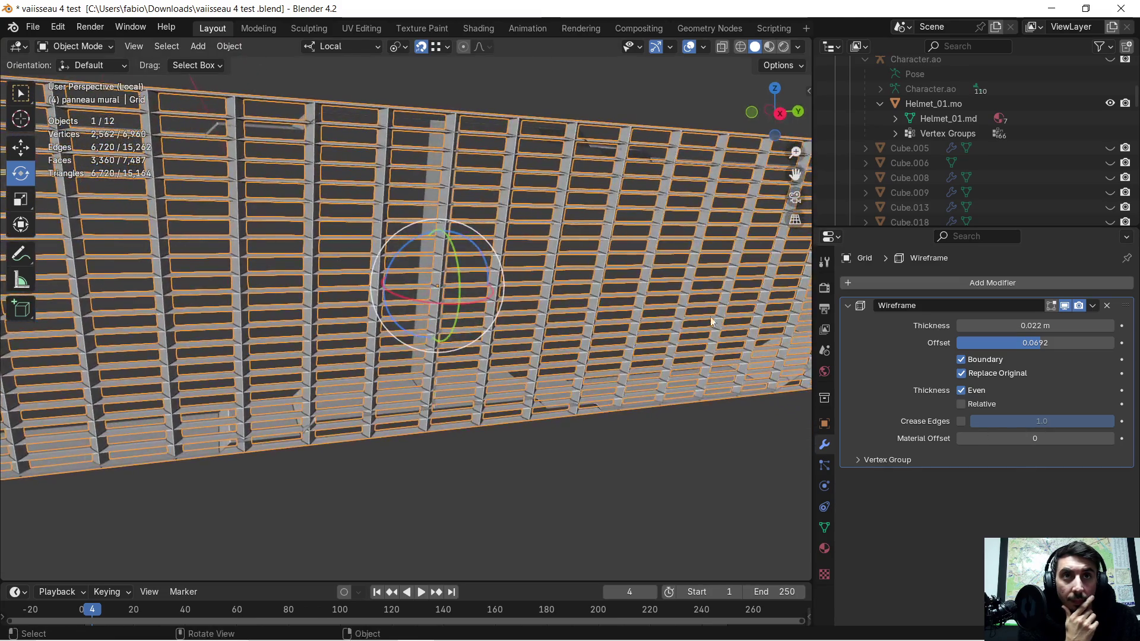
pyautogui.moveTo(1040, 325); pyautogui.dragTo(1031, 324)
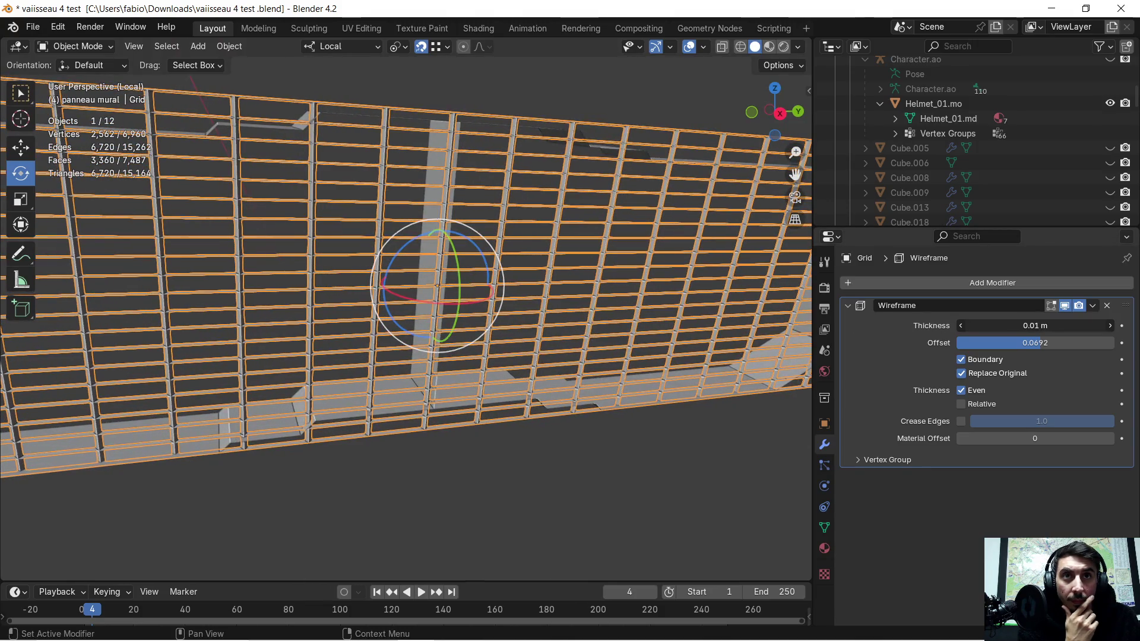
pyautogui.moveTo(713, 333)
pyautogui.mouseDown(button='middle')
pyautogui.moveTo(633, 352)
pyautogui.moveTo(618, 308)
pyautogui.moveTo(700, 356)
pyautogui.mouseUp(button='middle')
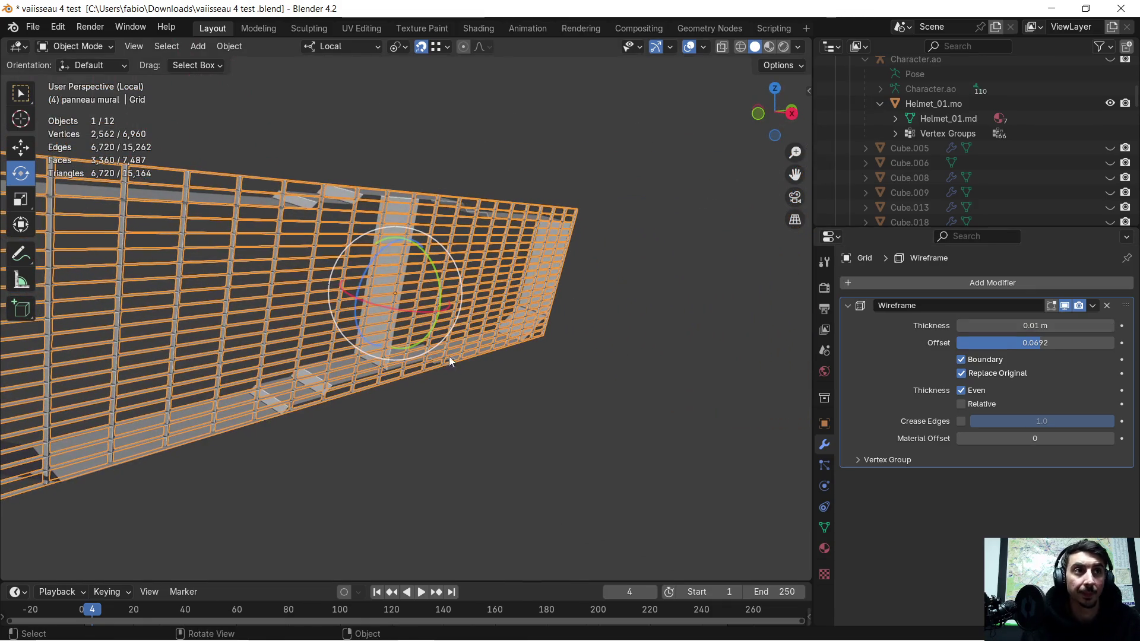
pyautogui.moveTo(381, 401)
pyautogui.mouseDown(button='middle')
pyautogui.moveTo(536, 370)
pyautogui.moveTo(444, 319)
pyautogui.moveTo(479, 333)
pyautogui.moveTo(426, 301)
pyautogui.moveTo(460, 289)
pyautogui.moveTo(419, 270)
pyautogui.moveTo(426, 284)
pyautogui.moveTo(498, 311)
pyautogui.moveTo(530, 311)
pyautogui.moveTo(586, 282)
pyautogui.moveTo(581, 301)
pyautogui.moveTo(549, 293)
pyautogui.mouseUp(button='middle')
# - Apply the Wireframe modifier on the grid
pyautogui.click(585, 285)
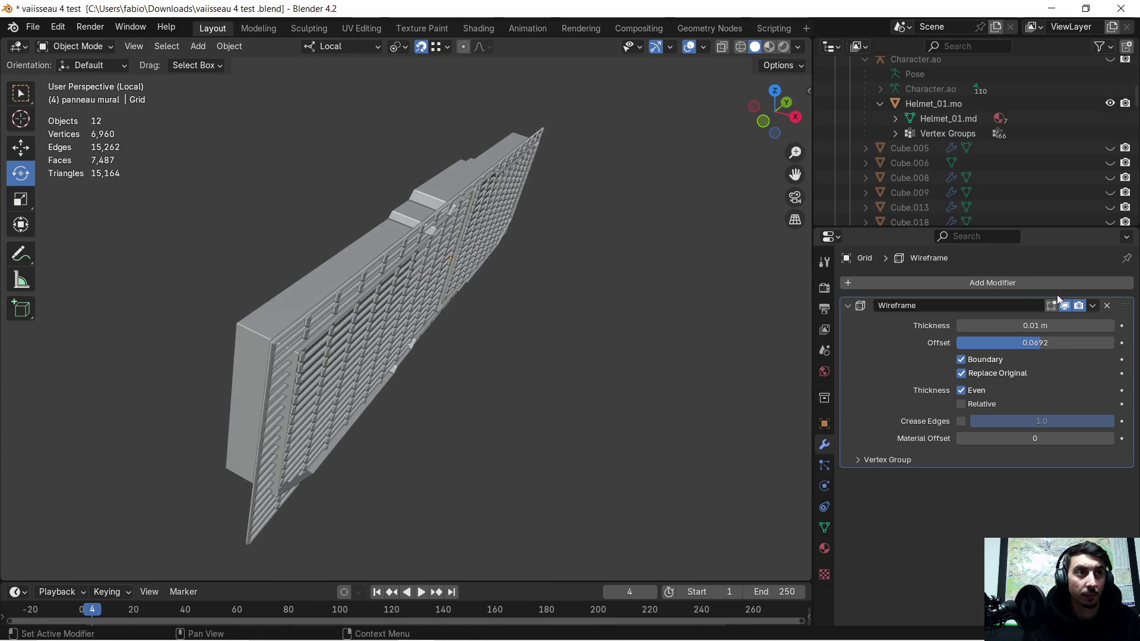
pyautogui.click(1097, 306)
pyautogui.click(1066, 316)
# - Select the ordinateur.007 wall panel and shift it slightly along local X
pyautogui.moveTo(760, 291); pyautogui.dragTo(457, 249, button='middle')
pyautogui.click(403, 238)
pyautogui.moveTo(509, 248); pyautogui.dragTo(534, 250, button='middle')
pyautogui.press('g')
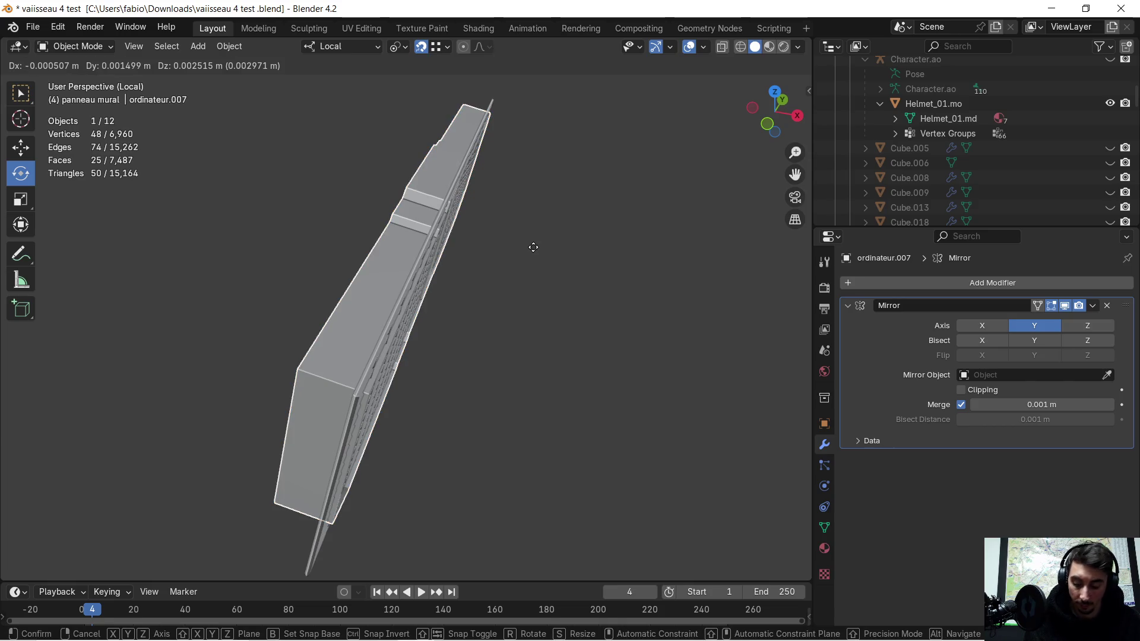
pyautogui.press('x')
pyautogui.press('z')
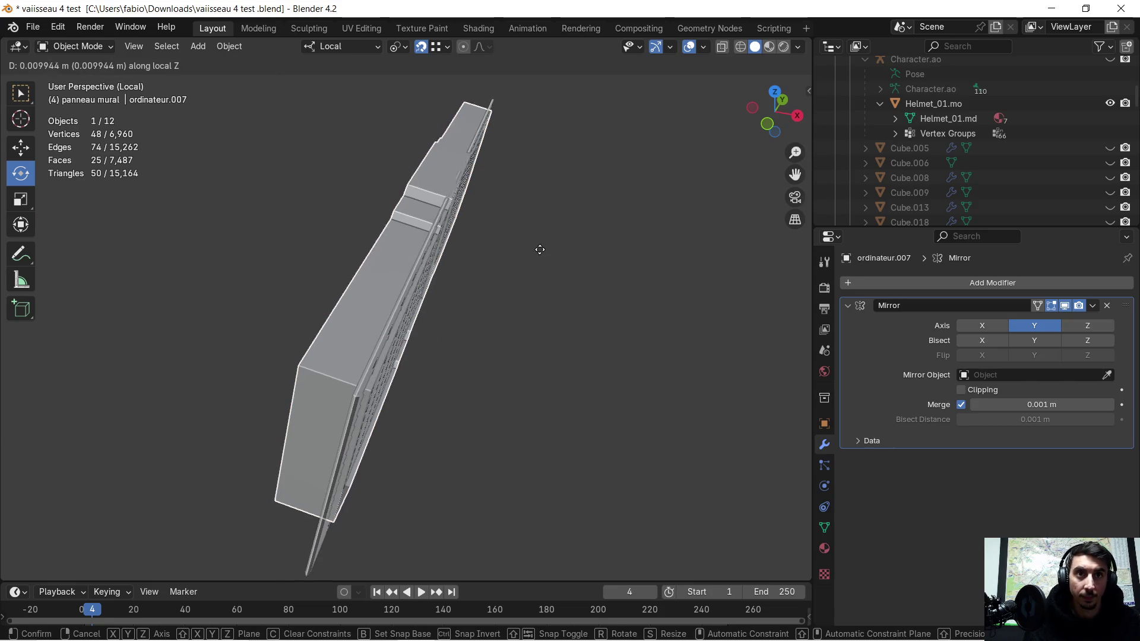
pyautogui.press('x')
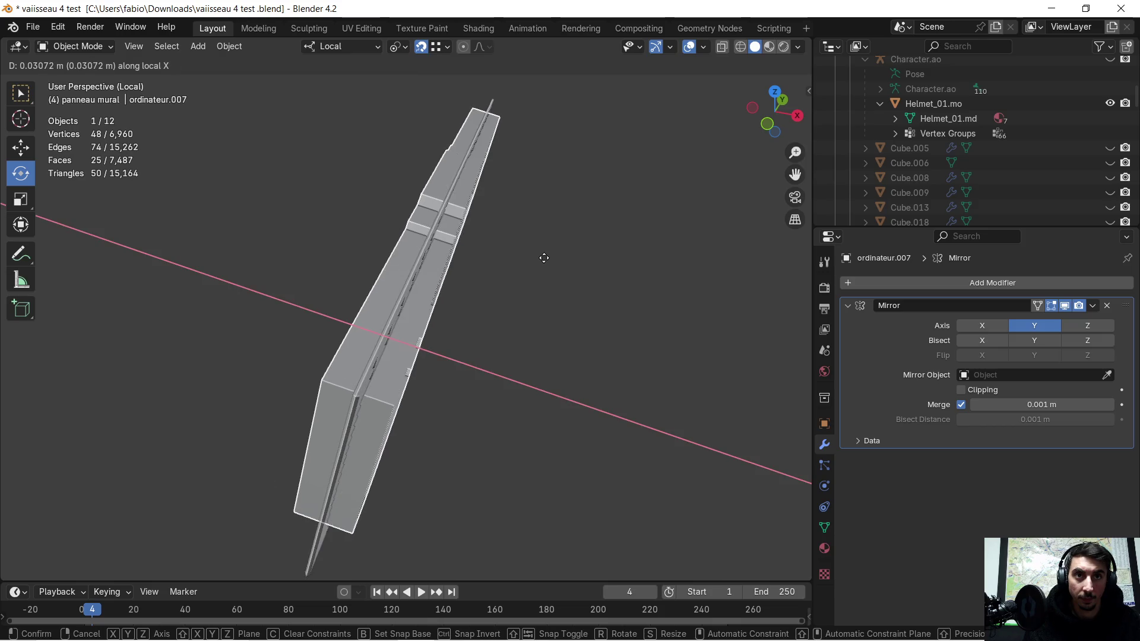
pyautogui.click(542, 258)
# - Move the wall panel a little along its local Y axis
pyautogui.moveTo(541, 258)
pyautogui.mouseDown(button='middle')
pyautogui.moveTo(564, 259)
pyautogui.moveTo(536, 213)
pyautogui.moveTo(450, 203)
pyautogui.moveTo(475, 214)
pyautogui.mouseUp(button='middle')
pyautogui.scroll(4, 561, 244)
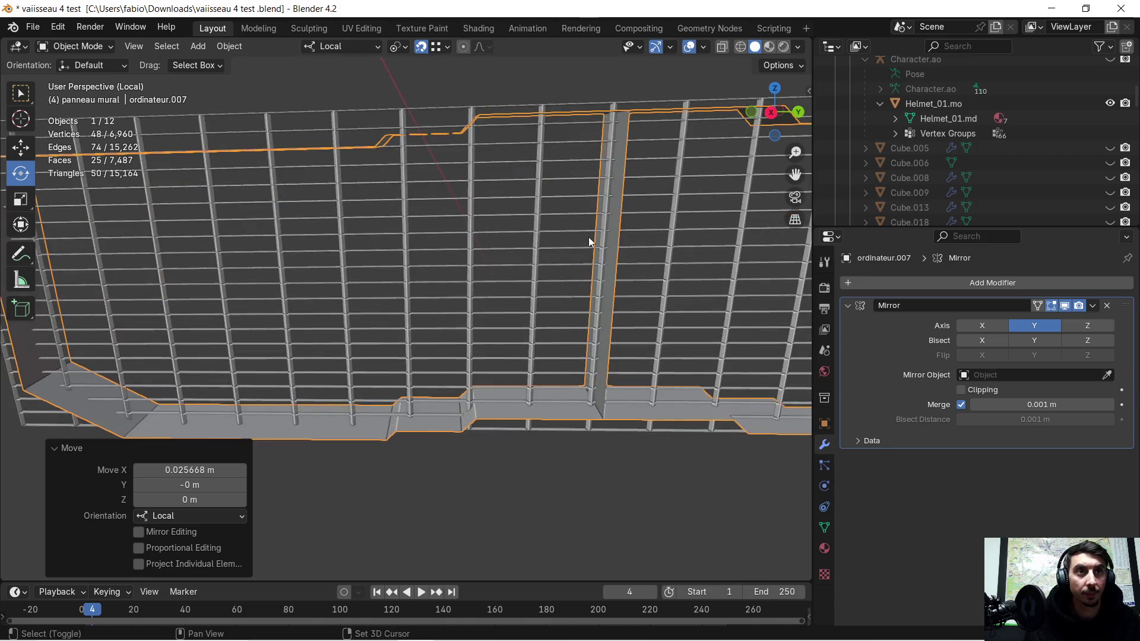
pyautogui.scroll(-3, 533, 279)
pyautogui.scroll(1, 515, 273)
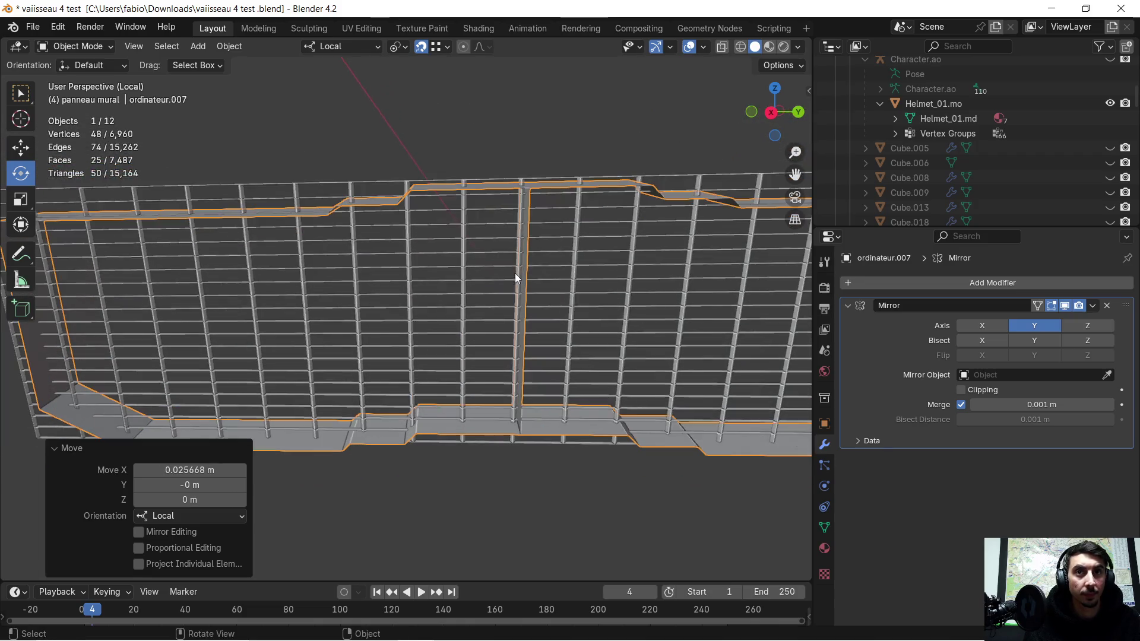
pyautogui.moveTo(532, 173)
pyautogui.keyDown('shift'); pyautogui.mouseDown(button='middle')
pyautogui.moveTo(515, 249)
pyautogui.moveTo(538, 201)
pyautogui.mouseUp(button='middle'); pyautogui.keyUp('shift')
pyautogui.scroll(3, 512, 211)
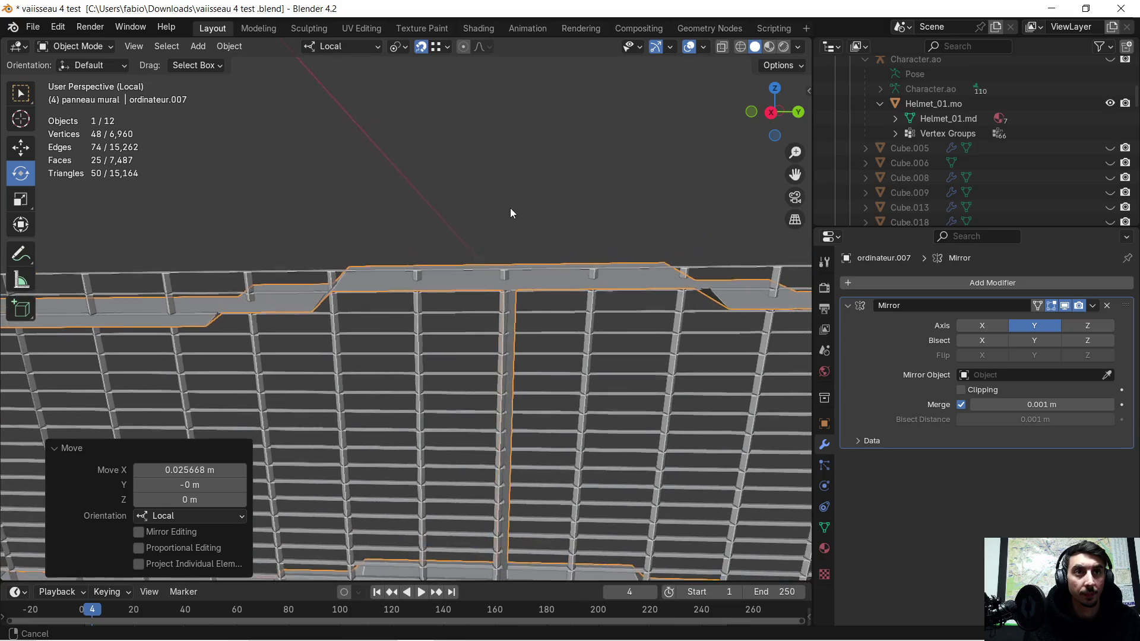
pyautogui.press('g')
pyautogui.press('y')
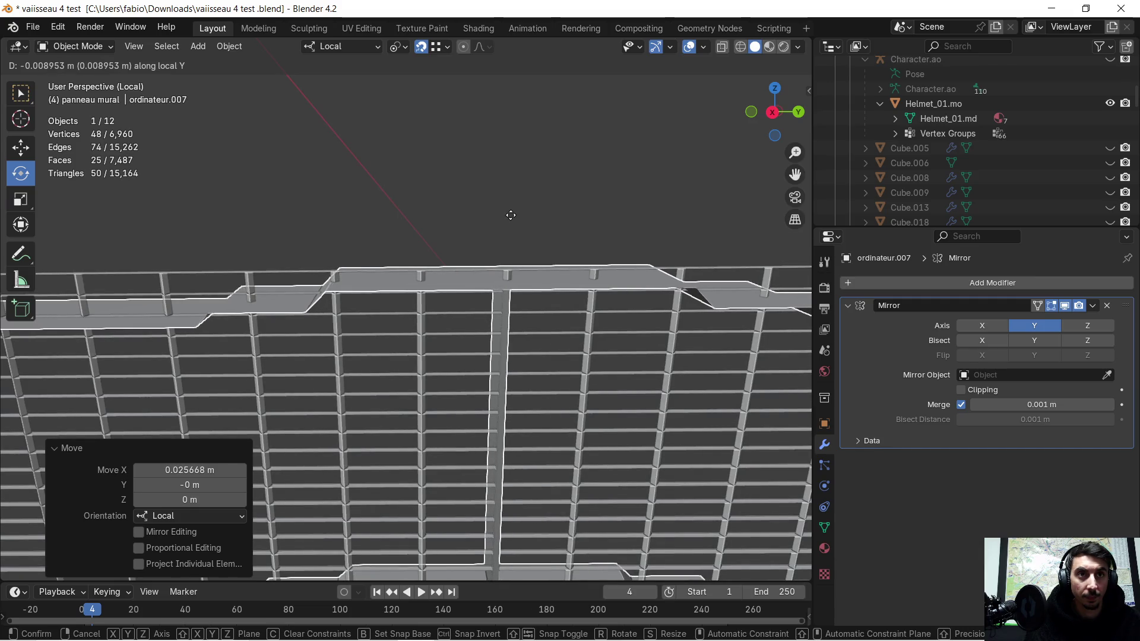
pyautogui.click(511, 215)
# - Fine-tune the panel's local Y position to sit flush against the grille
pyautogui.moveTo(511, 215)
pyautogui.mouseDown(button='middle')
pyautogui.moveTo(515, 252)
pyautogui.moveTo(514, 234)
pyautogui.moveTo(483, 251)
pyautogui.moveTo(582, 195)
pyautogui.moveTo(553, 212)
pyautogui.mouseUp(button='middle')
pyautogui.press('g')
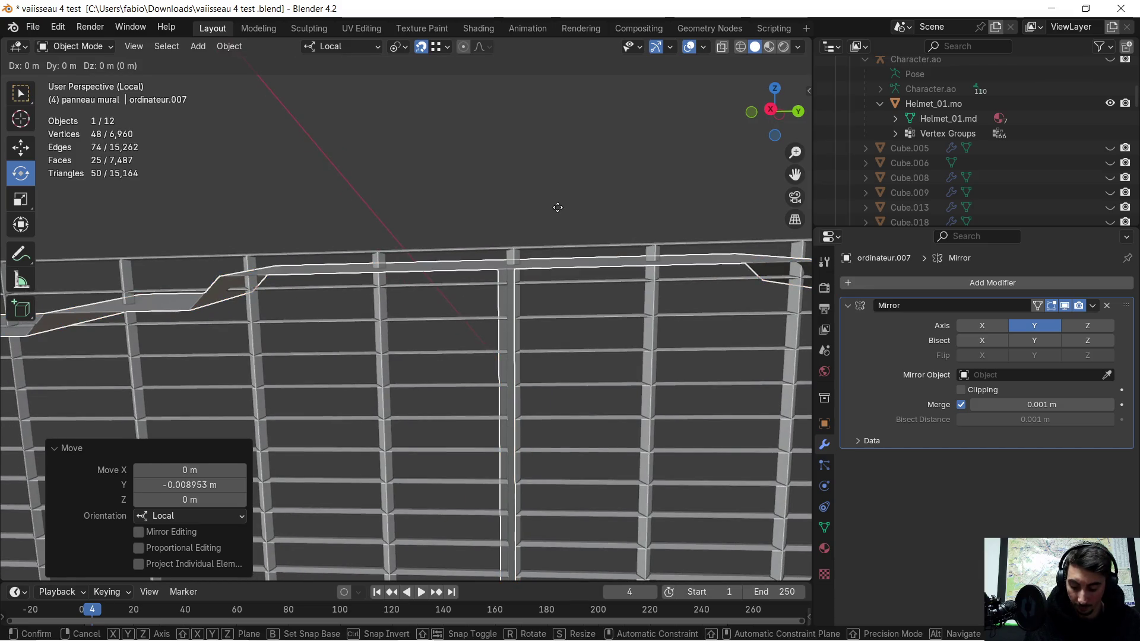
pyautogui.press('y')
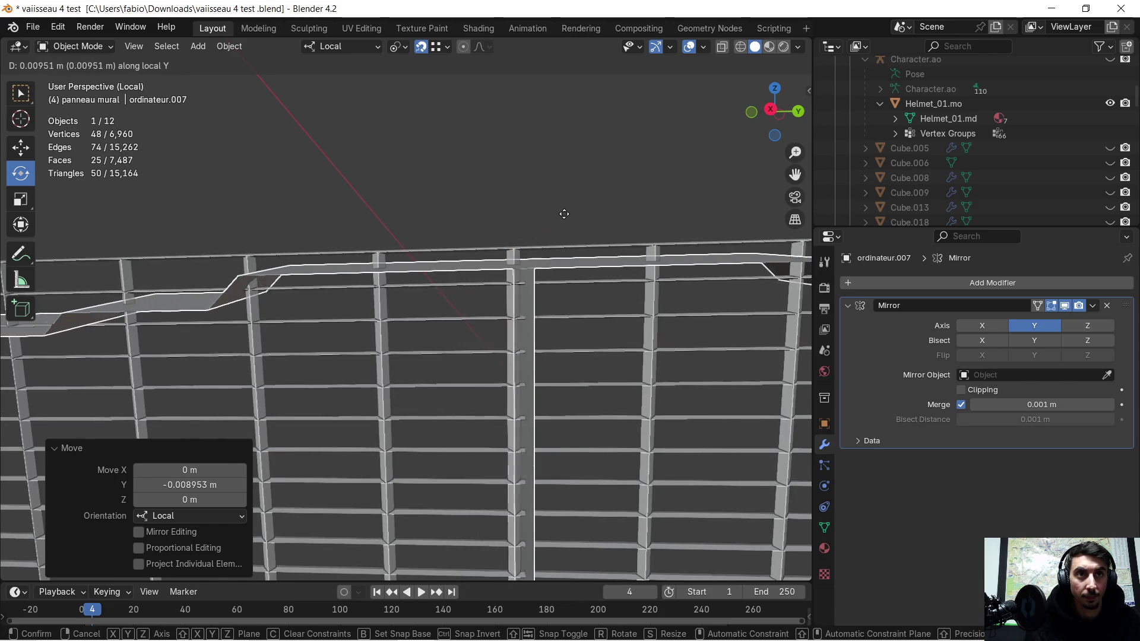
pyautogui.click(560, 213)
pyautogui.scroll(-5, 557, 213)
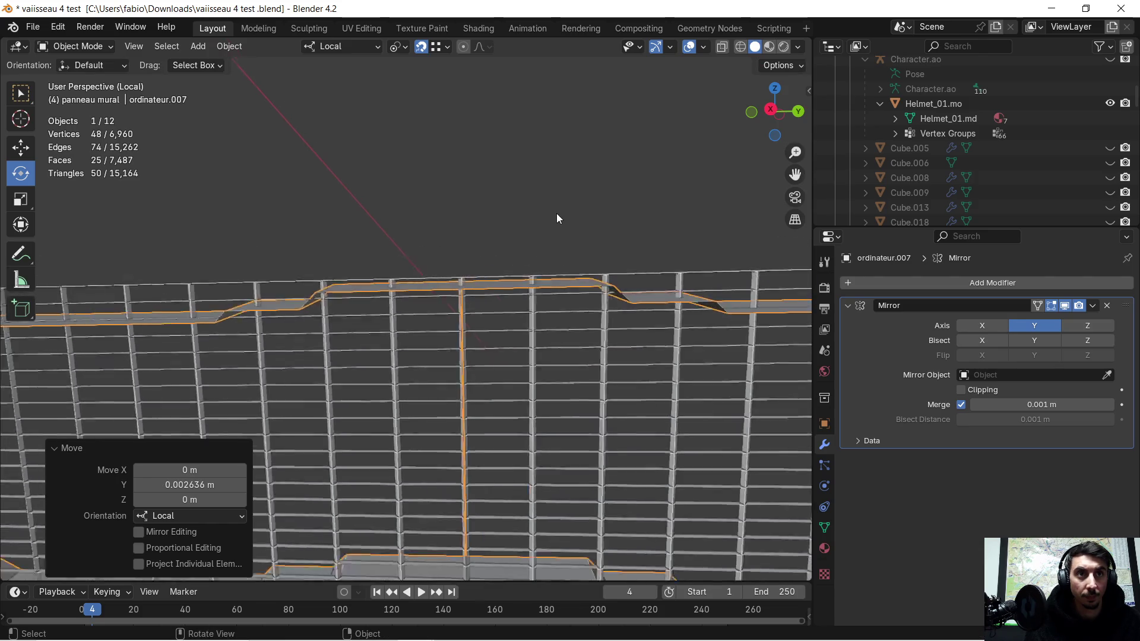
# - Add a Boolean modifier to ordinateur.007, try Intersect with Grid, then undo the target pick
pyautogui.moveTo(546, 221)
pyautogui.mouseDown(button='middle')
pyautogui.moveTo(463, 281)
pyautogui.moveTo(574, 303)
pyautogui.moveTo(619, 273)
pyautogui.moveTo(665, 279)
pyautogui.mouseUp(button='middle')
pyautogui.click(846, 305)
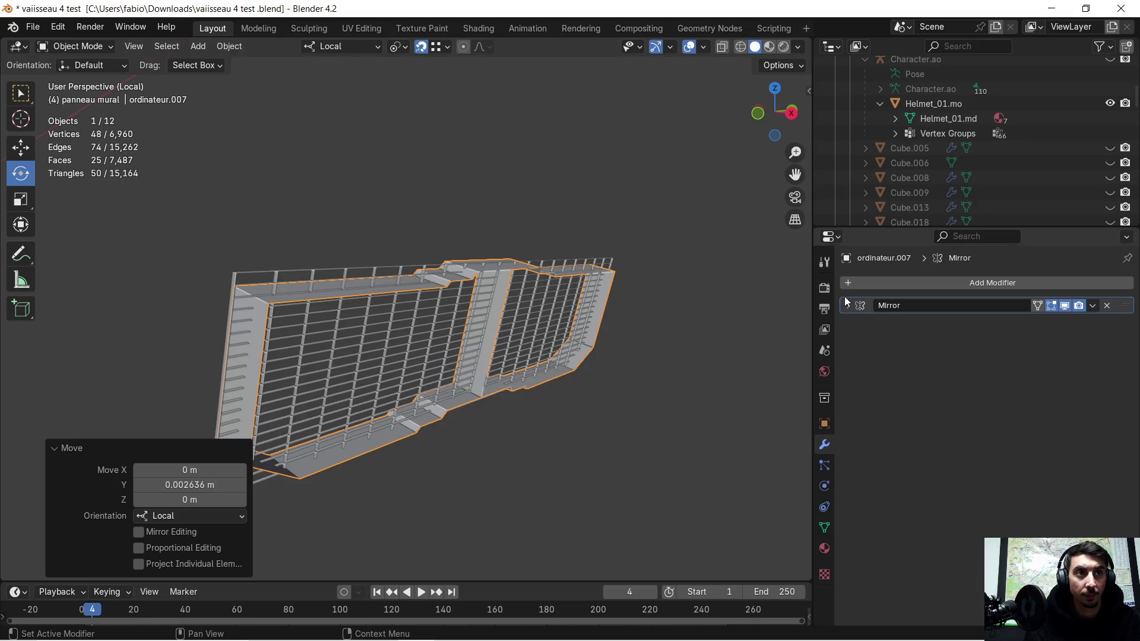
pyautogui.click(844, 285)
pyautogui.moveTo(814, 314)
pyautogui.click(819, 284)
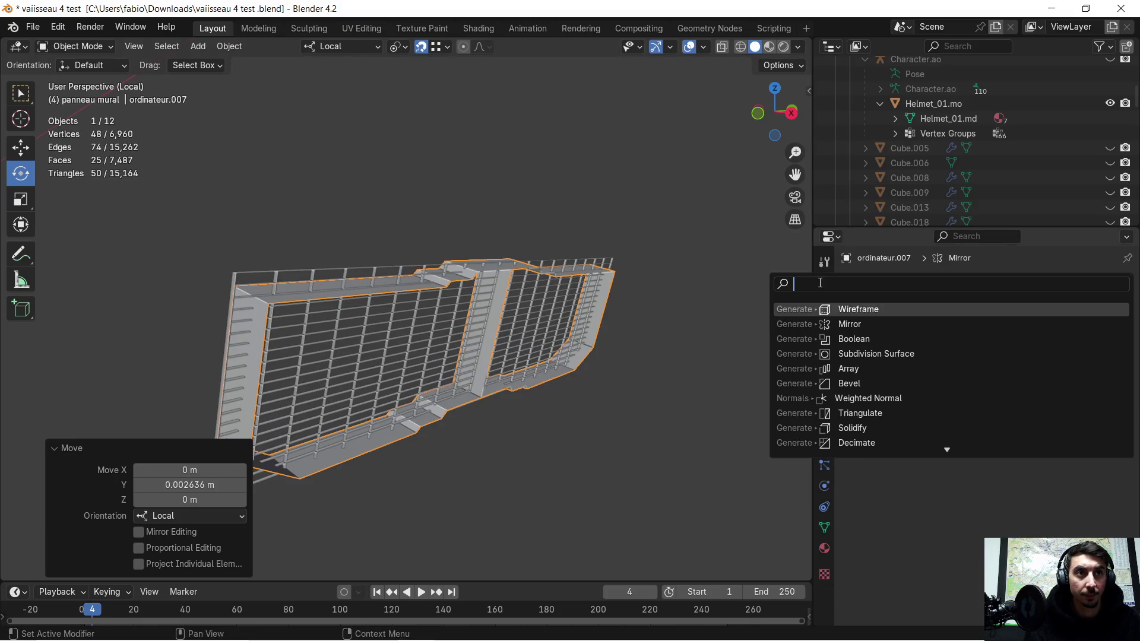
pyautogui.click(871, 339)
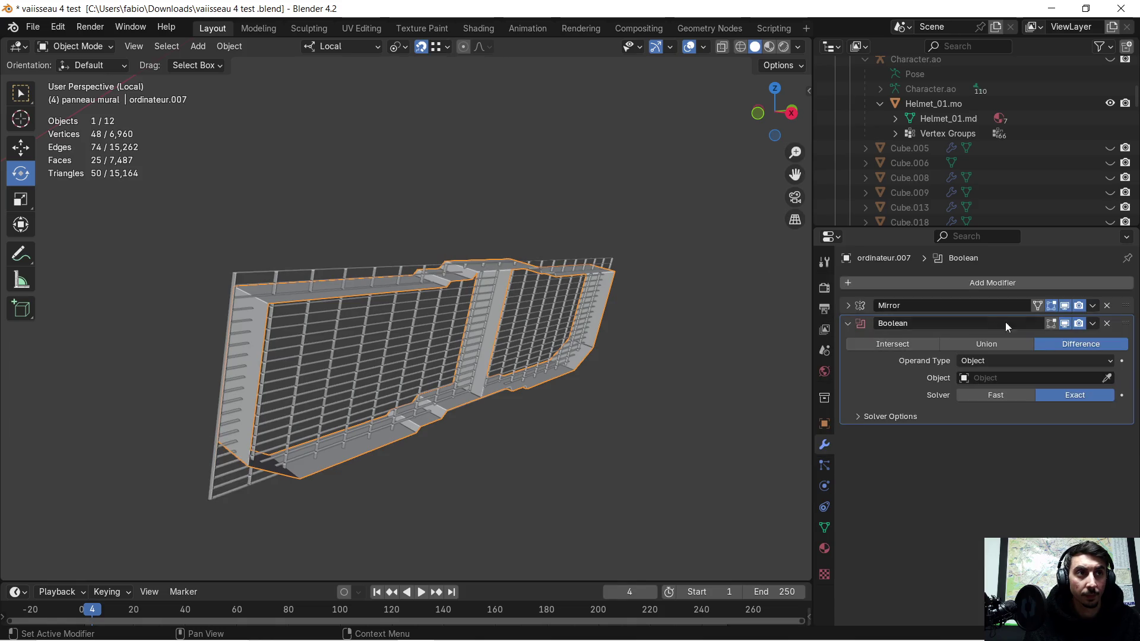
pyautogui.click(916, 343)
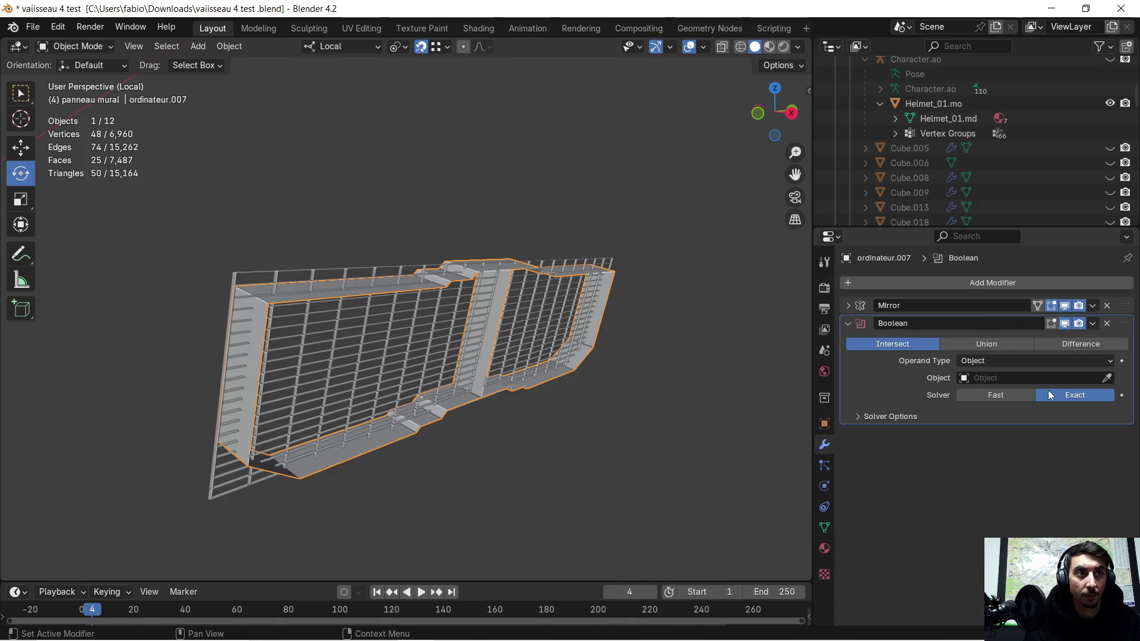
pyautogui.click(1106, 380)
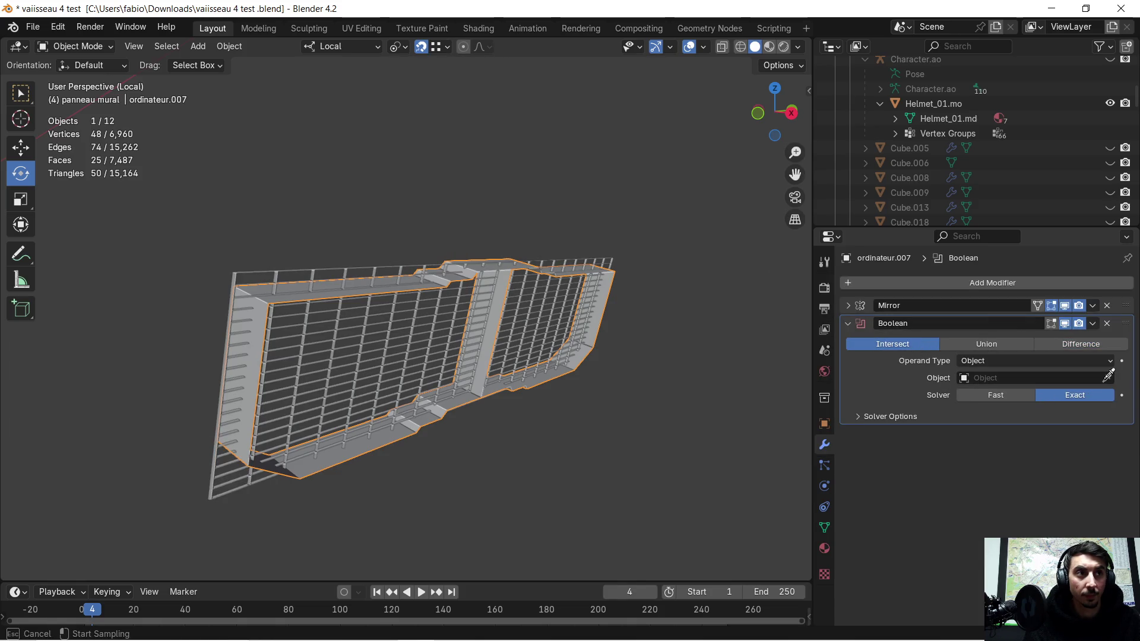
pyautogui.click(432, 323)
pyautogui.moveTo(444, 315)
pyautogui.mouseDown(button='middle')
pyautogui.moveTo(422, 311)
pyautogui.moveTo(394, 274)
pyautogui.moveTo(469, 323)
pyautogui.mouseUp(button='middle')
pyautogui.hotkey('ctrl', 'z')
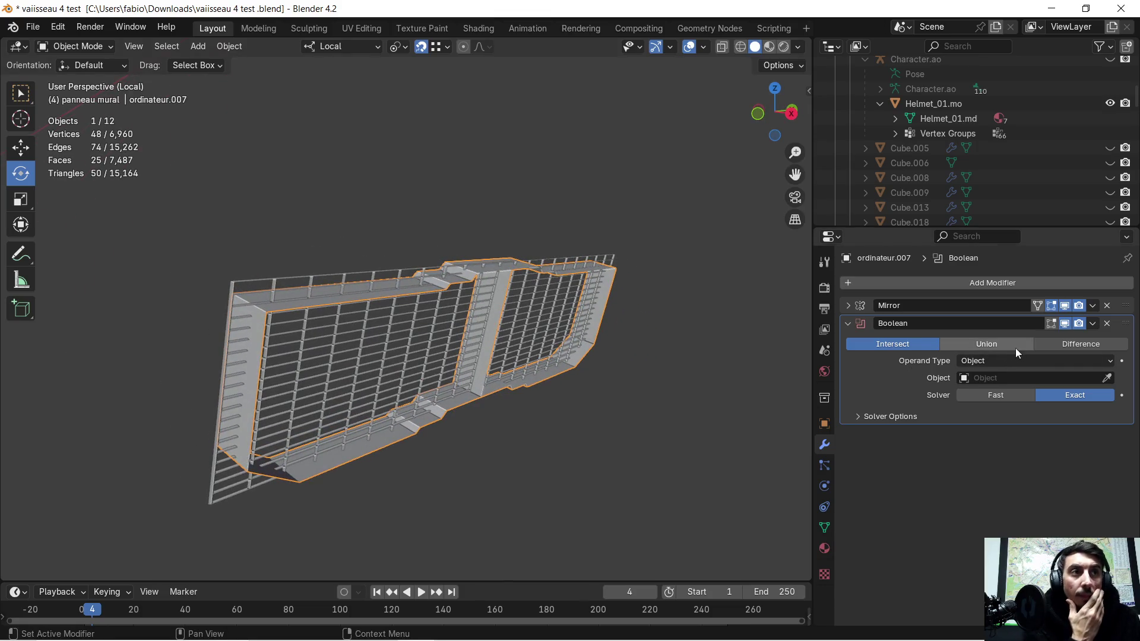
# - Switch the Boolean to Difference with Grid as object and apply it
pyautogui.click(1074, 346)
pyautogui.click(1107, 379)
pyautogui.click(386, 346)
pyautogui.moveTo(386, 345)
pyautogui.mouseDown(button='middle')
pyautogui.moveTo(401, 341)
pyautogui.moveTo(390, 326)
pyautogui.mouseUp(button='middle')
pyautogui.scroll(5, 422, 321)
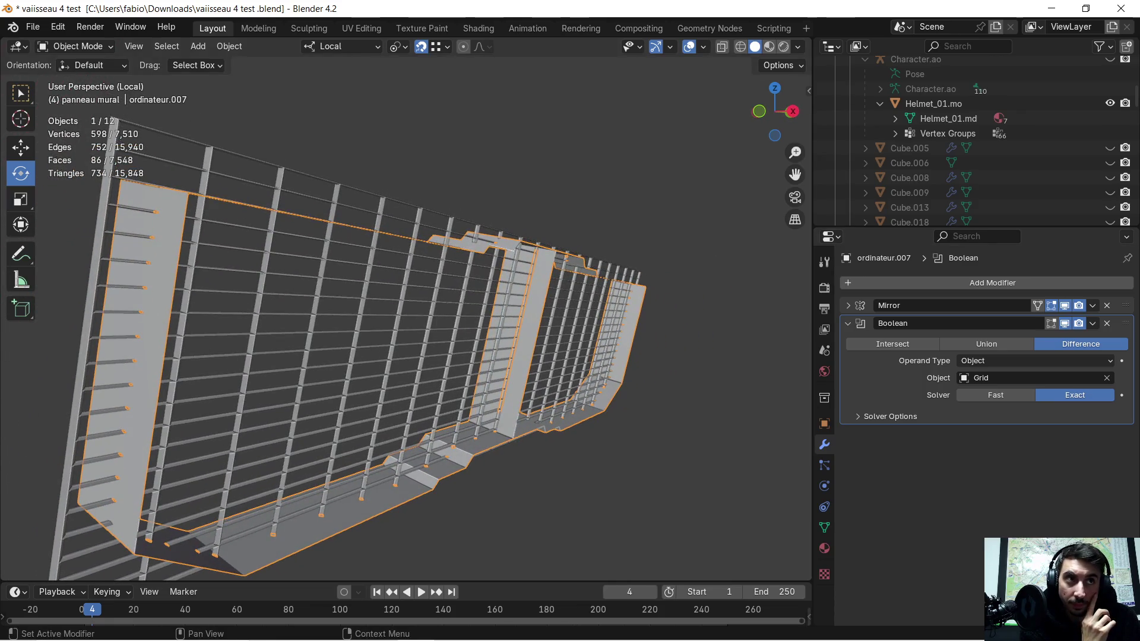
pyautogui.click(1091, 327)
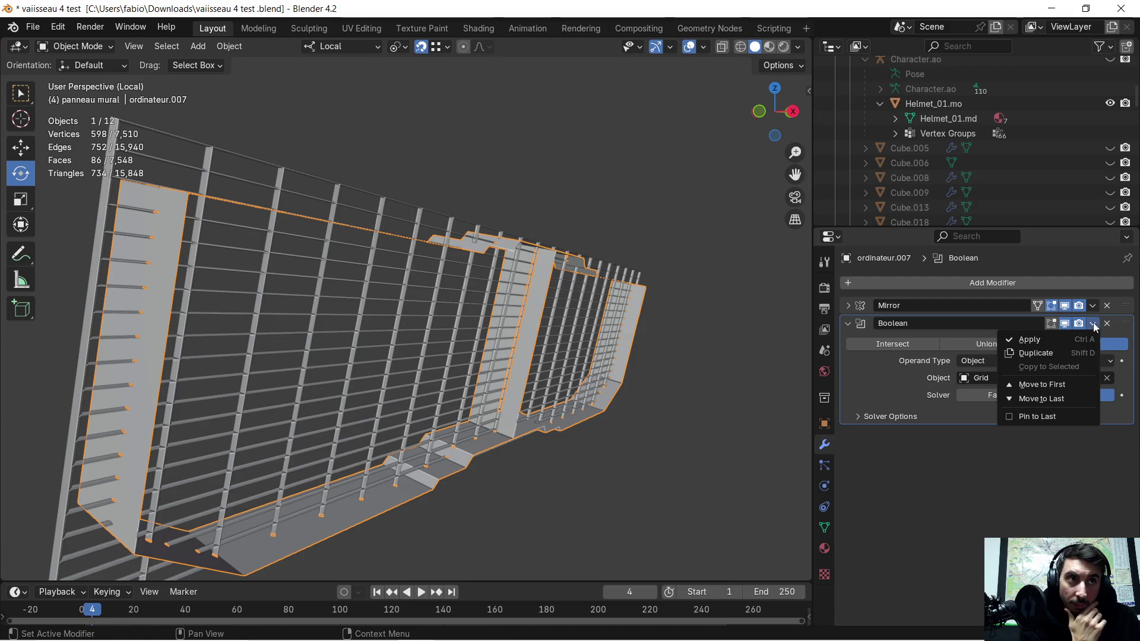
pyautogui.click(1021, 337)
# - Check the cut panel in Edit Mode, delete Grid and restore it, then reselect Grid
pyautogui.moveTo(577, 302)
pyautogui.mouseDown(button='middle')
pyautogui.moveTo(567, 290)
pyautogui.moveTo(548, 305)
pyautogui.mouseUp(button='middle')
pyautogui.press('Tab')
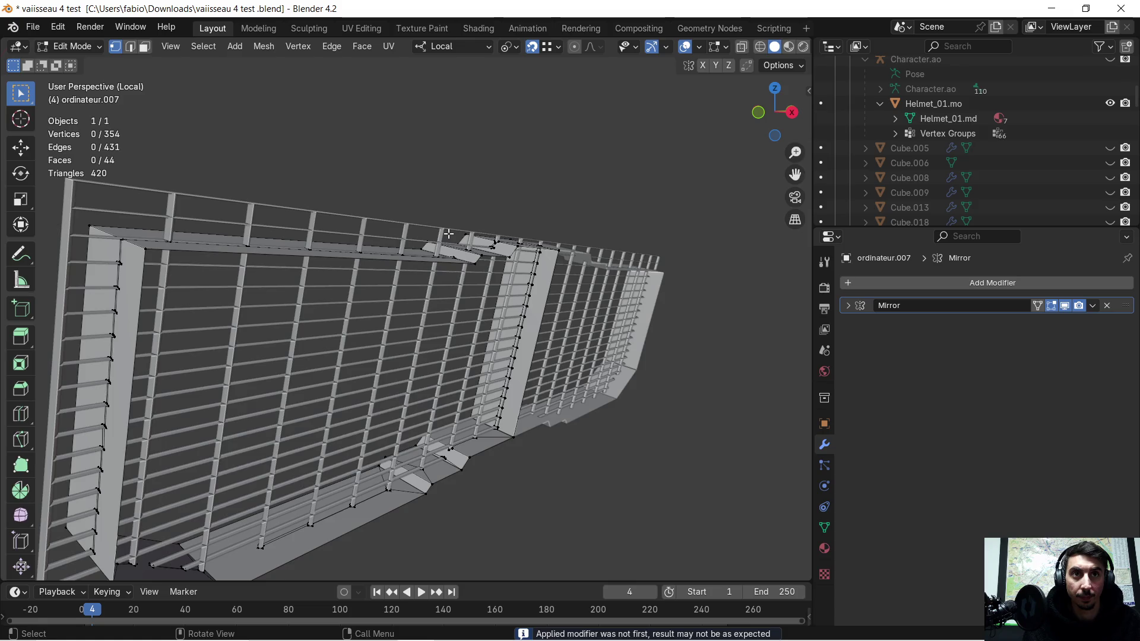
pyautogui.press('Tab')
pyautogui.click(448, 232)
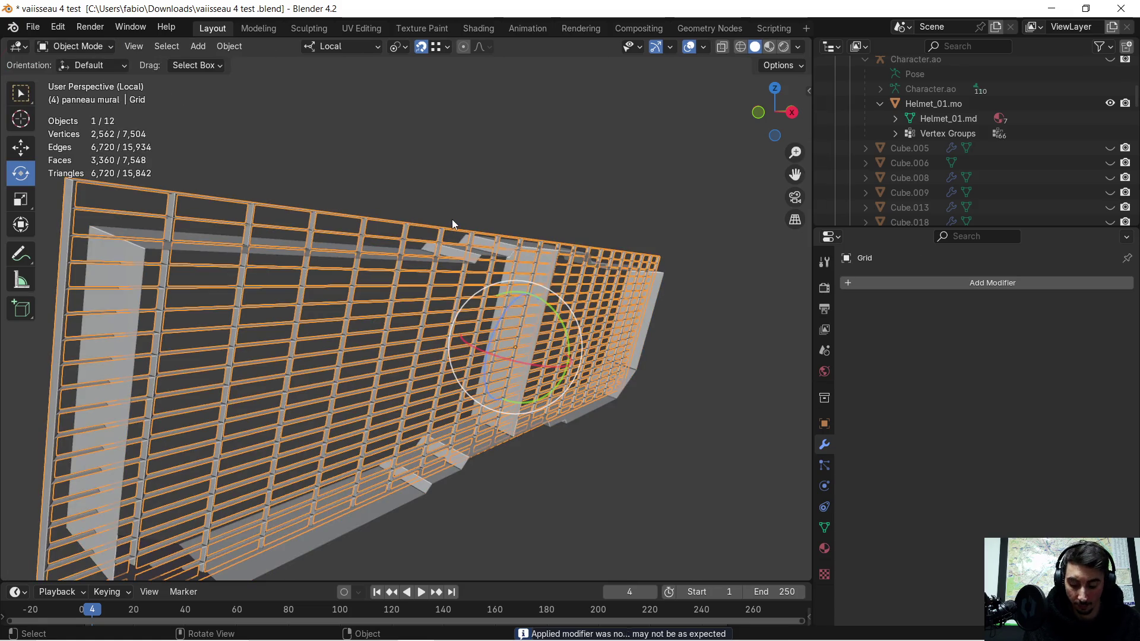
pyautogui.press('Delete')
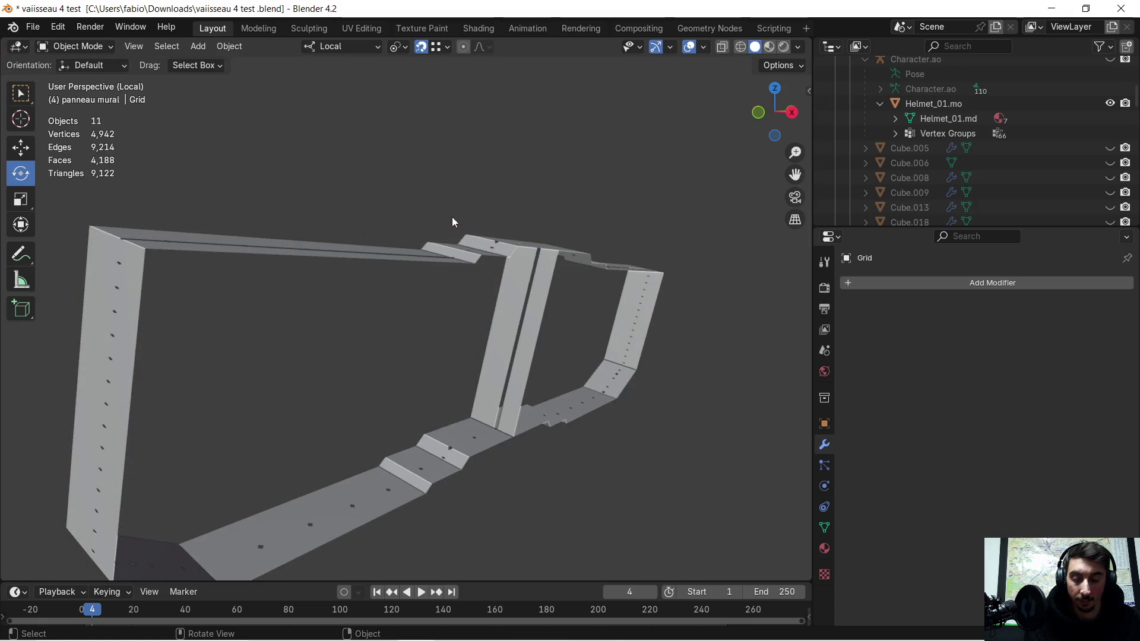
pyautogui.hotkey('ctrl', 'z')
pyautogui.moveTo(451, 227)
pyautogui.mouseDown(button='middle')
pyautogui.moveTo(446, 252)
pyautogui.moveTo(525, 308)
pyautogui.moveTo(510, 295)
pyautogui.moveTo(520, 295)
pyautogui.mouseUp(button='middle')
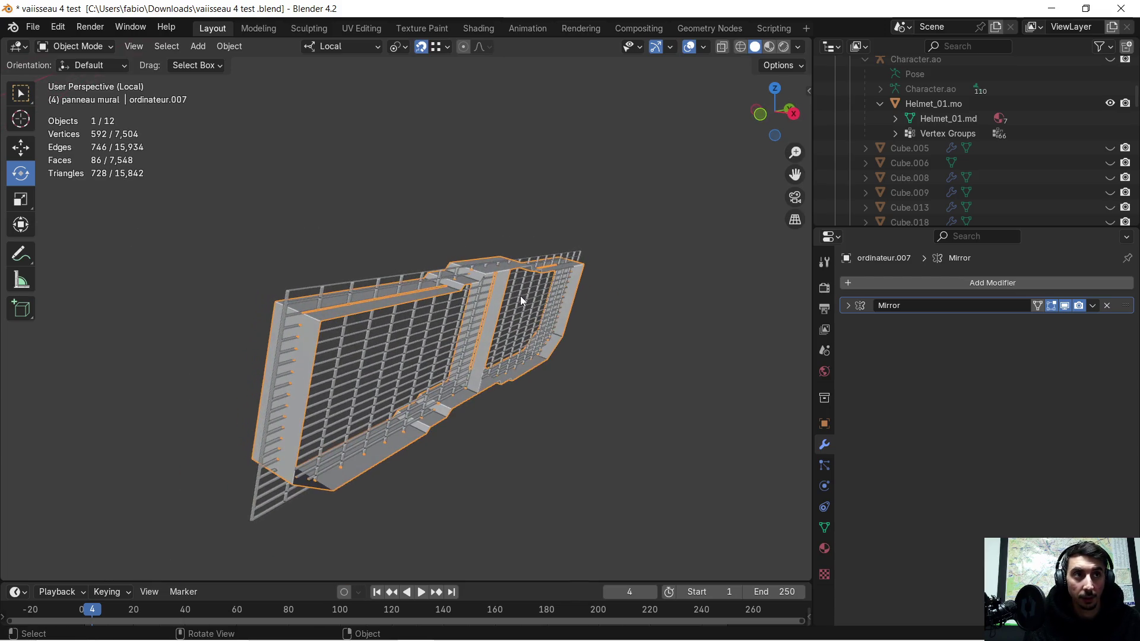
pyautogui.click(427, 273)
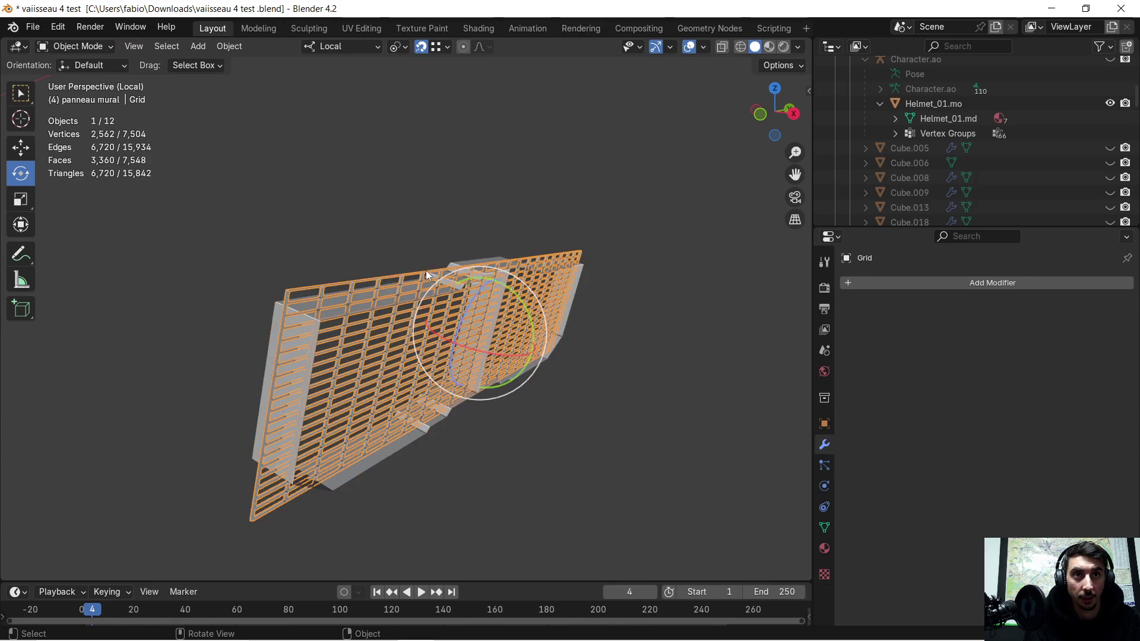
# - Add a Boolean to the Grid targeting ordinateur.007 and set it to Intersect
pyautogui.click(849, 282)
pyautogui.click(837, 282)
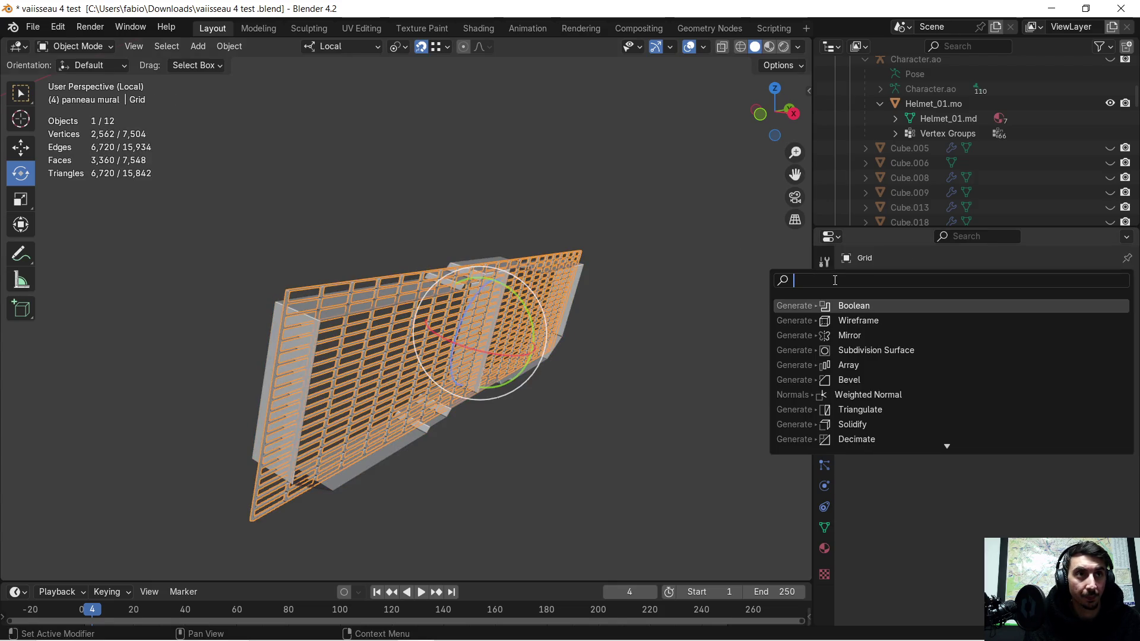
pyautogui.click(864, 307)
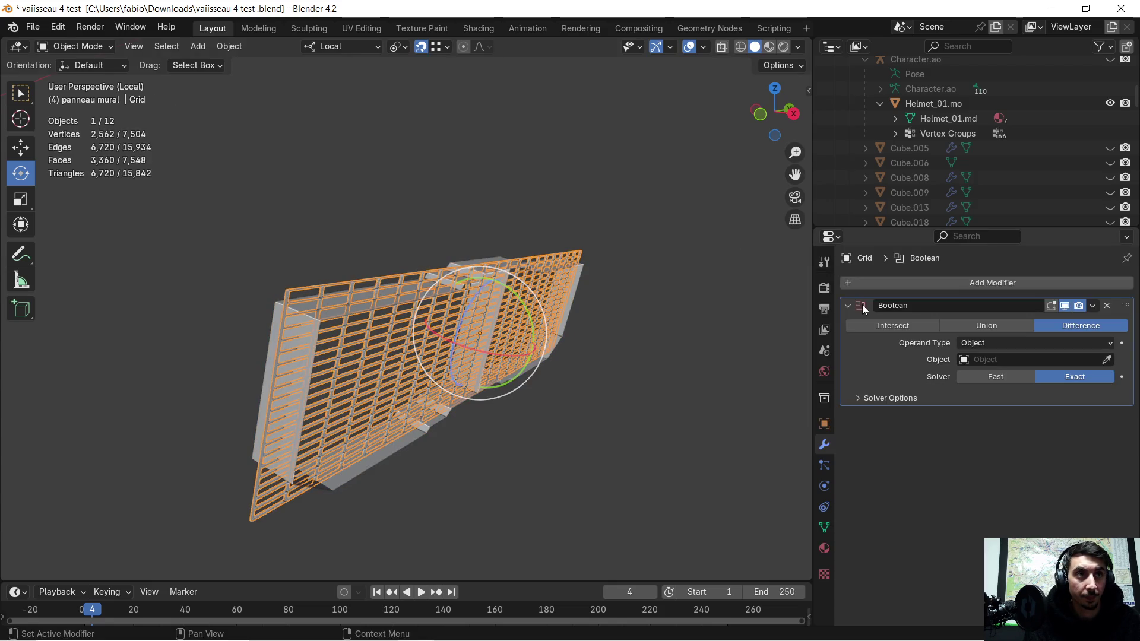
pyautogui.click(1108, 360)
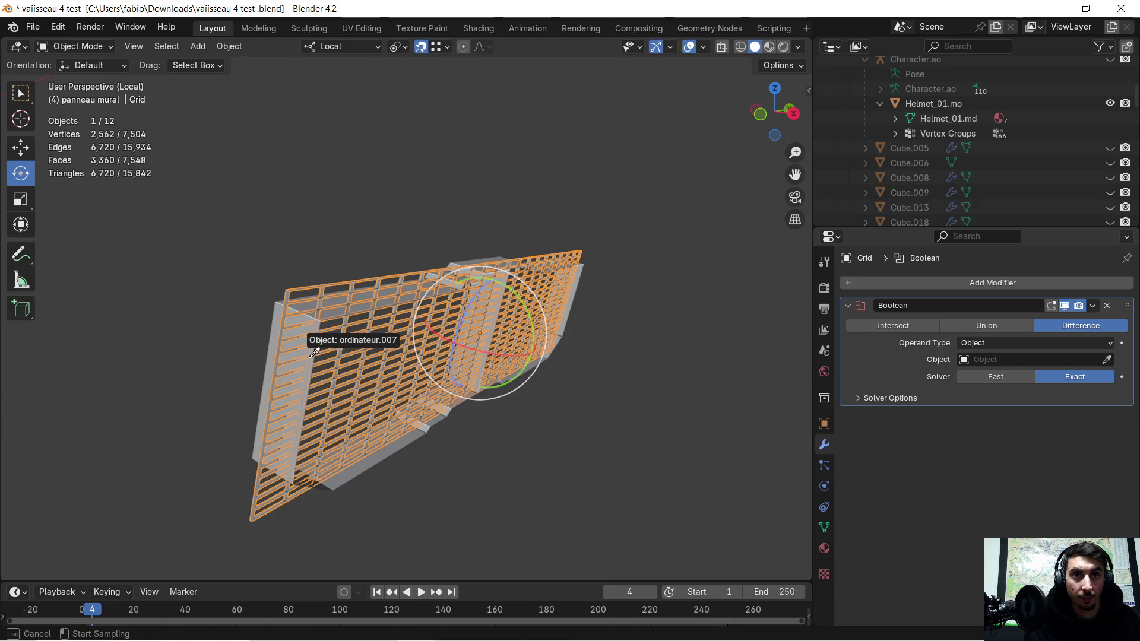
pyautogui.click(266, 357)
pyautogui.moveTo(297, 351)
pyautogui.mouseDown(button='middle')
pyautogui.moveTo(416, 342)
pyautogui.moveTo(398, 319)
pyautogui.moveTo(409, 318)
pyautogui.mouseUp(button='middle')
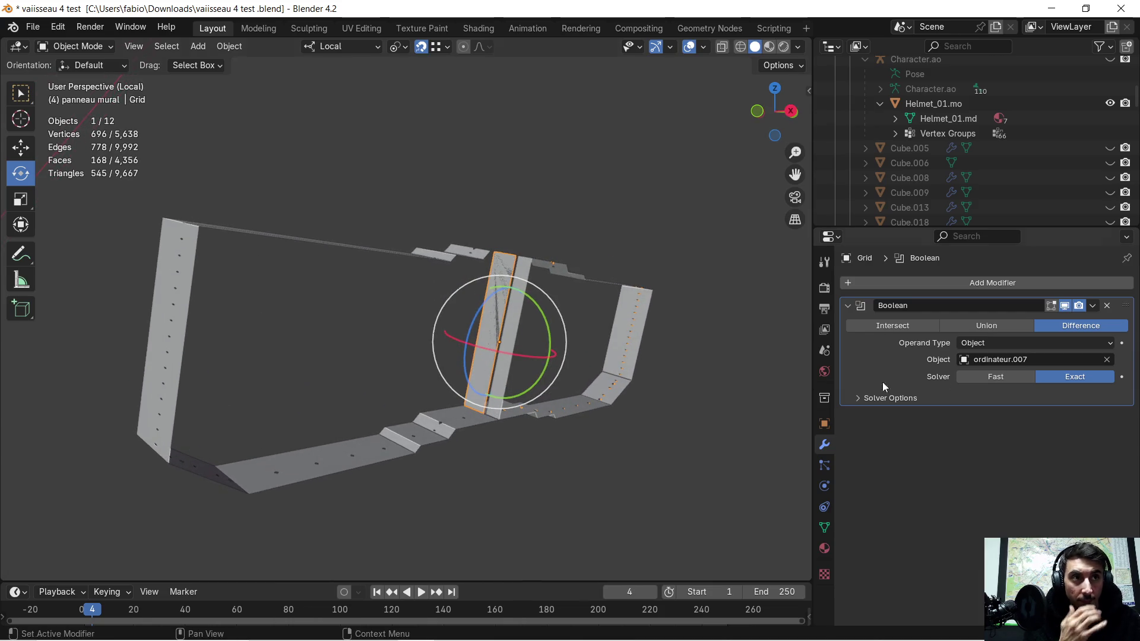
pyautogui.click(908, 322)
pyautogui.moveTo(629, 326)
pyautogui.mouseDown(button='middle')
pyautogui.moveTo(668, 355)
pyautogui.moveTo(622, 326)
pyautogui.moveTo(540, 326)
pyautogui.moveTo(515, 295)
pyautogui.moveTo(489, 304)
pyautogui.moveTo(472, 294)
pyautogui.moveTo(628, 323)
pyautogui.moveTo(646, 307)
pyautogui.moveTo(654, 321)
pyautogui.moveTo(675, 313)
pyautogui.moveTo(663, 307)
pyautogui.mouseUp(button='middle')
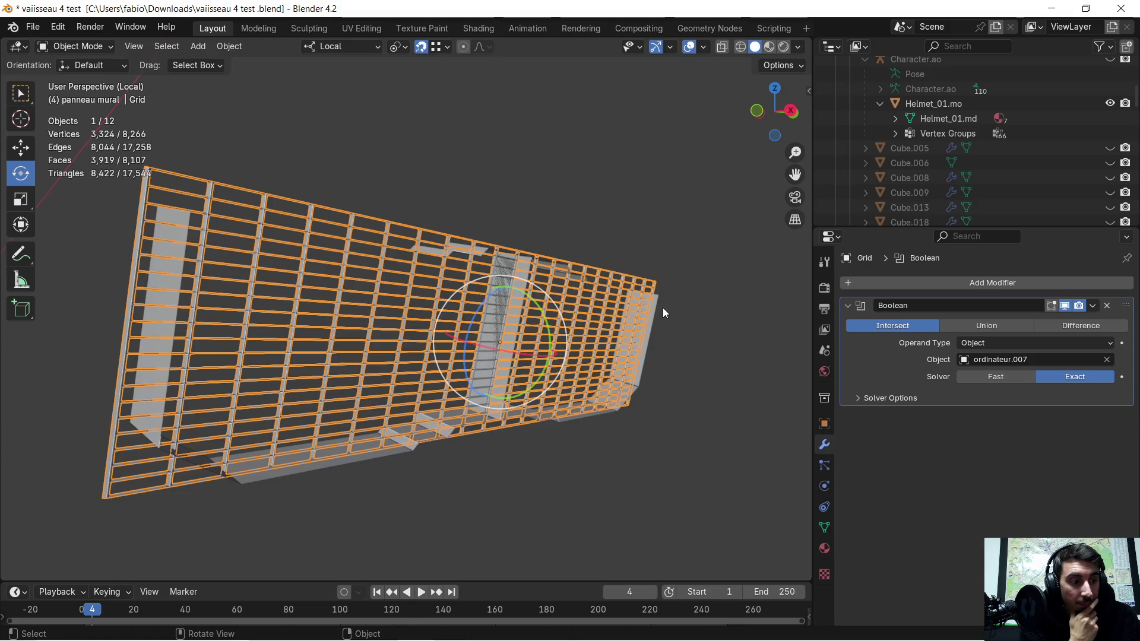
pyautogui.moveTo(631, 304)
pyautogui.mouseDown(button='middle')
pyautogui.moveTo(625, 323)
pyautogui.moveTo(638, 326)
pyautogui.mouseUp(button='middle')
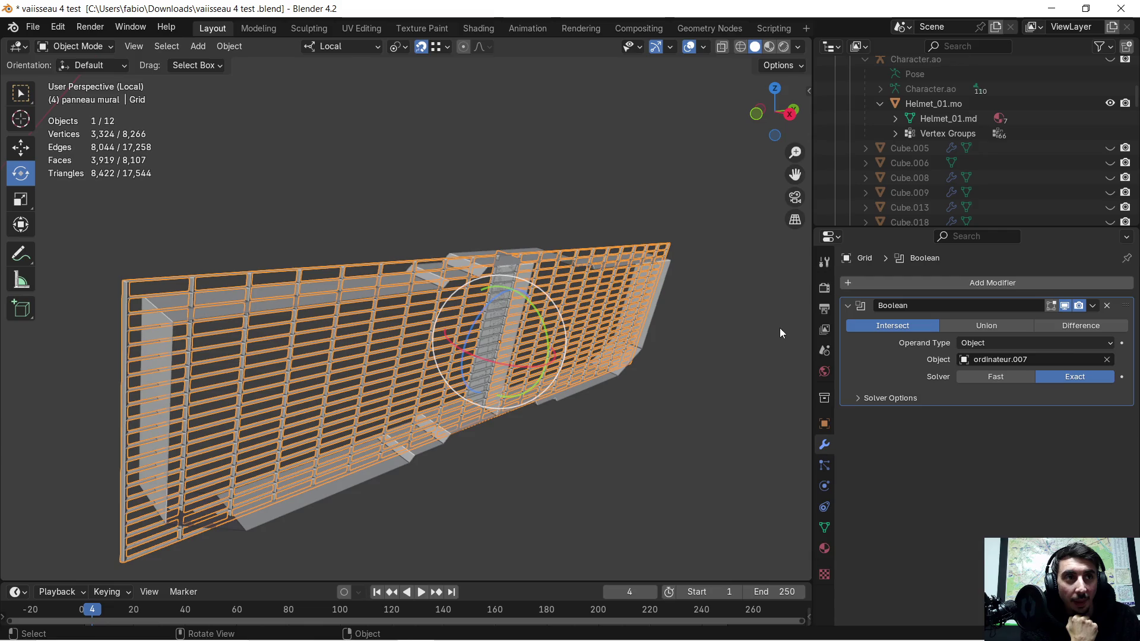
# - Try Union and Difference, return to Intersect, and apply the Grid's Boolean
pyautogui.click(990, 327)
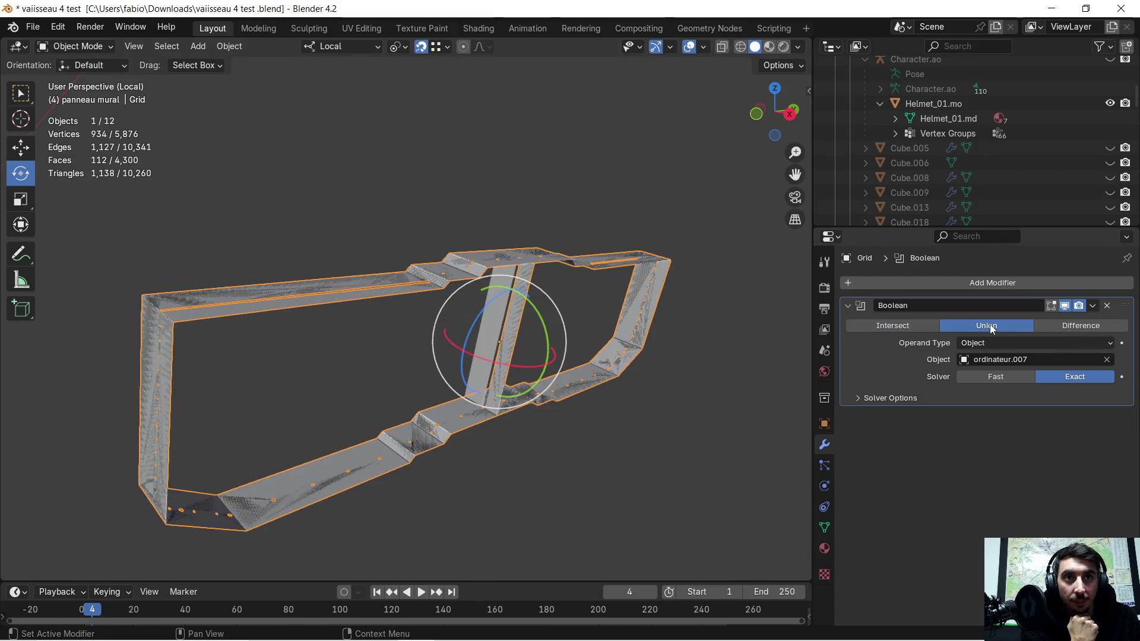
pyautogui.click(1071, 327)
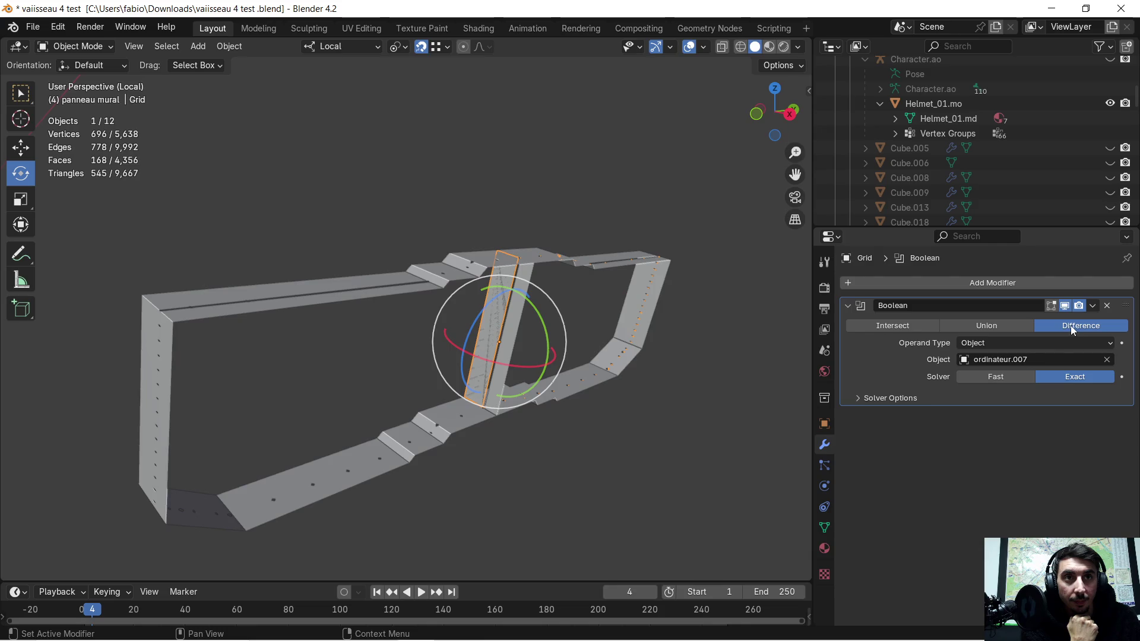
pyautogui.click(914, 325)
pyautogui.moveTo(492, 368)
pyautogui.mouseDown(button='middle')
pyautogui.moveTo(590, 374)
pyautogui.moveTo(483, 355)
pyautogui.moveTo(475, 338)
pyautogui.mouseUp(button='middle')
pyautogui.click(1093, 306)
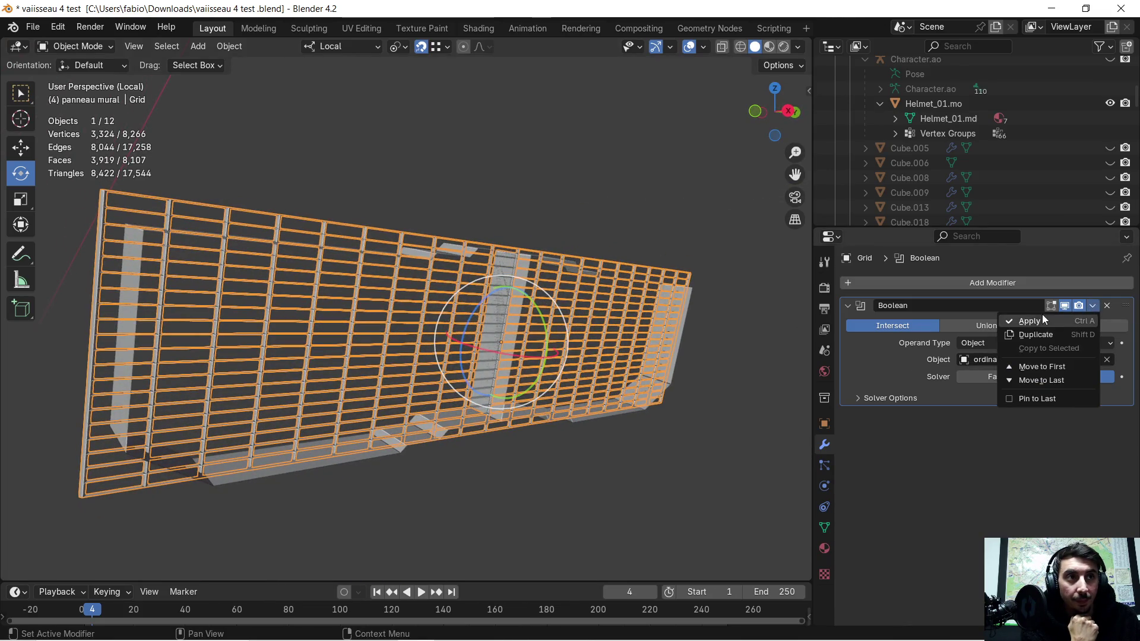
pyautogui.click(1029, 321)
pyautogui.moveTo(662, 361); pyautogui.dragTo(682, 369, button='middle')
pyautogui.moveTo(365, 239)
pyautogui.mouseDown(button='middle')
pyautogui.moveTo(374, 251)
pyautogui.moveTo(336, 368)
pyautogui.mouseUp(button='middle')
pyautogui.click(350, 383)
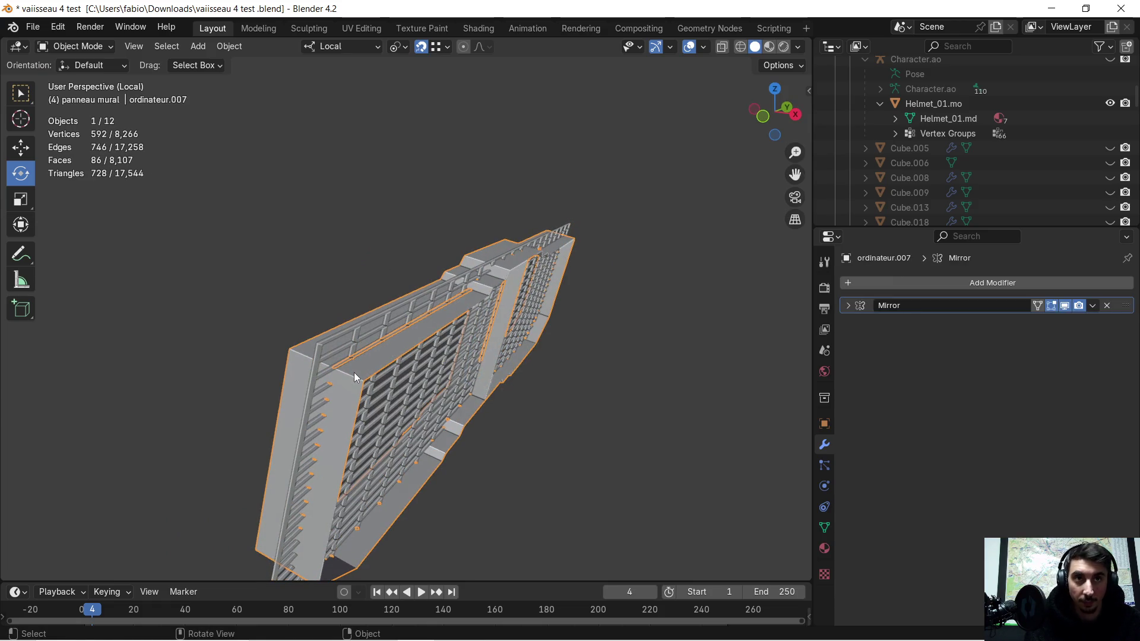
# - Hide and unhide the frame, then undo the Grid's applied Boolean to restore the full rectangle
pyautogui.press('h')
pyautogui.moveTo(354, 372)
pyautogui.mouseDown(button='middle')
pyautogui.moveTo(375, 363)
pyautogui.moveTo(339, 334)
pyautogui.moveTo(323, 337)
pyautogui.moveTo(340, 331)
pyautogui.moveTo(386, 351)
pyautogui.moveTo(496, 338)
pyautogui.moveTo(391, 298)
pyautogui.moveTo(379, 305)
pyautogui.moveTo(382, 341)
pyautogui.moveTo(422, 348)
pyautogui.moveTo(503, 310)
pyautogui.moveTo(492, 307)
pyautogui.moveTo(568, 315)
pyautogui.mouseUp(button='middle')
pyautogui.hotkey('alt', 'h')
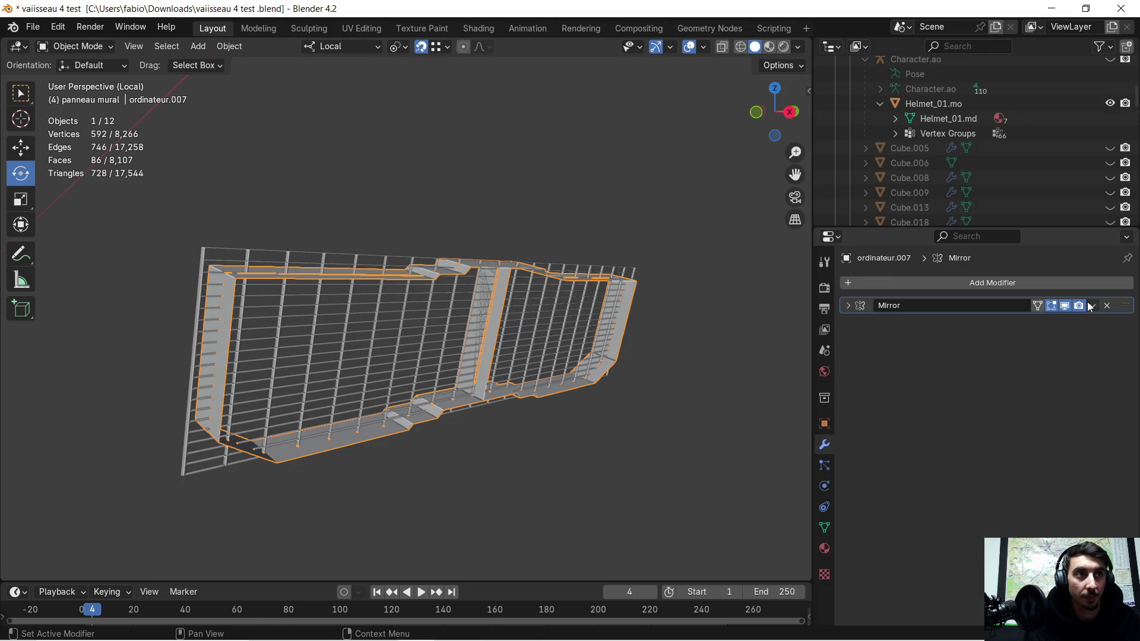
pyautogui.click(1093, 306)
pyautogui.click(661, 332)
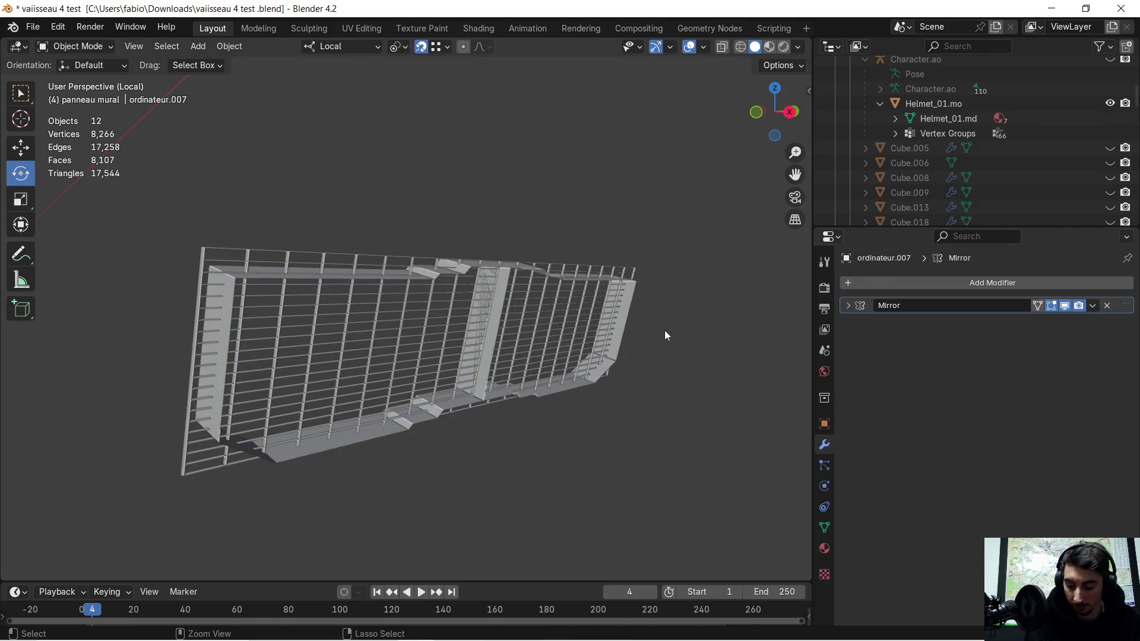
pyautogui.click(664, 329)
pyautogui.hotkey('ctrl', 'shift', 'z')
pyautogui.hotkey('ctrl', 'shift', 'z')
pyautogui.hotkey('ctrl', 'shift', 'z')
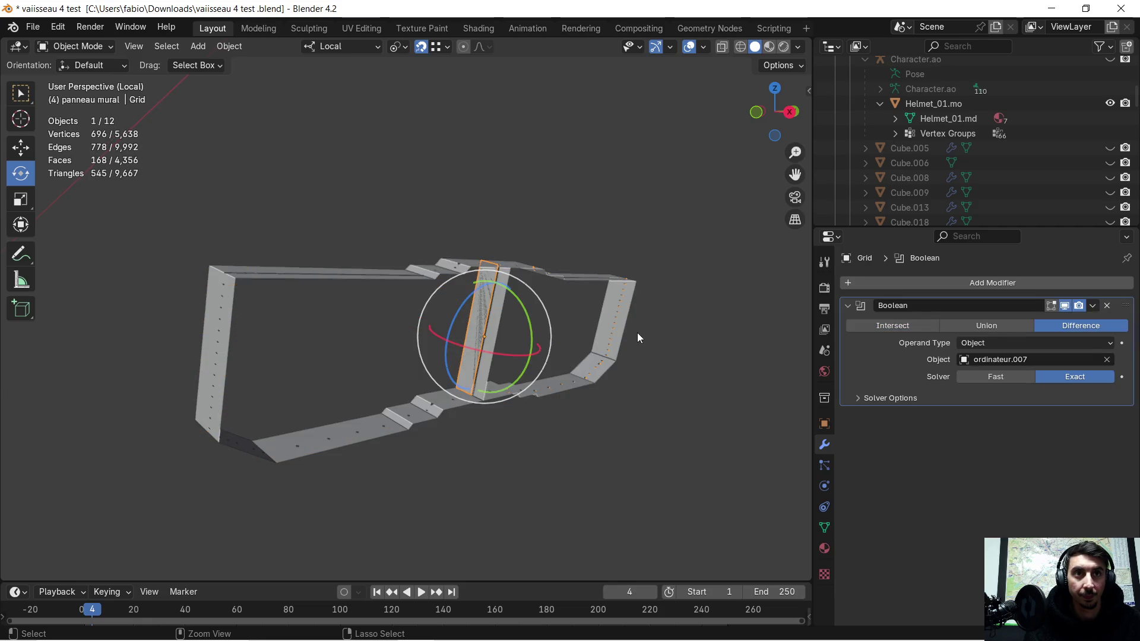
pyautogui.hotkey('ctrl', 'z')
pyautogui.hotkey('ctrl', 'z')
pyautogui.hotkey('ctrl', 'z')
pyautogui.hotkey('ctrl', 'z')
pyautogui.hotkey('ctrl', 'z')
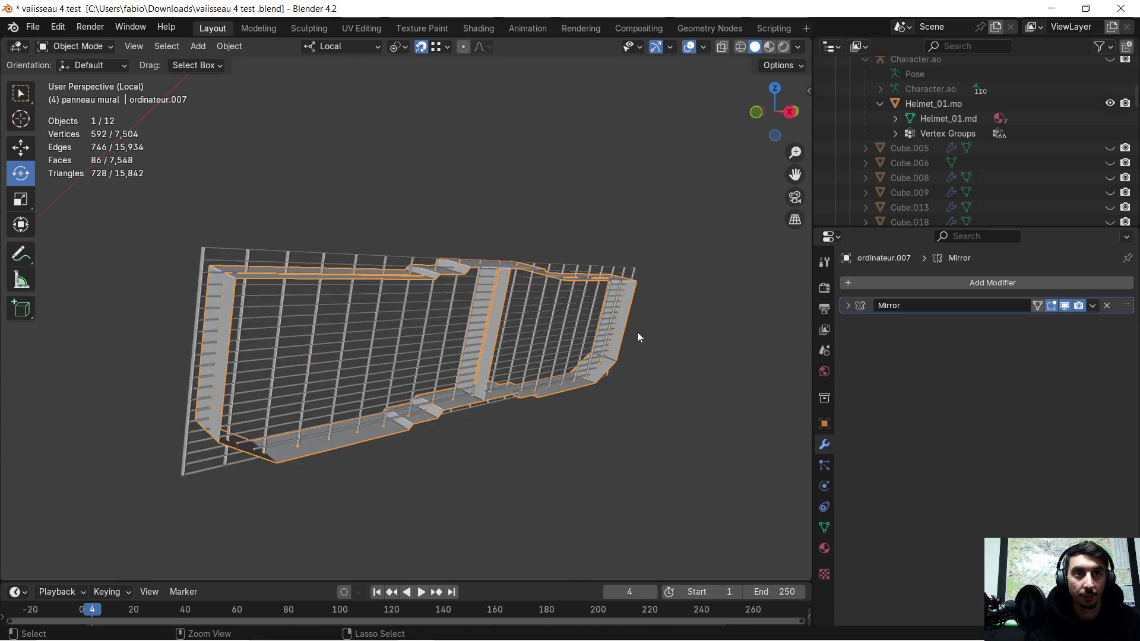
# - Apply the Mirror modifier on ordinateur.007 and inspect the mirrored frame
pyautogui.moveTo(637, 337); pyautogui.dragTo(695, 368, button='middle')
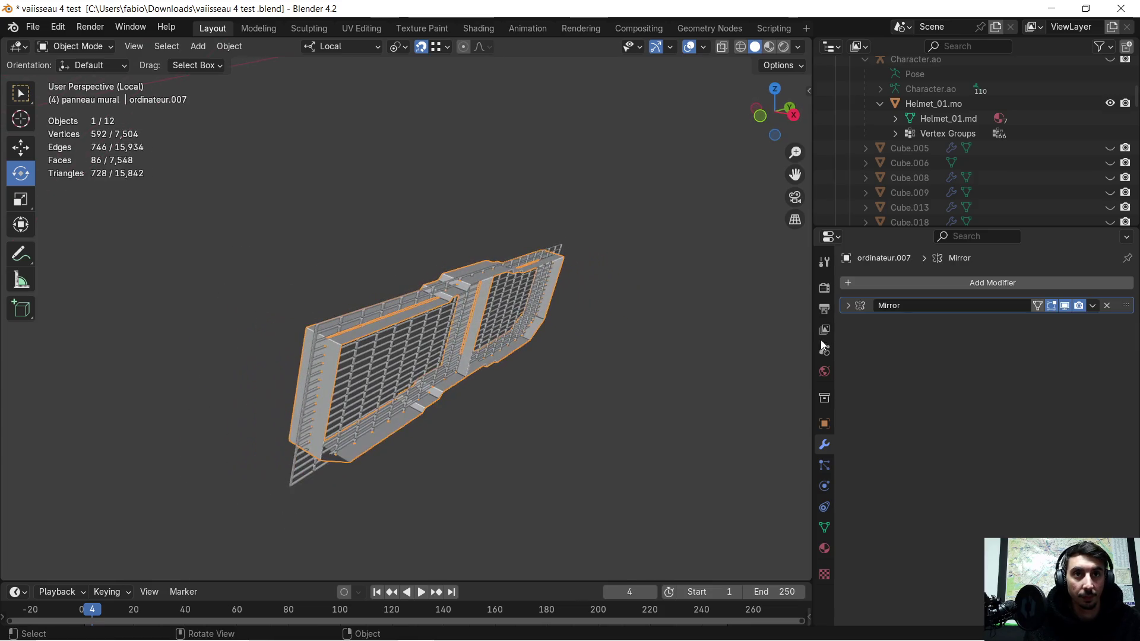
pyautogui.click(1093, 306)
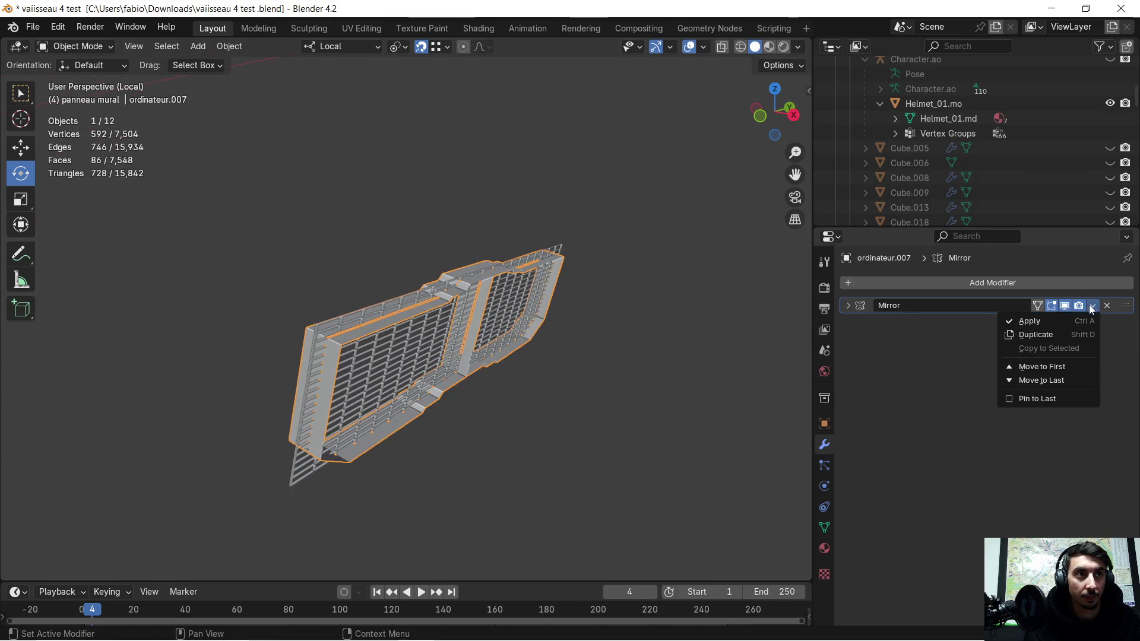
pyautogui.click(1034, 322)
pyautogui.moveTo(653, 326)
pyautogui.mouseDown(button='middle')
pyautogui.moveTo(530, 273)
pyautogui.moveTo(493, 298)
pyautogui.moveTo(484, 329)
pyautogui.moveTo(538, 349)
pyautogui.moveTo(624, 335)
pyautogui.mouseUp(button='middle')
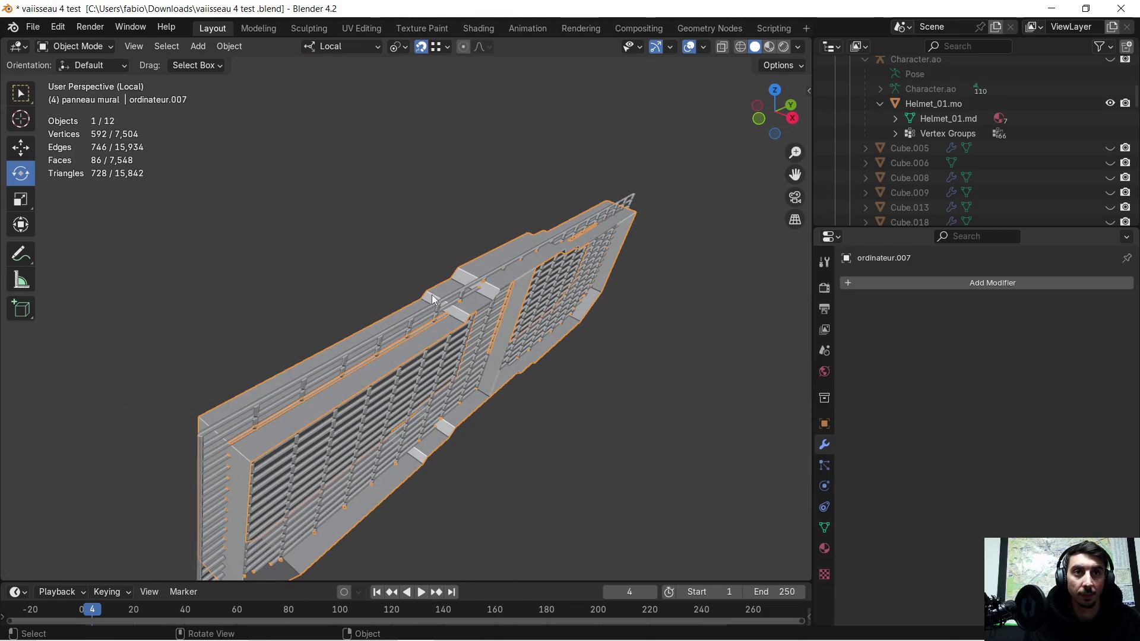
pyautogui.moveTo(433, 299)
pyautogui.mouseDown(button='middle')
pyautogui.moveTo(468, 292)
pyautogui.moveTo(494, 307)
pyautogui.moveTo(475, 302)
pyautogui.mouseUp(button='middle')
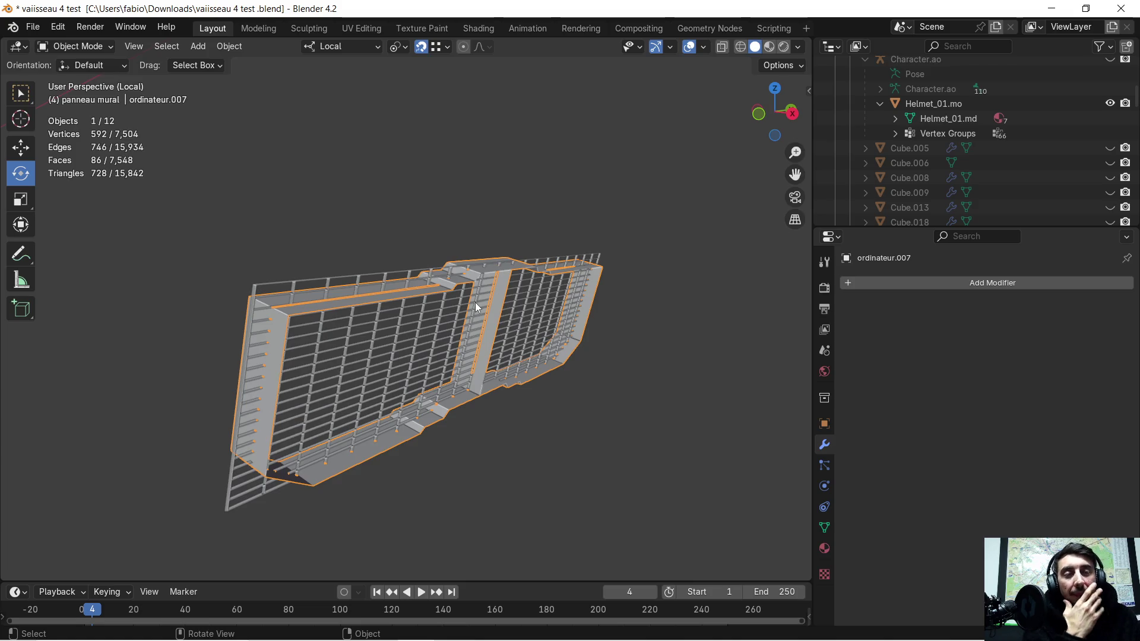
pyautogui.moveTo(475, 308); pyautogui.dragTo(287, 257, button='middle')
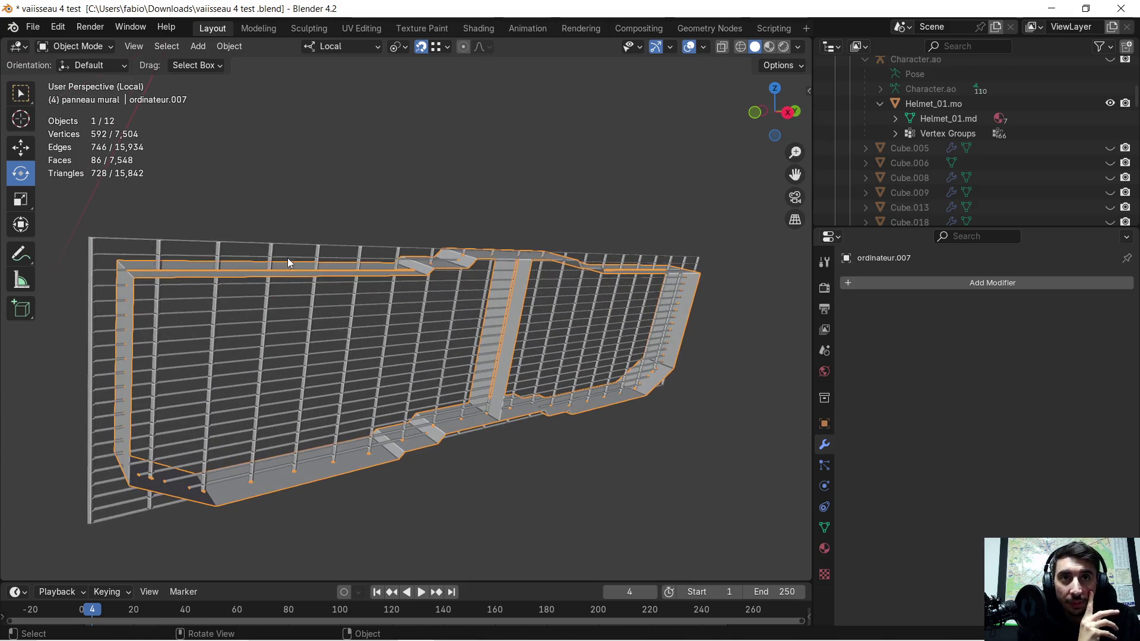
pyautogui.moveTo(349, 255)
pyautogui.mouseDown(button='middle')
pyautogui.moveTo(361, 249)
pyautogui.moveTo(350, 261)
pyautogui.mouseUp(button='middle')
# - Give the Grid an Intersect Boolean with ordinateur.007 and apply it, leaving 3,324 vertices and 3,919 faces
pyautogui.click(349, 265)
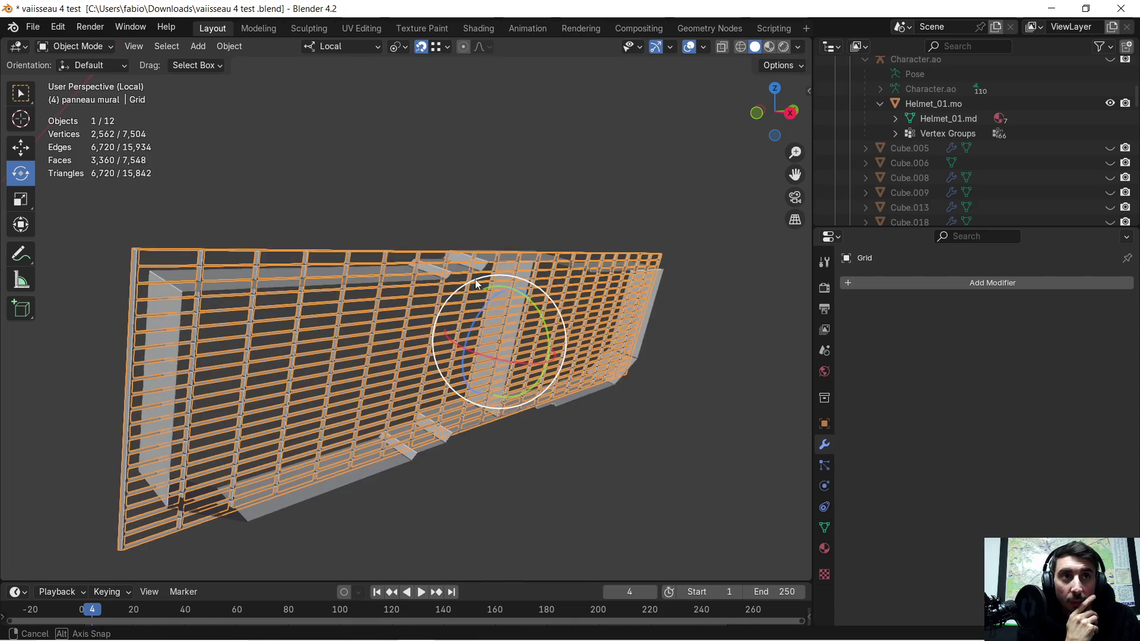
pyautogui.click(840, 284)
pyautogui.click(842, 284)
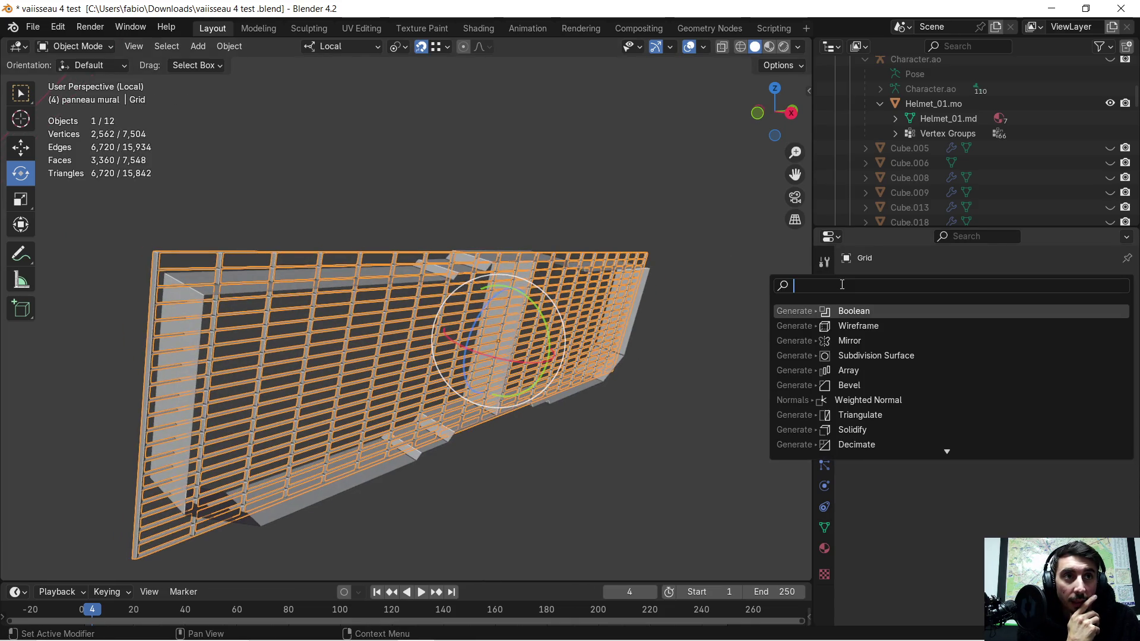
pyautogui.click(876, 311)
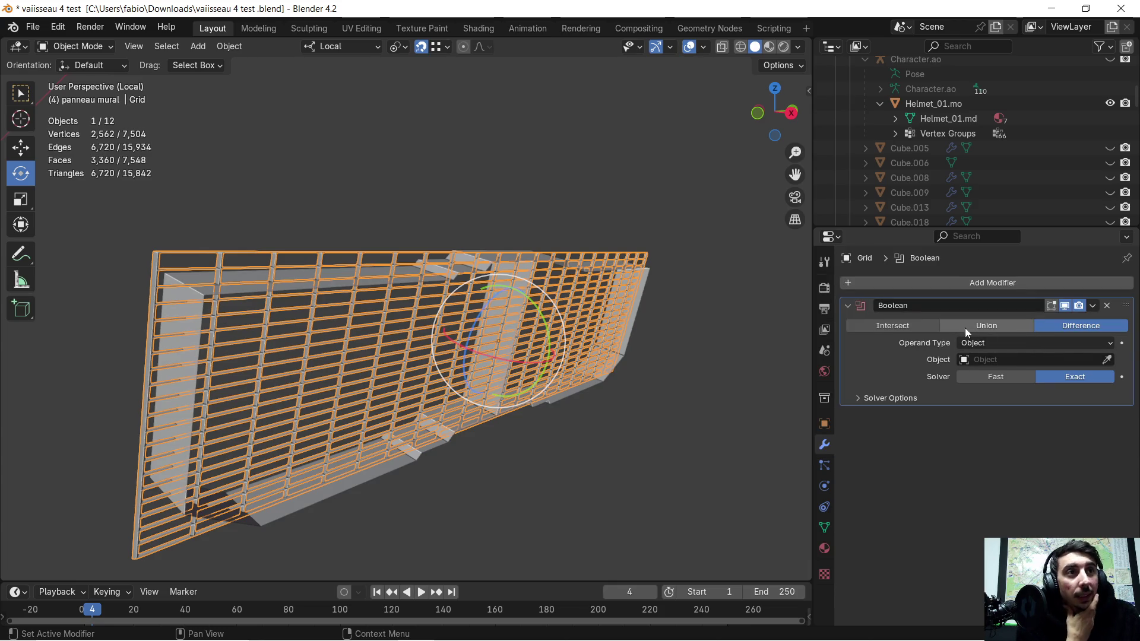
pyautogui.click(900, 327)
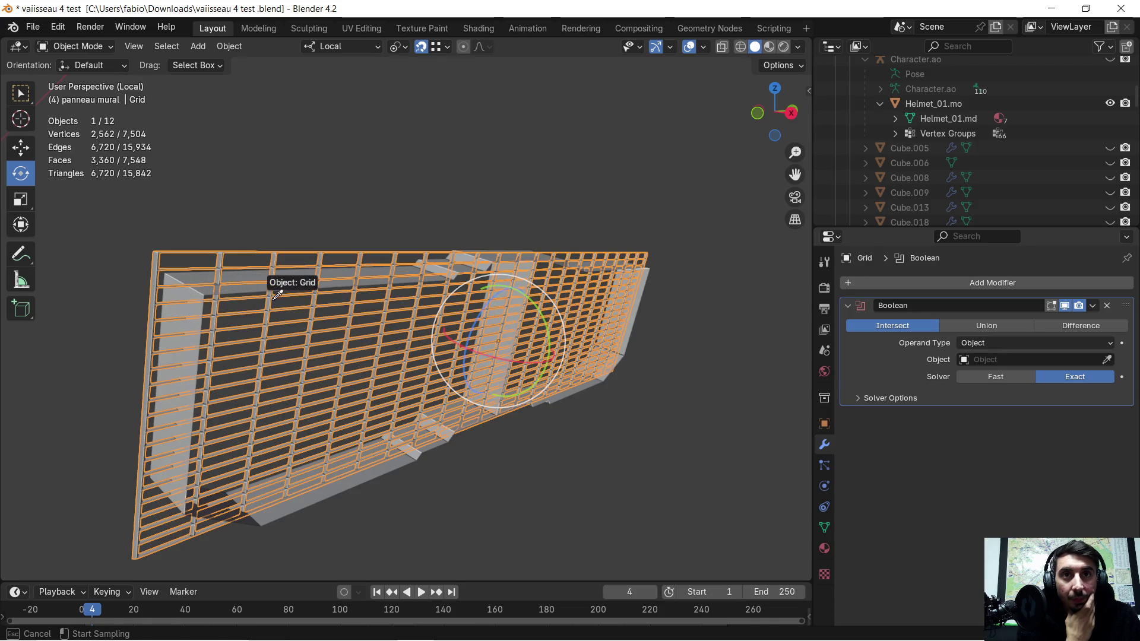
pyautogui.click(354, 485)
pyautogui.moveTo(556, 440)
pyautogui.mouseDown(button='middle')
pyautogui.moveTo(514, 407)
pyautogui.moveTo(530, 440)
pyautogui.moveTo(613, 445)
pyautogui.moveTo(569, 422)
pyautogui.moveTo(554, 433)
pyautogui.mouseUp(button='middle')
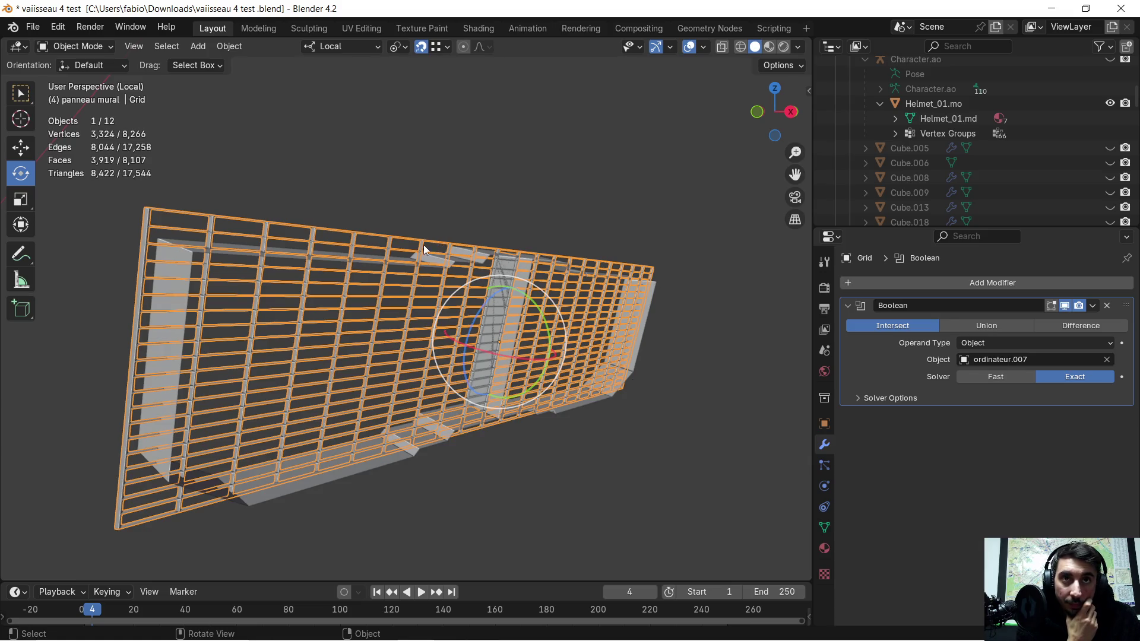
pyautogui.moveTo(606, 287); pyautogui.dragTo(647, 290, button='middle')
pyautogui.click(1092, 305)
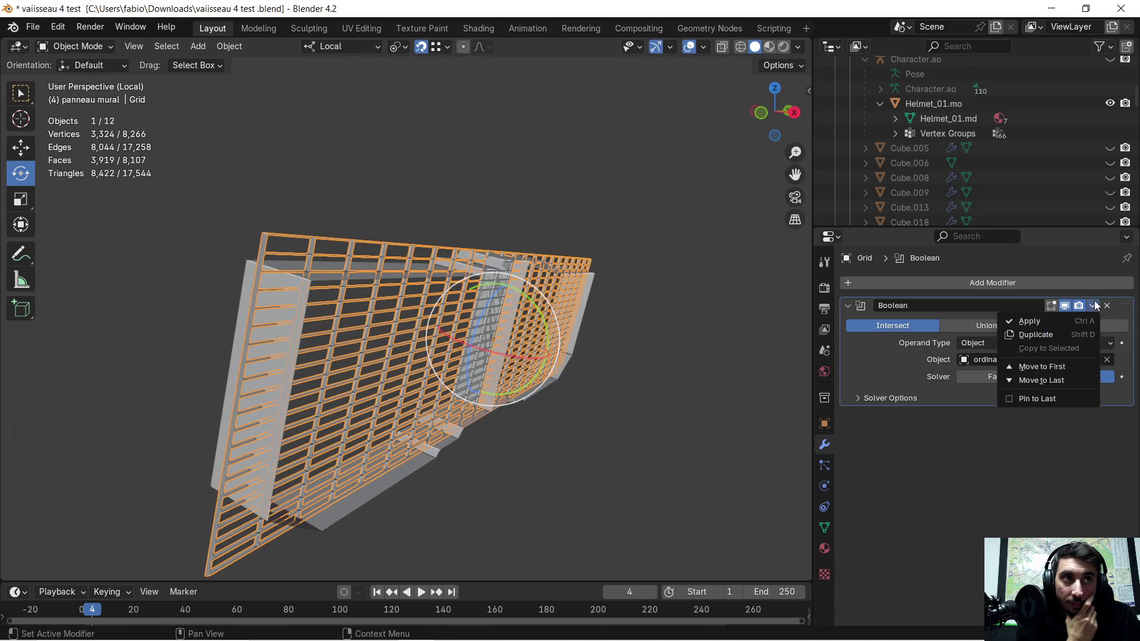
pyautogui.click(1045, 317)
pyautogui.moveTo(786, 327); pyautogui.dragTo(554, 333, button='middle')
pyautogui.click(336, 334)
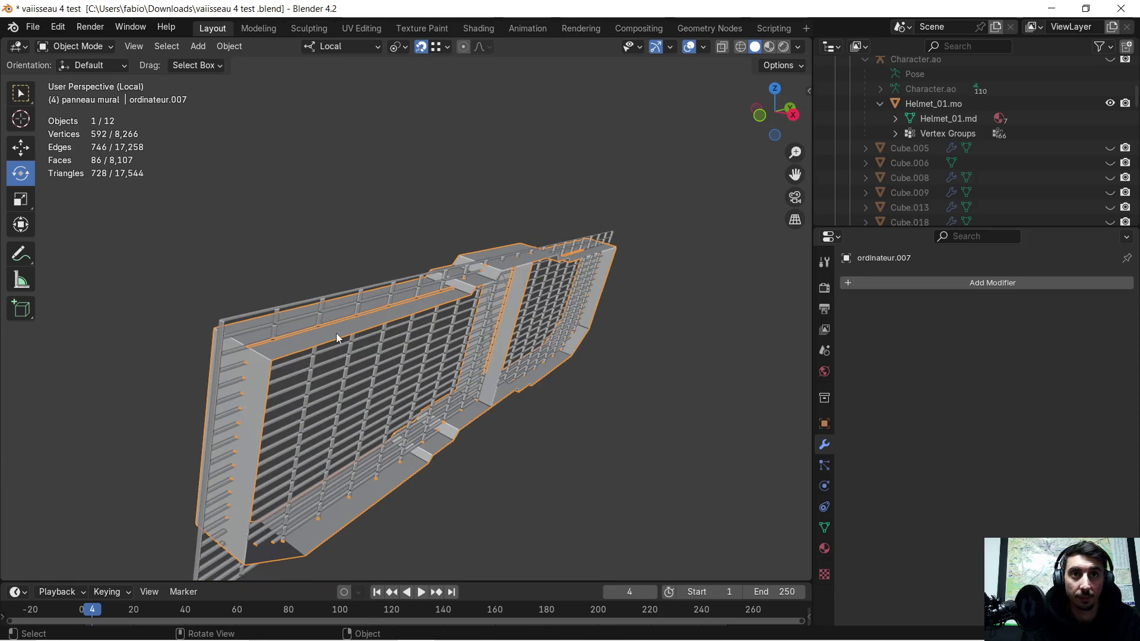
# - Delete the frame ordinateur.007 to view the grid alone, then restore it
pyautogui.moveTo(336, 334)
pyautogui.mouseDown(button='middle')
pyautogui.moveTo(477, 359)
pyautogui.moveTo(458, 346)
pyautogui.mouseUp(button='middle')
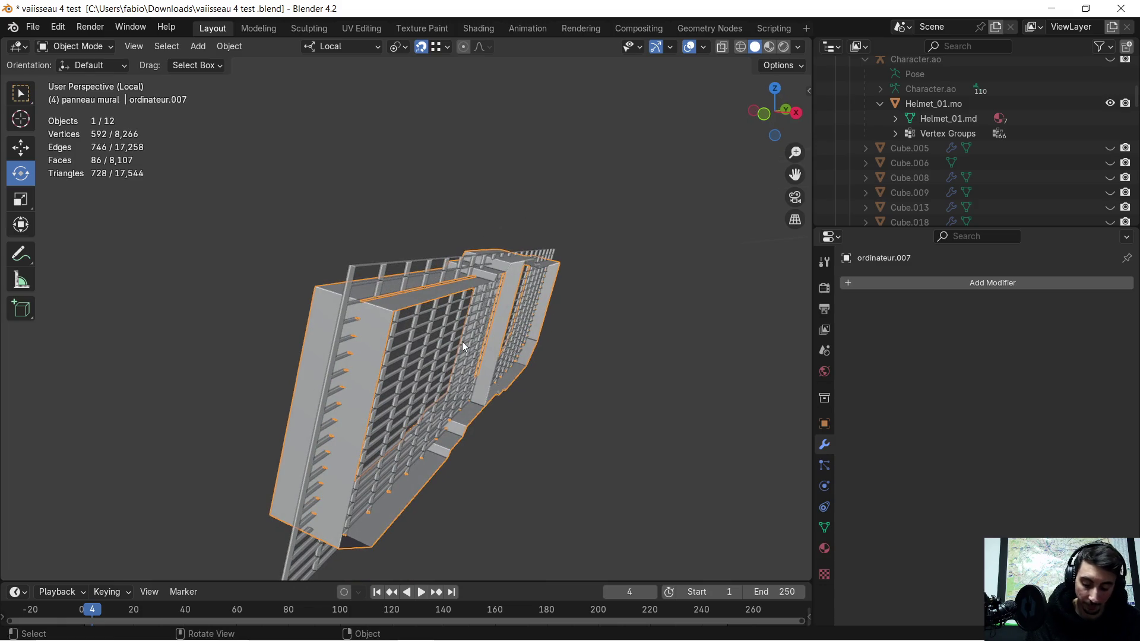
pyautogui.press('Delete')
pyautogui.moveTo(512, 340)
pyautogui.mouseDown(button='middle')
pyautogui.moveTo(480, 333)
pyautogui.moveTo(427, 279)
pyautogui.moveTo(581, 368)
pyautogui.mouseUp(button='middle')
pyautogui.hotkey('ctrl', 'z')
# - Move the Grid along its local Z axis and check its placement
pyautogui.click(407, 260)
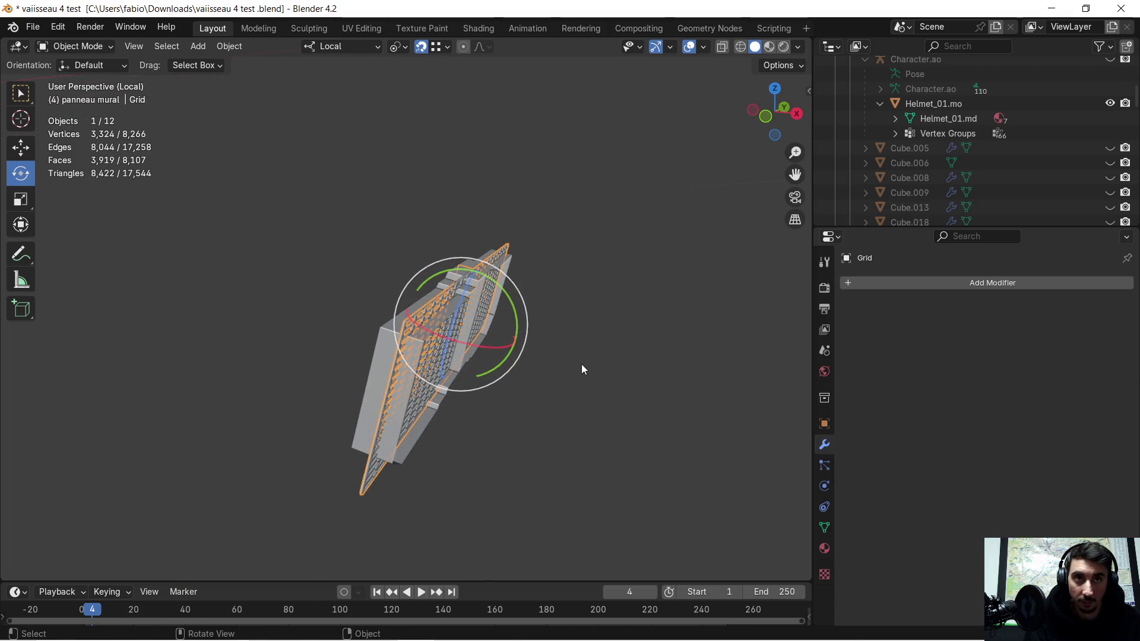
pyautogui.press('g')
pyautogui.press('x')
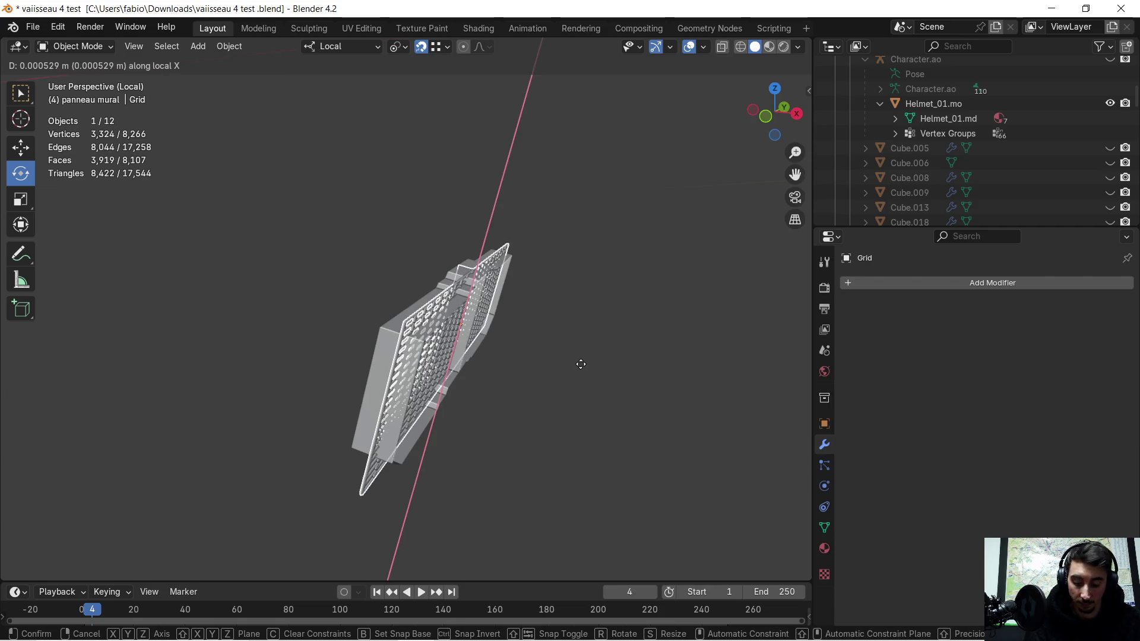
pyautogui.press('z')
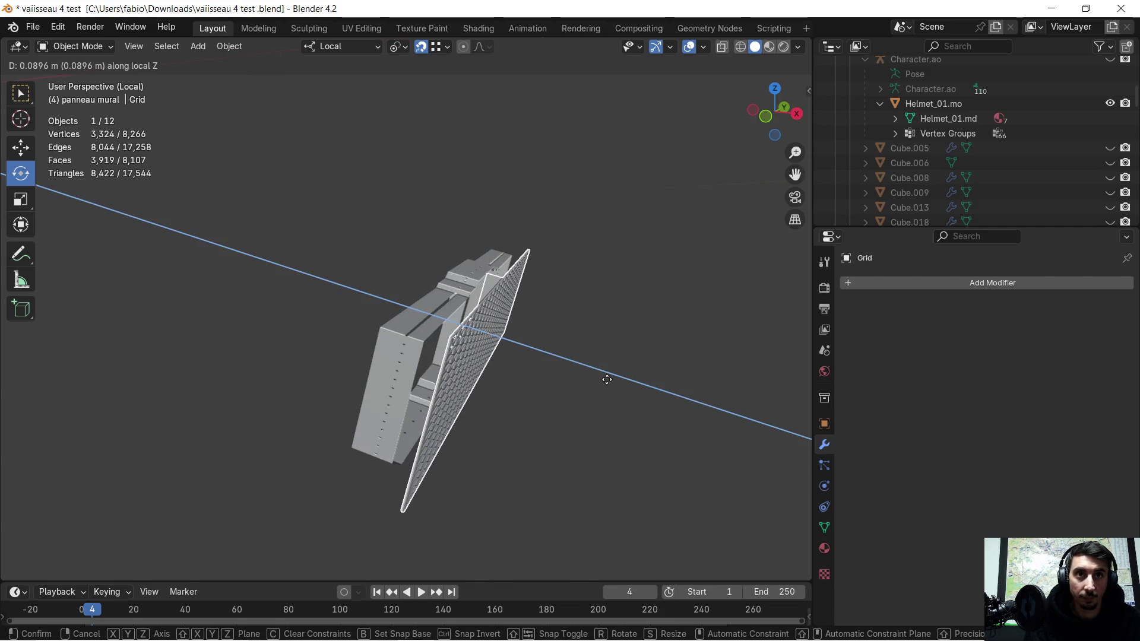
pyautogui.click(606, 380)
pyautogui.scroll(5, 547, 350)
pyautogui.scroll(-3, 447, 356)
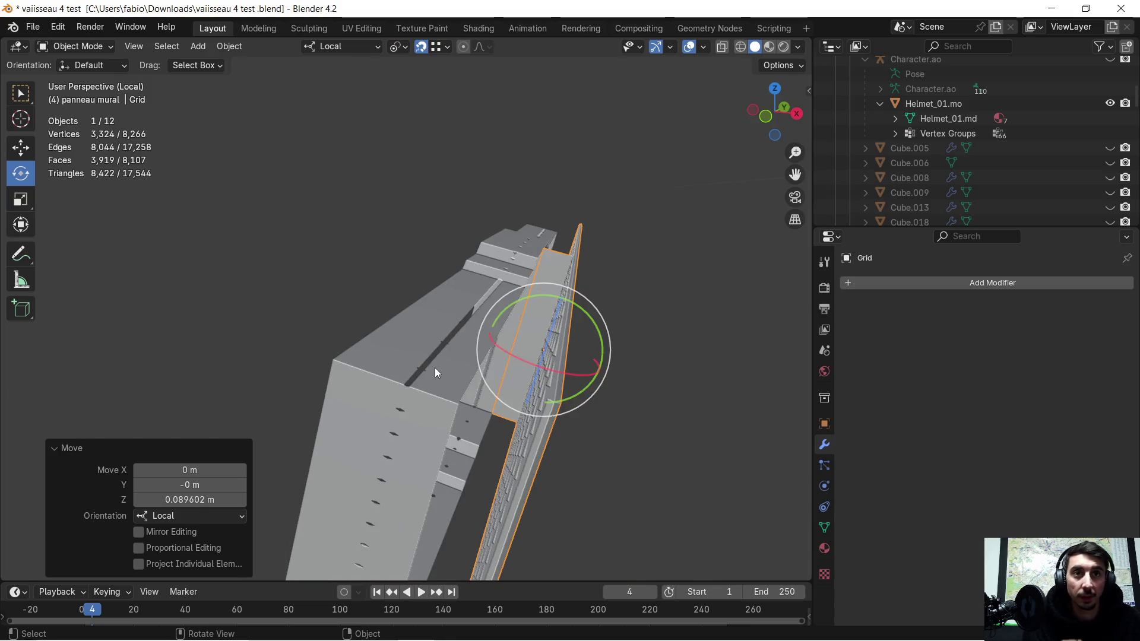
pyautogui.moveTo(440, 358)
pyautogui.mouseDown(button='middle')
pyautogui.moveTo(450, 342)
pyautogui.moveTo(439, 347)
pyautogui.mouseUp(button='middle')
# - Undo the Grid move and remove its Boolean modifier
pyautogui.hotkey('ctrl', 'z')
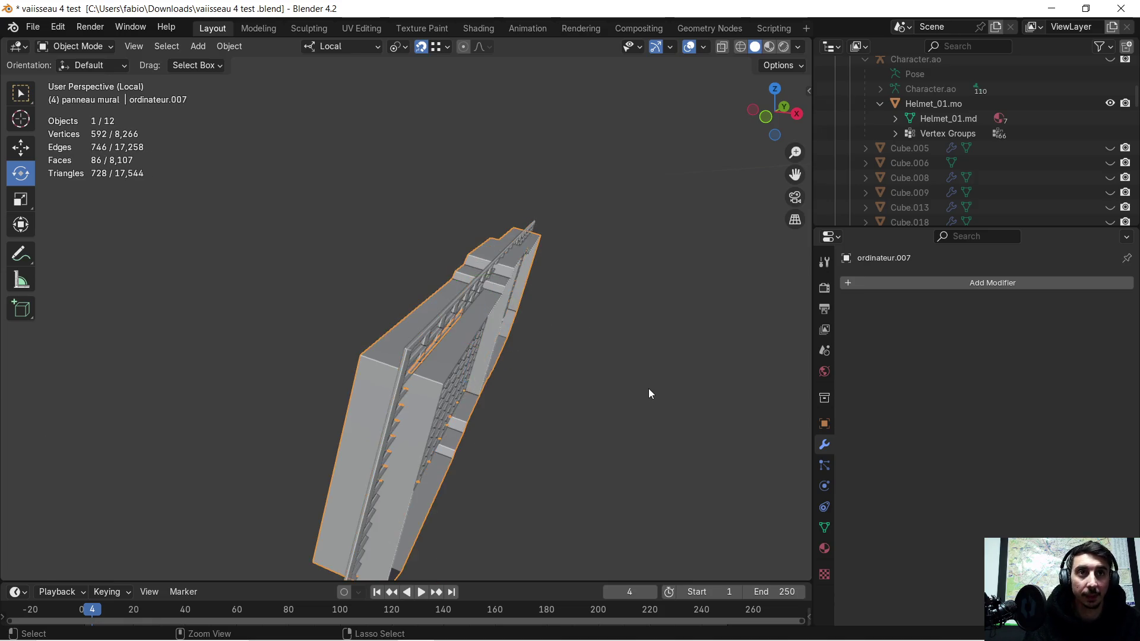
pyautogui.hotkey('ctrl', 'shift', 'z')
pyautogui.hotkey('ctrl', 'shift', 'z')
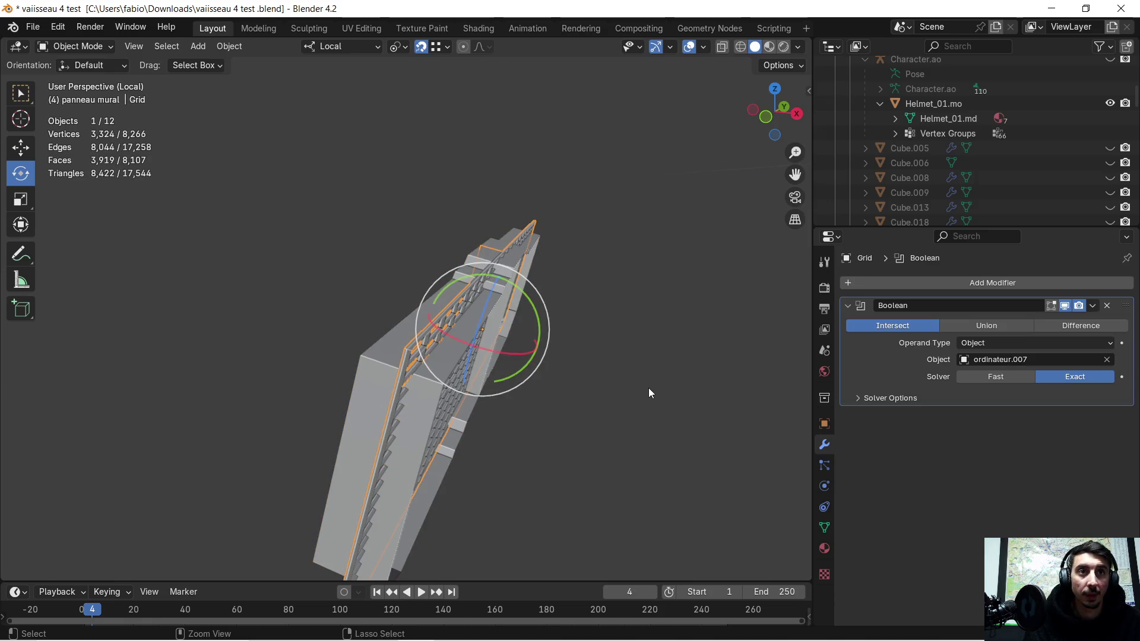
pyautogui.click(1106, 307)
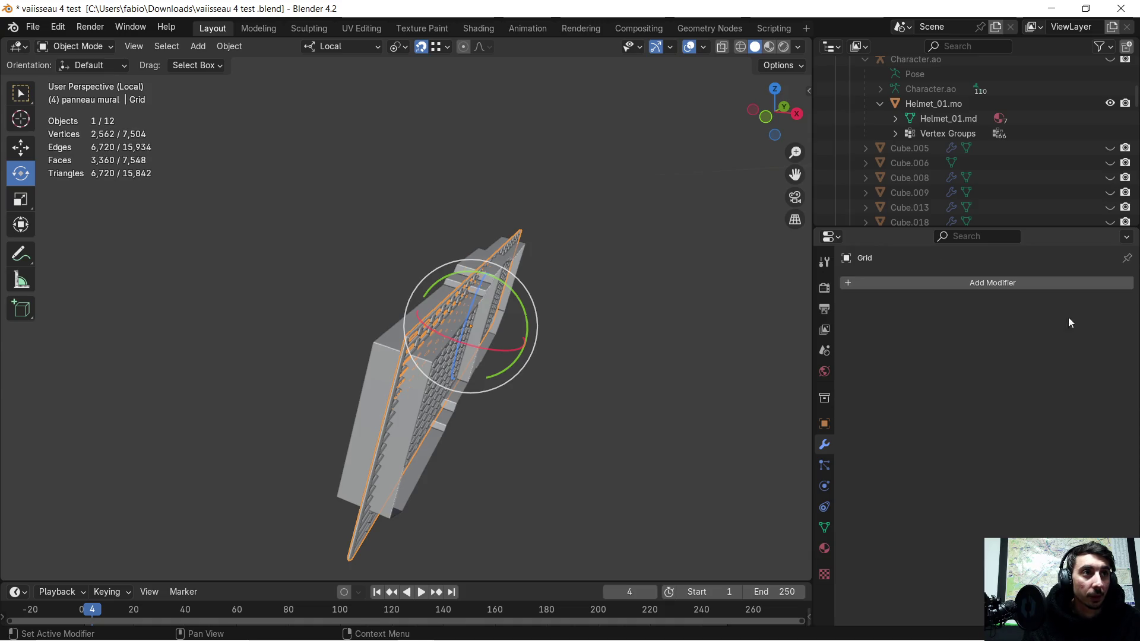
pyautogui.moveTo(654, 318)
pyautogui.mouseDown(button='middle')
pyautogui.moveTo(626, 298)
pyautogui.moveTo(380, 318)
pyautogui.moveTo(398, 352)
pyautogui.moveTo(401, 333)
pyautogui.mouseUp(button='middle')
# - Nudge ordinateur.007 0.002752 m along its local Z axis
pyautogui.click(400, 355)
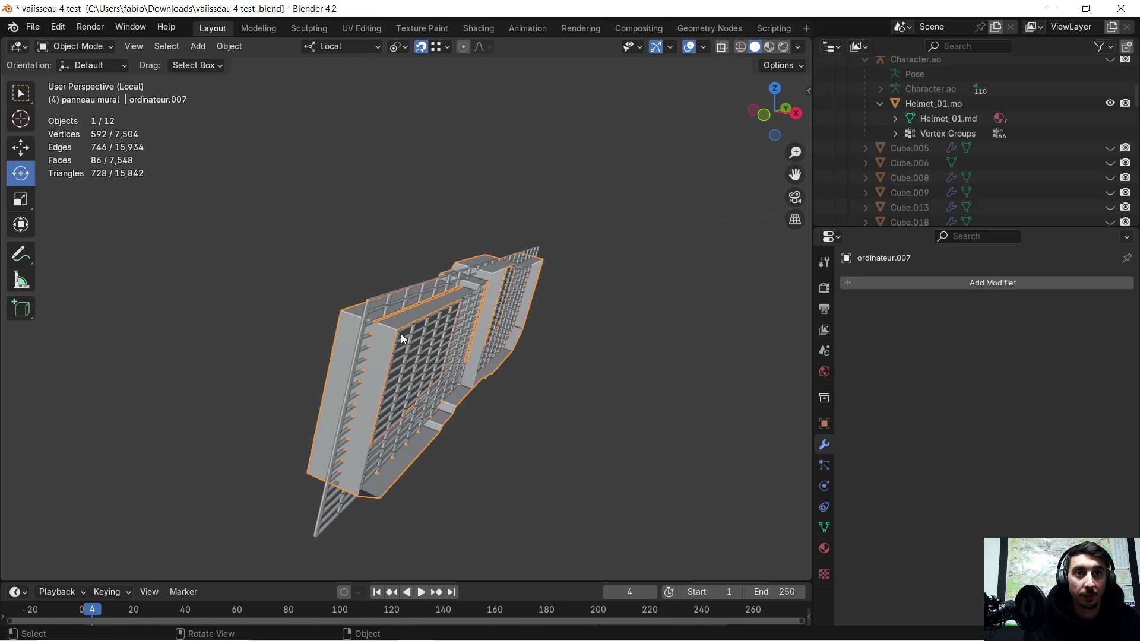
pyautogui.moveTo(496, 301)
pyautogui.mouseDown(button='middle')
pyautogui.moveTo(479, 285)
pyautogui.moveTo(472, 301)
pyautogui.moveTo(525, 380)
pyautogui.mouseUp(button='middle')
pyautogui.scroll(5, 472, 300)
pyautogui.scroll(-5, 466, 309)
pyautogui.press('g')
pyautogui.press('z')
pyautogui.press('z')
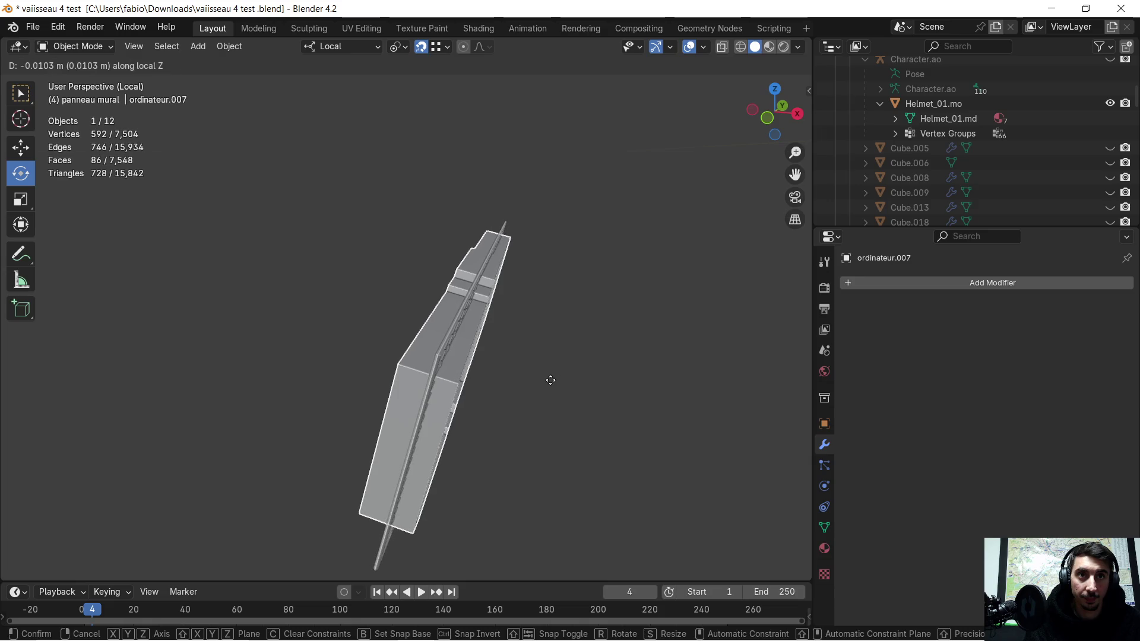
pyautogui.click(557, 379)
pyautogui.moveTo(556, 379)
pyautogui.mouseDown(button='middle')
pyautogui.moveTo(475, 327)
pyautogui.moveTo(429, 320)
pyautogui.moveTo(570, 364)
pyautogui.mouseUp(button='middle')
# - Add an Intersect Boolean to the wall panel with Grid as operand
pyautogui.click(853, 291)
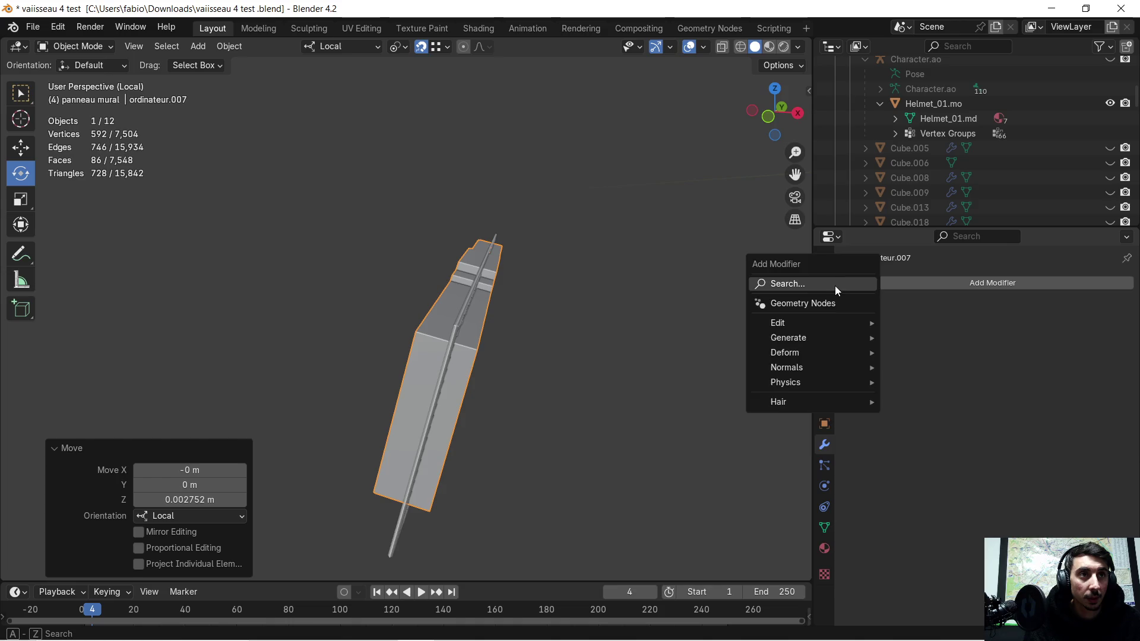
pyautogui.click(835, 287)
pyautogui.click(848, 311)
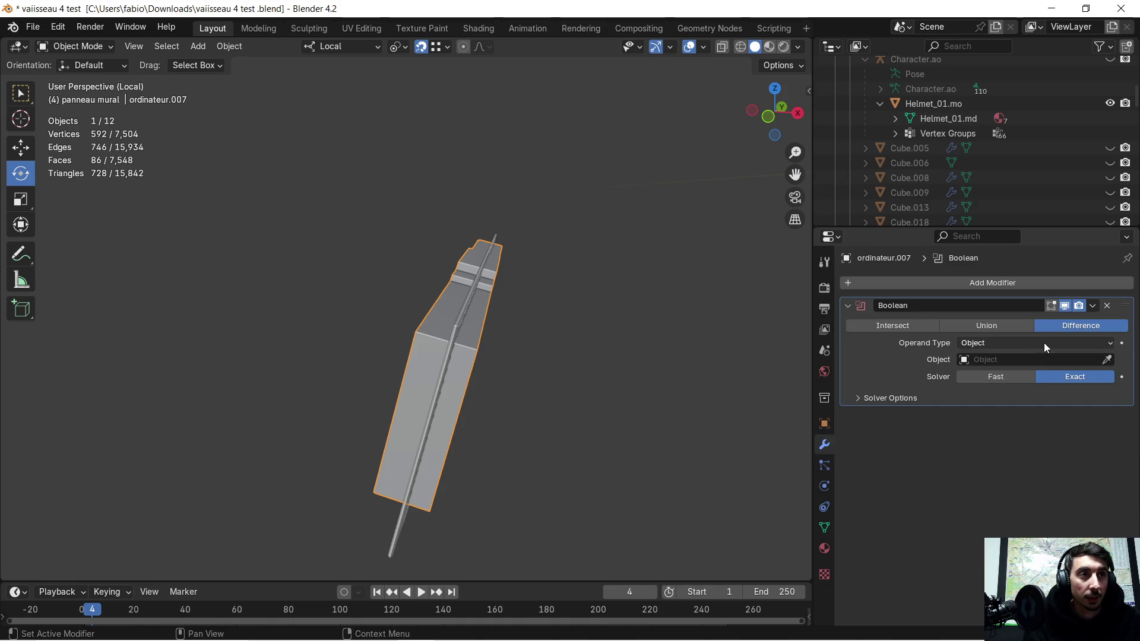
pyautogui.click(909, 328)
pyautogui.click(1108, 360)
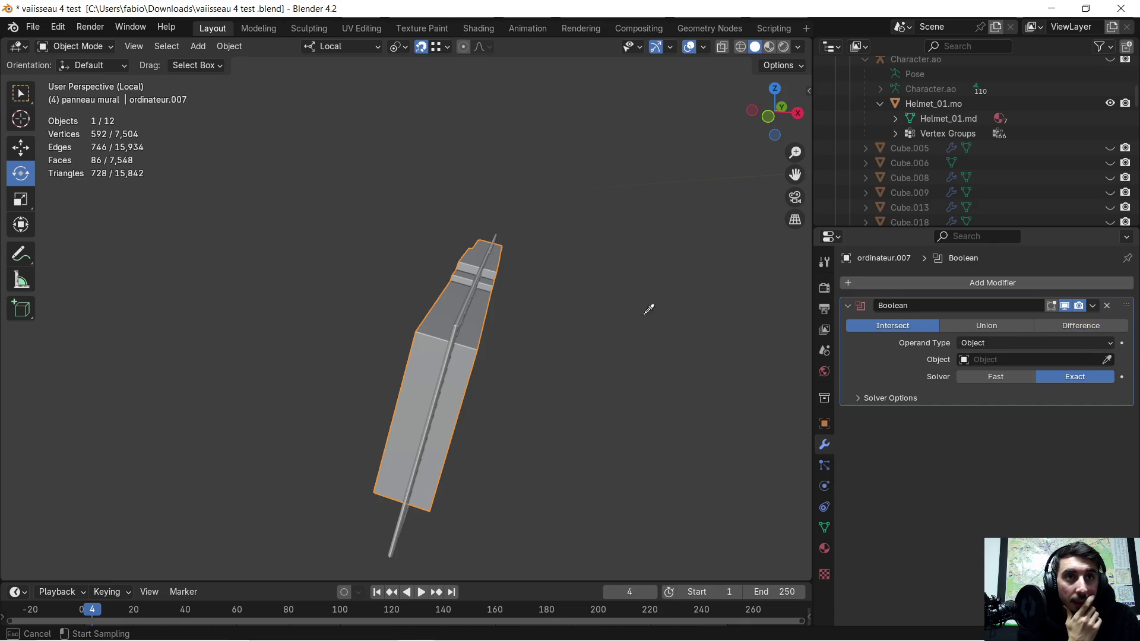
pyautogui.click(460, 321)
pyautogui.moveTo(465, 323)
pyautogui.mouseDown(button='middle')
pyautogui.moveTo(575, 328)
pyautogui.moveTo(530, 297)
pyautogui.moveTo(544, 310)
pyautogui.mouseUp(button='middle')
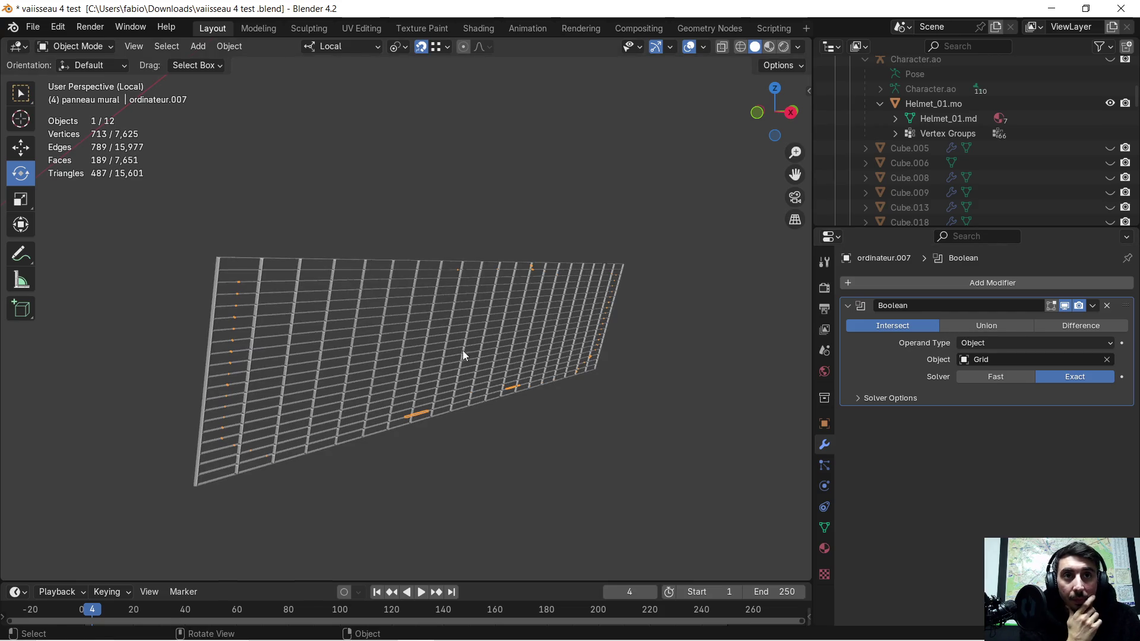
# - Apply the Intersect Boolean, leaving a 713-vertex, 189-face lattice mesh
pyautogui.press('Tab')
pyautogui.moveTo(502, 353)
pyautogui.mouseDown(button='middle')
pyautogui.moveTo(548, 364)
pyautogui.moveTo(521, 356)
pyautogui.mouseUp(button='middle')
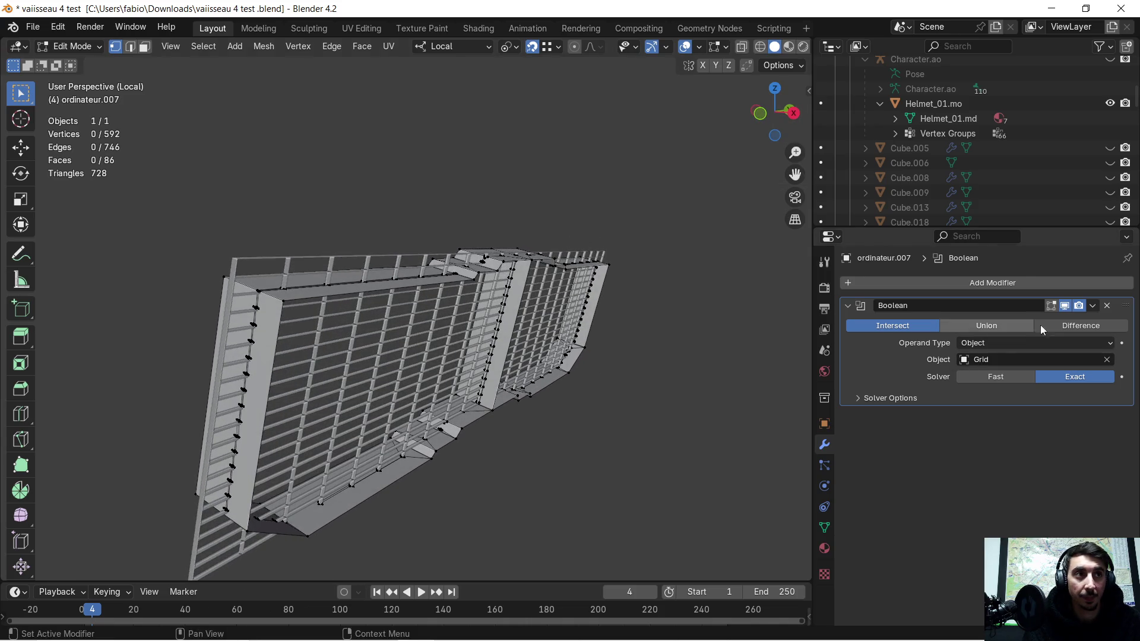
pyautogui.click(1091, 306)
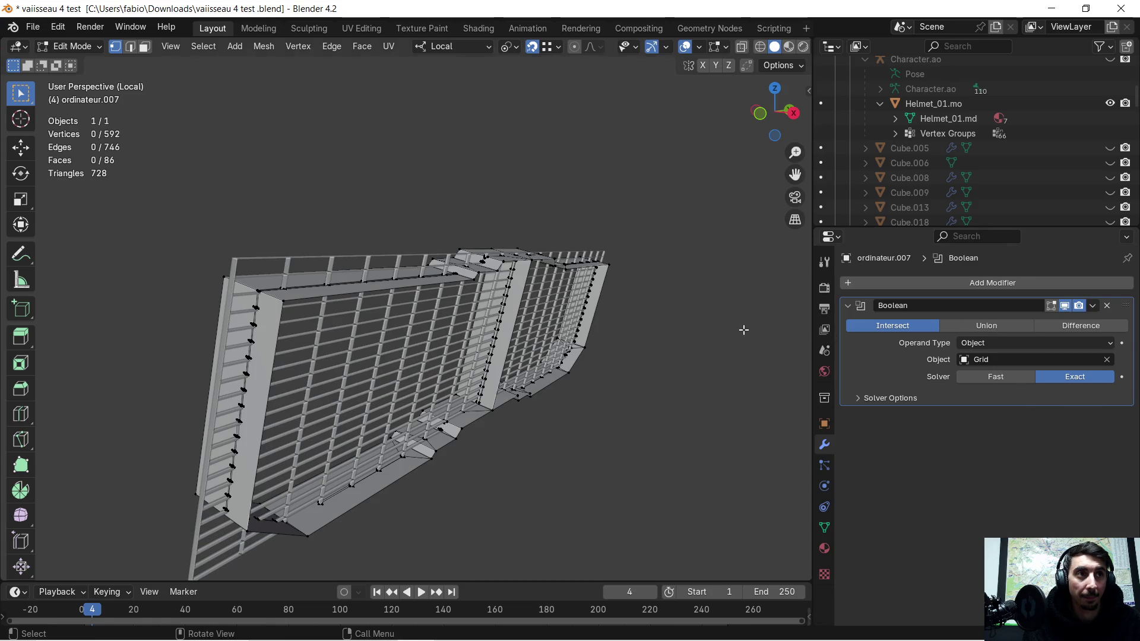
pyautogui.press('Tab')
pyautogui.press('Tab')
pyautogui.press('Tab')
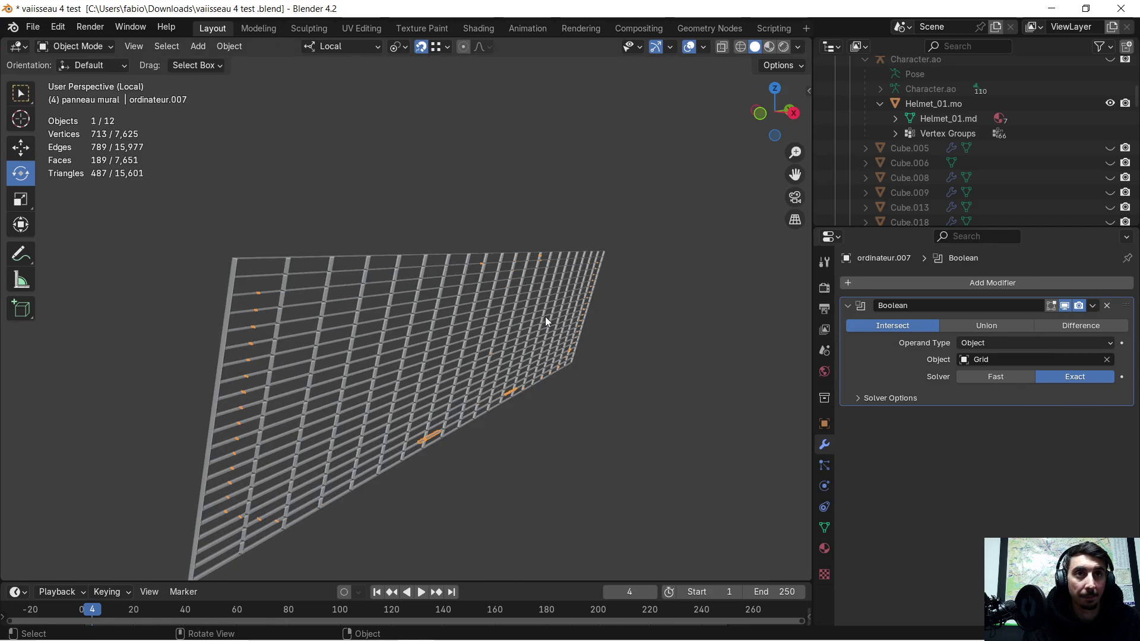
pyautogui.click(1093, 306)
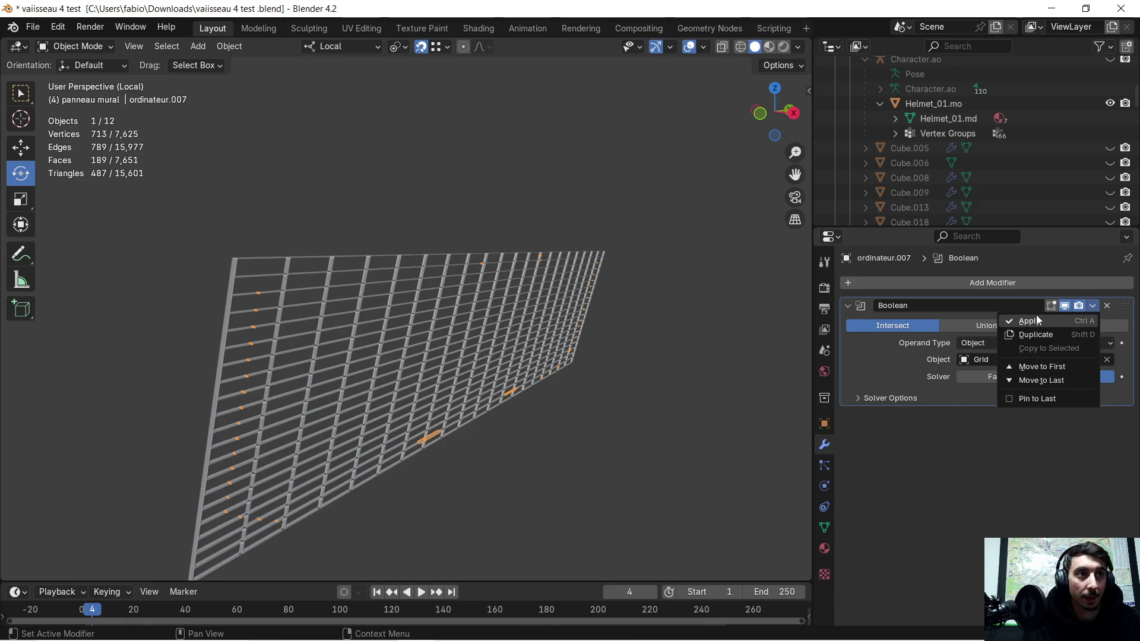
pyautogui.click(1027, 321)
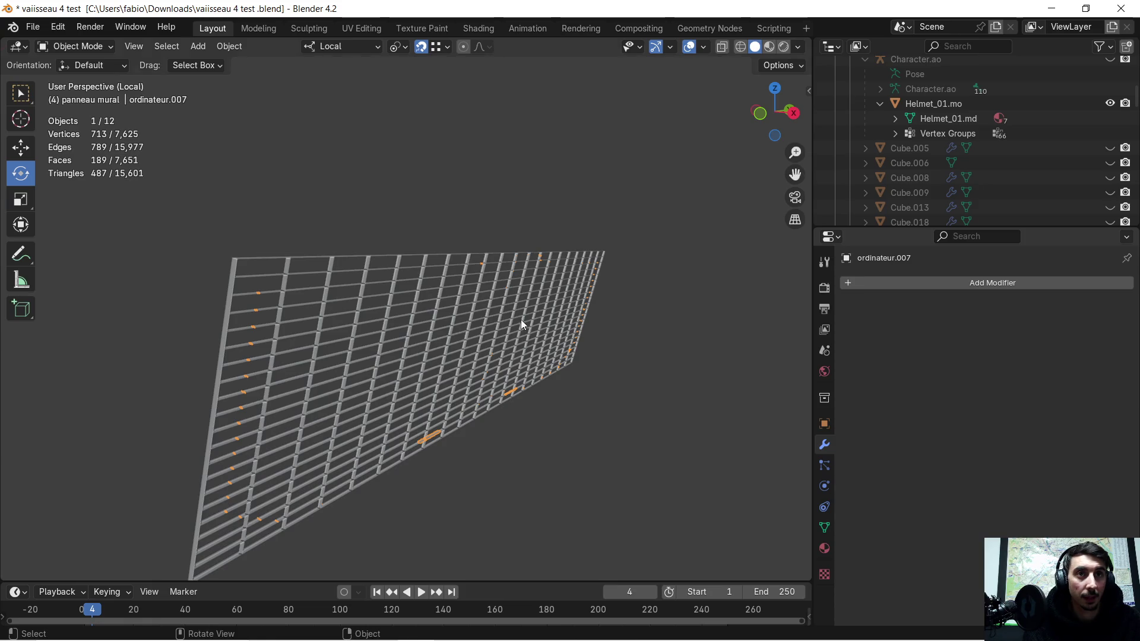
pyautogui.press('Tab')
pyautogui.moveTo(514, 322)
pyautogui.mouseDown(button='middle')
pyautogui.moveTo(524, 328)
pyautogui.moveTo(496, 327)
pyautogui.mouseUp(button='middle')
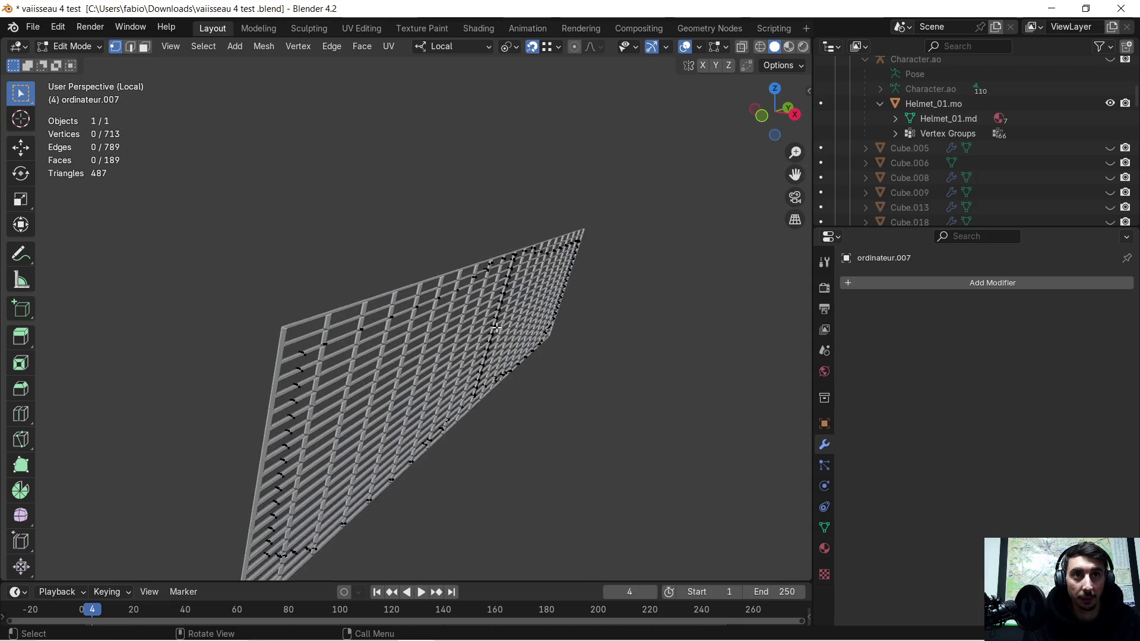
# - Undo the applied Intersect to return to the unapplied Boolean modifier
pyautogui.hotkey('ctrl', 'z')
pyautogui.hotkey('ctrl', 'z')
pyautogui.press('Tab')
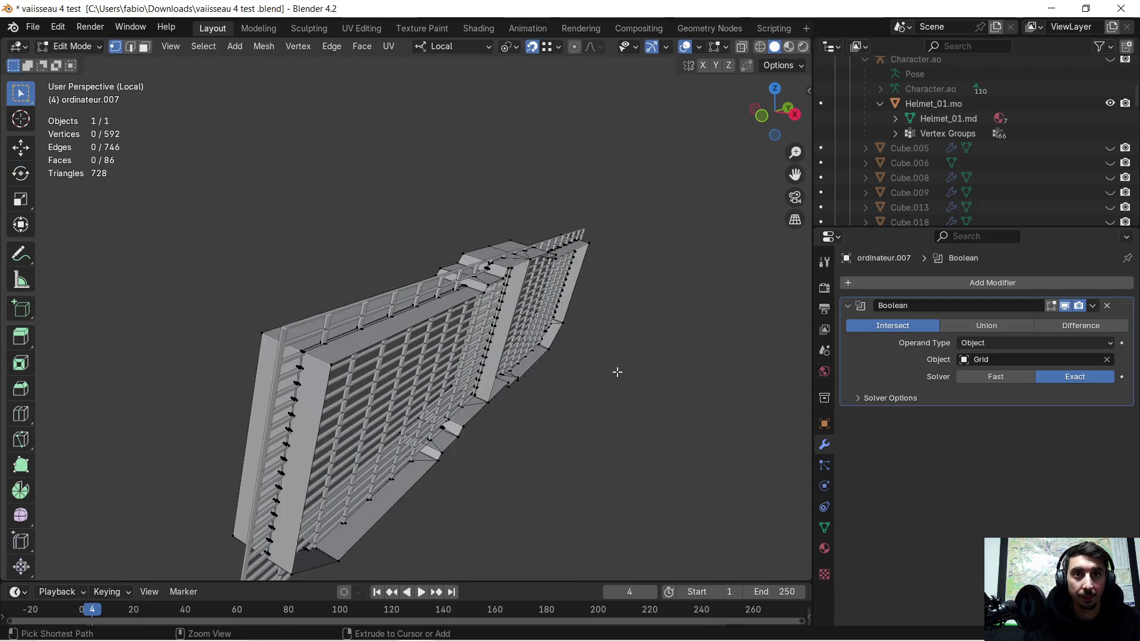
pyautogui.scroll(5, 617, 371)
pyautogui.moveTo(426, 378); pyautogui.dragTo(422, 352, button='middle')
pyautogui.scroll(-3, 427, 362)
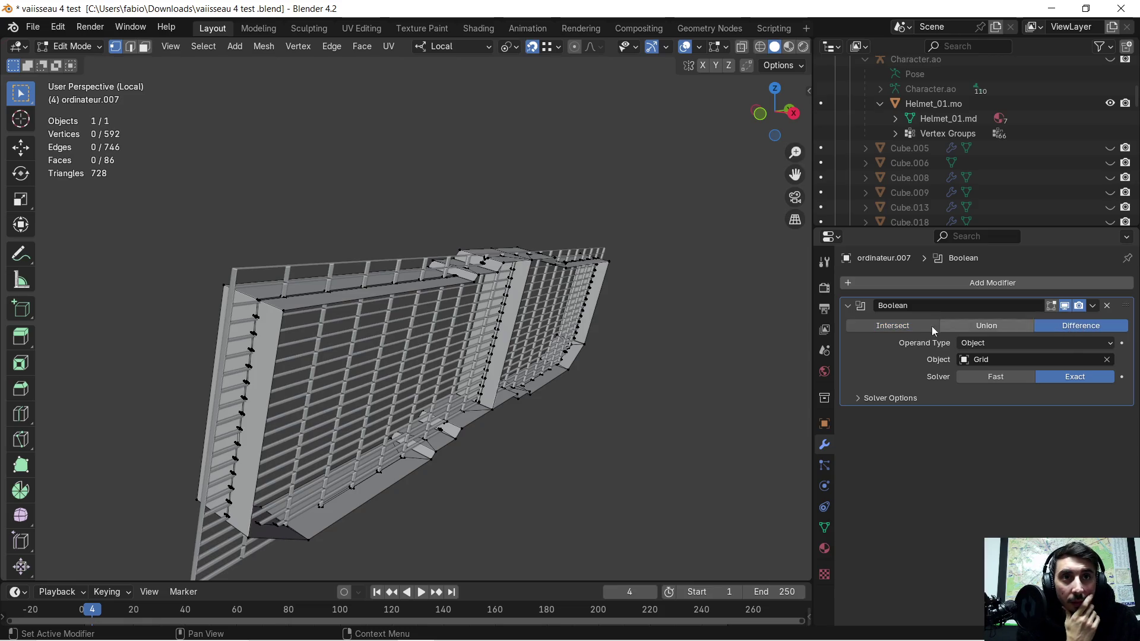
pyautogui.moveTo(572, 328)
pyautogui.mouseDown(button='middle')
pyautogui.moveTo(587, 329)
pyautogui.moveTo(401, 341)
pyautogui.moveTo(418, 333)
pyautogui.moveTo(398, 321)
pyautogui.moveTo(475, 337)
pyautogui.moveTo(492, 323)
pyautogui.mouseUp(button='middle')
pyautogui.scroll(1, 461, 335)
pyautogui.press('Tab')
pyautogui.press('Tab')
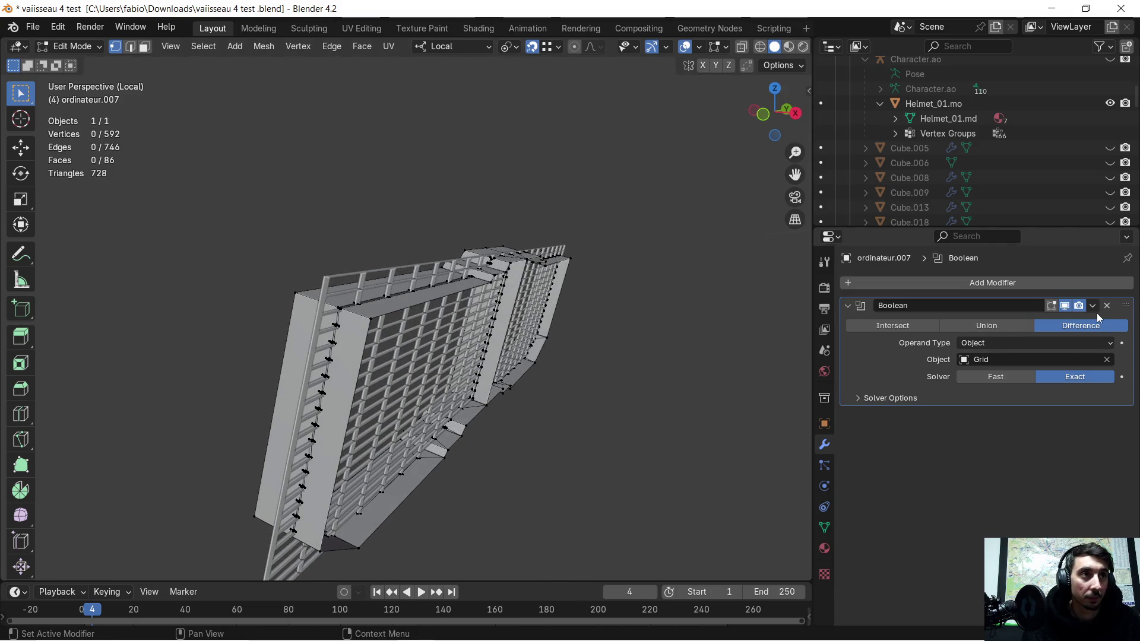
# - Apply the Difference Boolean with Grid, leaving 1,096 vertices and 113 faces
pyautogui.click(1093, 307)
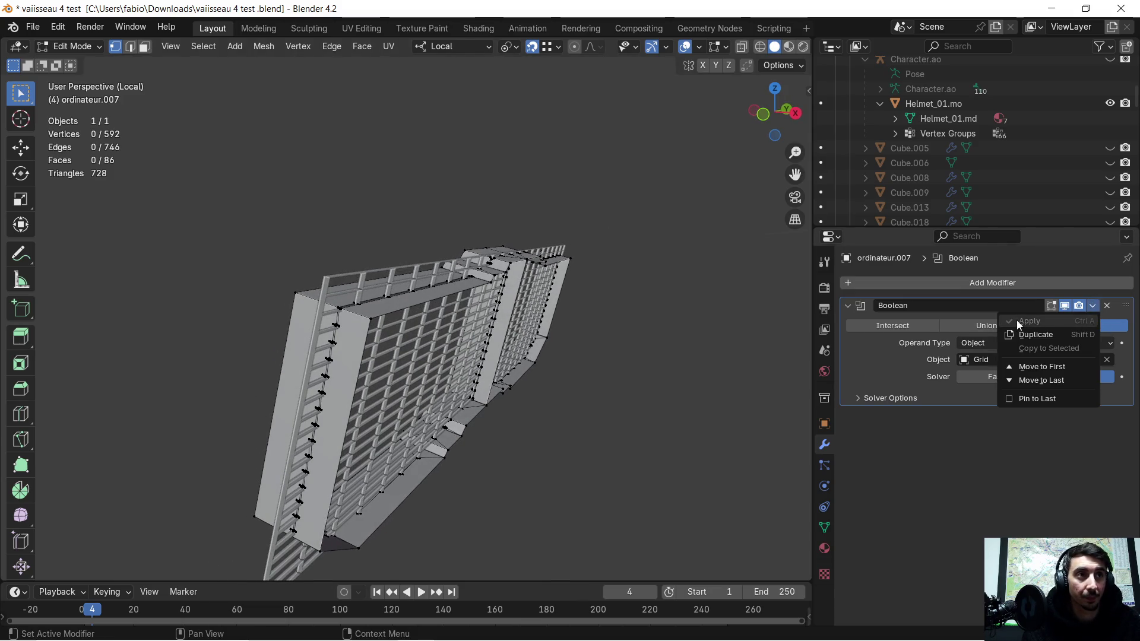
pyautogui.press('Tab')
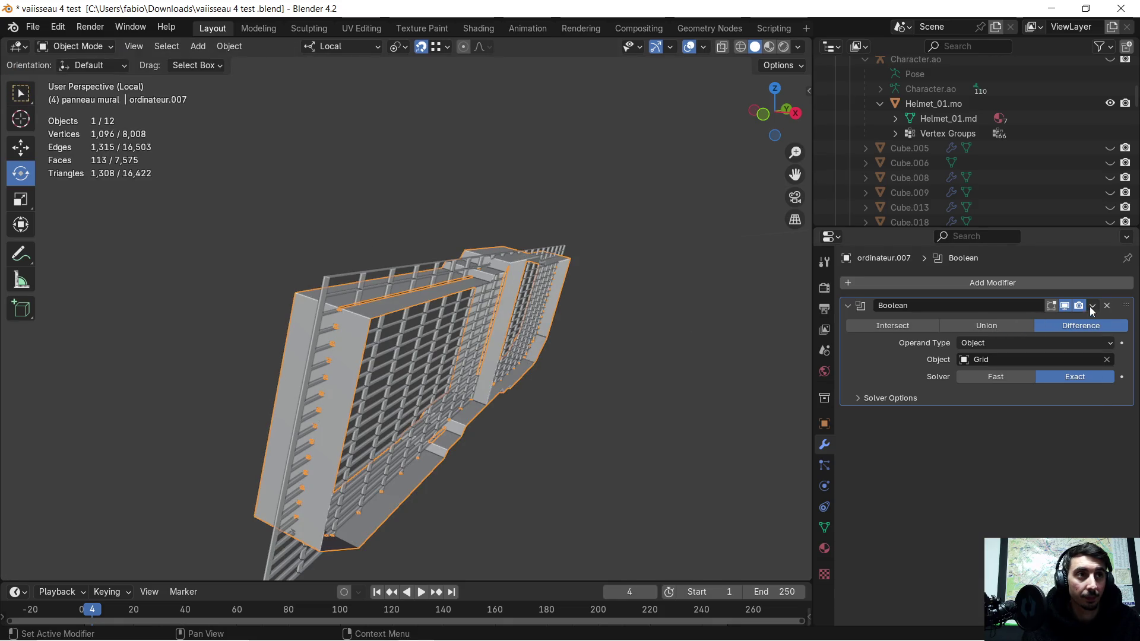
pyautogui.click(1090, 306)
pyautogui.click(1020, 321)
pyautogui.moveTo(549, 312)
pyautogui.mouseDown(button='middle')
pyautogui.moveTo(593, 347)
pyautogui.moveTo(428, 362)
pyautogui.moveTo(456, 363)
pyautogui.mouseUp(button='middle')
pyautogui.click(595, 347)
# - Move the wall panel along its local X axis
pyautogui.click(431, 366)
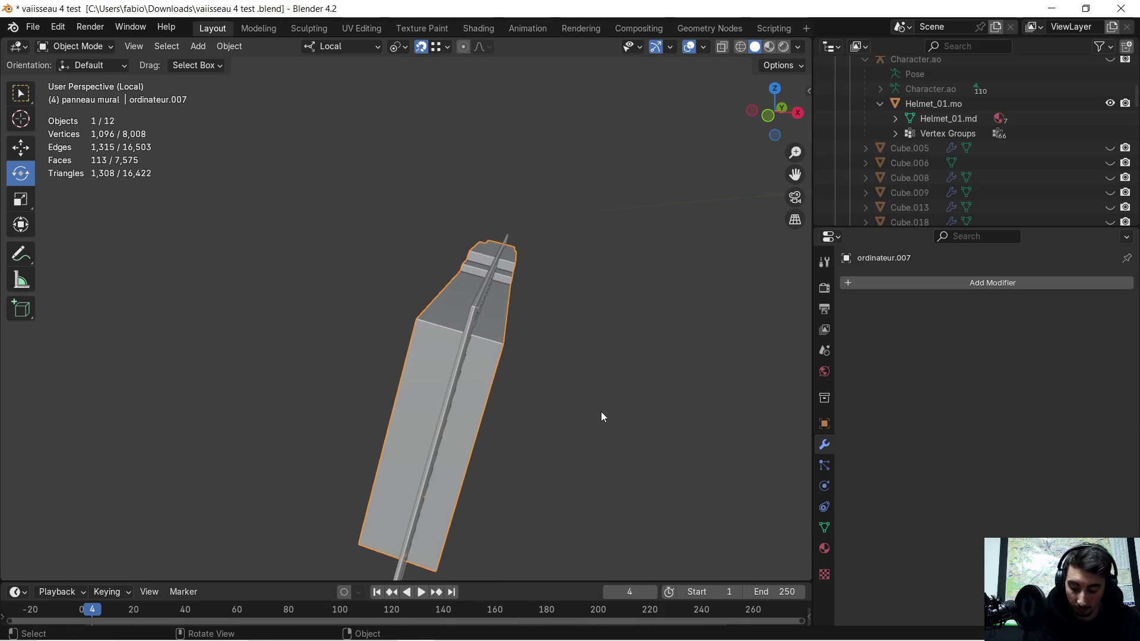
pyautogui.press('g')
pyautogui.press('z')
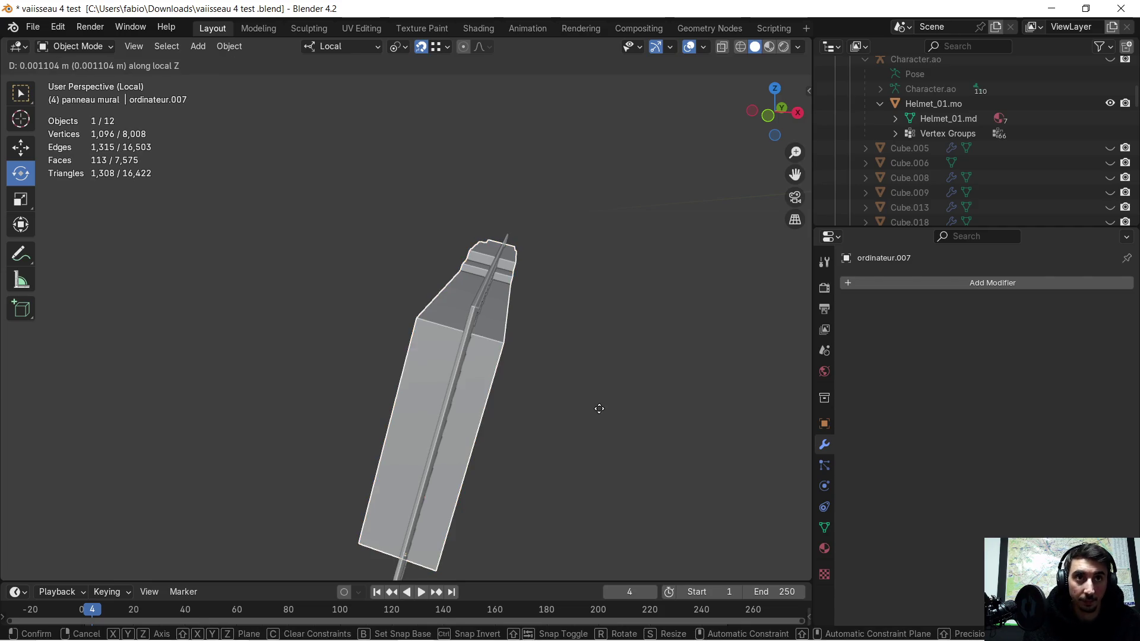
pyautogui.press('x')
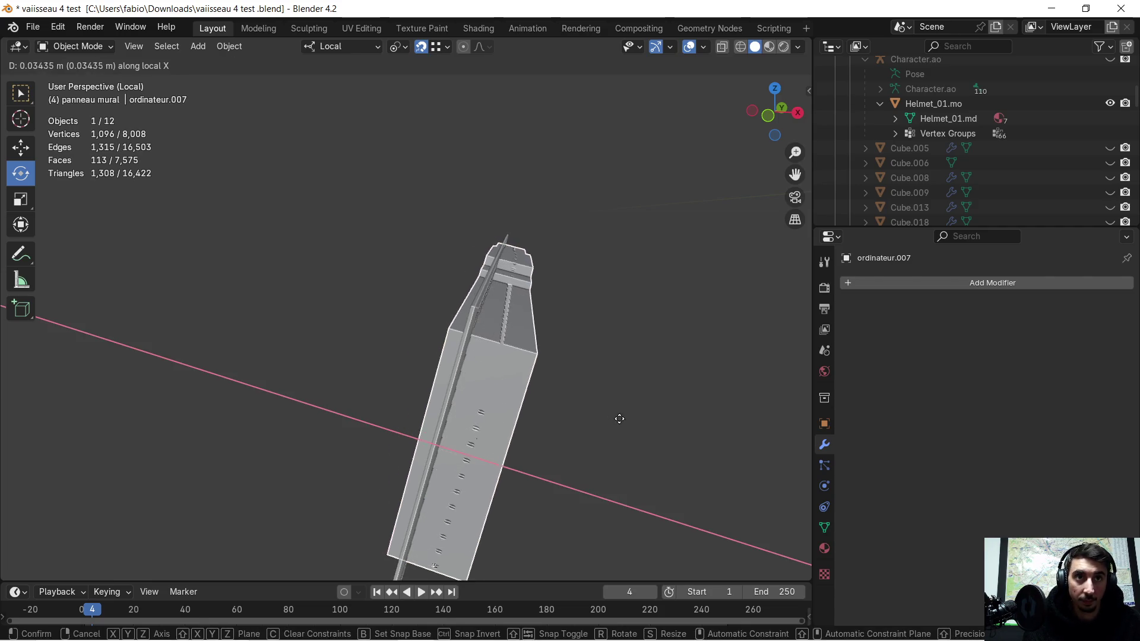
pyautogui.click(657, 439)
pyautogui.moveTo(658, 439)
pyautogui.mouseDown(button='middle')
pyautogui.moveTo(620, 358)
pyautogui.moveTo(635, 418)
pyautogui.moveTo(650, 418)
pyautogui.mouseUp(button='middle')
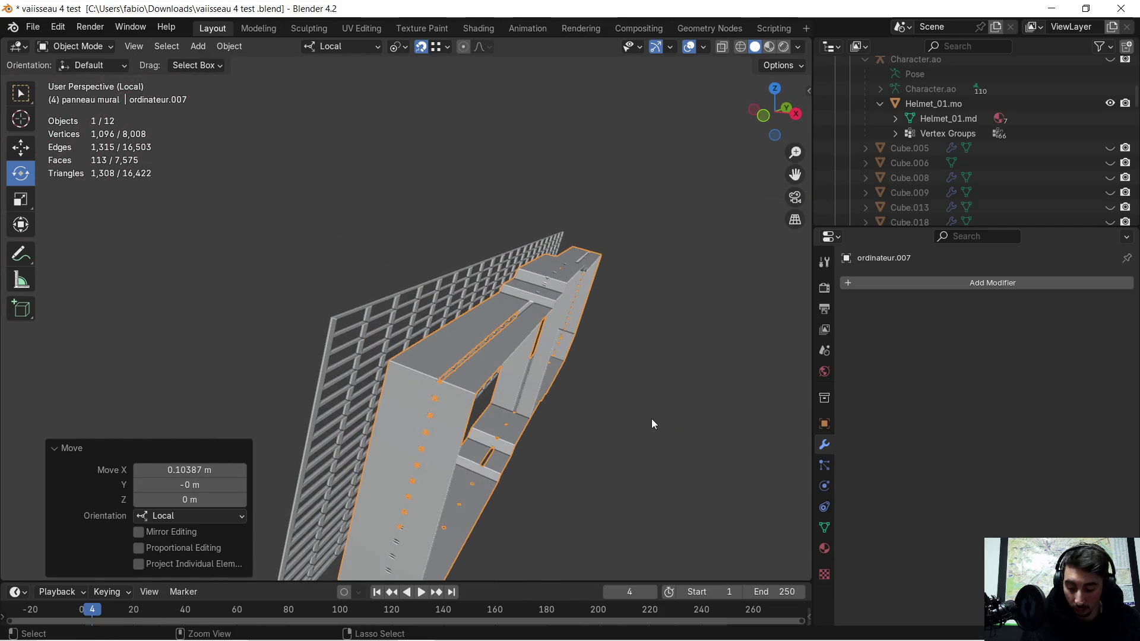
# - Undo back to 592 vertices with an unapplied Intersect Boolean lacking an operand
pyautogui.hotkey('ctrl', 'z')
pyautogui.hotkey('ctrl', 'z')
pyautogui.hotkey('ctrl', 'z')
pyautogui.hotkey('ctrl', 'z')
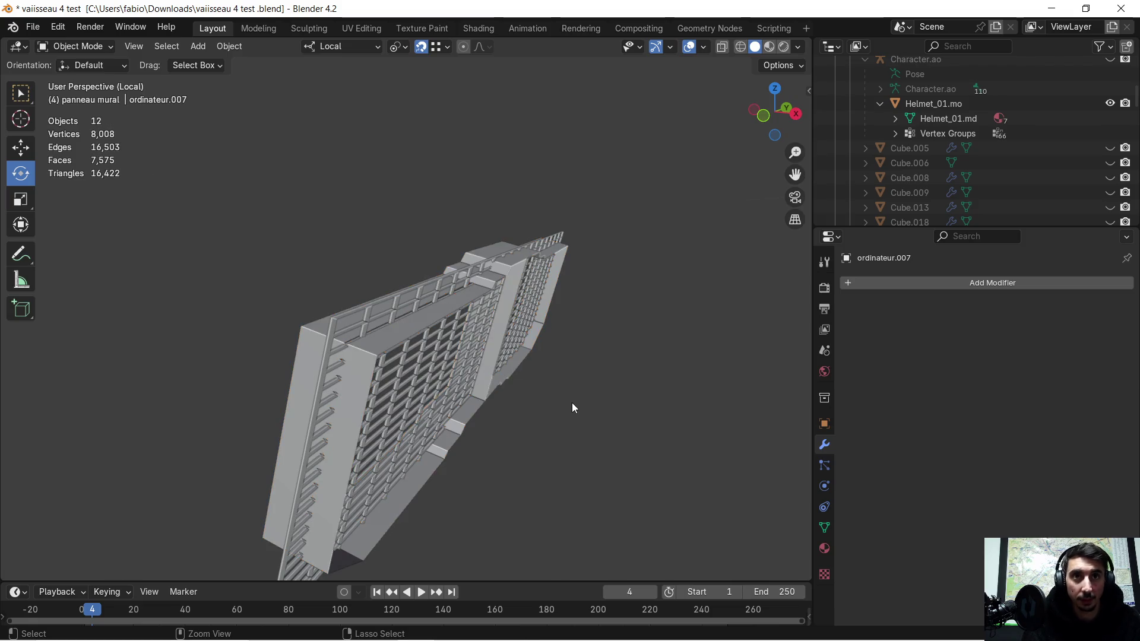
pyautogui.hotkey('ctrl', 'z')
pyautogui.hotkey('ctrl', 'z')
pyautogui.hotkey('ctrl', 'shift', 'z')
pyautogui.hotkey('ctrl', 'z')
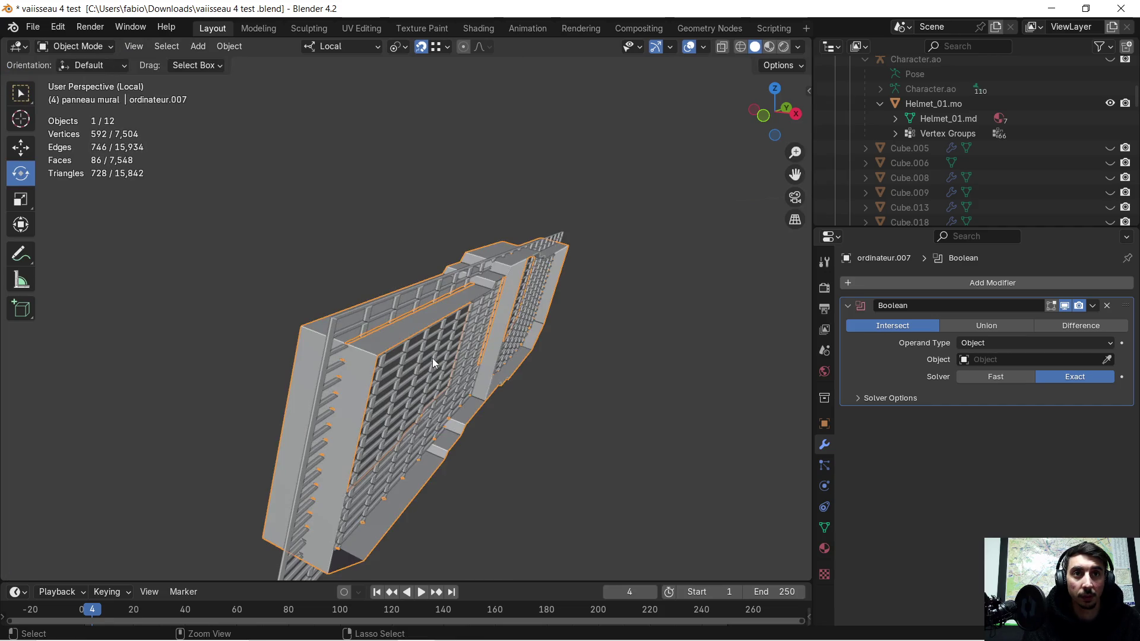
pyautogui.hotkey('ctrl', 'z')
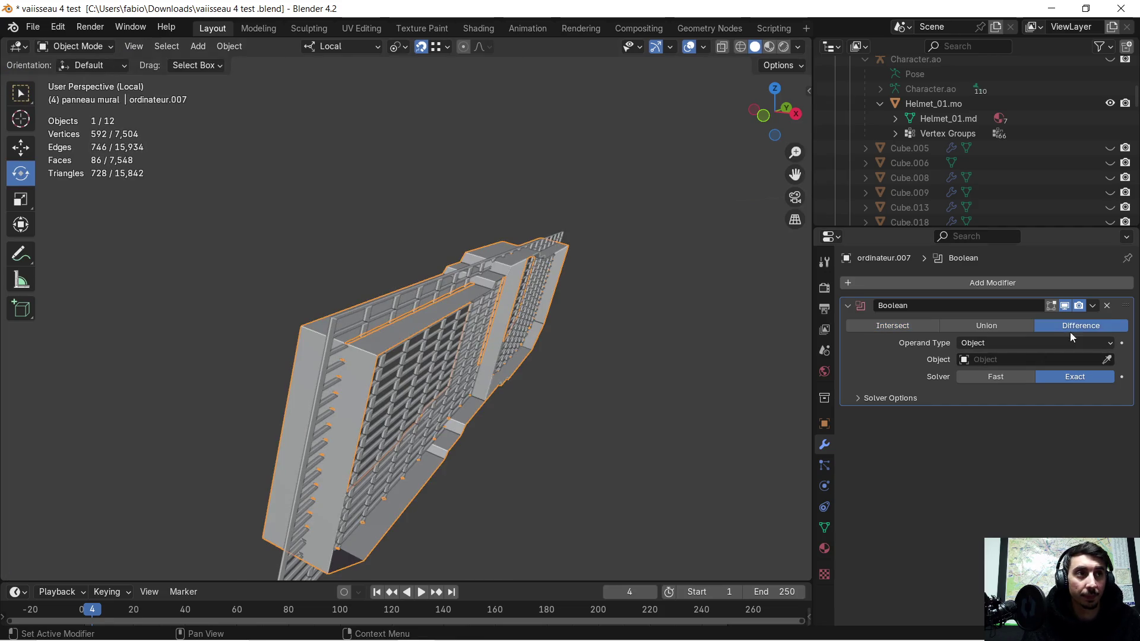
# - Remove the Boolean from ordinateur.007 and screenshot the front view of panel and grid
pyautogui.click(1108, 307)
pyautogui.moveTo(730, 362)
pyautogui.mouseDown(button='middle')
pyautogui.moveTo(618, 348)
pyautogui.moveTo(582, 322)
pyautogui.moveTo(554, 373)
pyautogui.moveTo(524, 361)
pyautogui.moveTo(541, 398)
pyautogui.mouseUp(button='middle')
pyautogui.press('super+shift+s')
pyautogui.moveTo(75, 251)
pyautogui.mouseDown()
pyautogui.moveTo(290, 364)
pyautogui.moveTo(760, 571)
pyautogui.mouseUp()
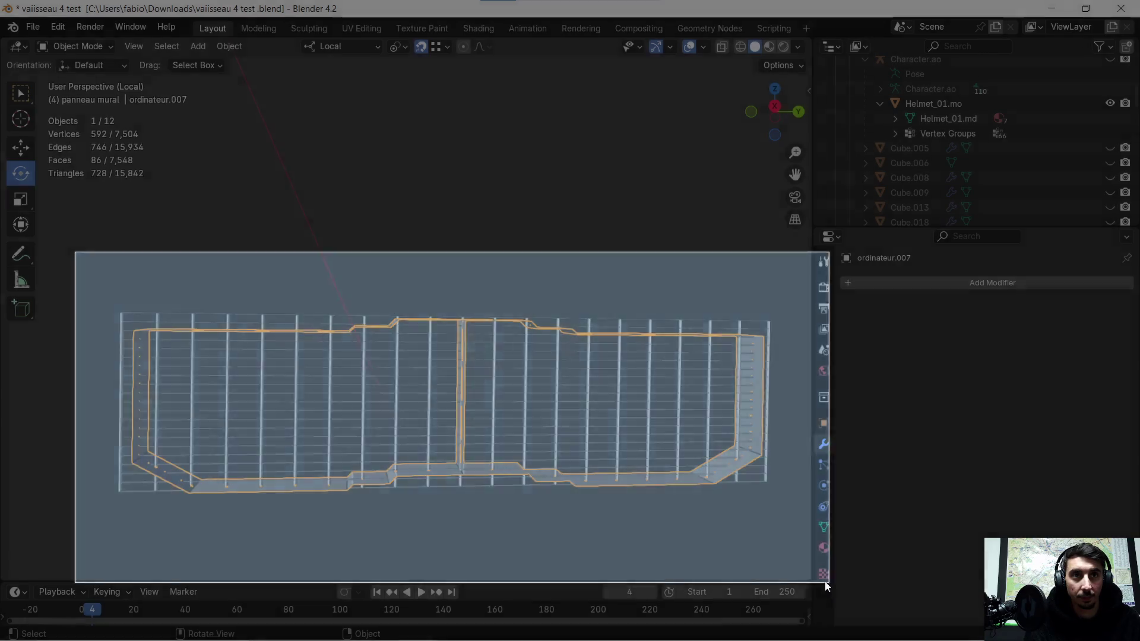
pyautogui.click(987, 469)
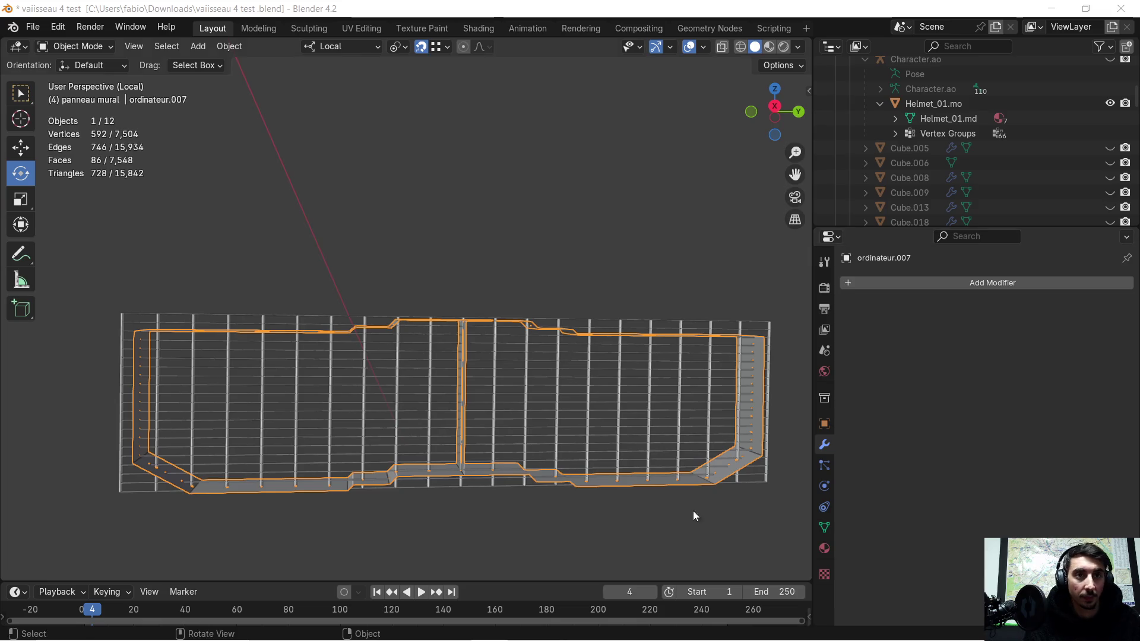
# - Paste the first wall-panel screenshot into the ChatGPT prompt
pyautogui.moveTo(259, 635)
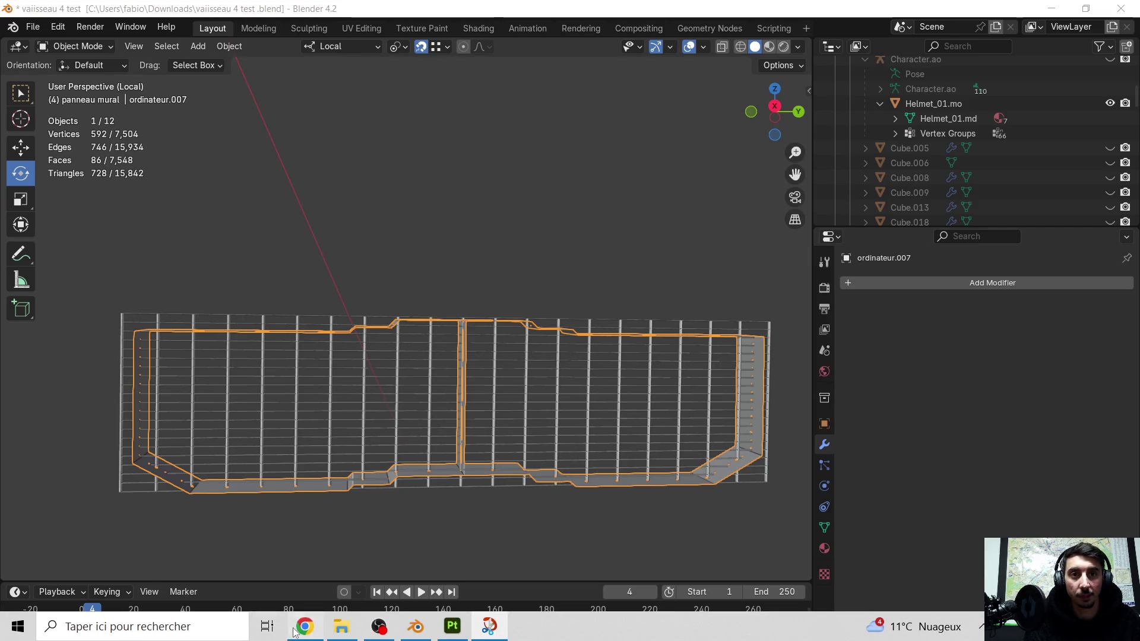
pyautogui.click(302, 628)
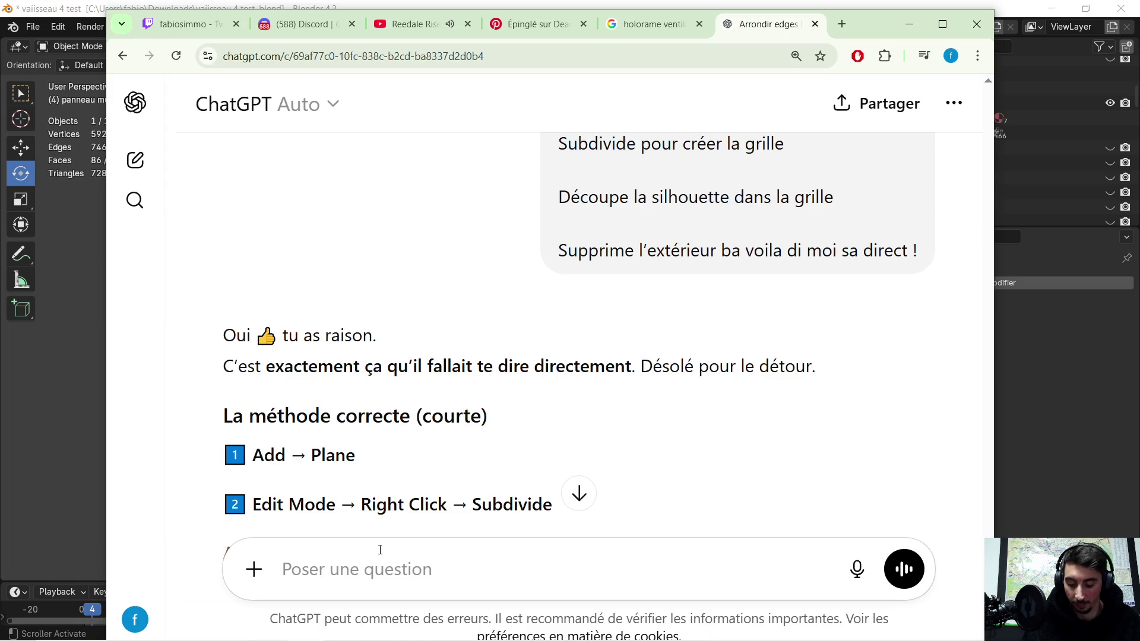
pyautogui.hotkey('ctrl', 'v')
pyautogui.click(74, 428)
# - Capture a second screenshot of the wall panel and add it to the ChatGPT prompt
pyautogui.moveTo(86, 426)
pyautogui.mouseDown(button='middle')
pyautogui.moveTo(252, 455)
pyautogui.moveTo(237, 437)
pyautogui.mouseUp(button='middle')
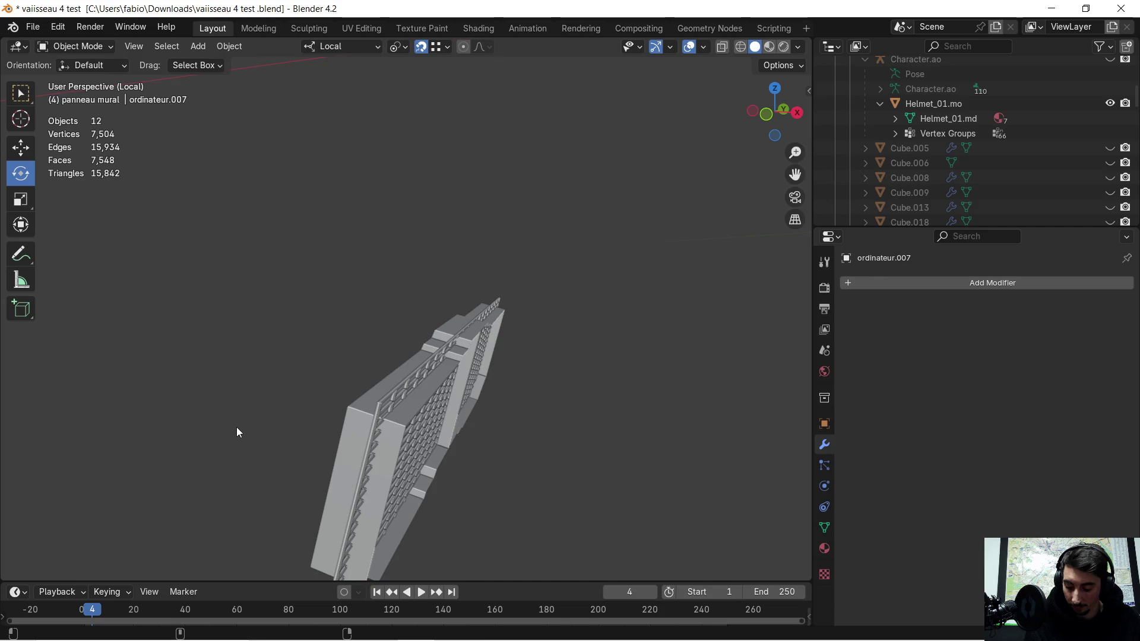
pyautogui.press('shift+super+s')
pyautogui.moveTo(244, 201)
pyautogui.mouseDown()
pyautogui.moveTo(641, 573)
pyautogui.moveTo(652, 600)
pyautogui.mouseUp()
pyautogui.click(1007, 444)
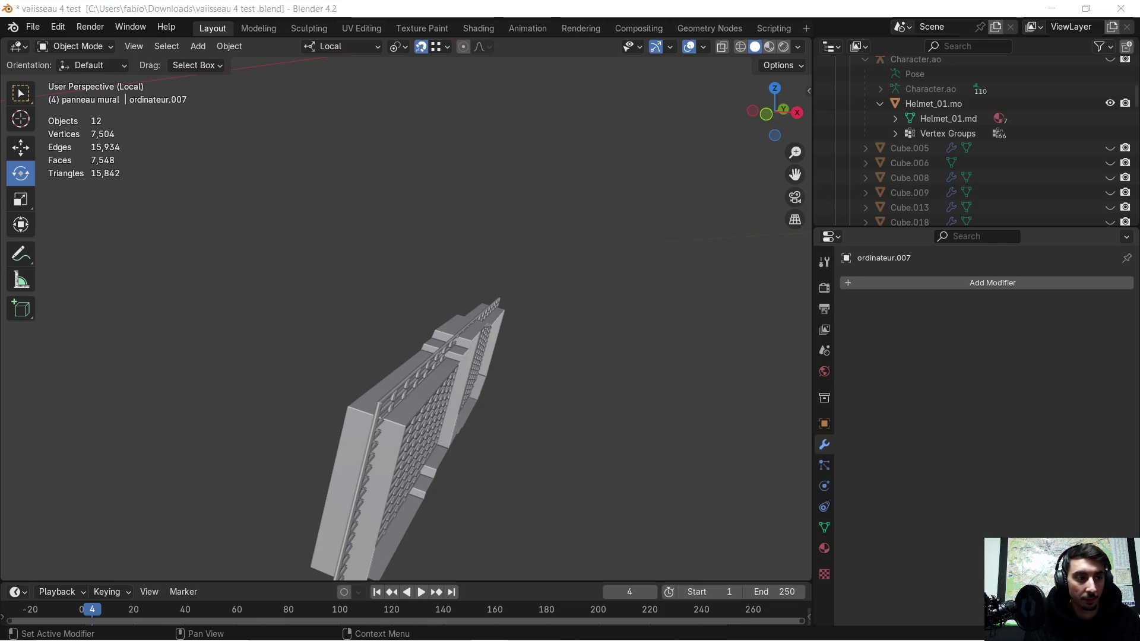
pyautogui.press('super')
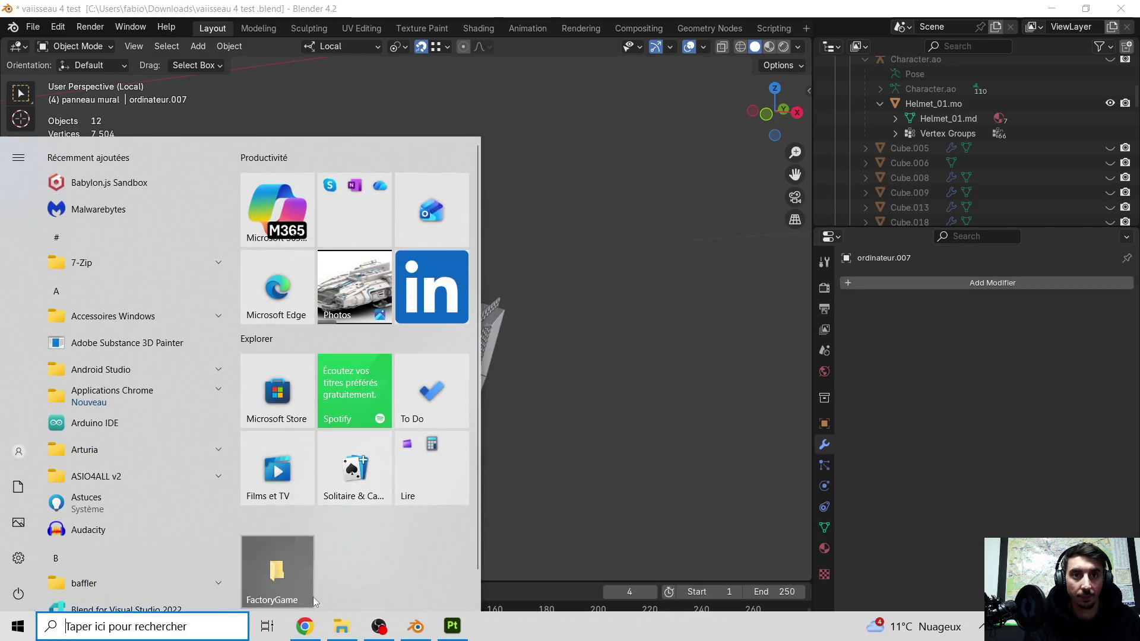
pyautogui.click(309, 628)
pyautogui.hotkey('ctrl', 'v')
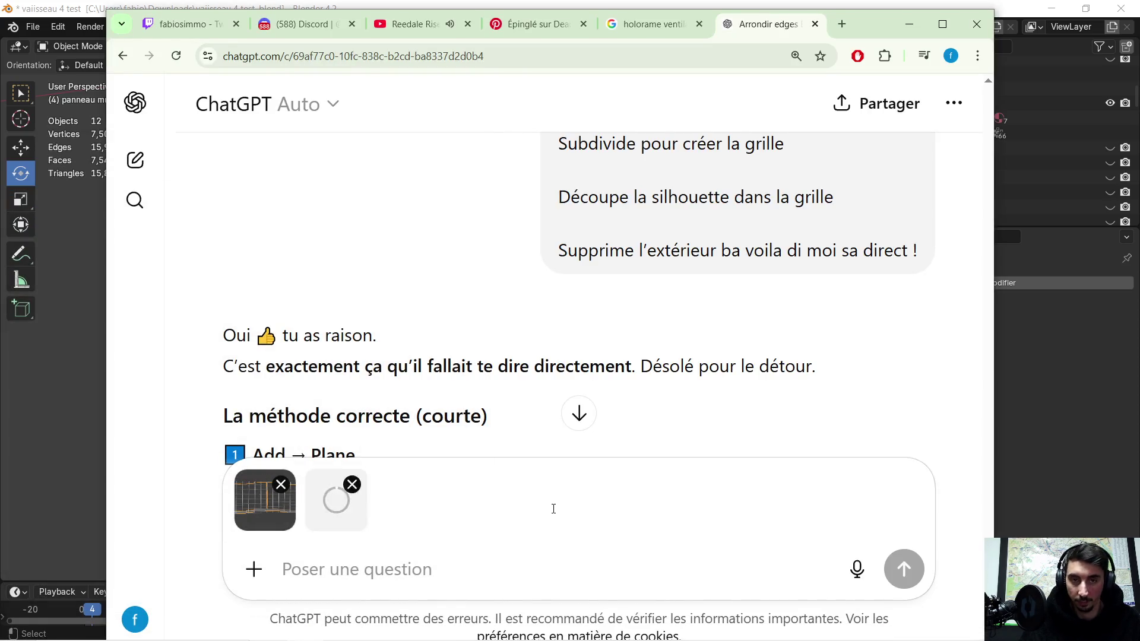
pyautogui.click(31, 344)
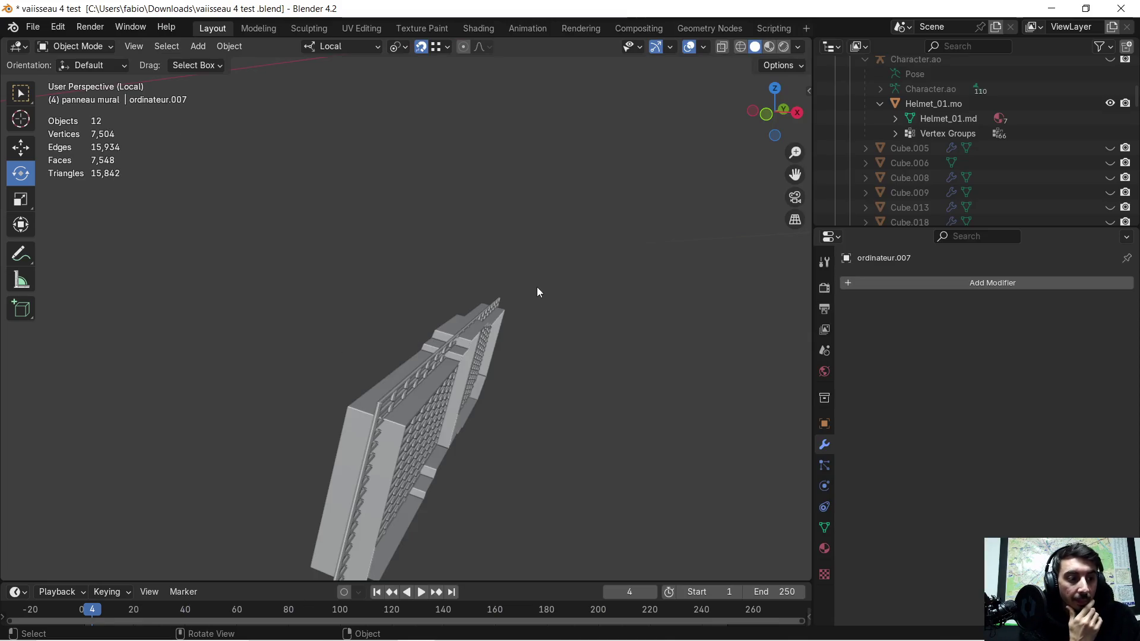
pyautogui.moveTo(568, 353)
pyautogui.mouseDown(button='middle')
pyautogui.moveTo(565, 389)
pyautogui.moveTo(417, 333)
pyautogui.moveTo(420, 318)
pyautogui.moveTo(492, 366)
pyautogui.moveTo(537, 343)
pyautogui.moveTo(504, 254)
pyautogui.moveTo(524, 315)
pyautogui.moveTo(567, 302)
pyautogui.moveTo(590, 315)
pyautogui.moveTo(474, 269)
pyautogui.moveTo(513, 297)
pyautogui.moveTo(314, 249)
pyautogui.mouseUp(button='middle')
# - Select the Grid object and orbit to a more frontal view of the lattice over the panel
pyautogui.click(308, 260)
pyautogui.scroll(2, 302, 267)
pyautogui.scroll(-5, 357, 243)
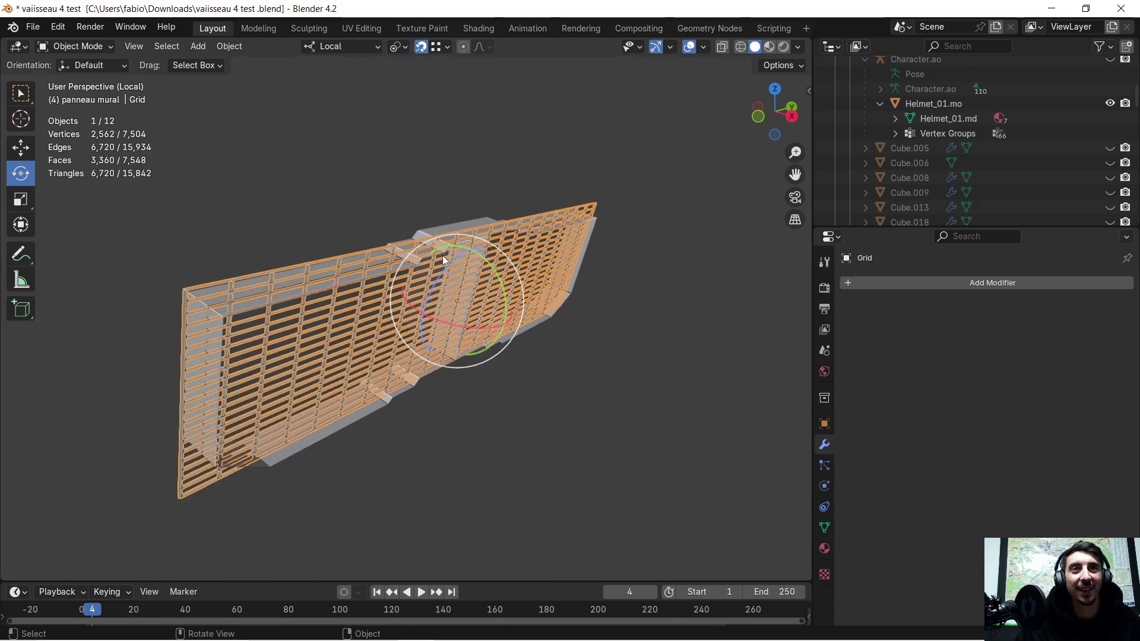
pyautogui.moveTo(444, 259); pyautogui.dragTo(405, 221, button='middle')
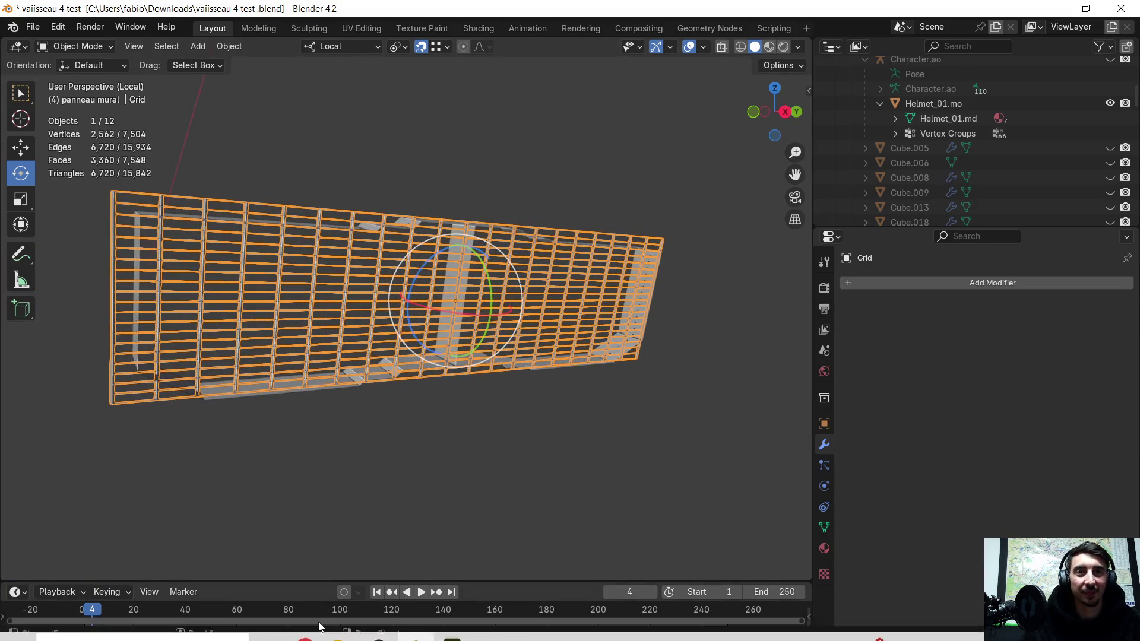
pyautogui.click(314, 629)
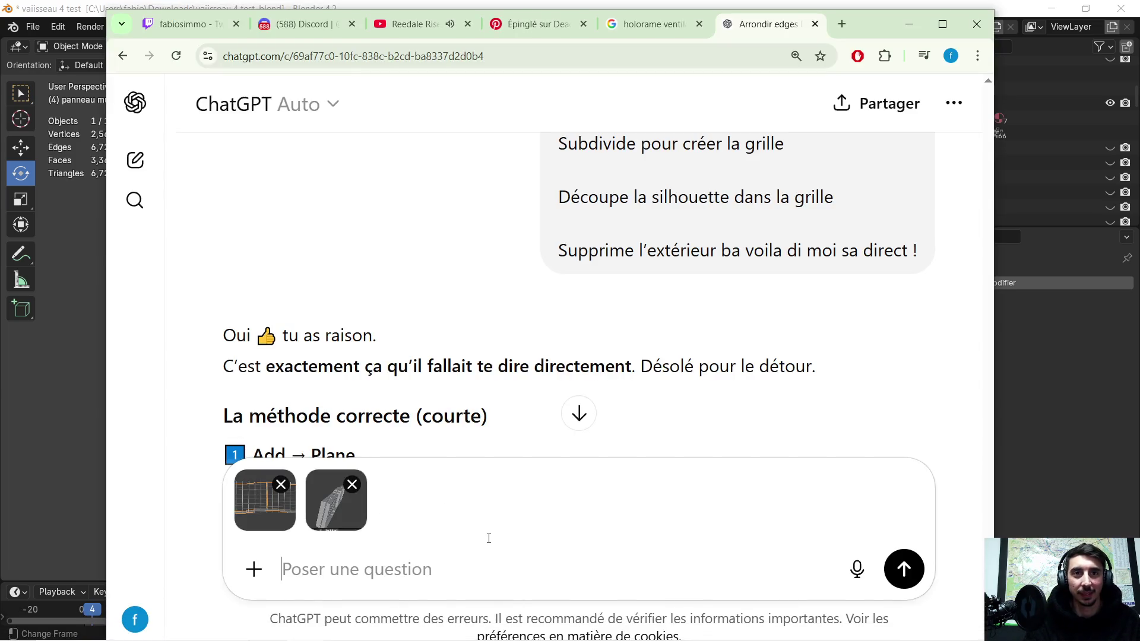
# - Ask 'ces pas posible avec un booleen de decouper la grille de la forme de mai face' and read the answer
pyautogui.write('ces pa')
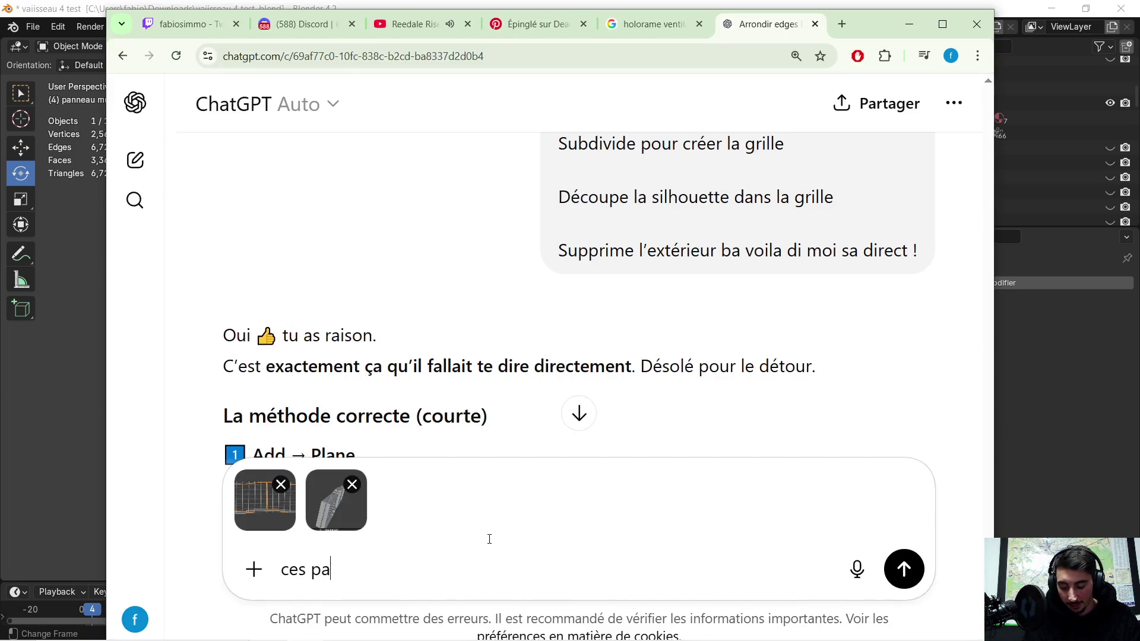
pyautogui.write('s posible ')
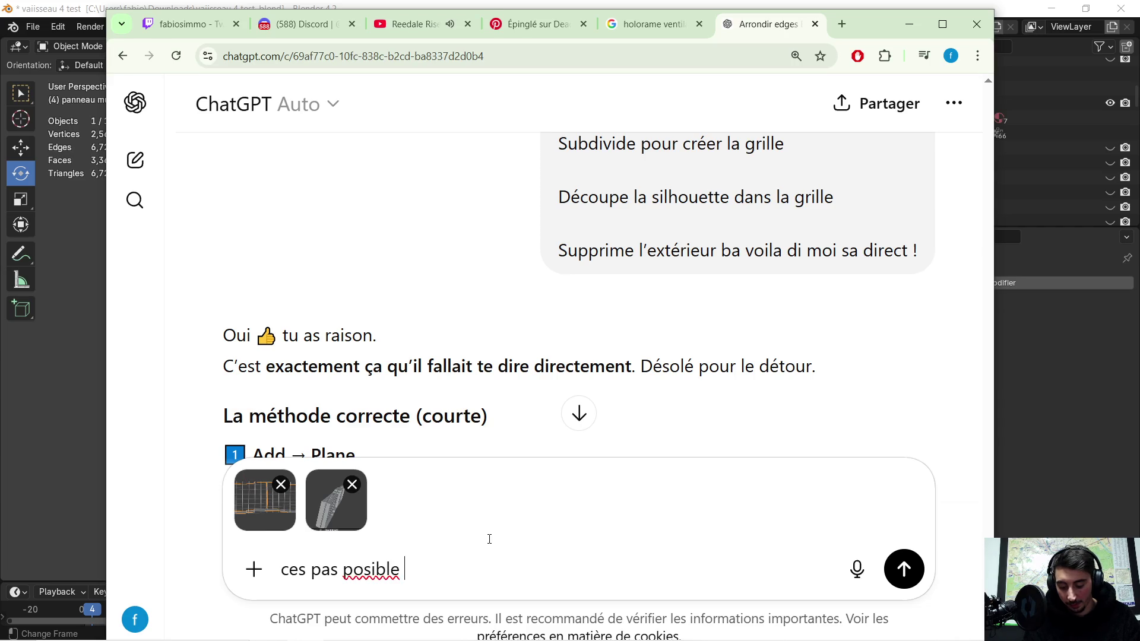
pyautogui.write('avec un boo')
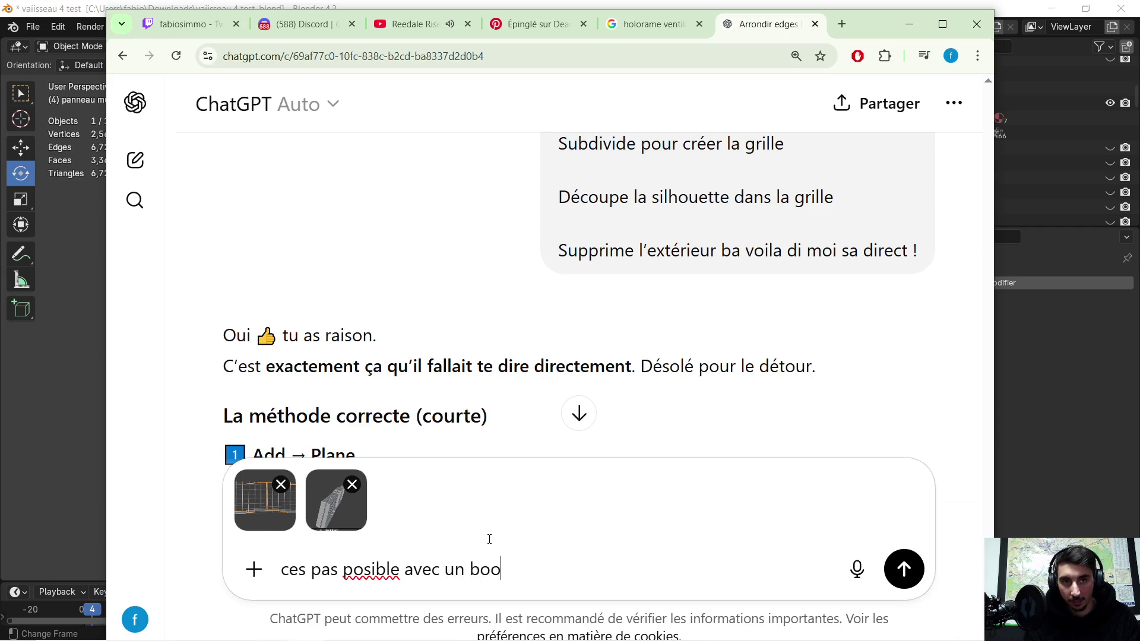
pyautogui.write('leen  ')
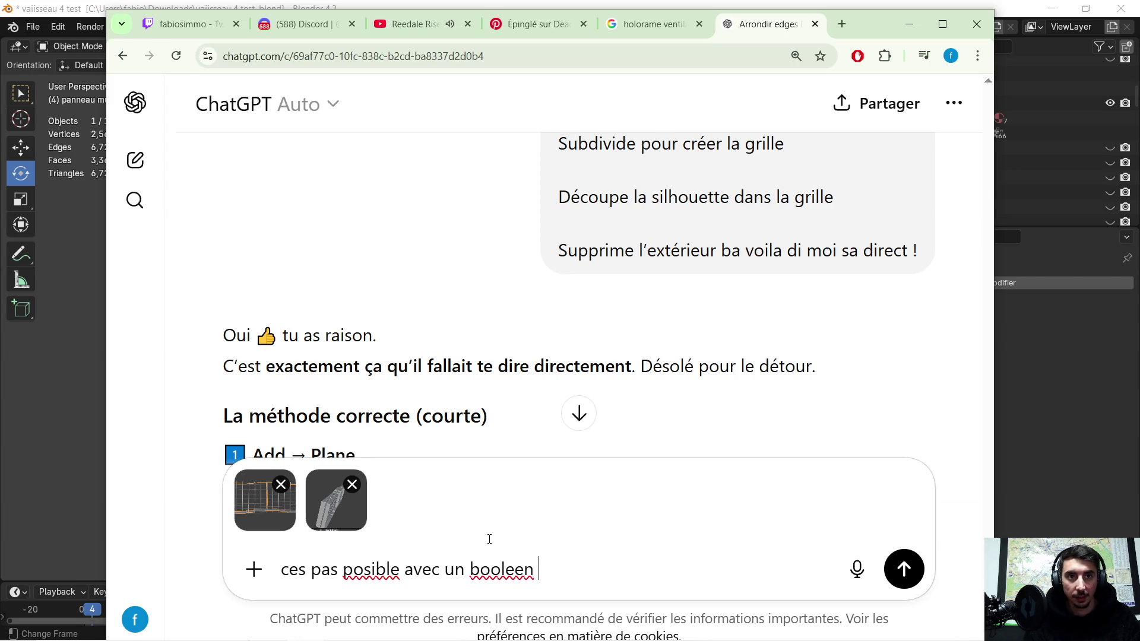
pyautogui.write('de decouper la grill')
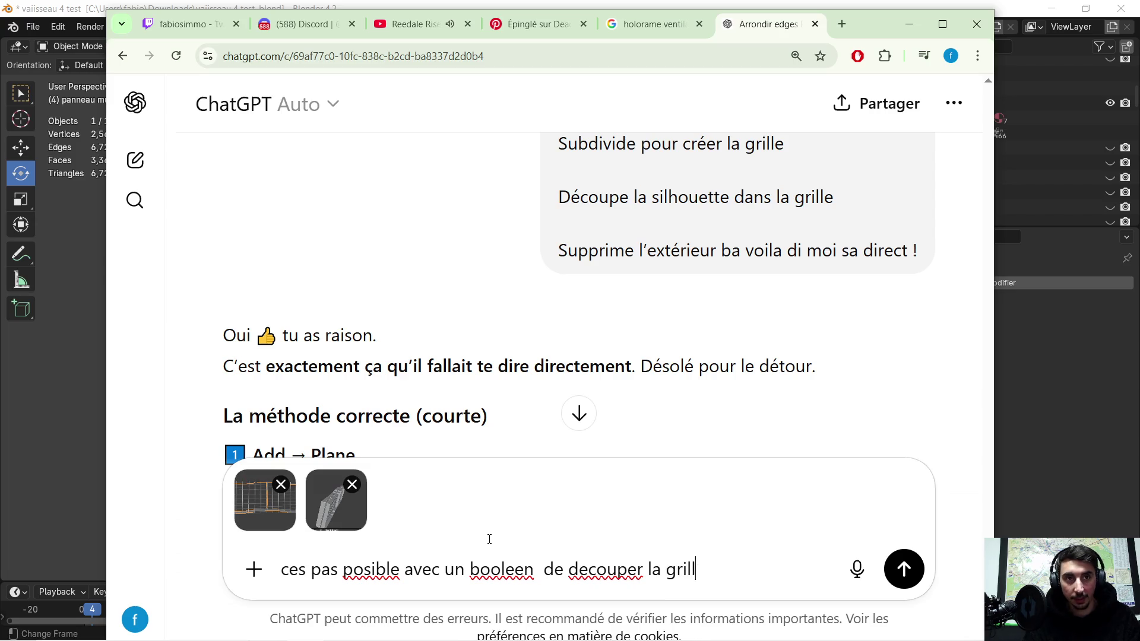
pyautogui.write('e de la forme de ')
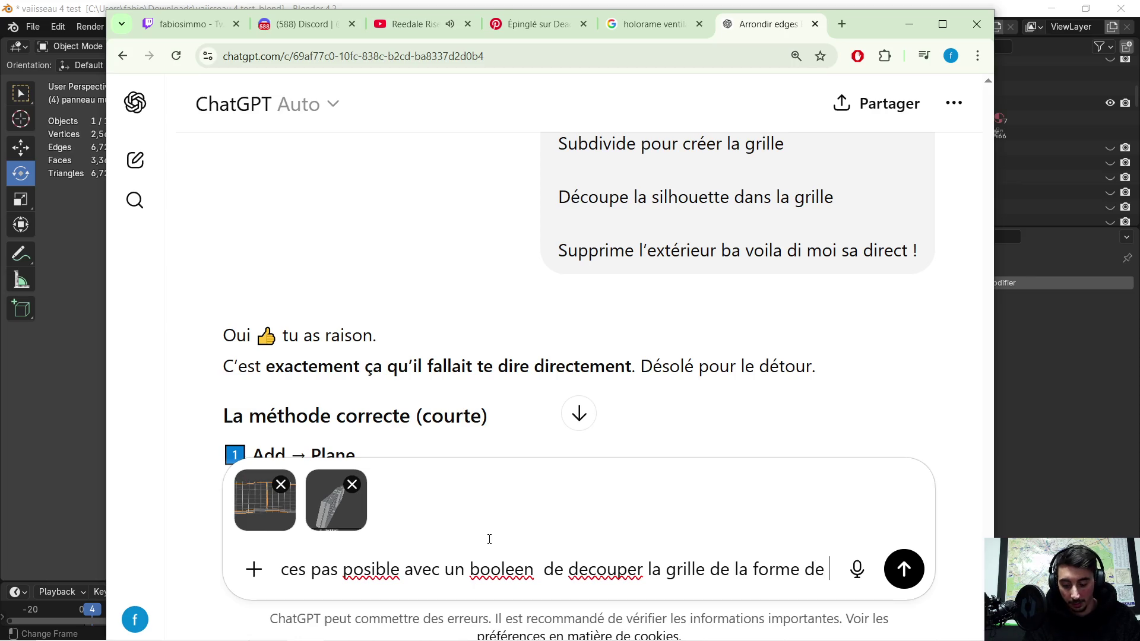
pyautogui.write('me')
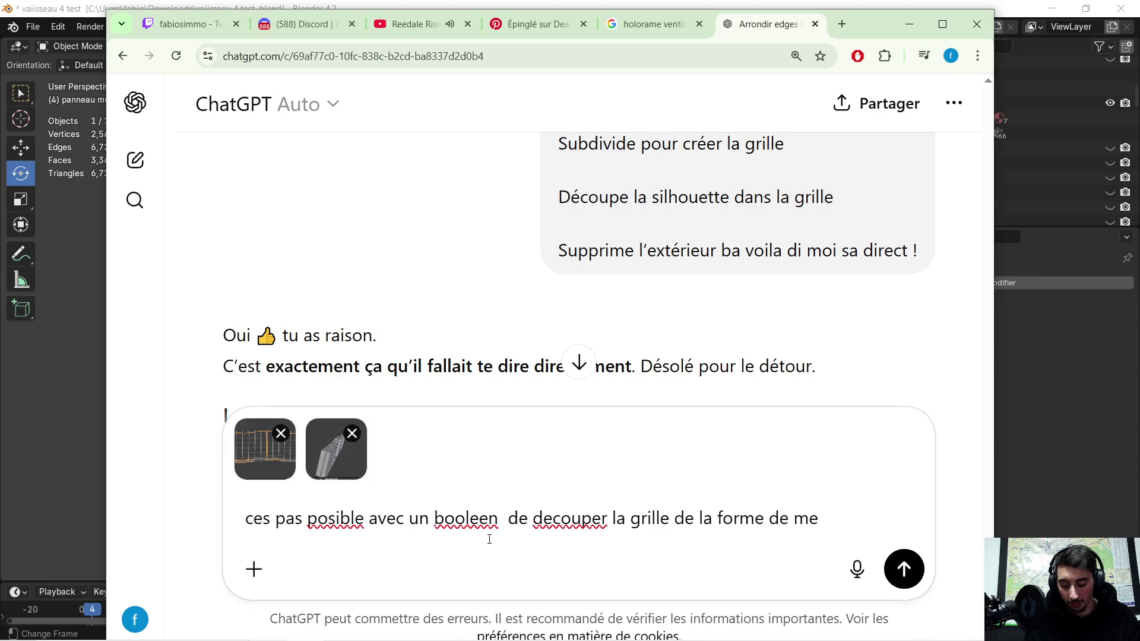
pyautogui.press('BackSpace')
pyautogui.write('ai face')
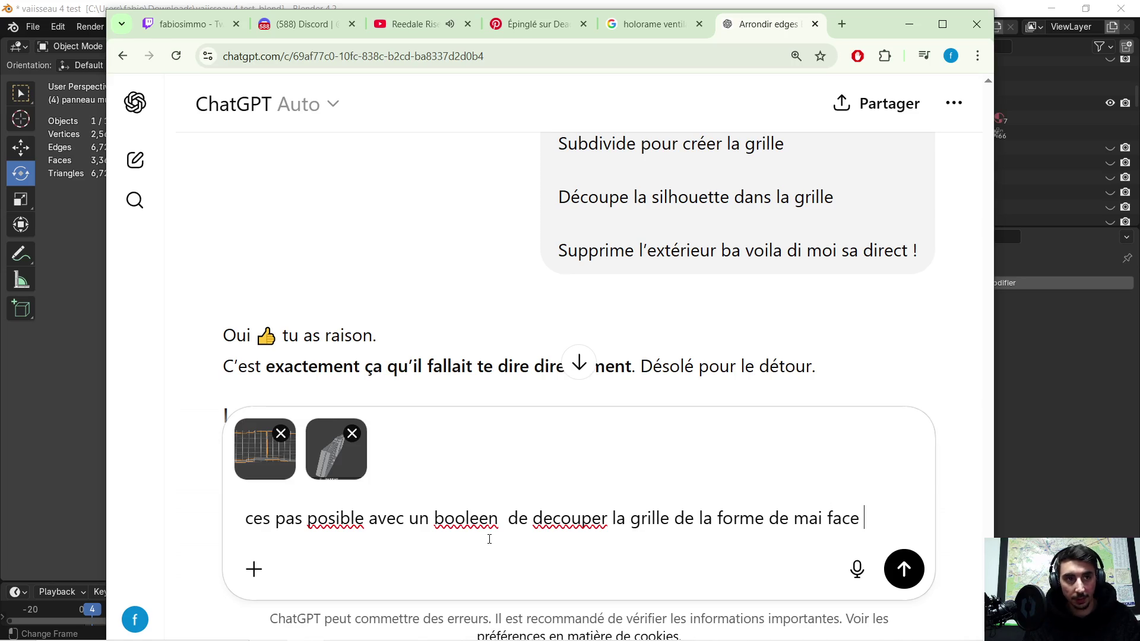
pyautogui.press('Return')
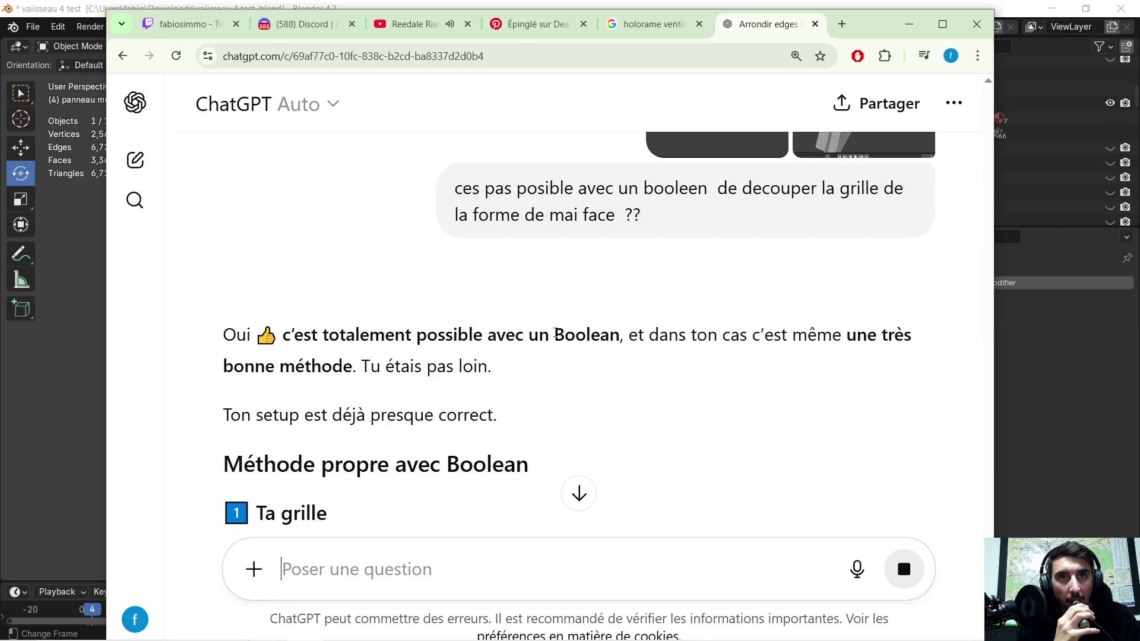
pyautogui.scroll(-1, 525, 334)
pyautogui.scroll(-1, 530, 320)
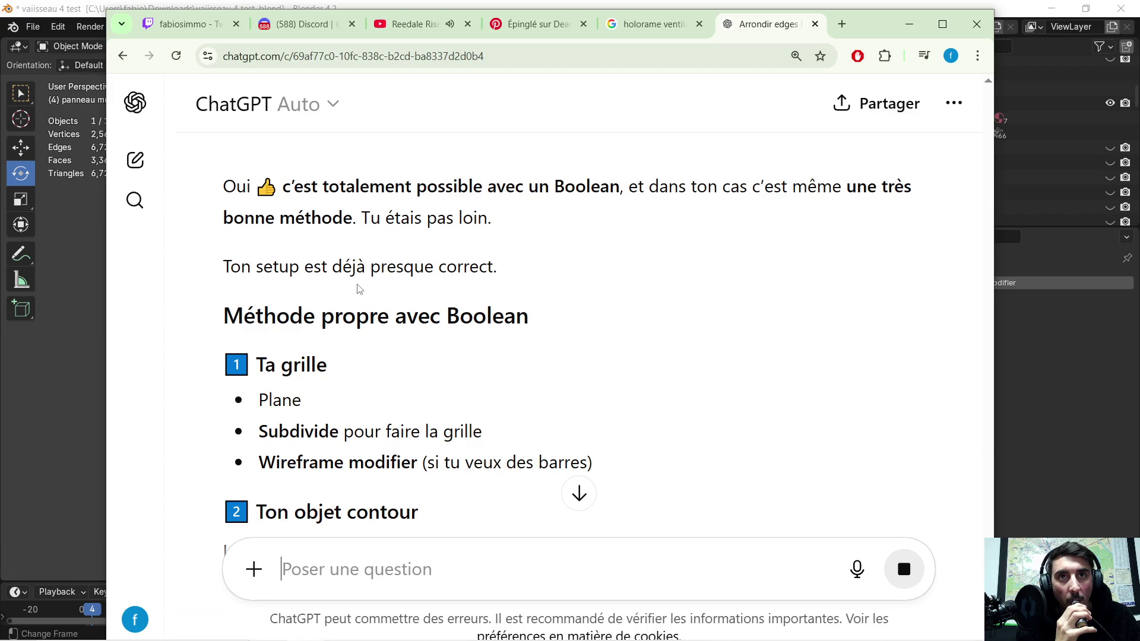
pyautogui.scroll(-1, 393, 288)
pyautogui.scroll(-1, 384, 289)
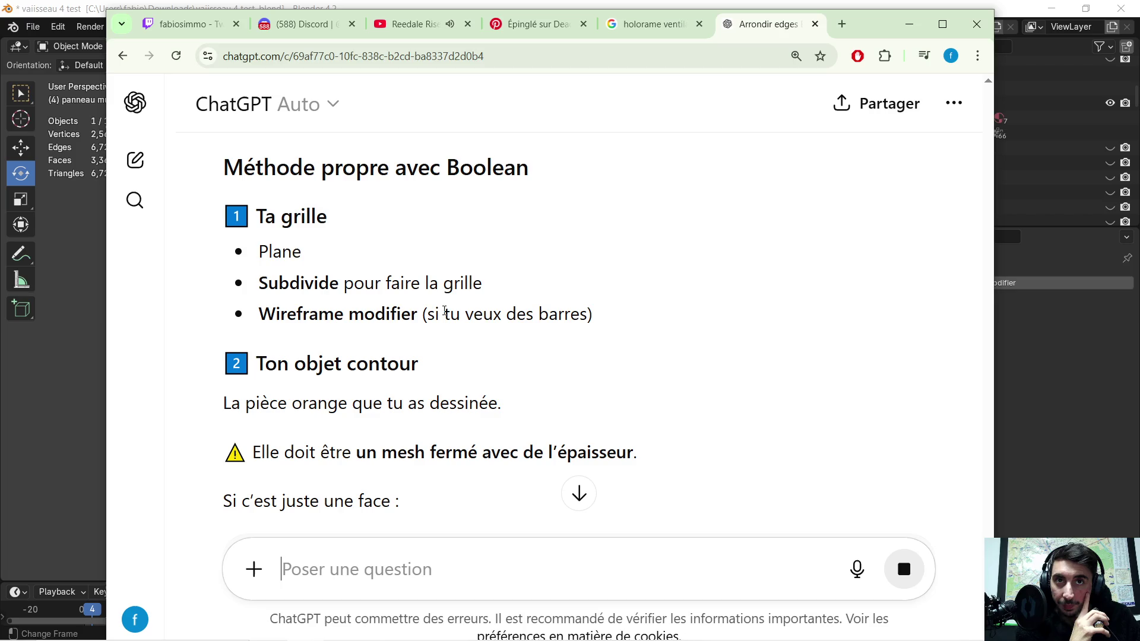
pyautogui.scroll(-1, 506, 316)
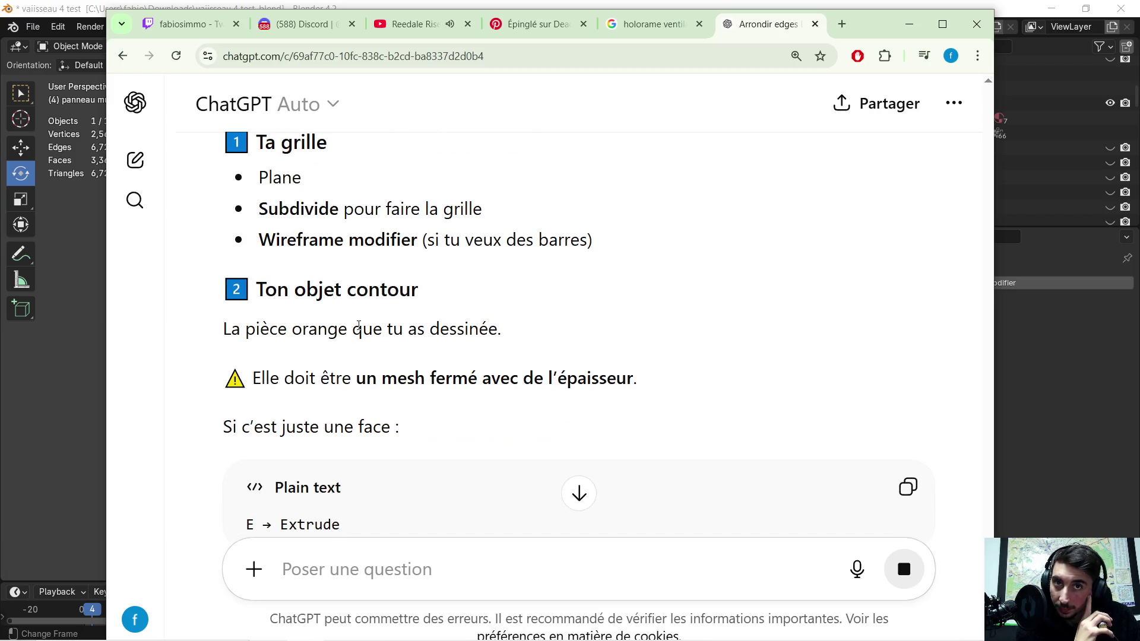
pyautogui.scroll(-1, 358, 326)
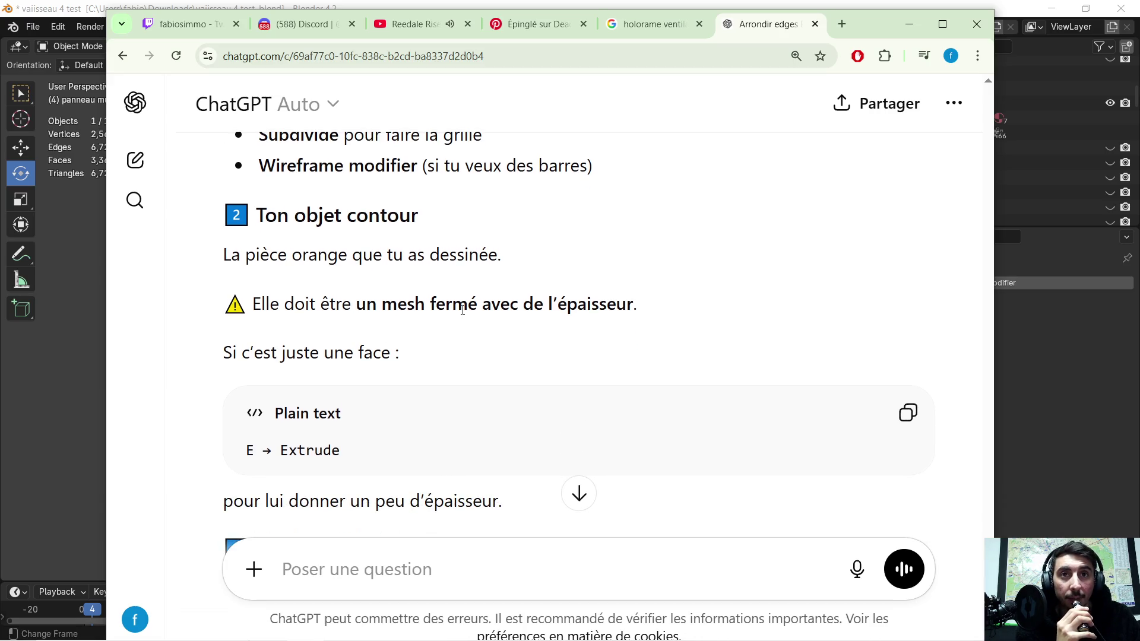
pyautogui.scroll(-1, 462, 307)
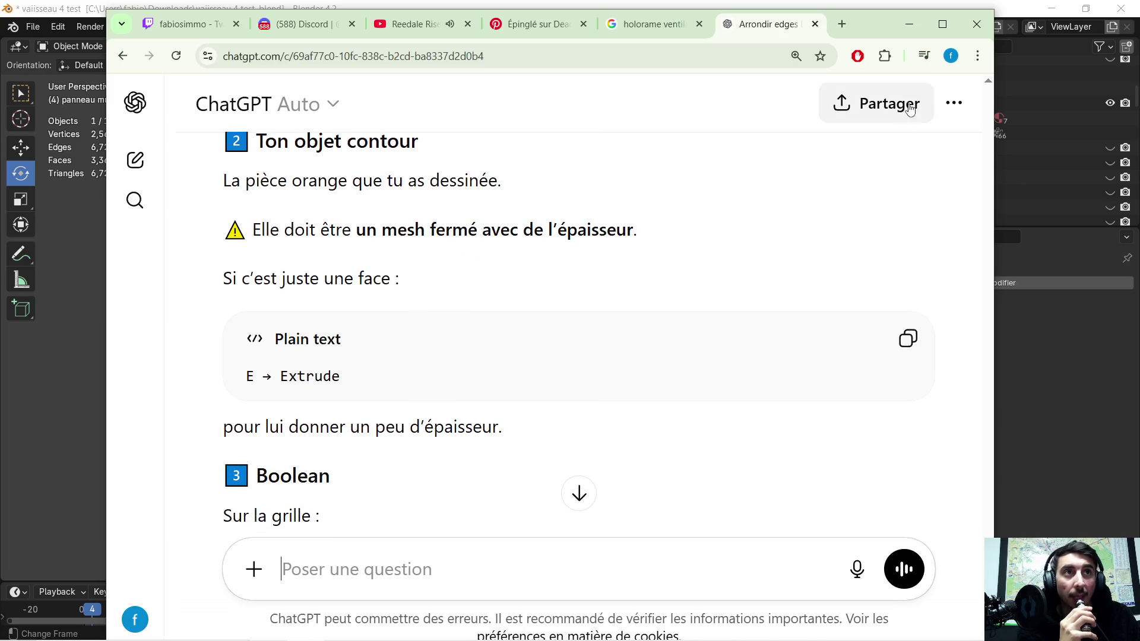
pyautogui.click(908, 24)
pyautogui.moveTo(537, 213)
pyautogui.mouseDown(button='middle')
pyautogui.moveTo(610, 254)
pyautogui.moveTo(374, 344)
pyautogui.moveTo(417, 322)
pyautogui.moveTo(383, 336)
pyautogui.mouseUp(button='middle')
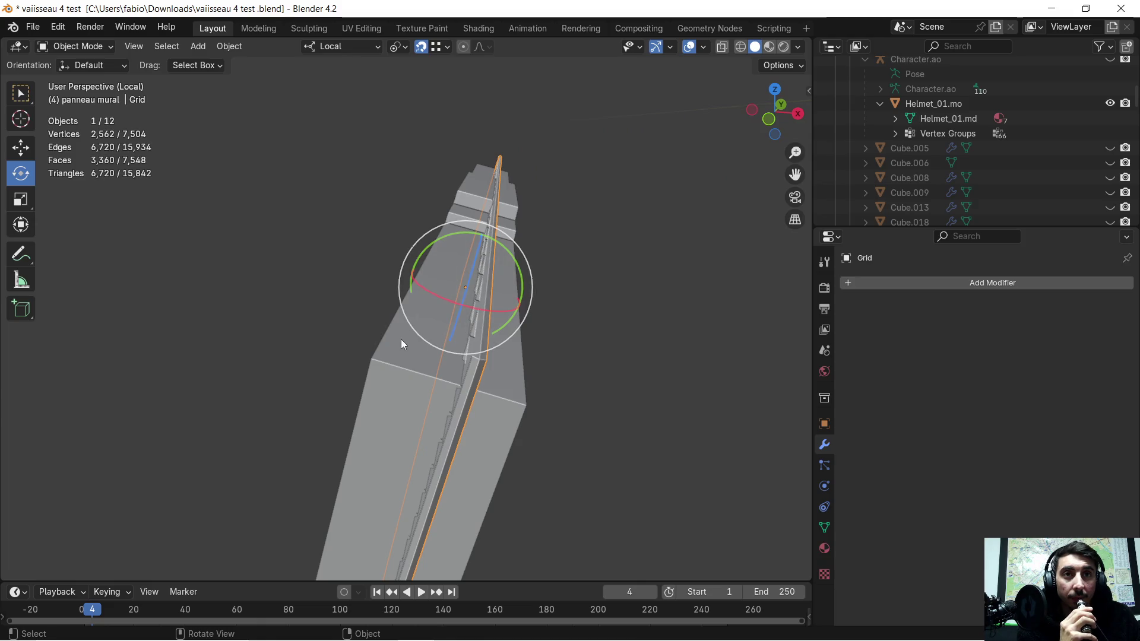
# - Add a Solidify modifier to ordinateur.007, set its thickness to 0.02 m, and apply it
pyautogui.click(404, 337)
pyautogui.click(857, 284)
pyautogui.click(847, 281)
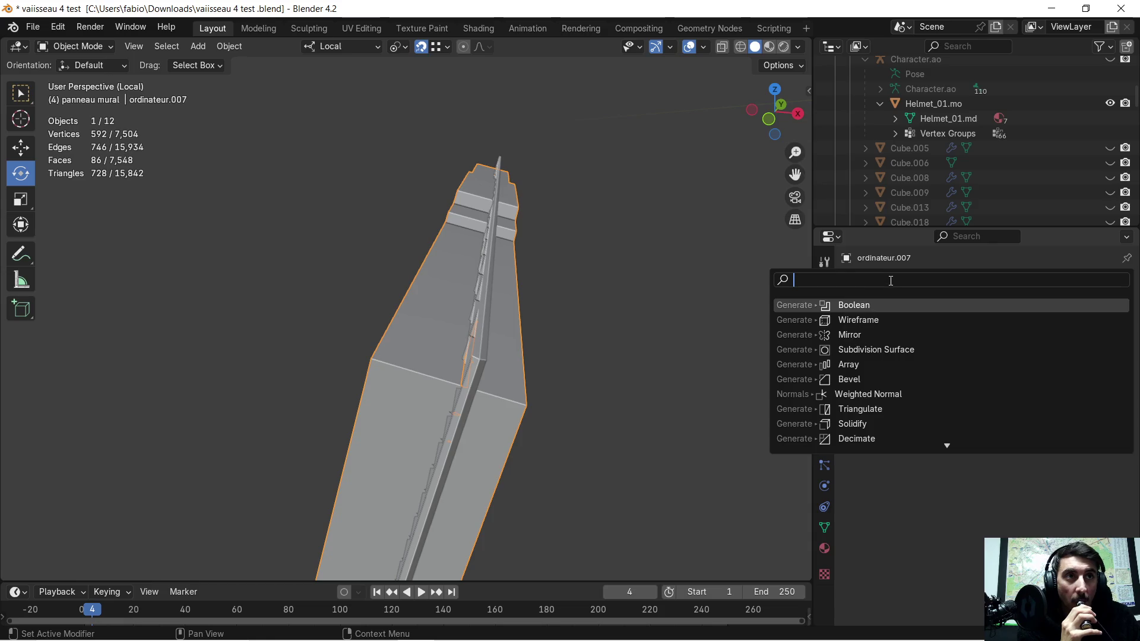
pyautogui.write('solid')
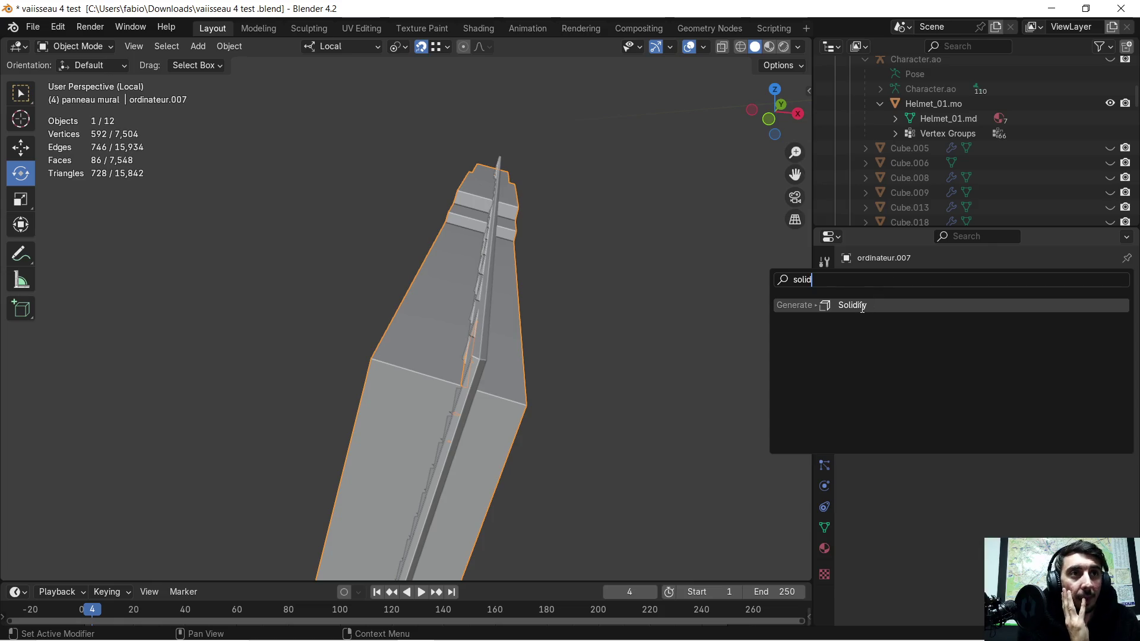
pyautogui.press('Return')
pyautogui.moveTo(730, 351)
pyautogui.mouseDown(button='middle')
pyautogui.moveTo(685, 326)
pyautogui.moveTo(707, 330)
pyautogui.mouseUp(button='middle')
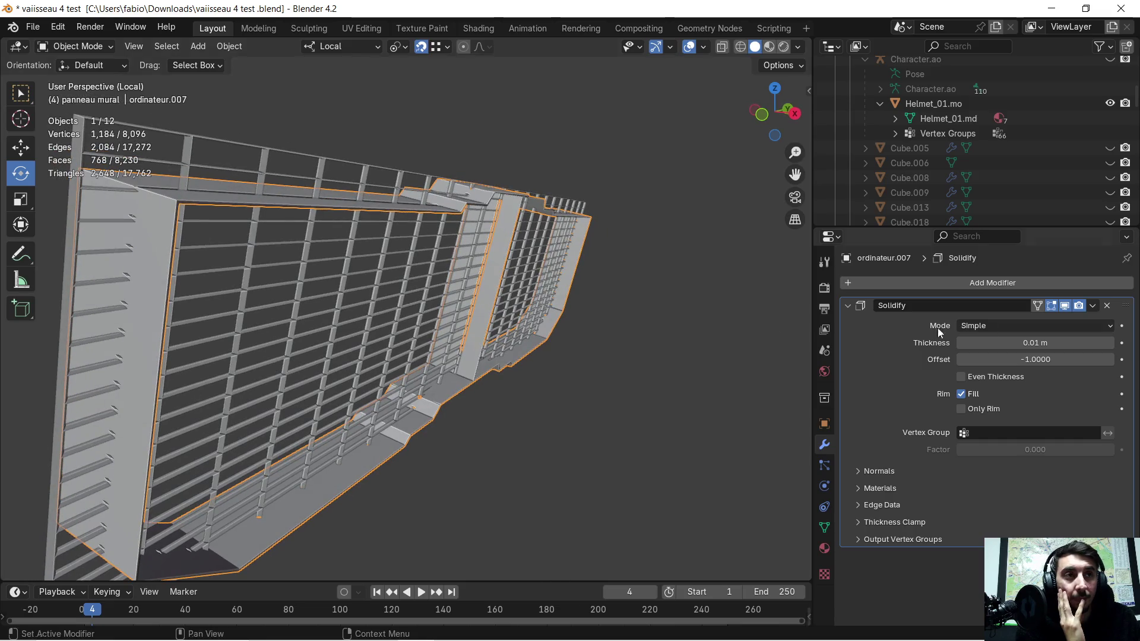
pyautogui.click(1111, 343)
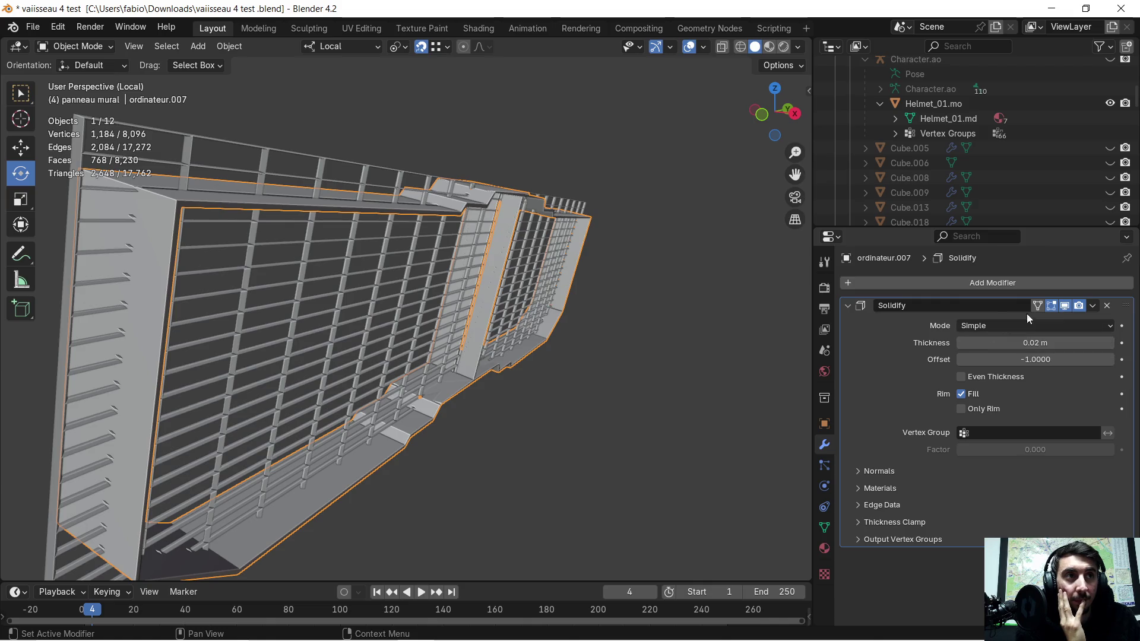
pyautogui.click(1095, 304)
pyautogui.click(1046, 318)
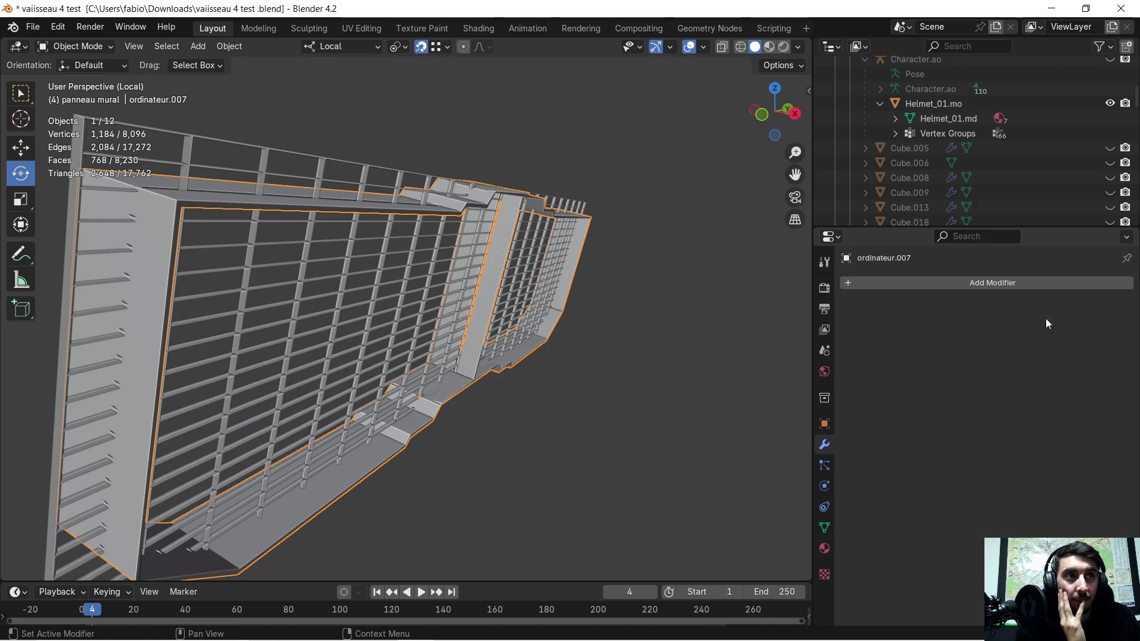
pyautogui.moveTo(543, 312)
pyautogui.mouseDown(button='middle')
pyautogui.moveTo(501, 323)
pyautogui.moveTo(458, 311)
pyautogui.moveTo(483, 333)
pyautogui.moveTo(456, 361)
pyautogui.moveTo(473, 368)
pyautogui.moveTo(425, 322)
pyautogui.moveTo(483, 373)
pyautogui.moveTo(469, 369)
pyautogui.moveTo(484, 367)
pyautogui.moveTo(475, 351)
pyautogui.moveTo(481, 359)
pyautogui.mouseUp(button='middle')
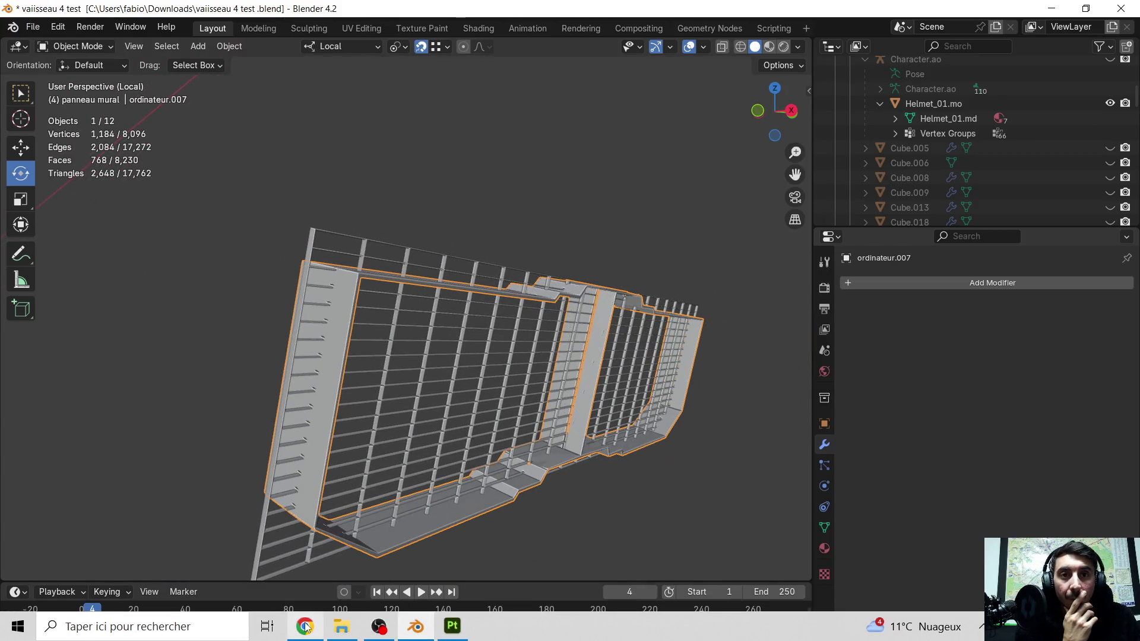
# - Read ChatGPT's Boolean settings (Intersect, contour as object, Exact solver), then select the Grid
pyautogui.click(305, 628)
pyautogui.scroll(-1, 461, 359)
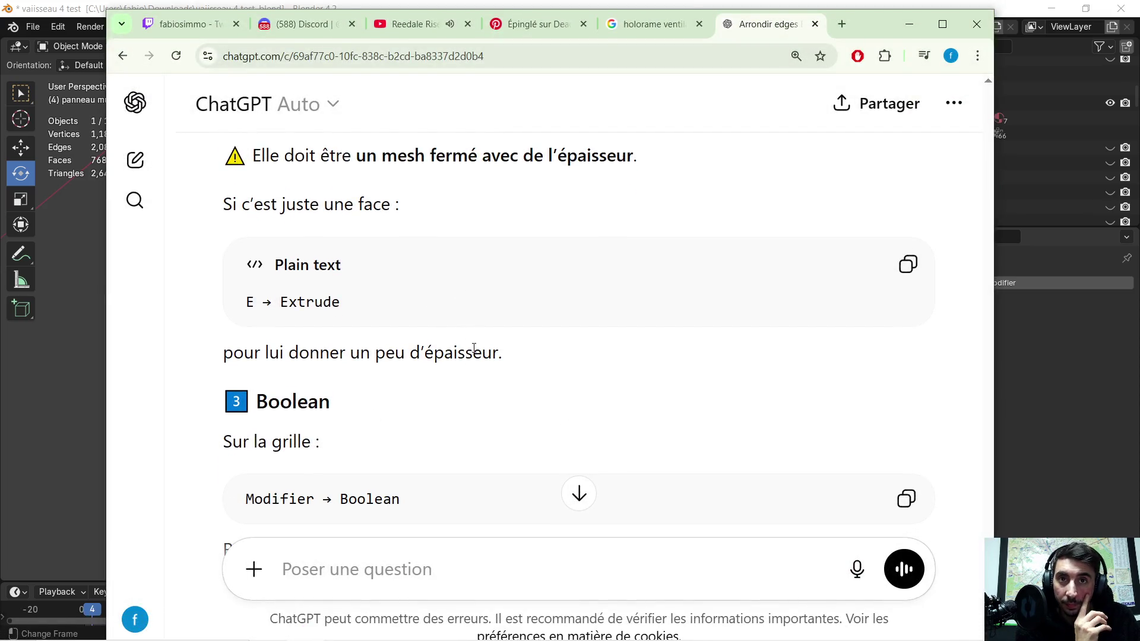
pyautogui.scroll(-3, 473, 348)
pyautogui.scroll(-3, 475, 351)
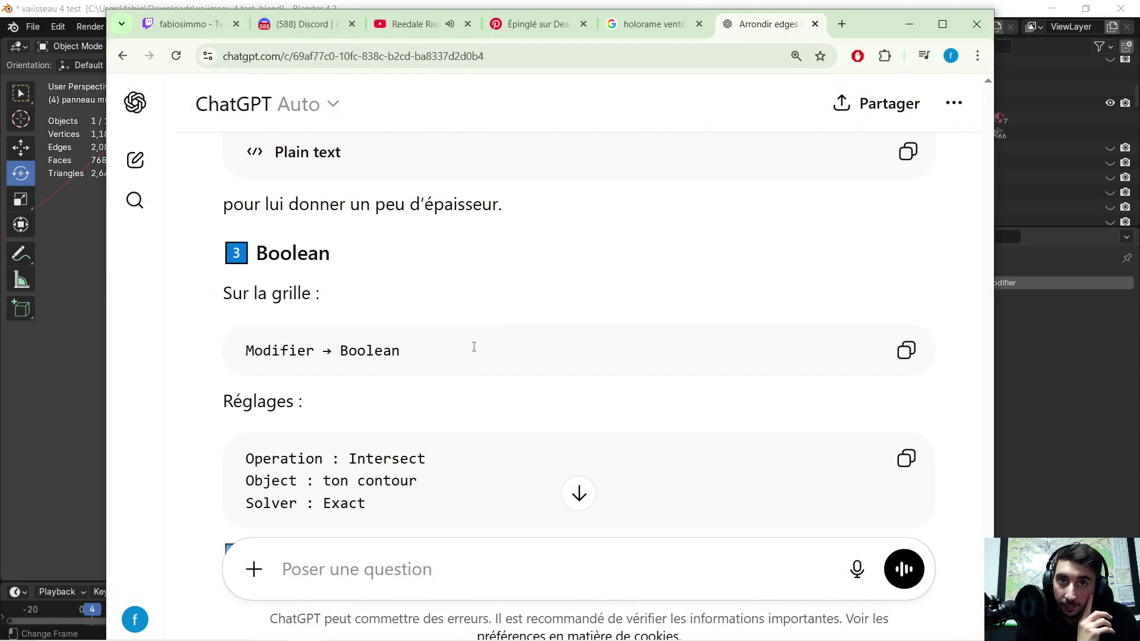
pyautogui.click(899, 21)
pyautogui.moveTo(140, 290); pyautogui.dragTo(299, 293, button='middle')
pyautogui.click(337, 291)
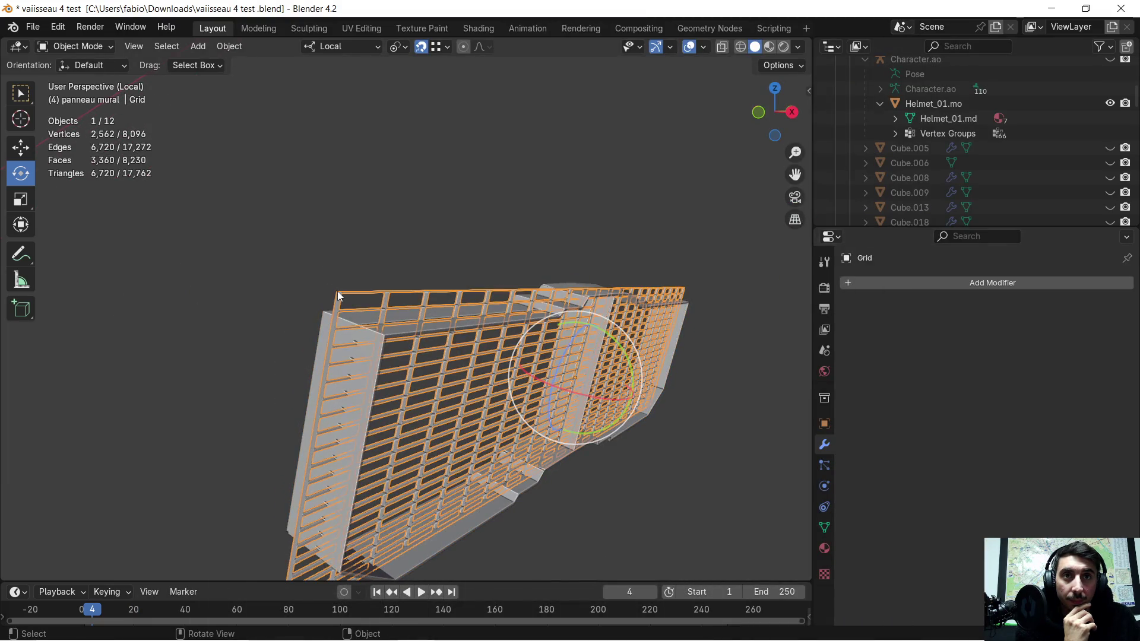
# - Add a Boolean modifier to the Grid set to Intersect with ordinateur.007 as the object
pyautogui.click(869, 283)
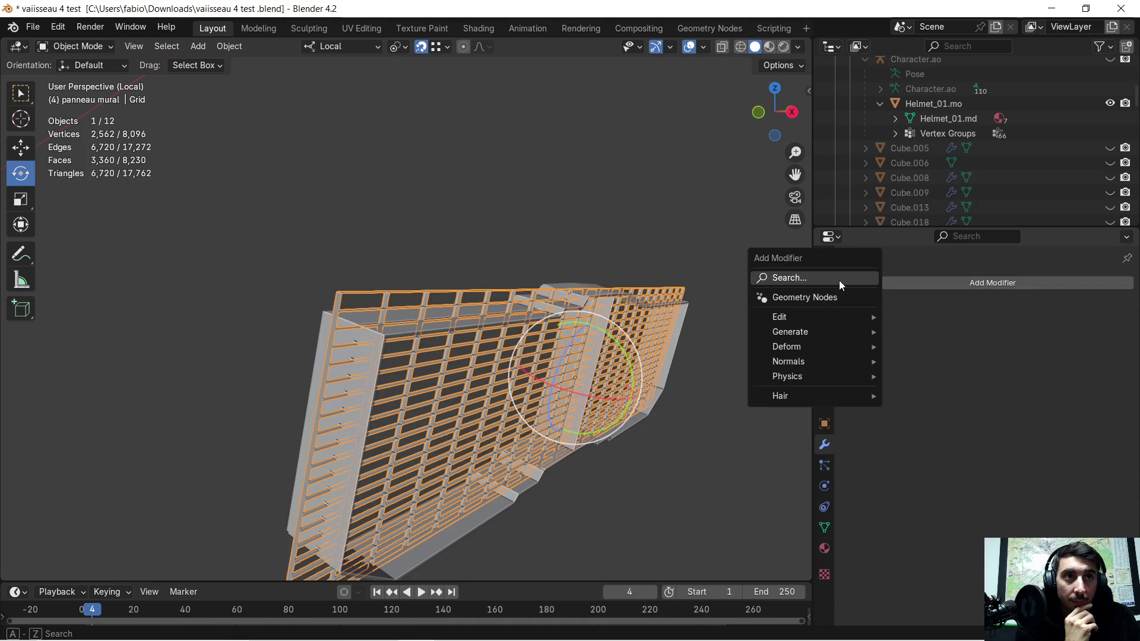
pyautogui.click(839, 281)
pyautogui.click(858, 320)
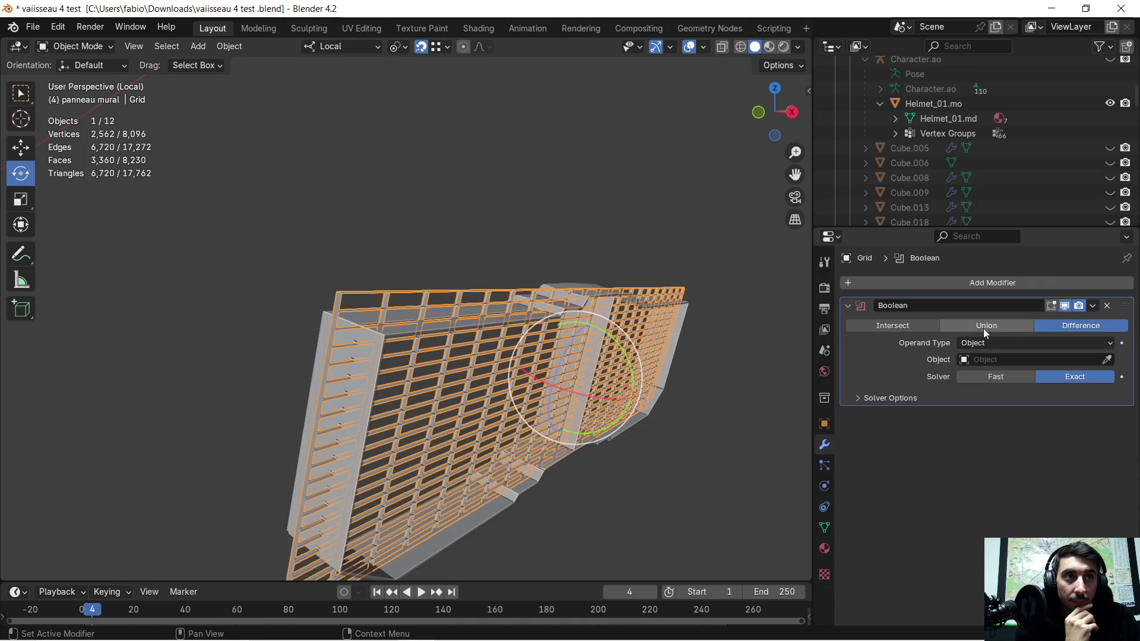
pyautogui.click(892, 325)
pyautogui.click(1107, 360)
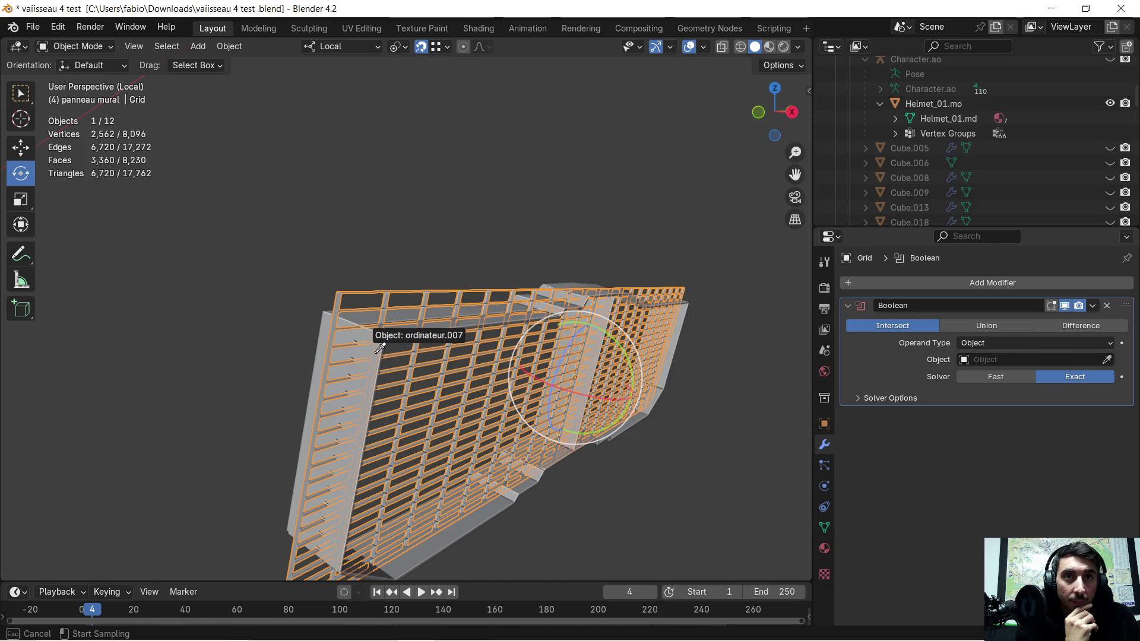
pyautogui.click(462, 532)
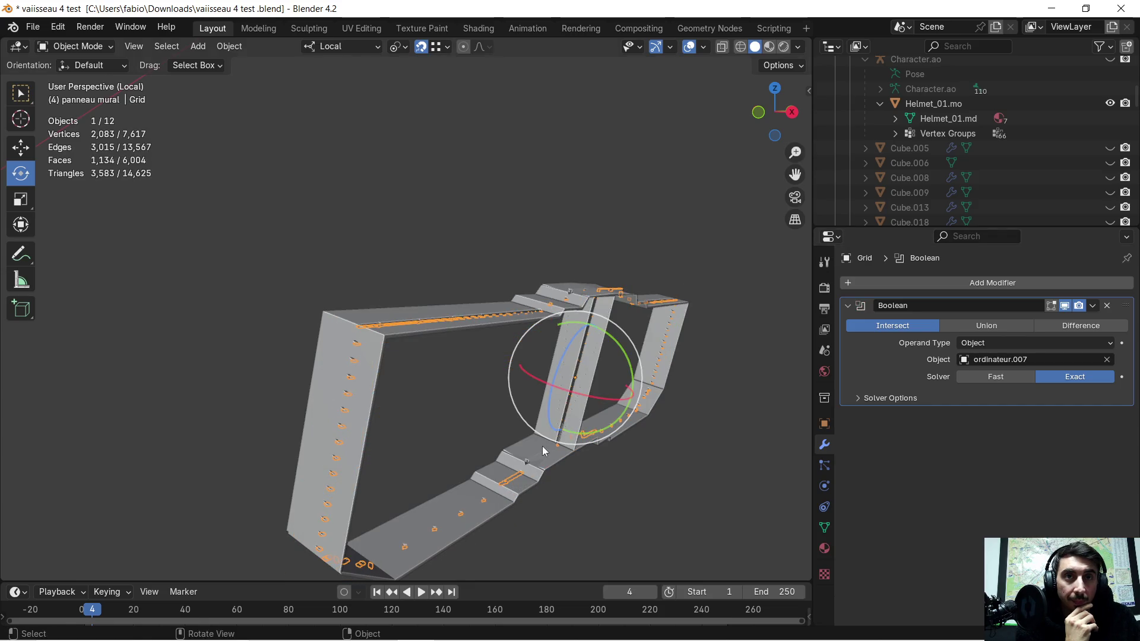
pyautogui.moveTo(546, 447)
pyautogui.mouseDown(button='middle')
pyautogui.moveTo(512, 402)
pyautogui.moveTo(536, 422)
pyautogui.mouseUp(button='middle')
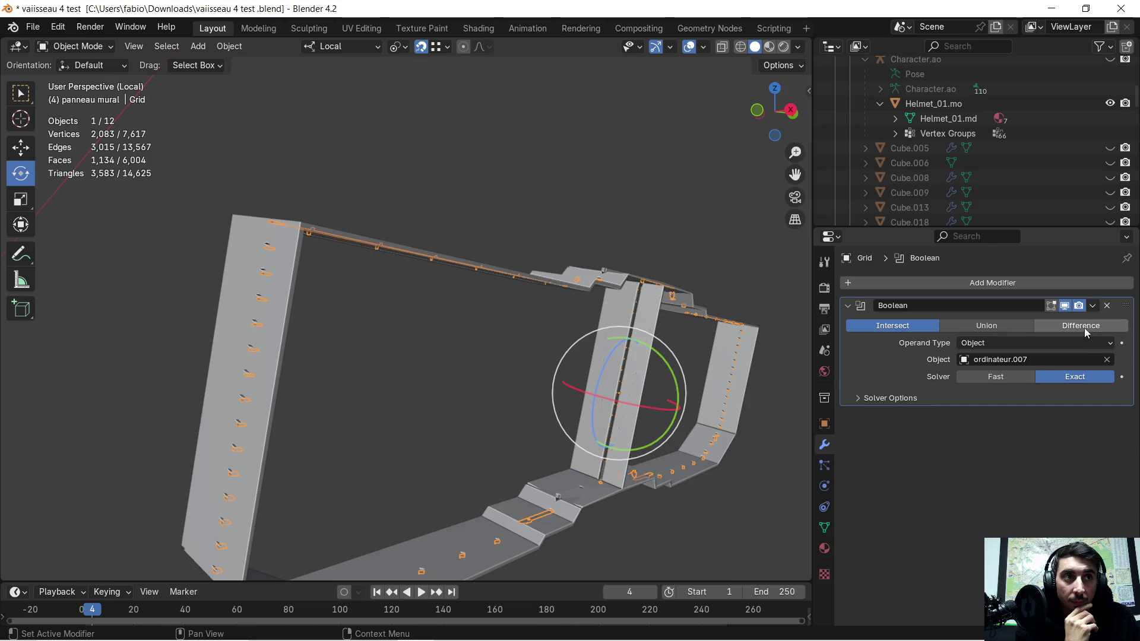
# - Try Difference and Union, return to Intersect, and snip the broken viewport result
pyautogui.click(1084, 328)
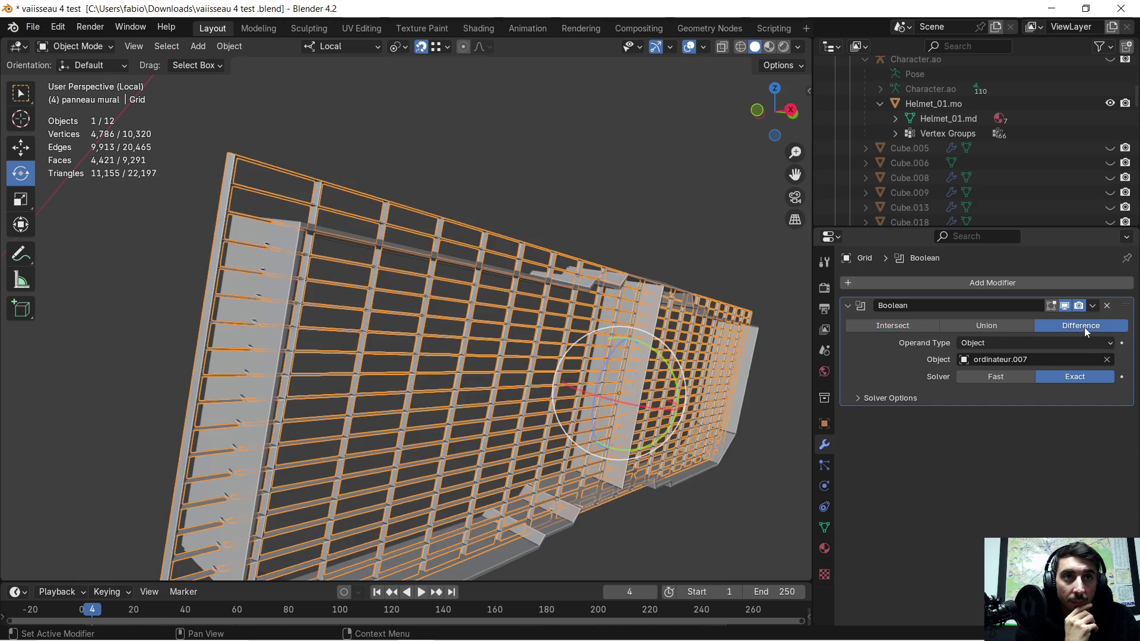
pyautogui.click(977, 326)
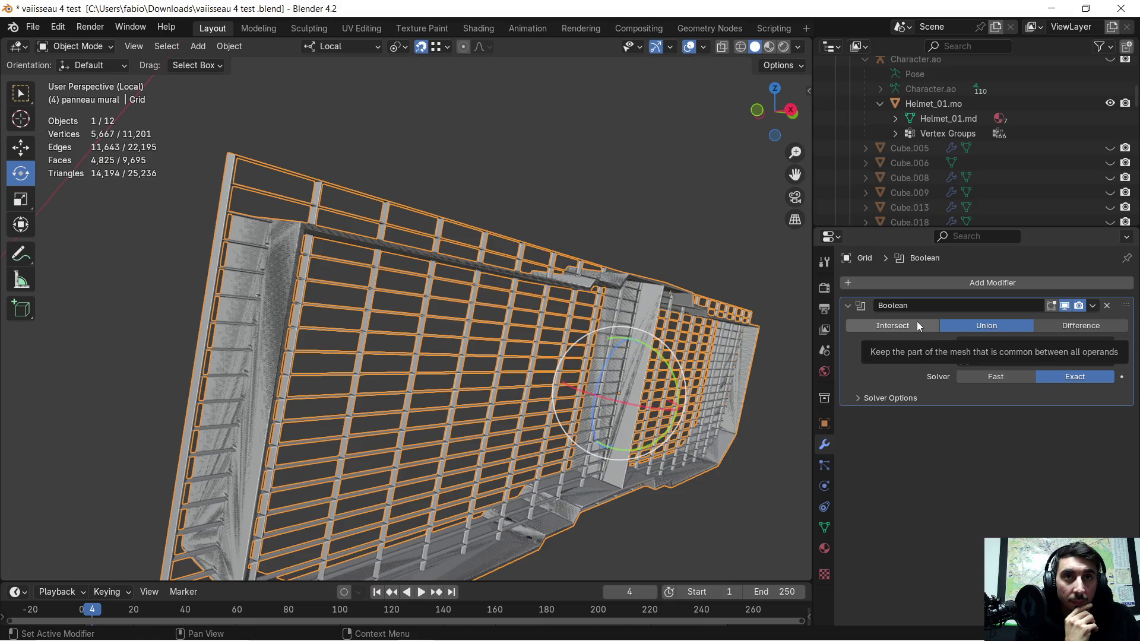
pyautogui.click(917, 326)
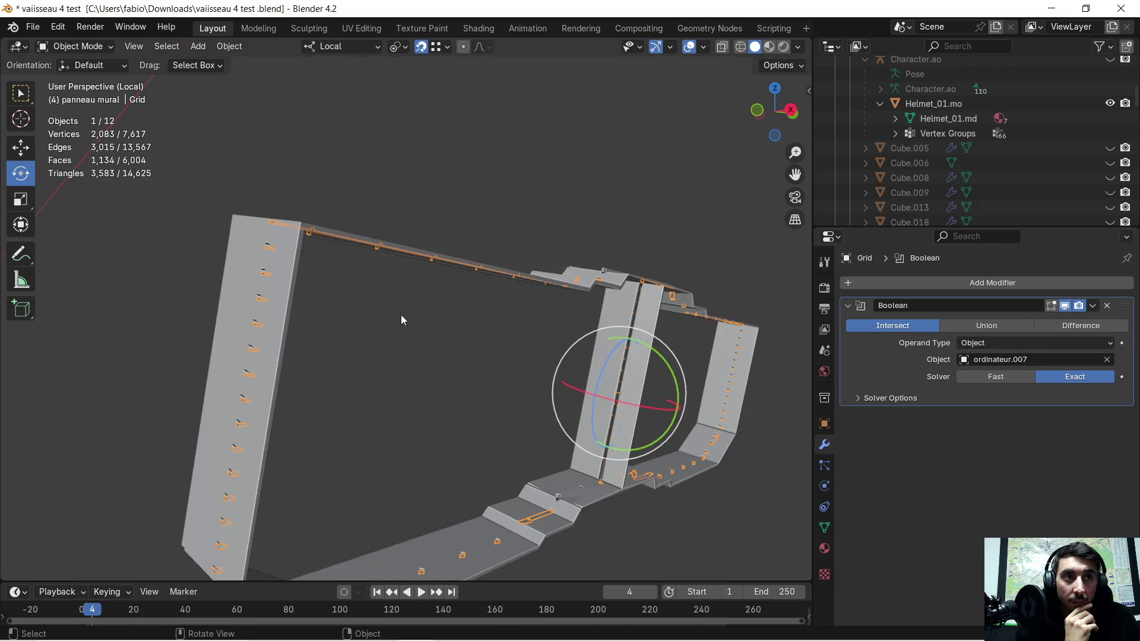
pyautogui.scroll(-2, 404, 313)
pyautogui.moveTo(407, 311); pyautogui.dragTo(411, 317, button='middle')
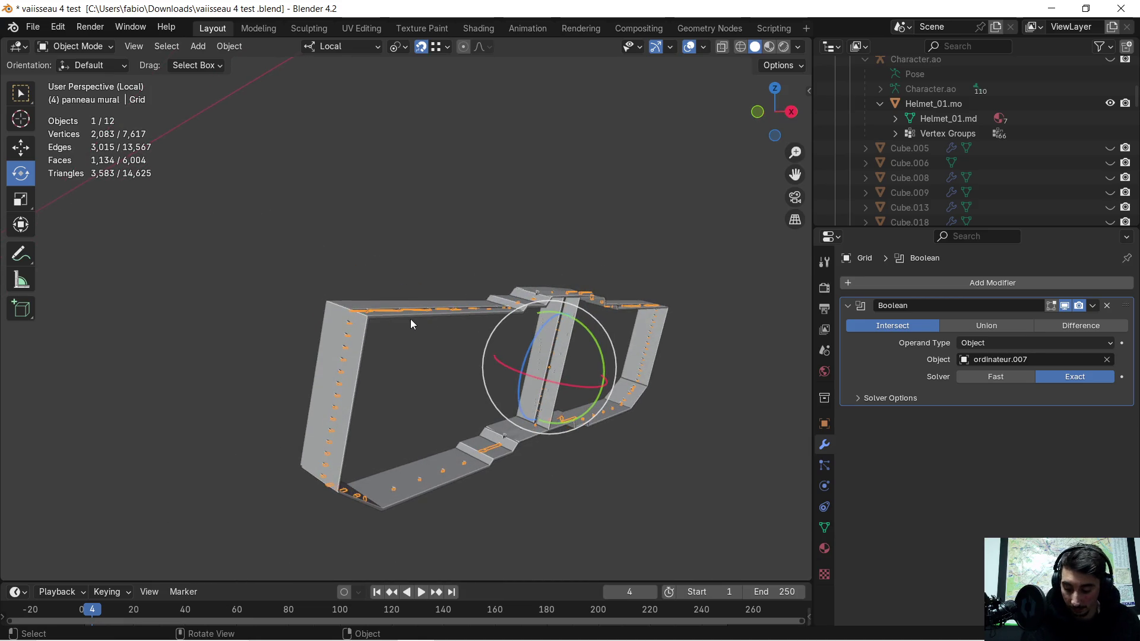
pyautogui.press('super+shift+s')
pyautogui.moveTo(236, 209); pyautogui.dragTo(736, 527)
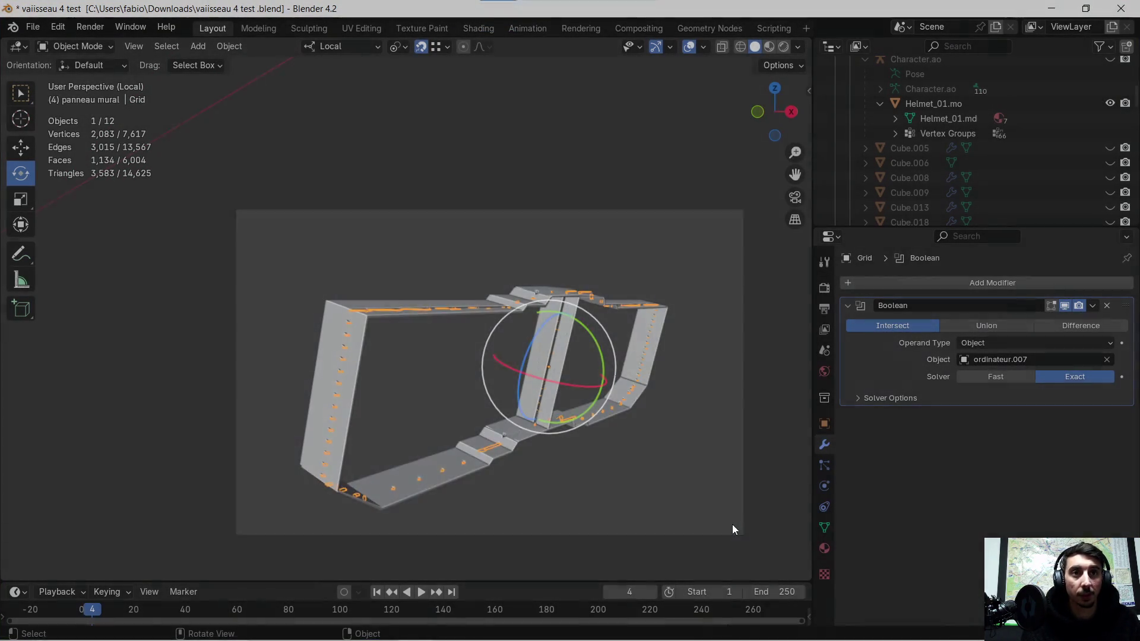
pyautogui.click(971, 443)
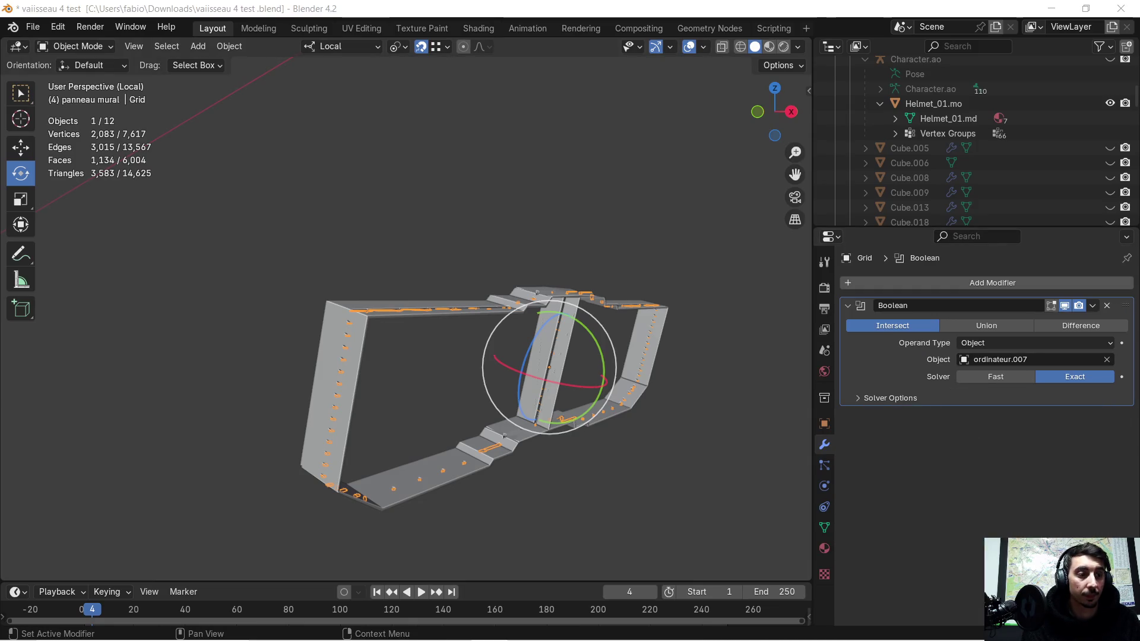
# - Attach the Intersect-result screenshot to the ChatGPT message
pyautogui.moveTo(368, 639)
pyautogui.click(304, 627)
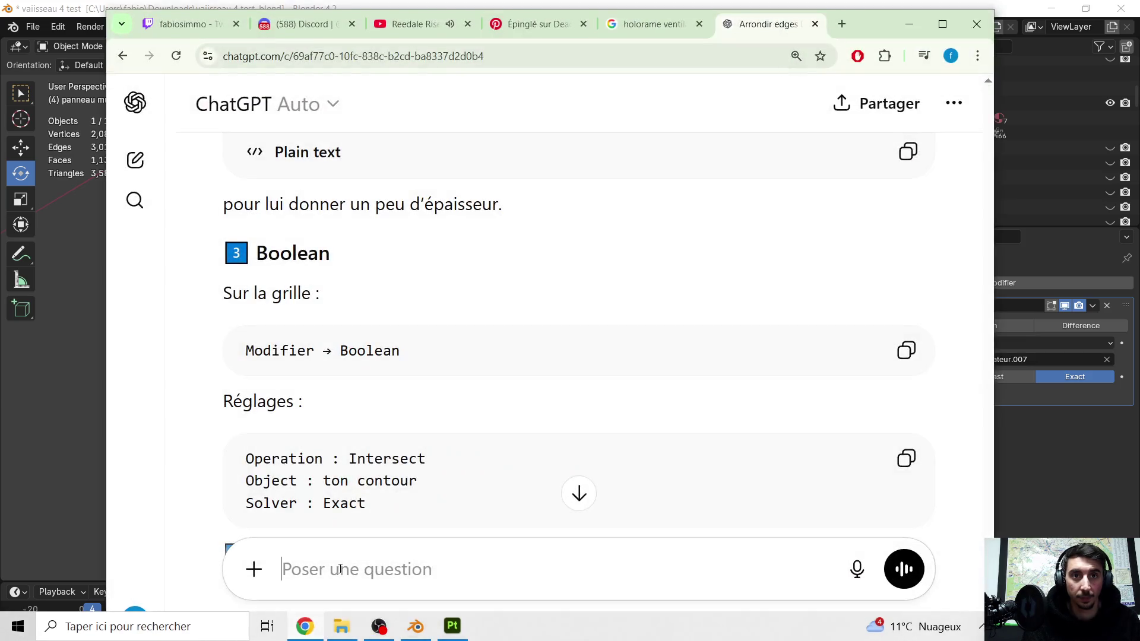
pyautogui.hotkey('ctrl', 'v')
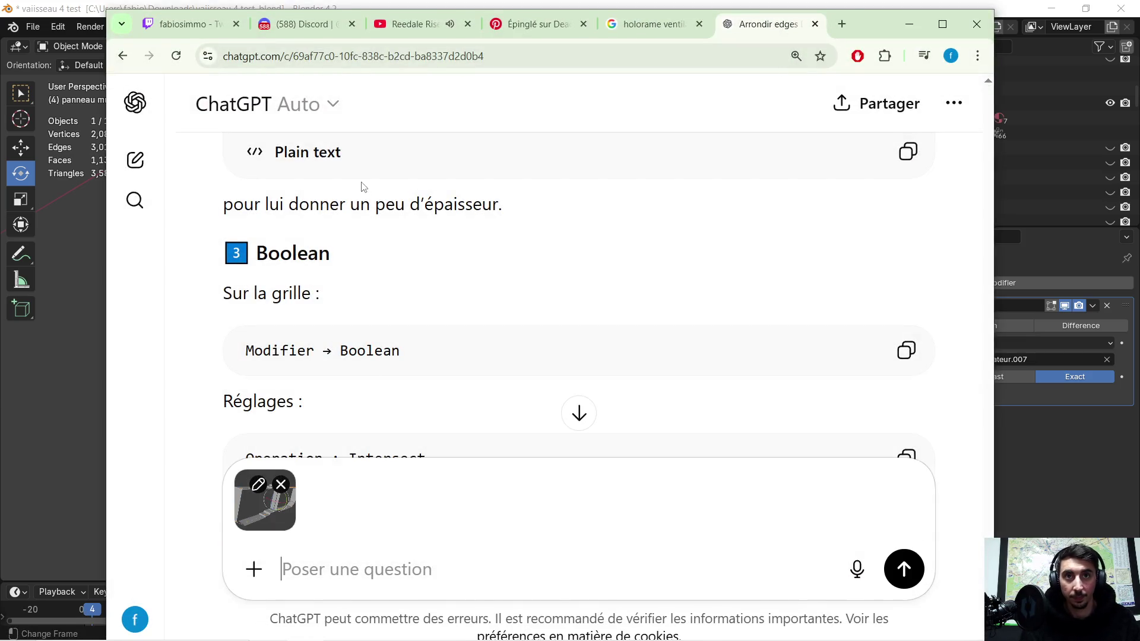
pyautogui.scroll(-1, 321, 206)
pyautogui.moveTo(221, 220)
pyautogui.mouseDown()
pyautogui.moveTo(402, 287)
pyautogui.moveTo(453, 353)
pyautogui.mouseUp()
pyautogui.scroll(-1, 453, 353)
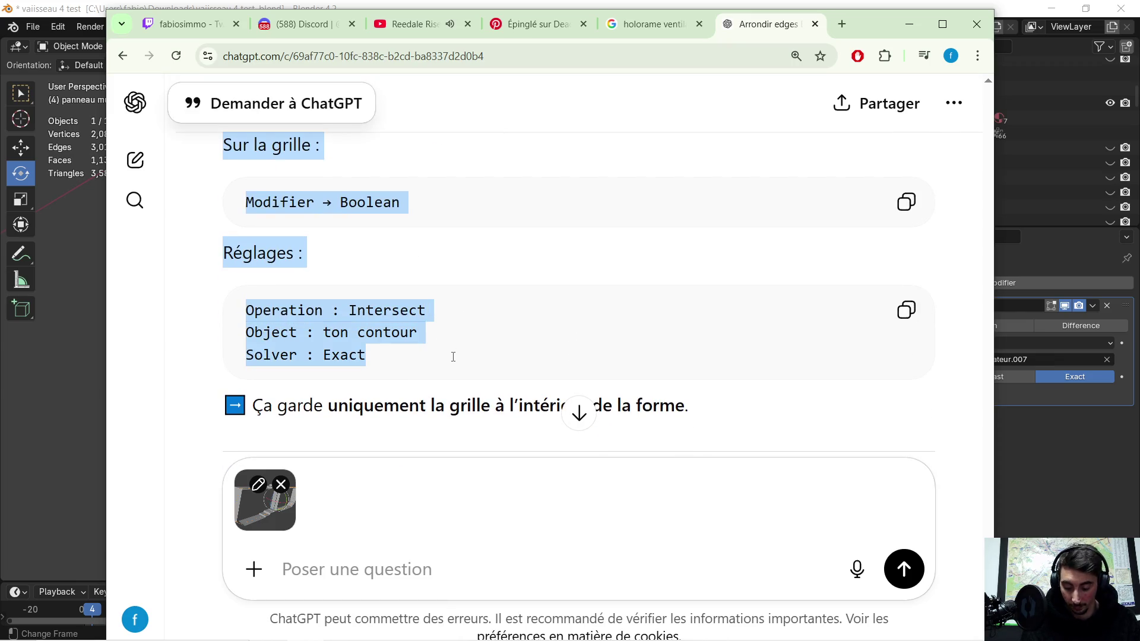
# - Paste the copied Boolean settings, add a note pointing to the screenshot, and send
pyautogui.click(336, 556)
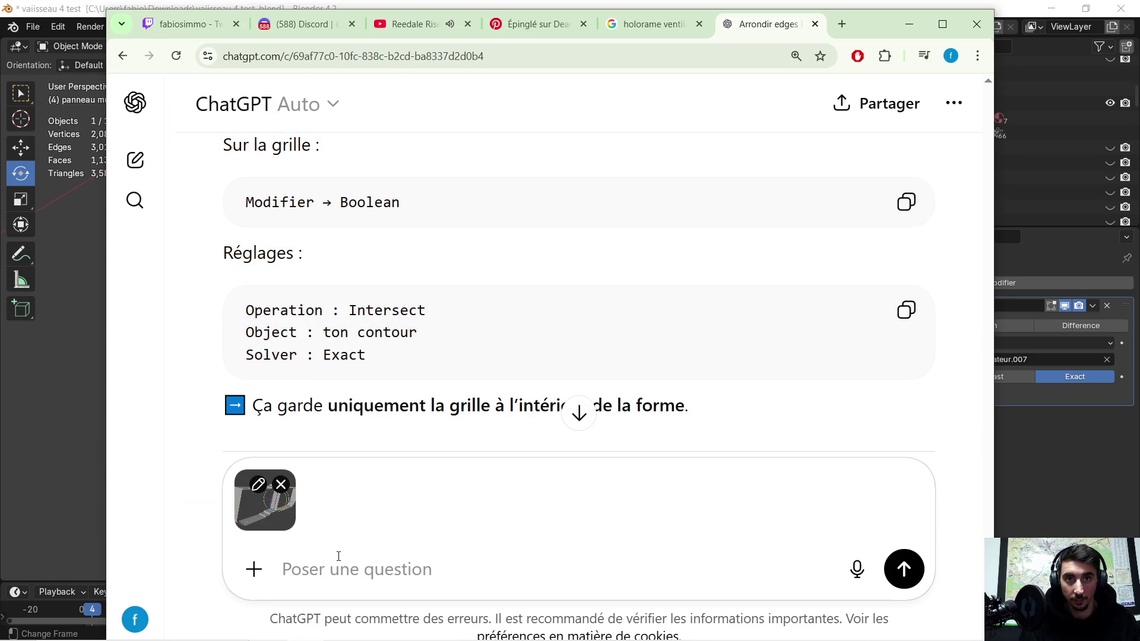
pyautogui.hotkey('ctrl', 'v')
pyautogui.write('sa me fa')
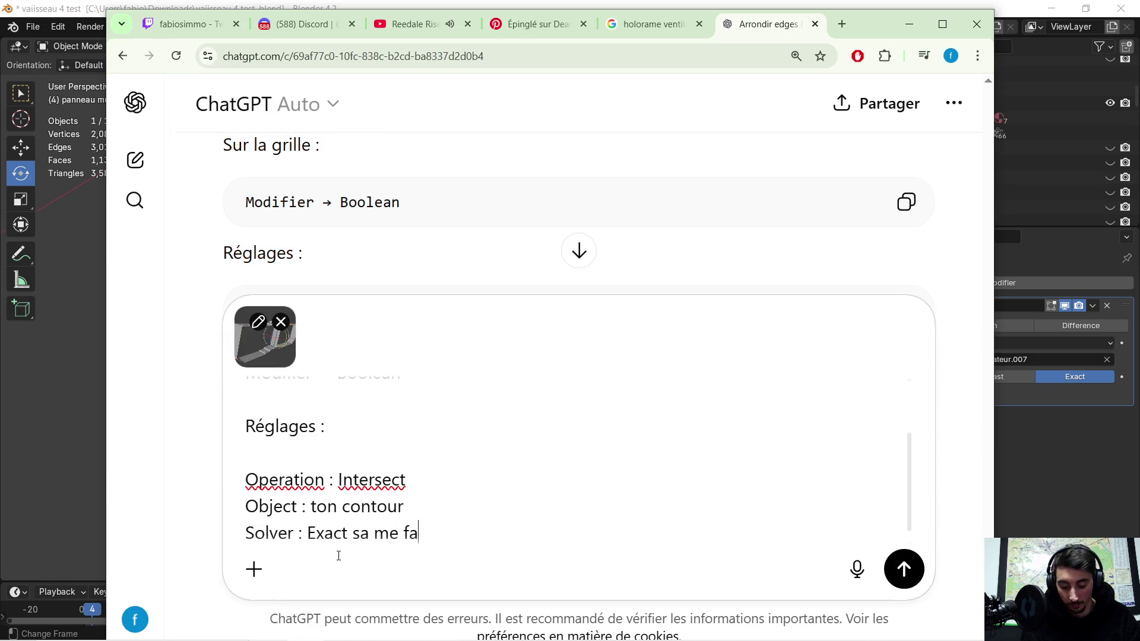
pyautogui.write('i sa')
pyautogui.press('BackSpace')
pyautogui.write('voir screen  1')
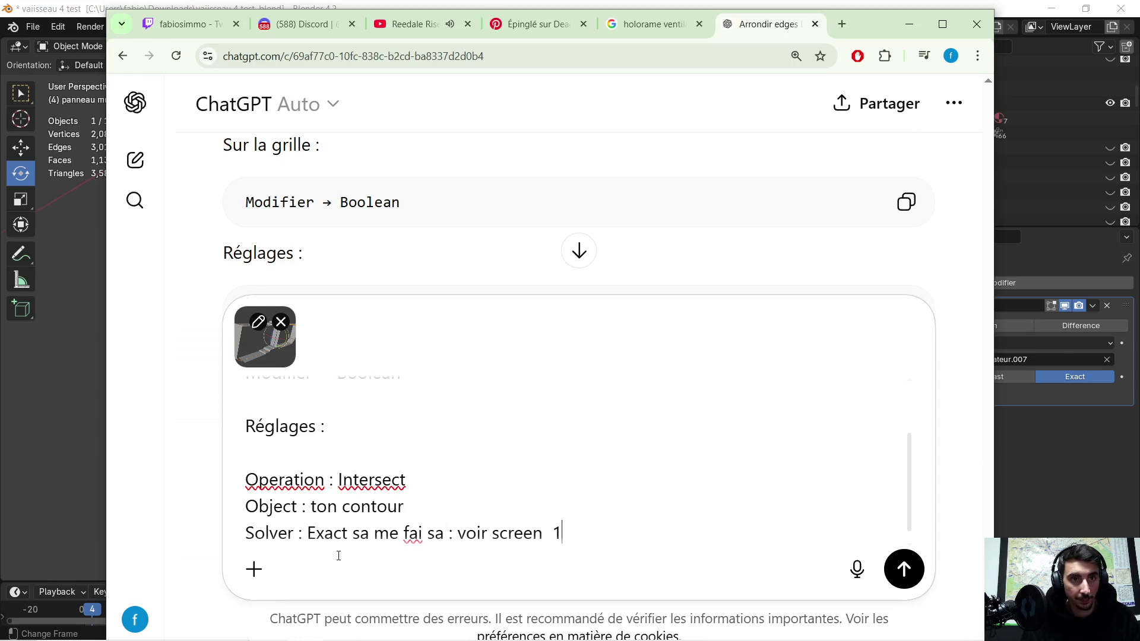
pyautogui.press('Return')
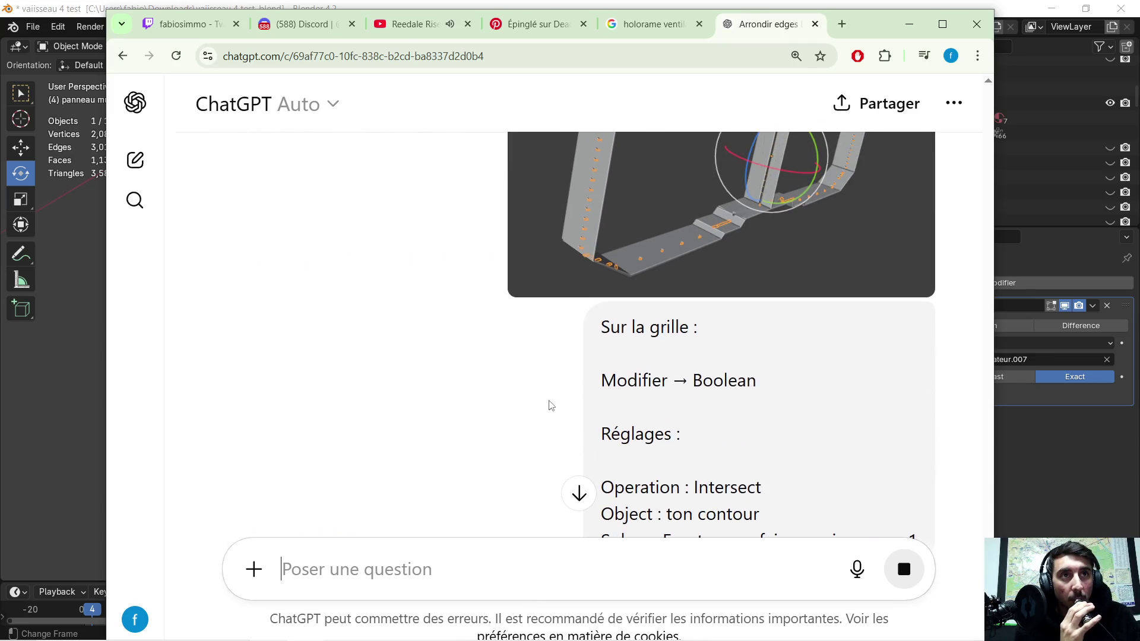
# - Select the reply's line about the flat outline and start a quoted reply
pyautogui.scroll(-5, 542, 411)
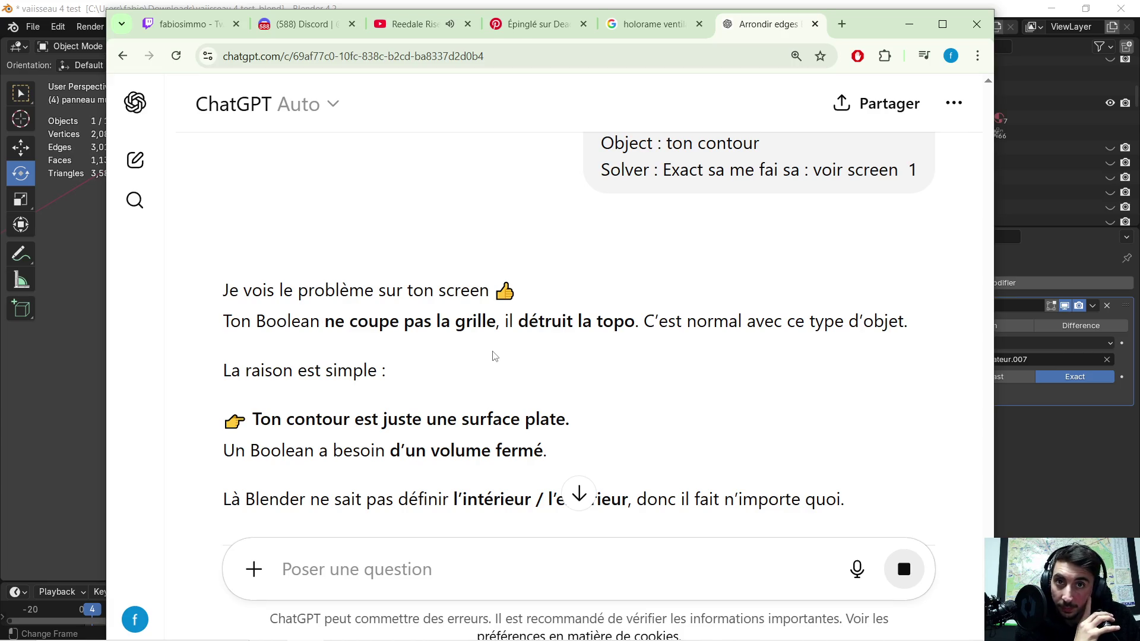
pyautogui.tripleClick(602, 414)
pyautogui.hotkey('ctrl', 'c')
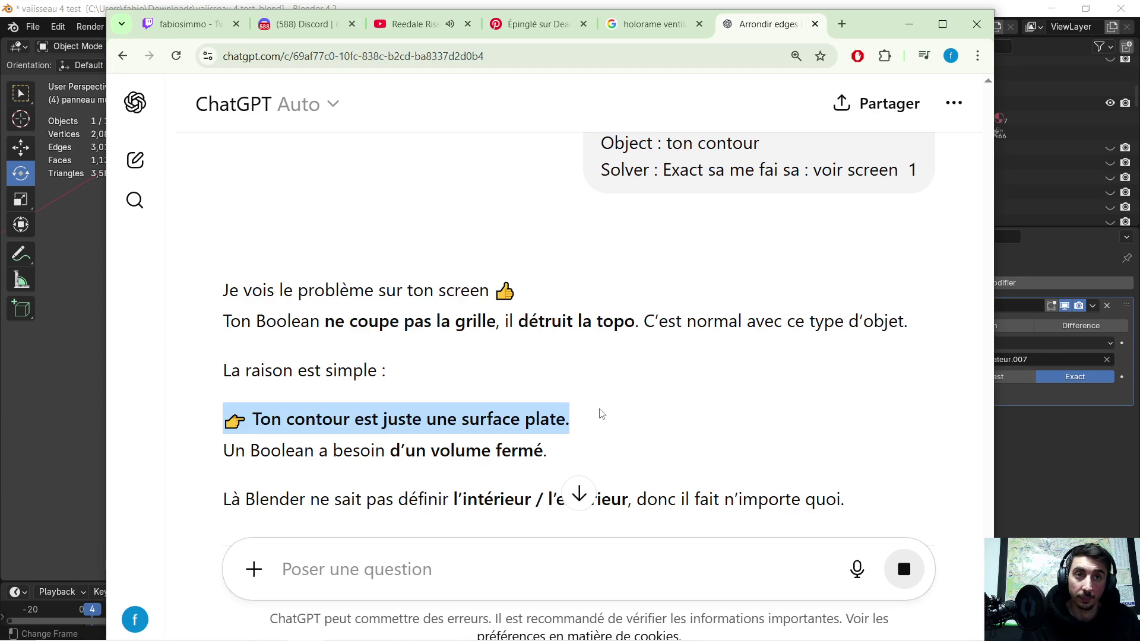
pyautogui.click(435, 574)
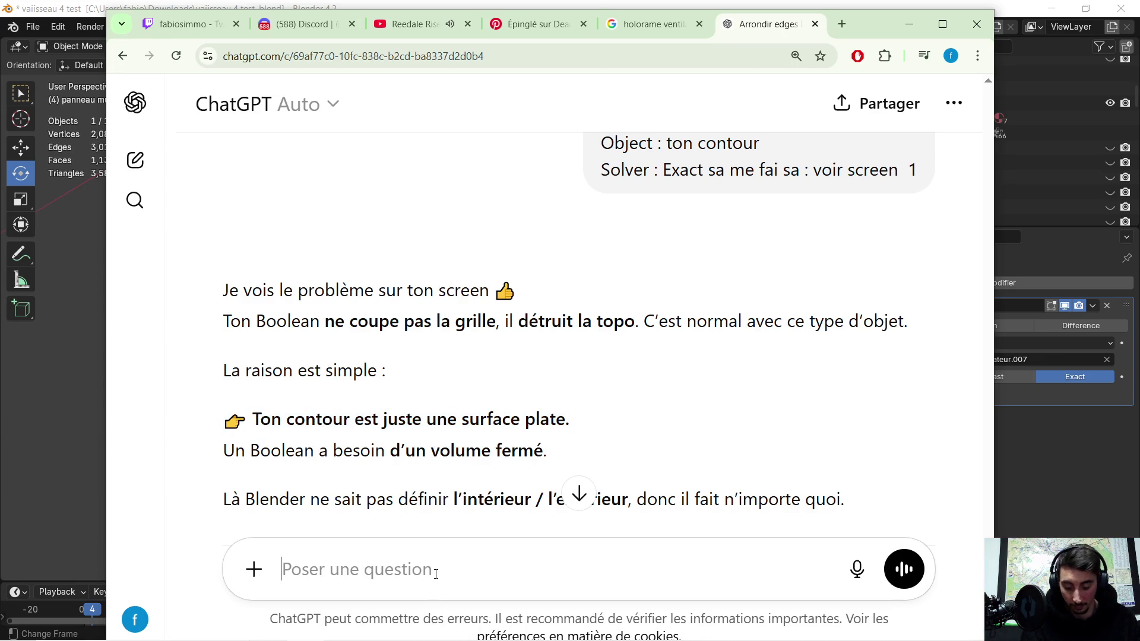
# - Reply 'non jai appliquer un modifier solidify !' under the quote and read the troubleshooting advice
pyautogui.hotkey('ctrl', 'v')
pyautogui.write('non jai appliquer un ')
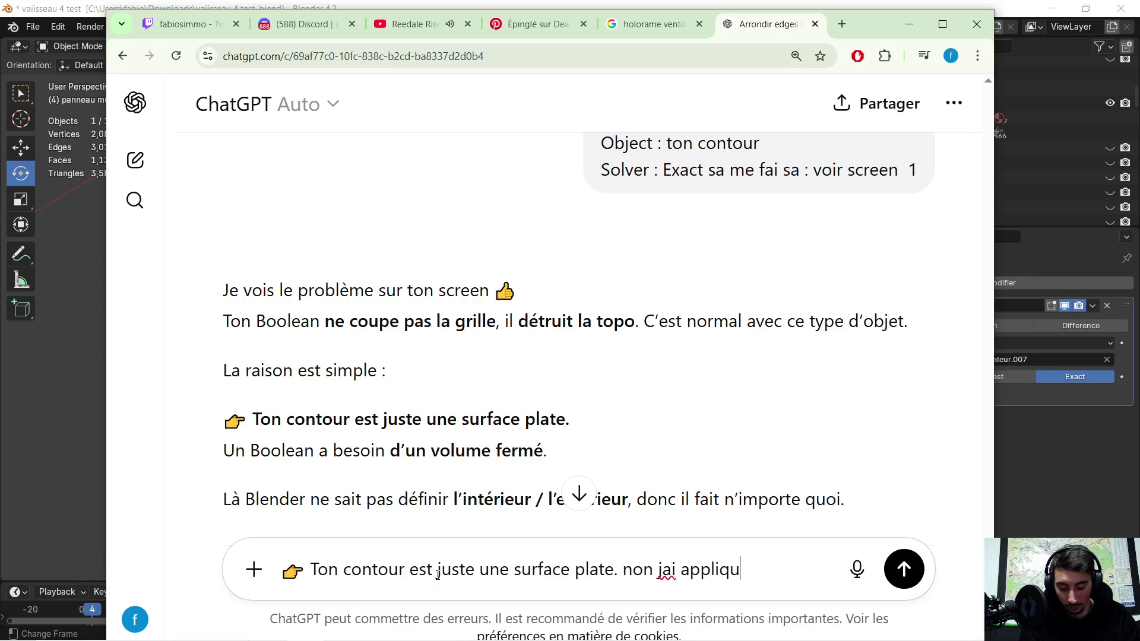
pyautogui.write('modifie')
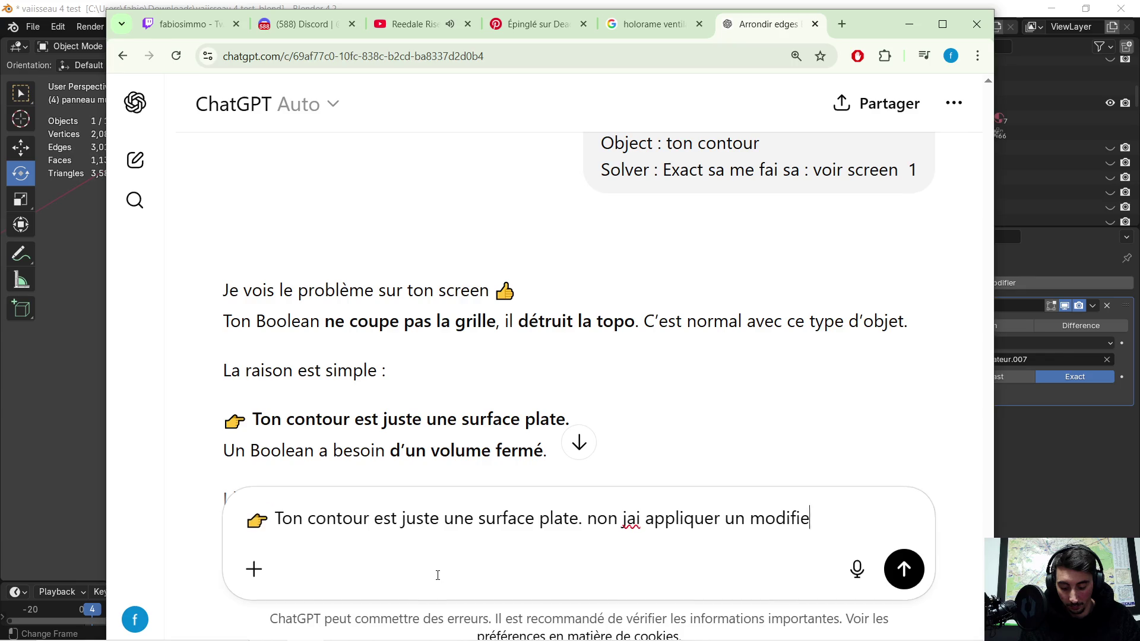
pyautogui.write('r solidif')
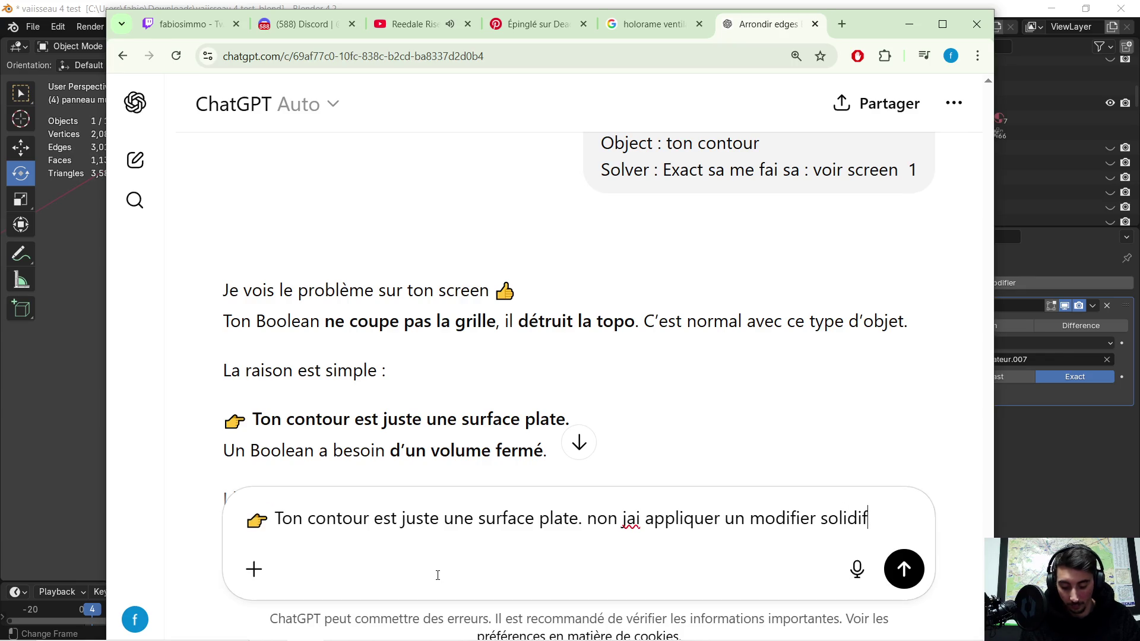
pyautogui.write('y !')
pyautogui.press('Return')
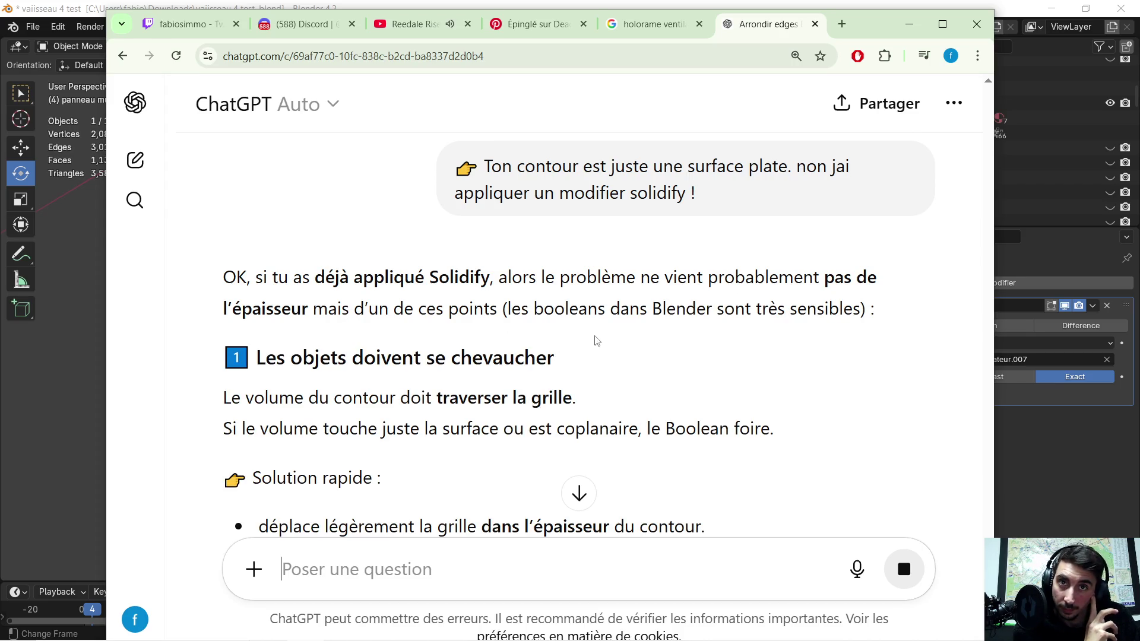
pyautogui.scroll(-2, 596, 338)
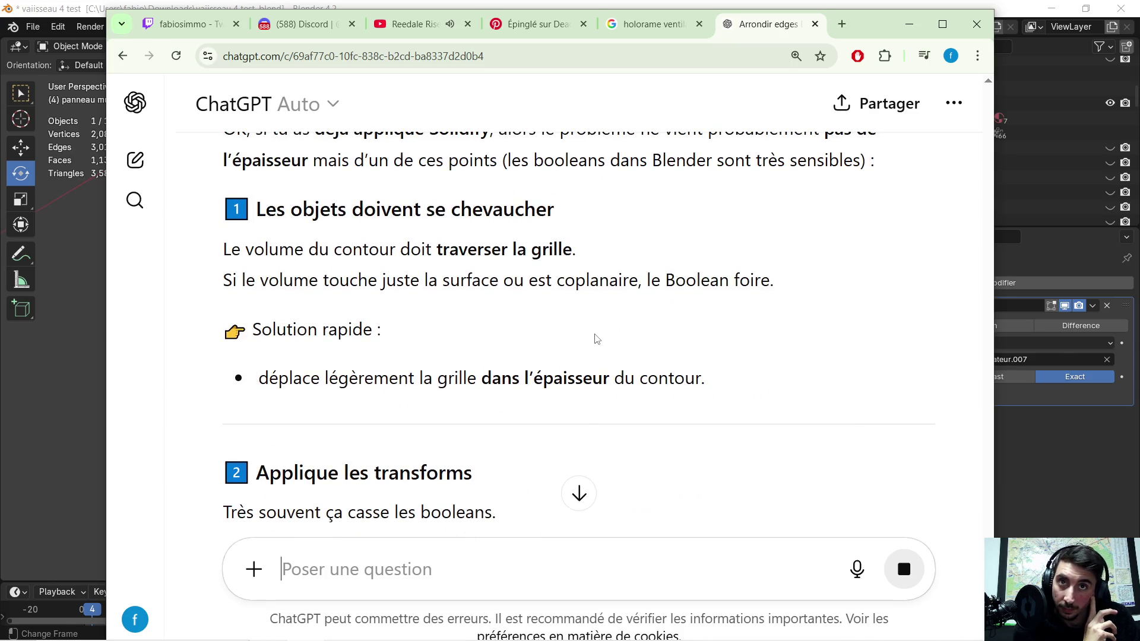
pyautogui.scroll(-1, 613, 325)
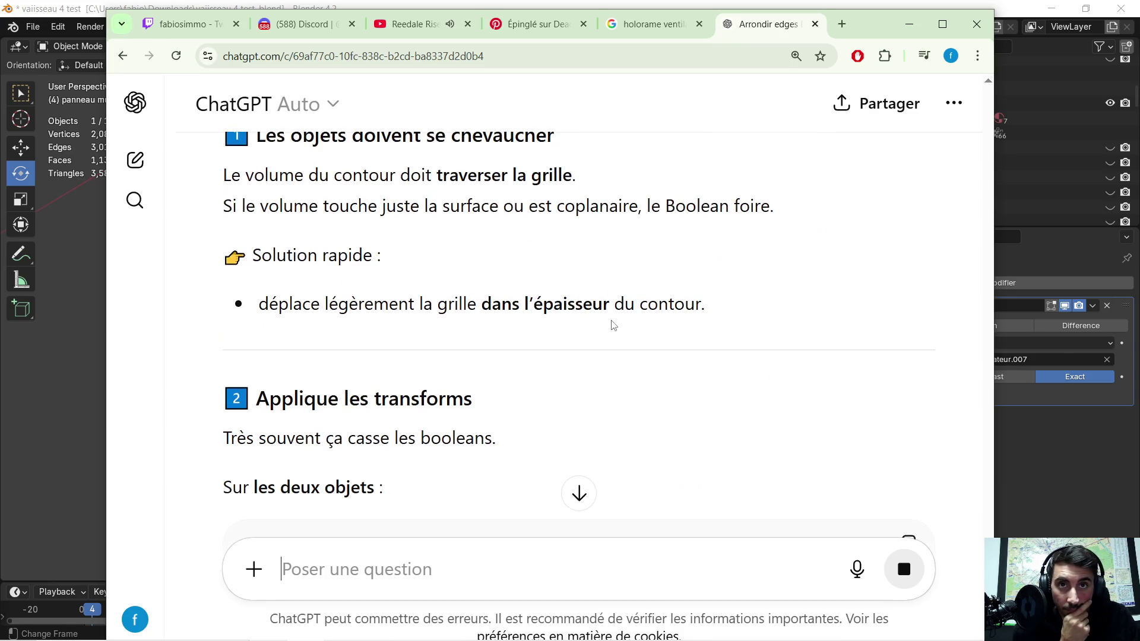
pyautogui.scroll(-1, 614, 327)
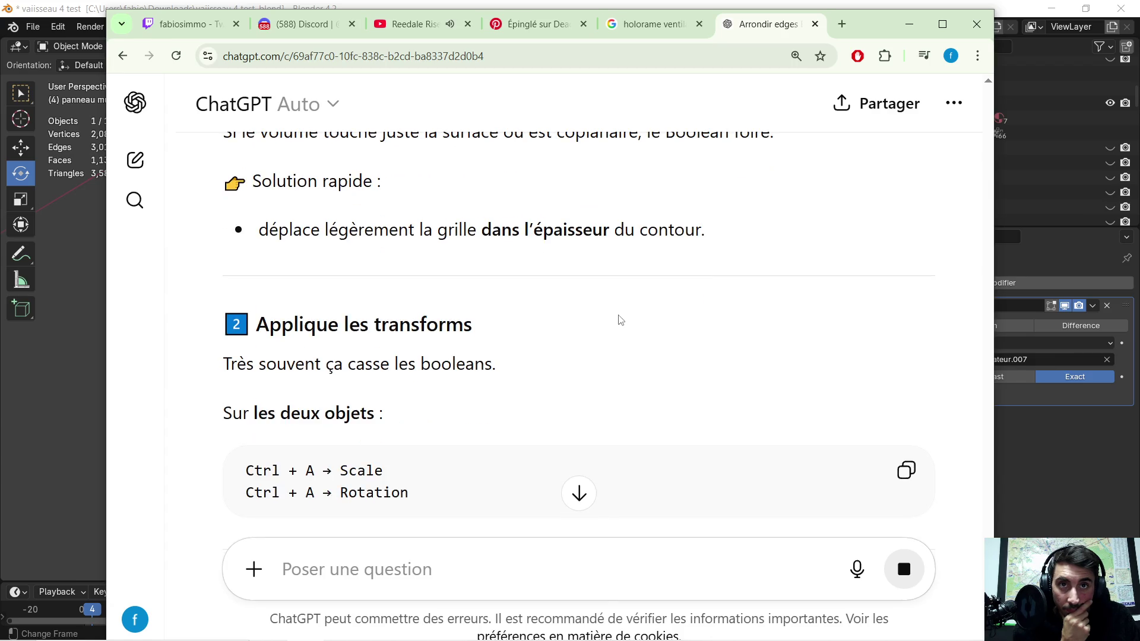
pyautogui.scroll(-1, 620, 321)
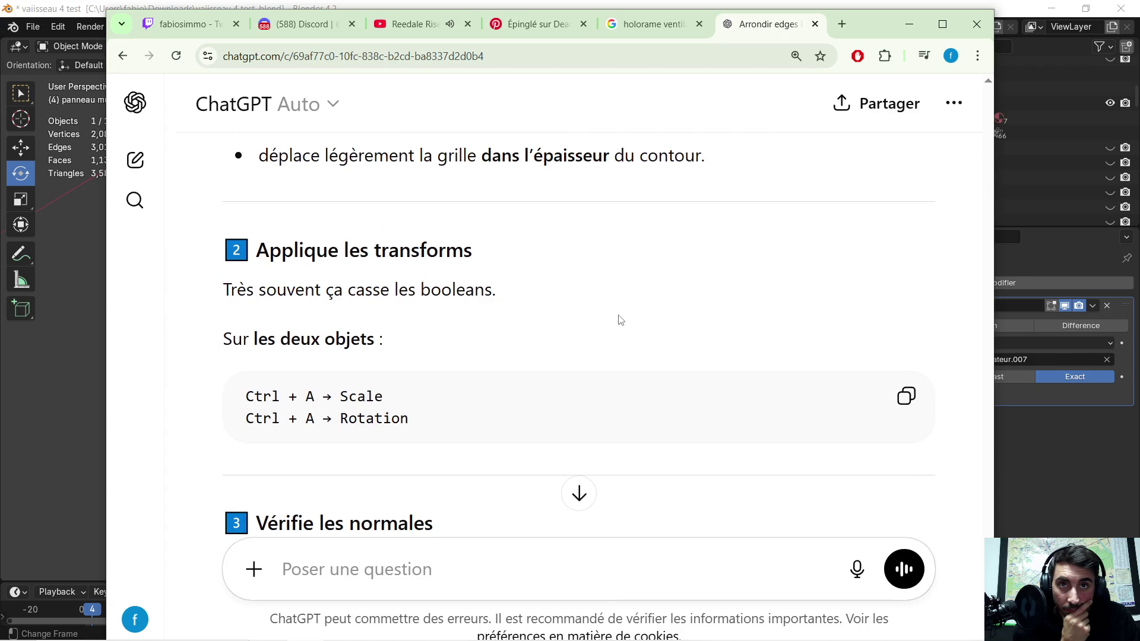
pyautogui.click(909, 24)
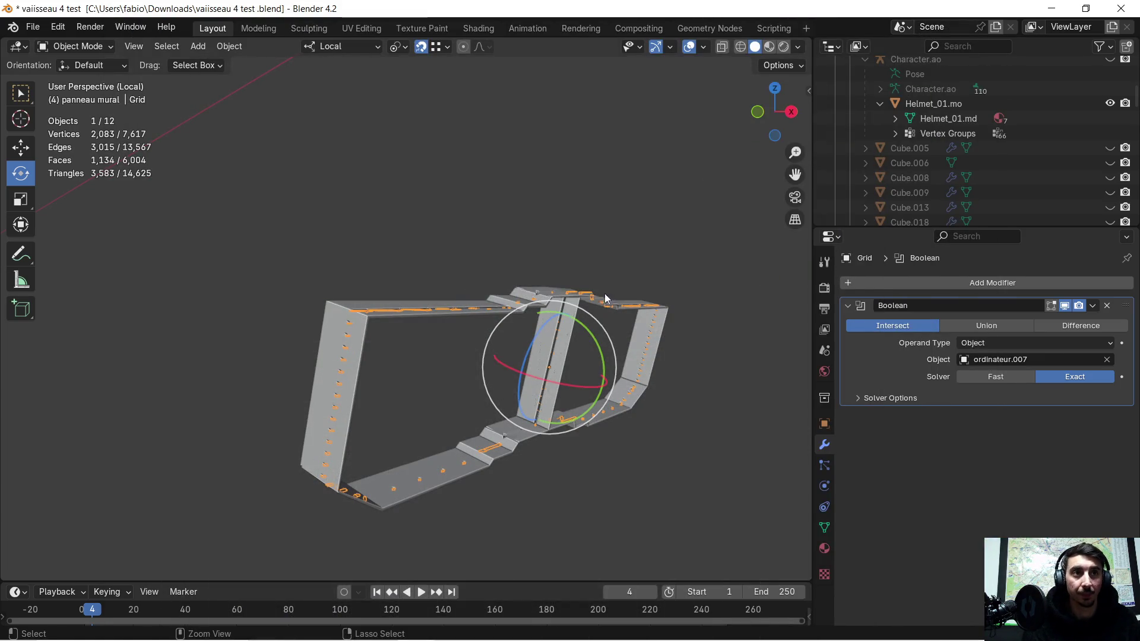
# - Undo the last change and switch the Grid's Boolean operation to Difference
pyautogui.hotkey('ctrl', 'z')
pyautogui.moveTo(550, 297)
pyautogui.mouseDown(button='middle')
pyautogui.moveTo(484, 355)
pyautogui.moveTo(489, 337)
pyautogui.mouseUp(button='middle')
pyautogui.scroll(3, 484, 355)
pyautogui.scroll(-4, 485, 355)
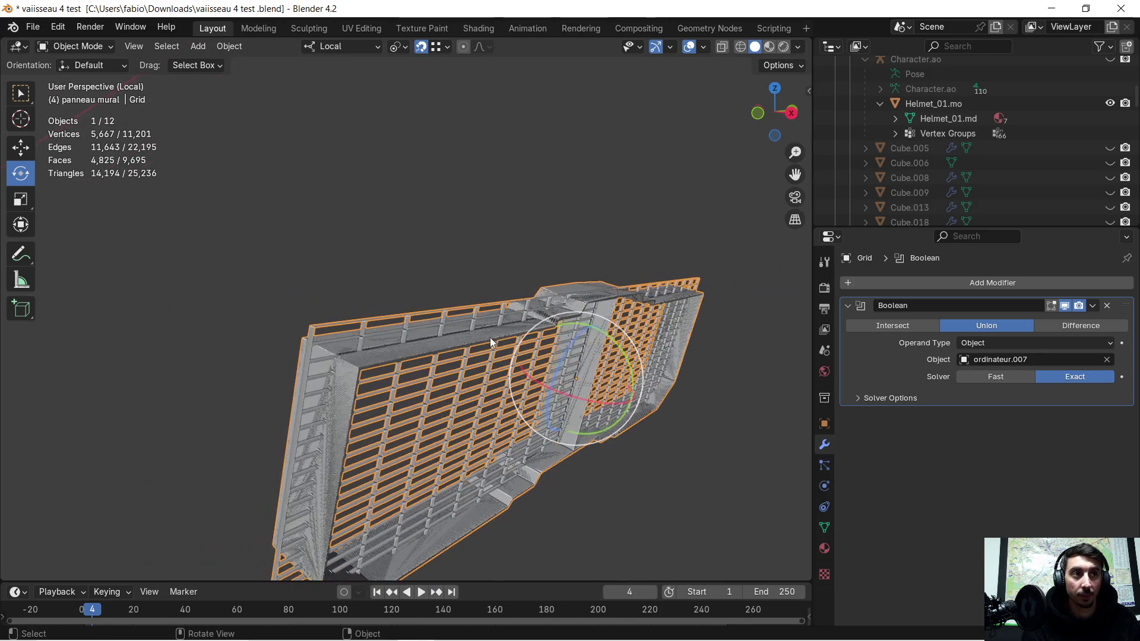
pyautogui.click(1084, 328)
pyautogui.moveTo(519, 418)
pyautogui.mouseDown(button='middle')
pyautogui.moveTo(500, 382)
pyautogui.moveTo(505, 403)
pyautogui.moveTo(528, 398)
pyautogui.moveTo(502, 382)
pyautogui.mouseUp(button='middle')
# - Toggle the Grid into Edit Mode and back, then bring up the Apply transforms menu
pyautogui.press('Tab')
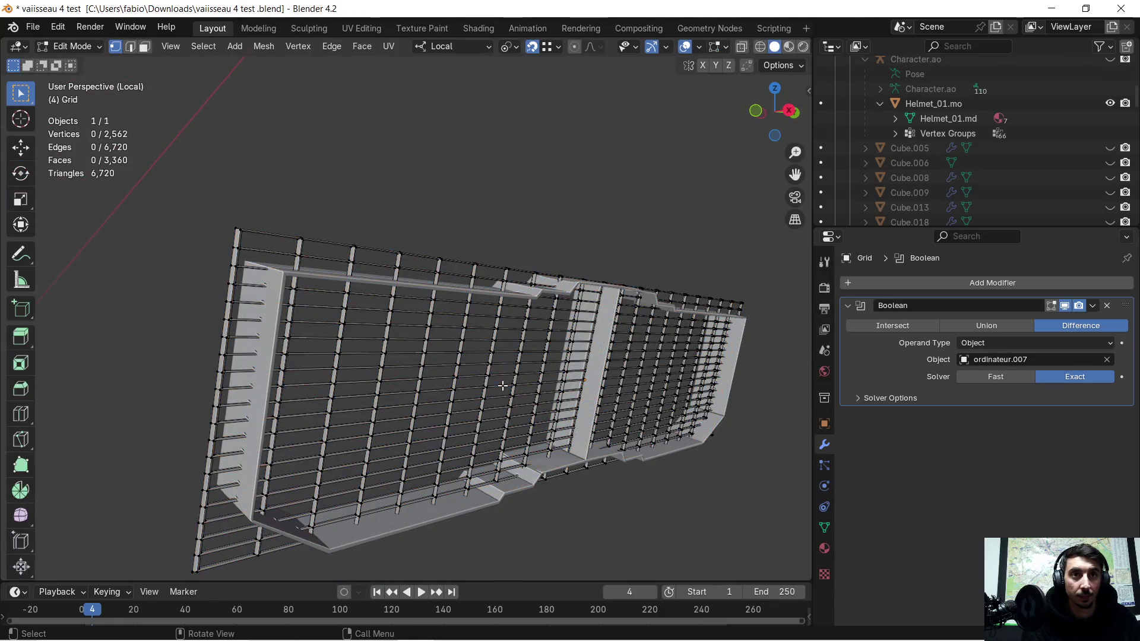
pyautogui.press('Tab')
pyautogui.press('Tab')
pyautogui.press('Tab')
pyautogui.moveTo(456, 347)
pyautogui.mouseDown(button='middle')
pyautogui.moveTo(481, 362)
pyautogui.moveTo(465, 336)
pyautogui.mouseUp(button='middle')
pyautogui.hotkey('ctrl', 'a')
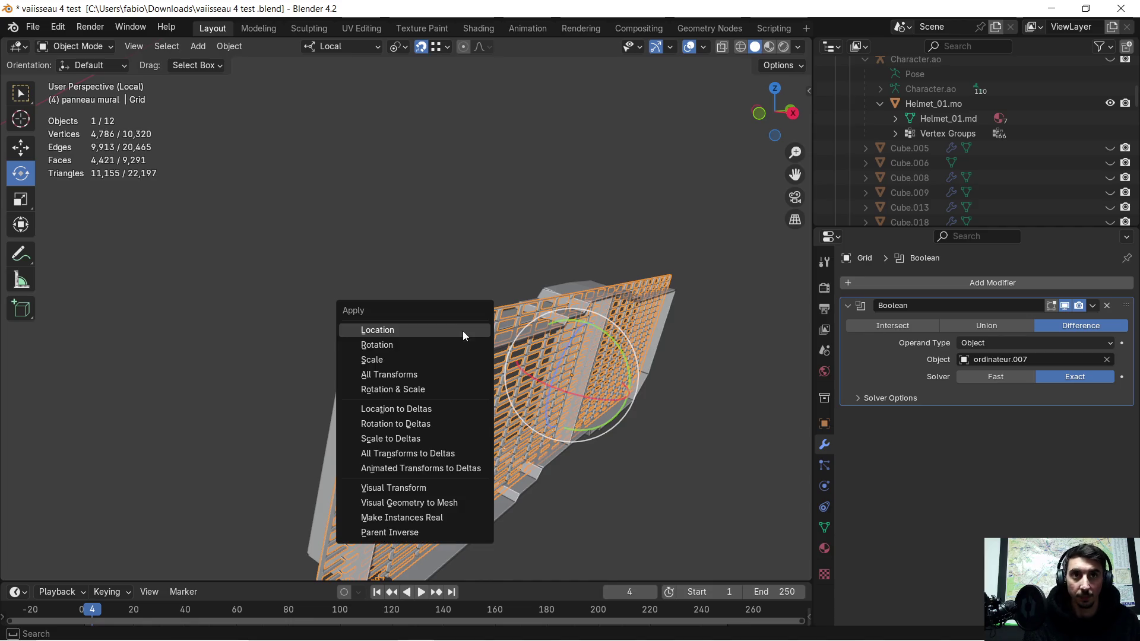
# - Apply rotation and scale on both Grid and ordinateur.007, giving a 4,787-vertex Difference result
pyautogui.click(441, 384)
pyautogui.click(402, 398)
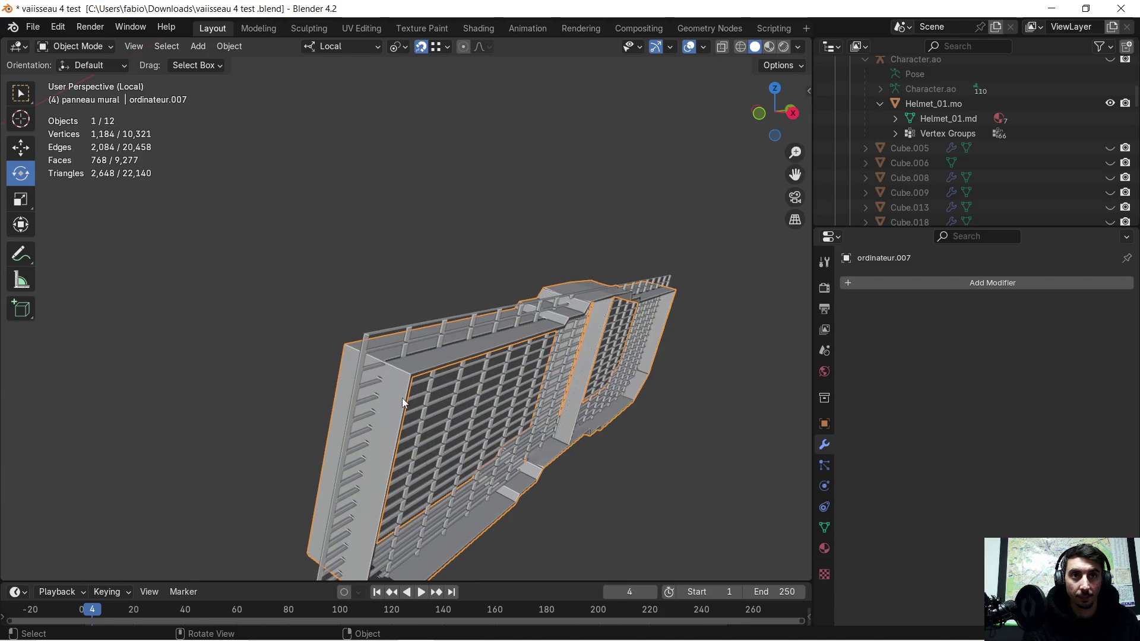
pyautogui.hotkey('ctrl', 'a')
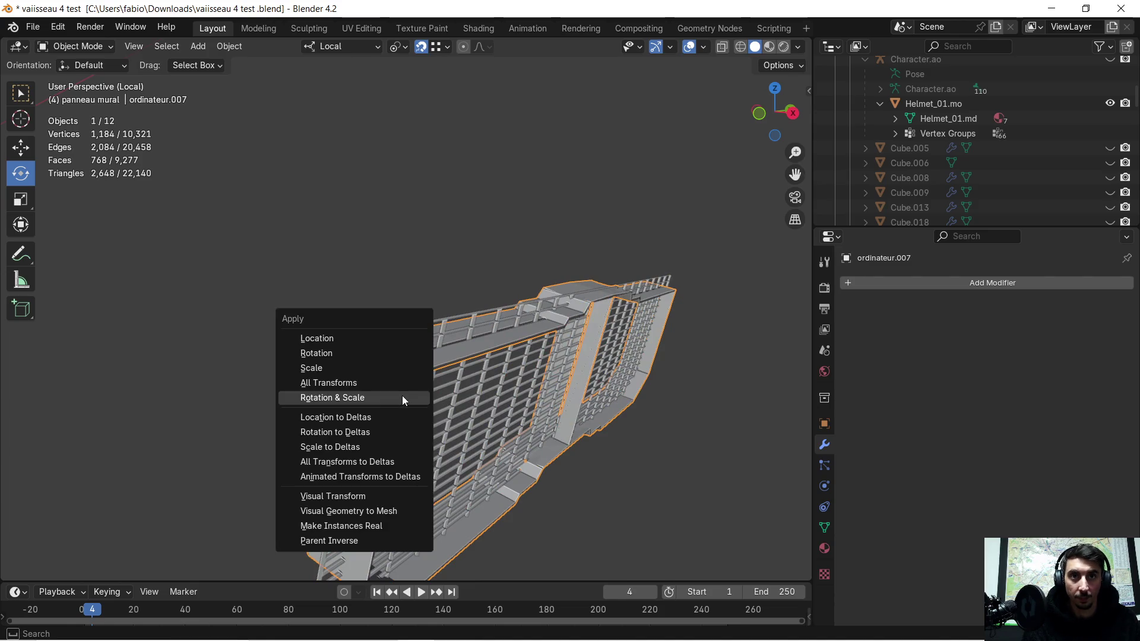
pyautogui.click(402, 398)
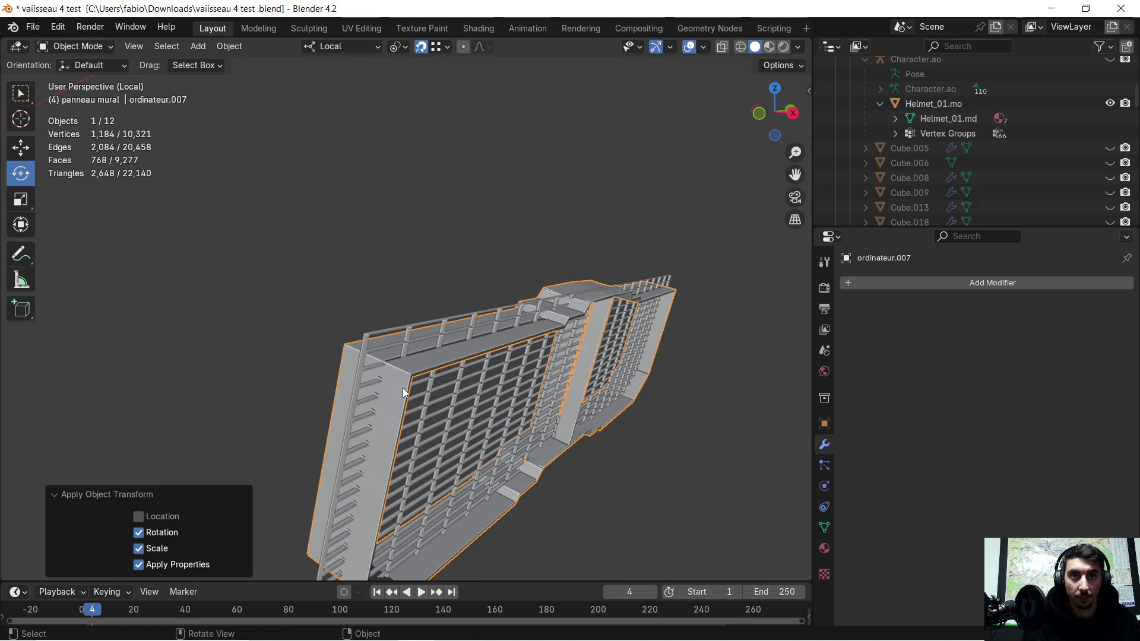
pyautogui.click(407, 324)
pyautogui.moveTo(408, 325)
pyautogui.mouseDown(button='middle')
pyautogui.moveTo(461, 355)
pyautogui.moveTo(463, 337)
pyautogui.moveTo(447, 341)
pyautogui.moveTo(532, 328)
pyautogui.moveTo(478, 294)
pyautogui.moveTo(449, 314)
pyautogui.moveTo(486, 323)
pyautogui.moveTo(463, 382)
pyautogui.mouseUp(button='middle')
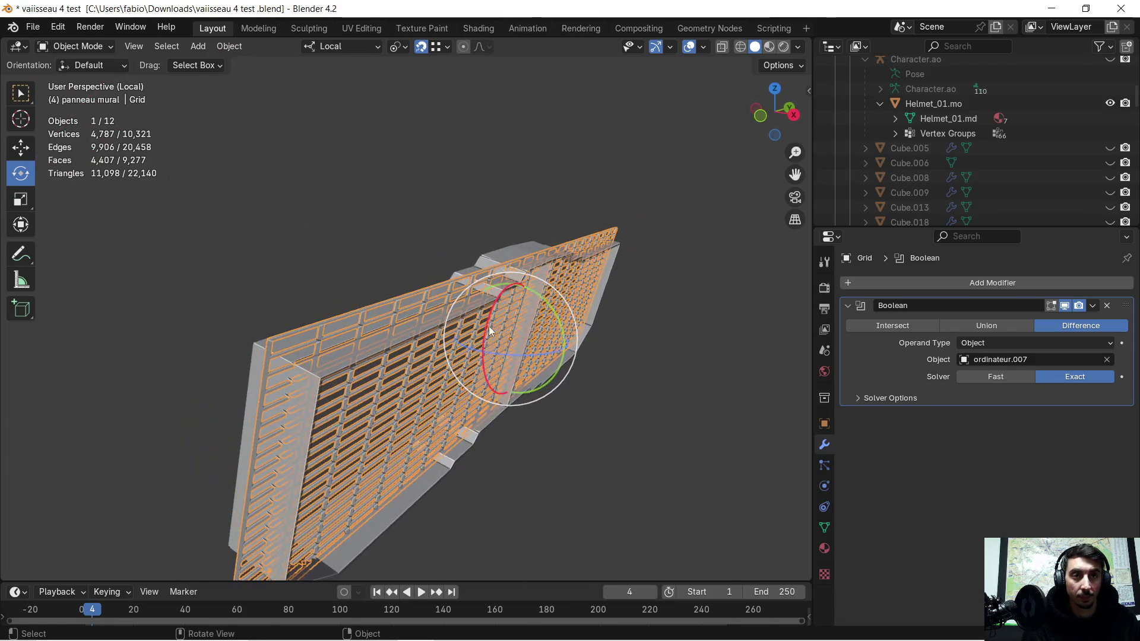
pyautogui.press('h')
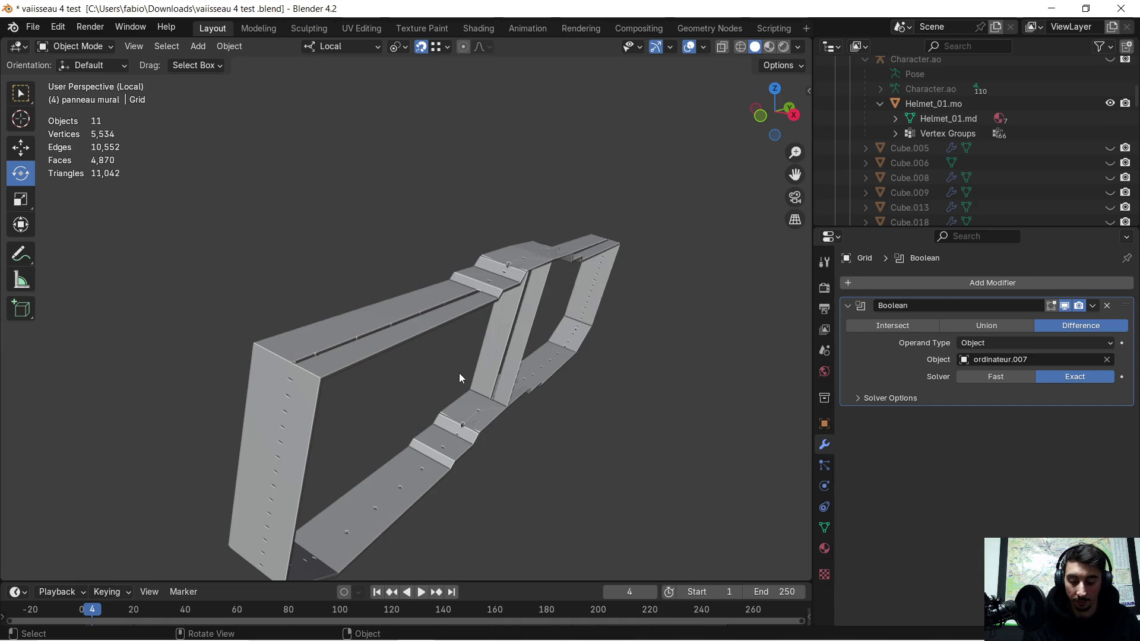
pyautogui.hotkey('alt', 'h')
pyautogui.click(366, 356)
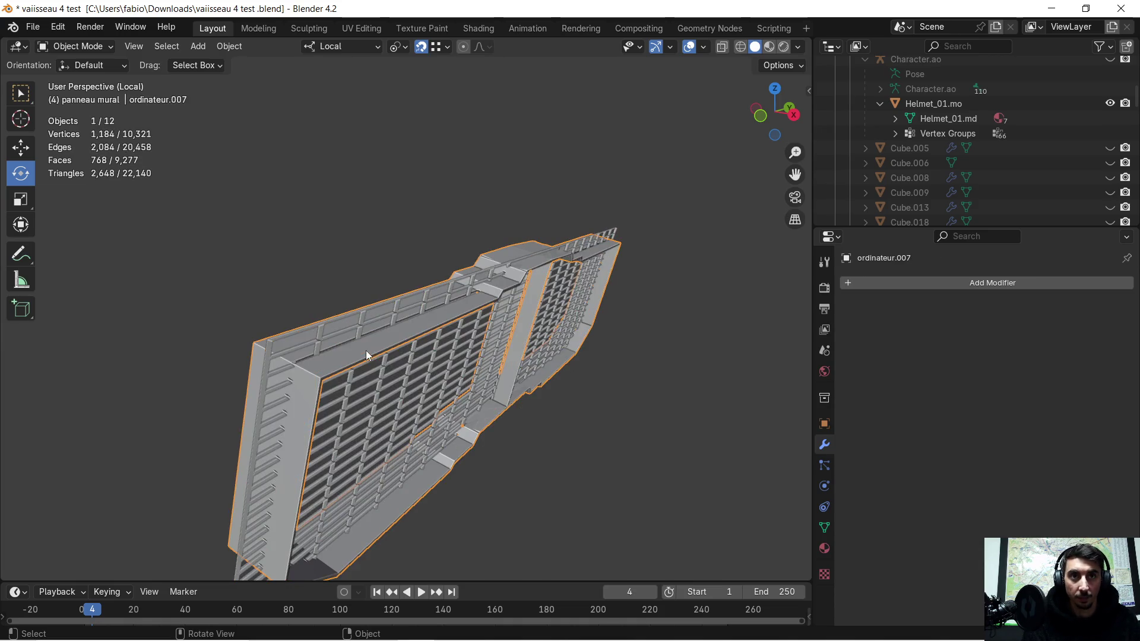
pyautogui.moveTo(425, 374); pyautogui.dragTo(393, 344, button='middle')
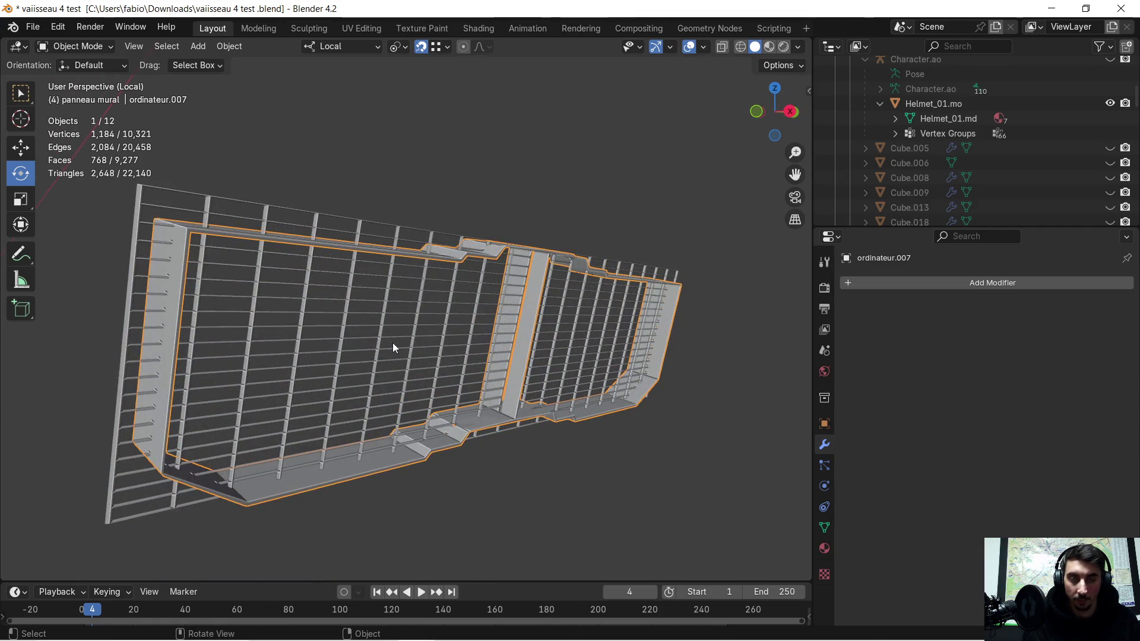
pyautogui.press('h')
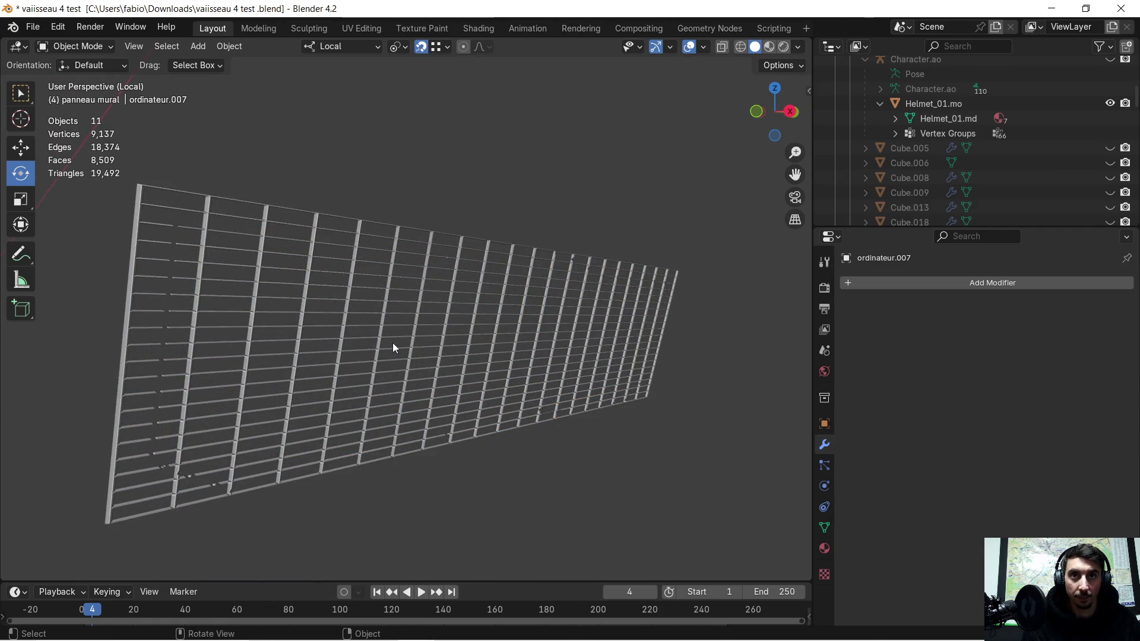
pyautogui.moveTo(394, 347); pyautogui.dragTo(361, 333, button='middle')
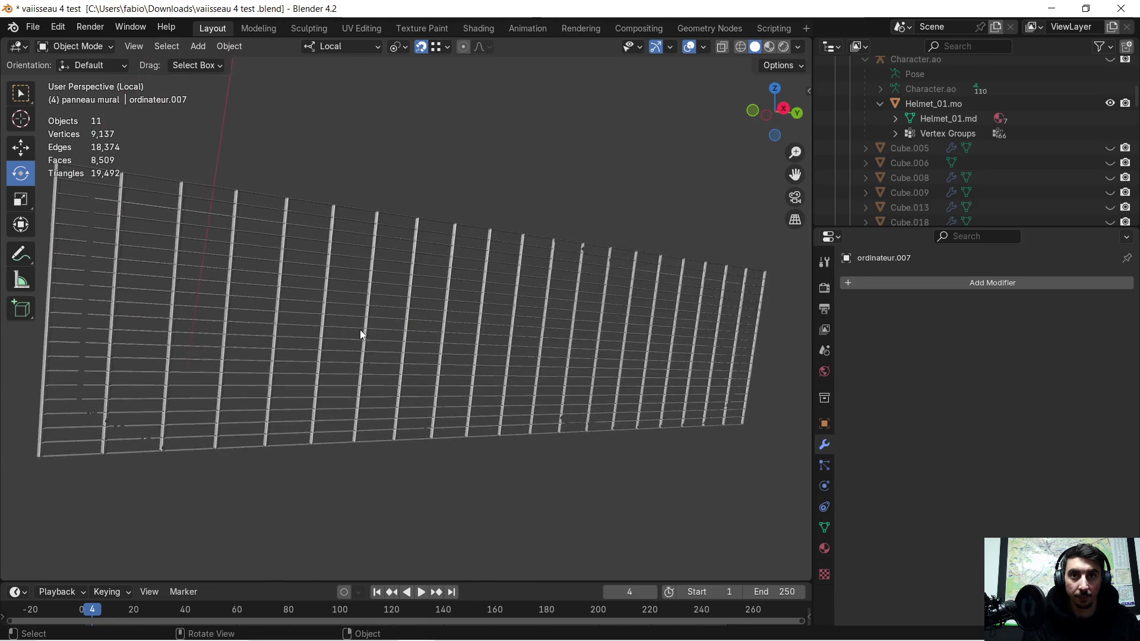
pyautogui.scroll(5, 204, 355)
pyautogui.moveTo(204, 355)
pyautogui.mouseDown(button='middle')
pyautogui.moveTo(232, 350)
pyautogui.moveTo(248, 362)
pyautogui.mouseUp(button='middle')
pyautogui.scroll(-3, 232, 353)
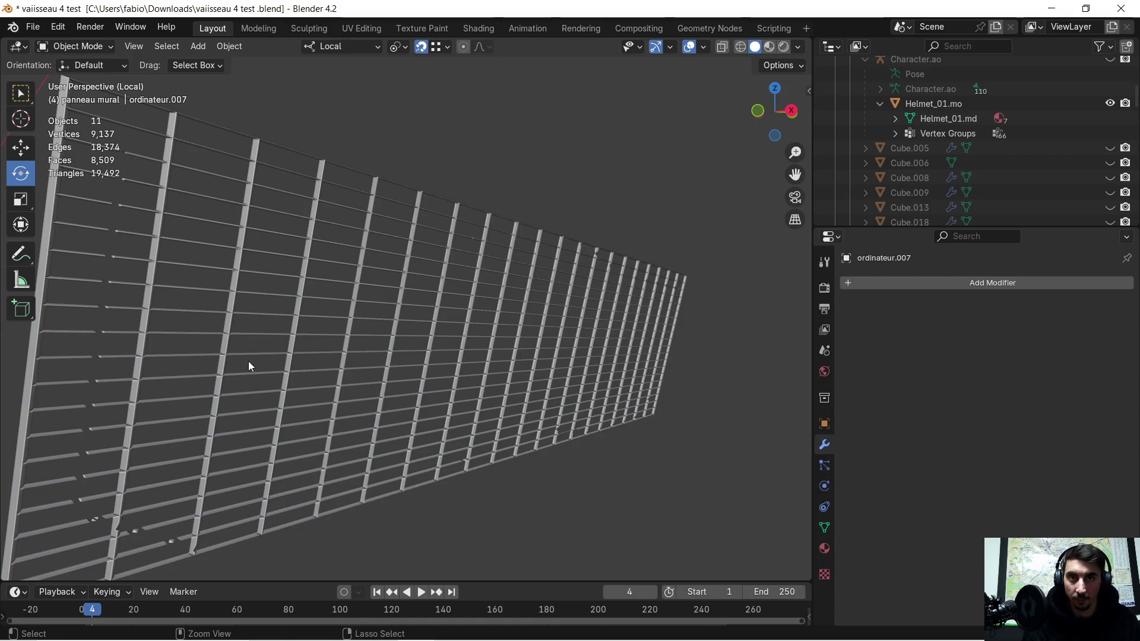
pyautogui.hotkey('ctrl', 'z')
pyautogui.moveTo(249, 361)
pyautogui.mouseDown(button='middle')
pyautogui.moveTo(258, 342)
pyautogui.moveTo(217, 334)
pyautogui.moveTo(204, 311)
pyautogui.moveTo(308, 361)
pyautogui.moveTo(714, 316)
pyautogui.mouseUp(button='middle')
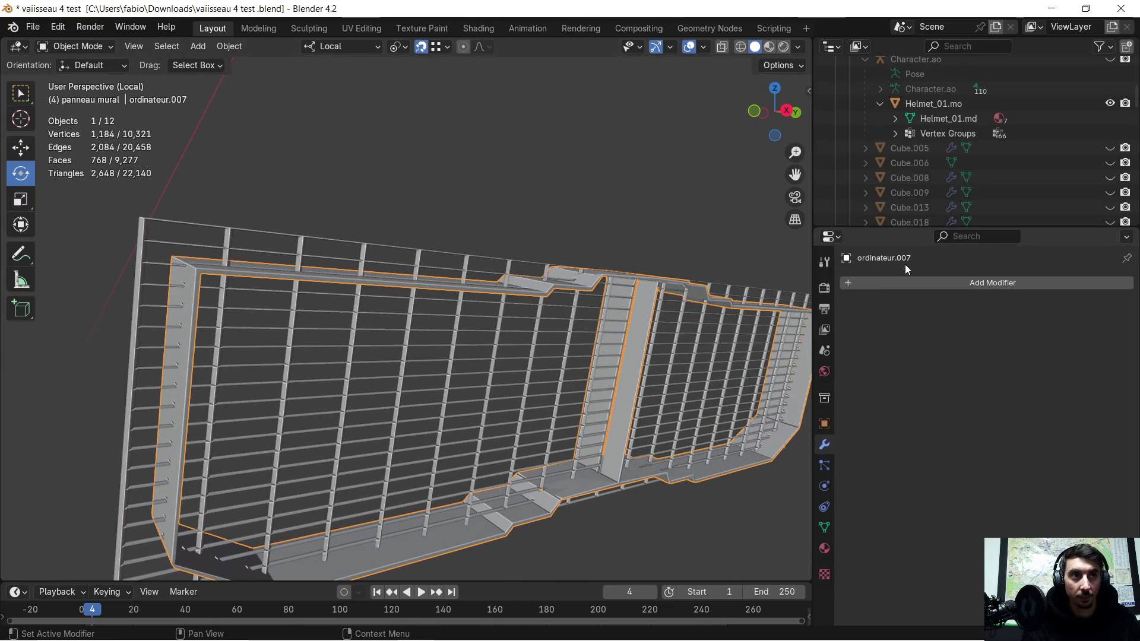
# - Apply the Grid's Boolean modifier so the cut becomes permanent
pyautogui.click(505, 272)
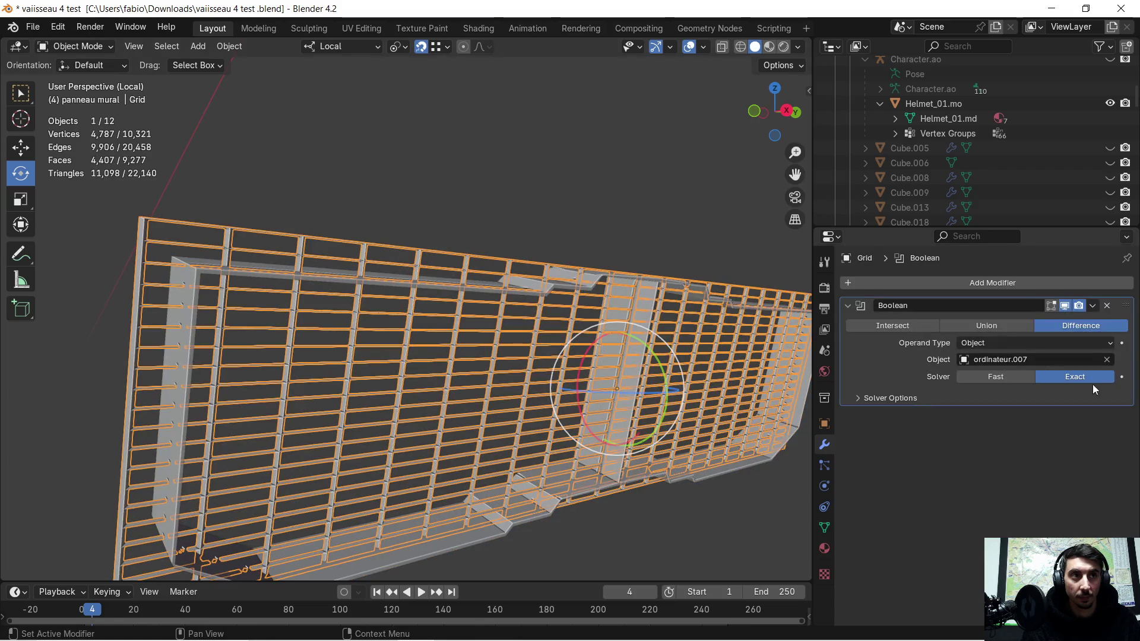
pyautogui.click(1094, 307)
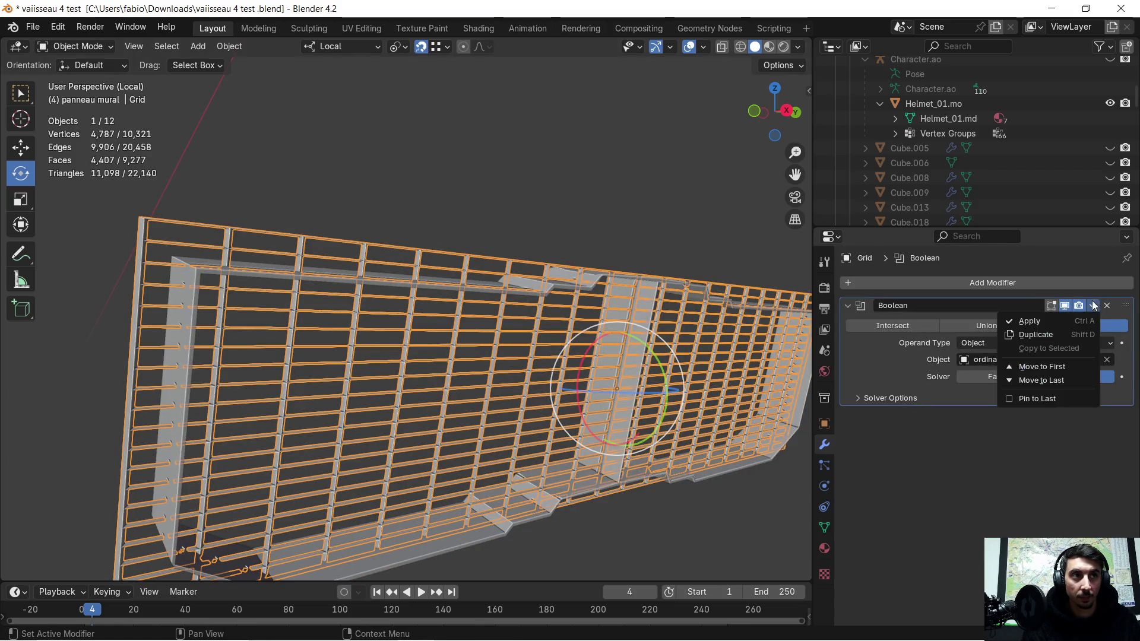
pyautogui.click(1039, 320)
# - Inspect the cut grid from several angles, then select the ordinateur.007 wall panel
pyautogui.moveTo(454, 337)
pyautogui.mouseDown(button='middle')
pyautogui.moveTo(658, 329)
pyautogui.moveTo(573, 288)
pyautogui.moveTo(506, 309)
pyautogui.moveTo(247, 339)
pyautogui.mouseUp(button='middle')
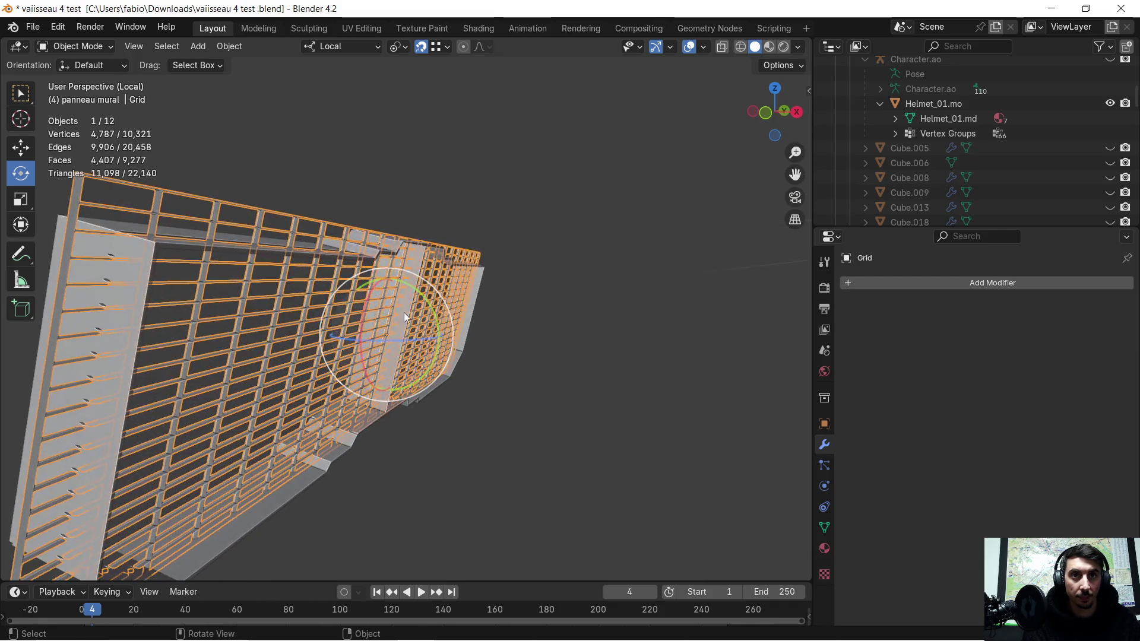
pyautogui.click(359, 193)
pyautogui.click(233, 314)
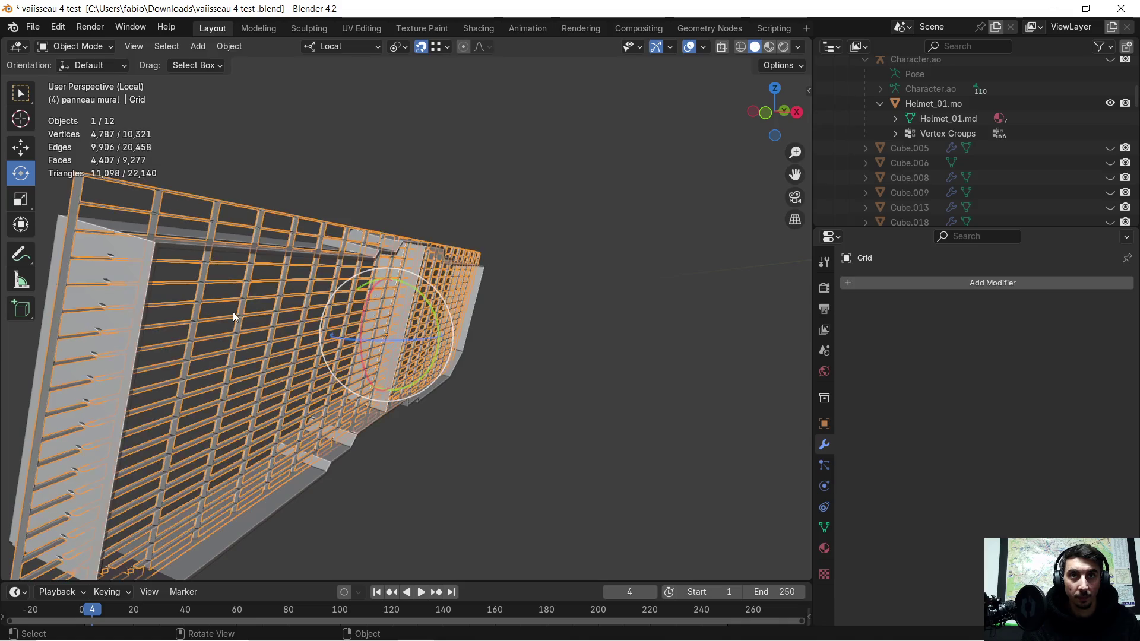
pyautogui.moveTo(251, 302)
pyautogui.mouseDown(button='middle')
pyautogui.moveTo(310, 301)
pyautogui.moveTo(232, 294)
pyautogui.mouseUp(button='middle')
pyautogui.scroll(5, 193, 350)
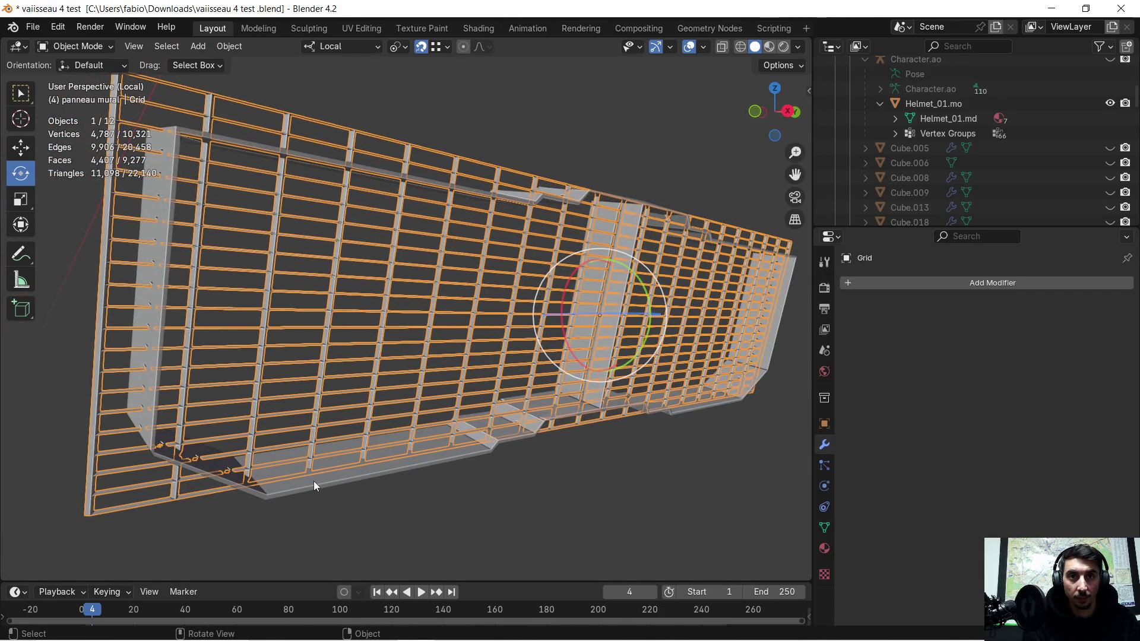
pyautogui.click(313, 481)
pyautogui.scroll(3, 249, 436)
pyautogui.moveTo(235, 422)
pyautogui.mouseDown(button='middle')
pyautogui.moveTo(198, 369)
pyautogui.moveTo(417, 351)
pyautogui.moveTo(397, 377)
pyautogui.moveTo(453, 401)
pyautogui.moveTo(562, 398)
pyautogui.moveTo(682, 371)
pyautogui.moveTo(504, 382)
pyautogui.moveTo(506, 365)
pyautogui.mouseUp(button='middle')
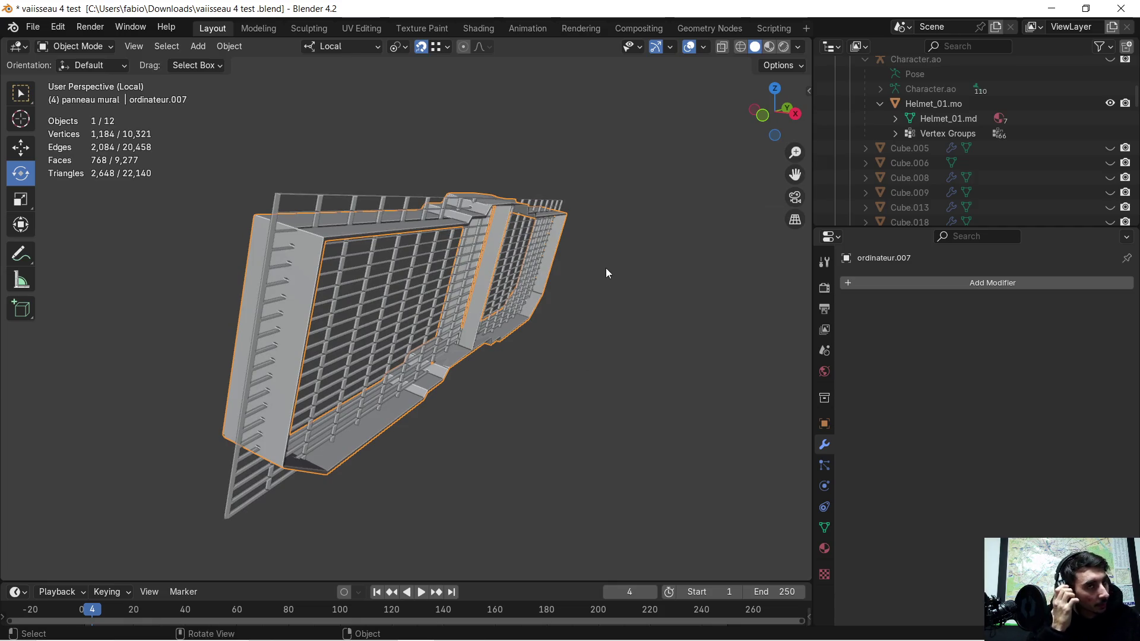
pyautogui.moveTo(603, 268)
pyautogui.mouseDown(button='middle')
pyautogui.moveTo(592, 270)
pyautogui.moveTo(604, 277)
pyautogui.mouseUp(button='middle')
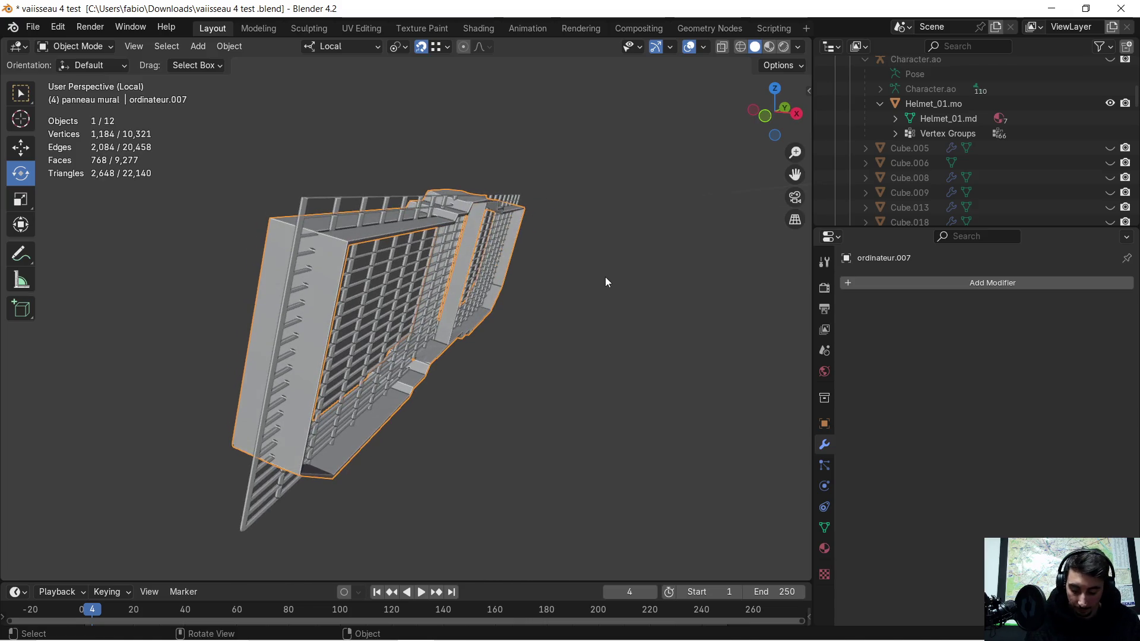
# - Slide the ordinateur.007 panel about 0.11 m along its local X axis
pyautogui.press('g')
pyautogui.press('x')
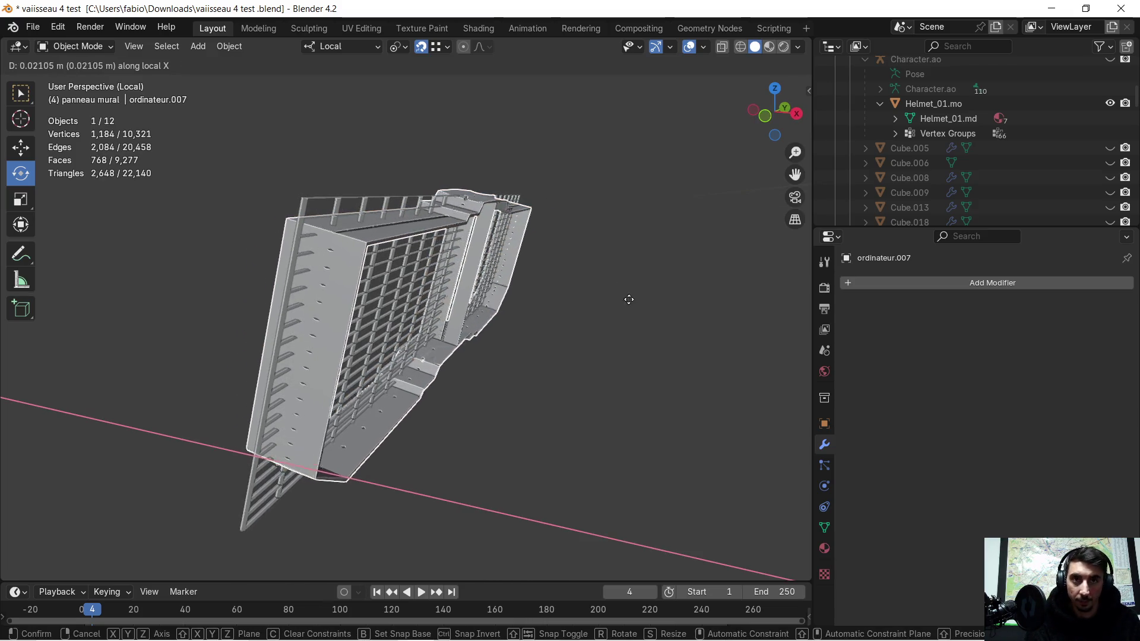
pyautogui.click(708, 338)
pyautogui.moveTo(707, 337); pyautogui.dragTo(613, 306, button='middle')
# - Check the Grid from an oblique view, then reselect ordinateur.007 and enter Edit Mode
pyautogui.click(305, 285)
pyautogui.scroll(3, 305, 283)
pyautogui.moveTo(305, 283); pyautogui.dragTo(405, 303, button='middle')
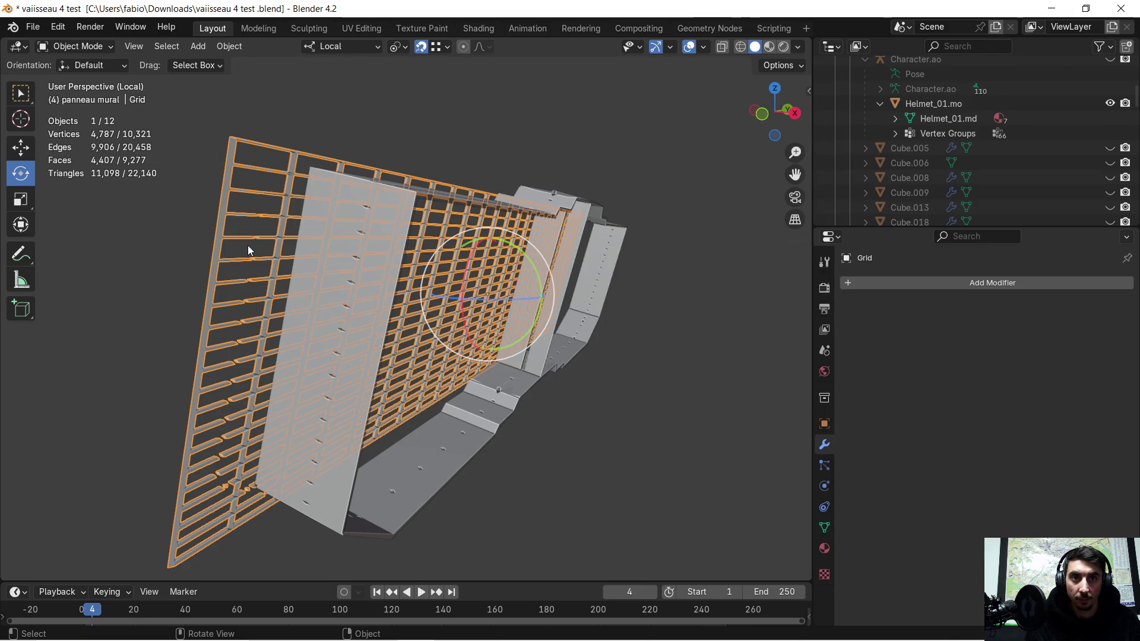
pyautogui.click(476, 302)
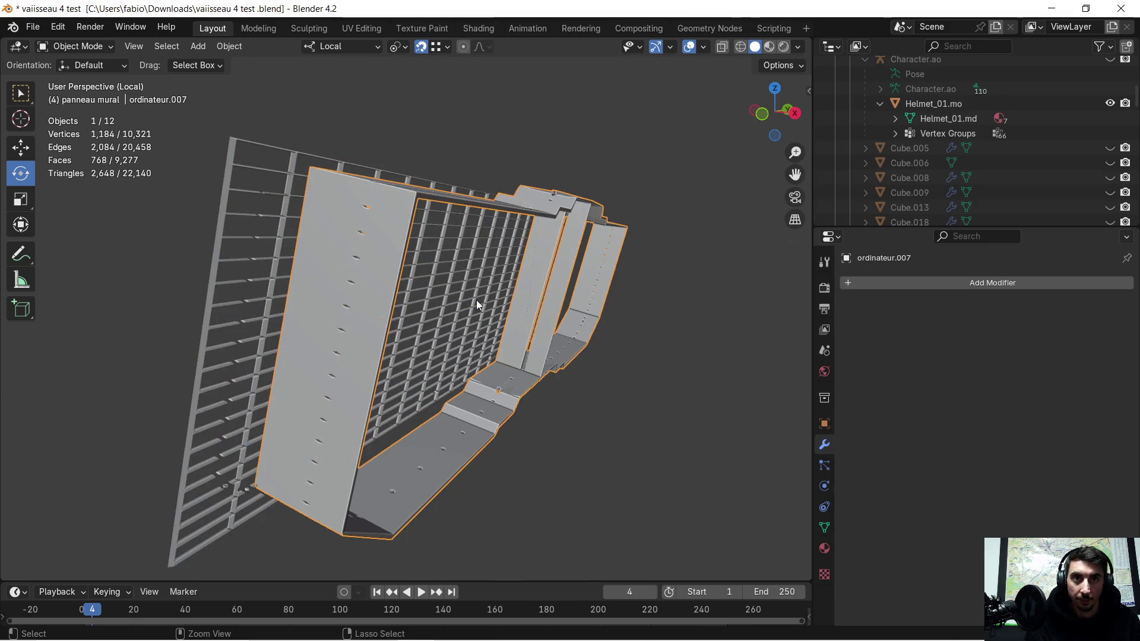
pyautogui.moveTo(477, 305)
pyautogui.mouseDown(button='middle')
pyautogui.moveTo(152, 198)
pyautogui.moveTo(326, 237)
pyautogui.mouseUp(button='middle')
pyautogui.press('Tab')
# - Edit the Grid mesh in face select mode with wireframe display
pyautogui.press('Tab')
pyautogui.click(313, 240)
pyautogui.press('Tab')
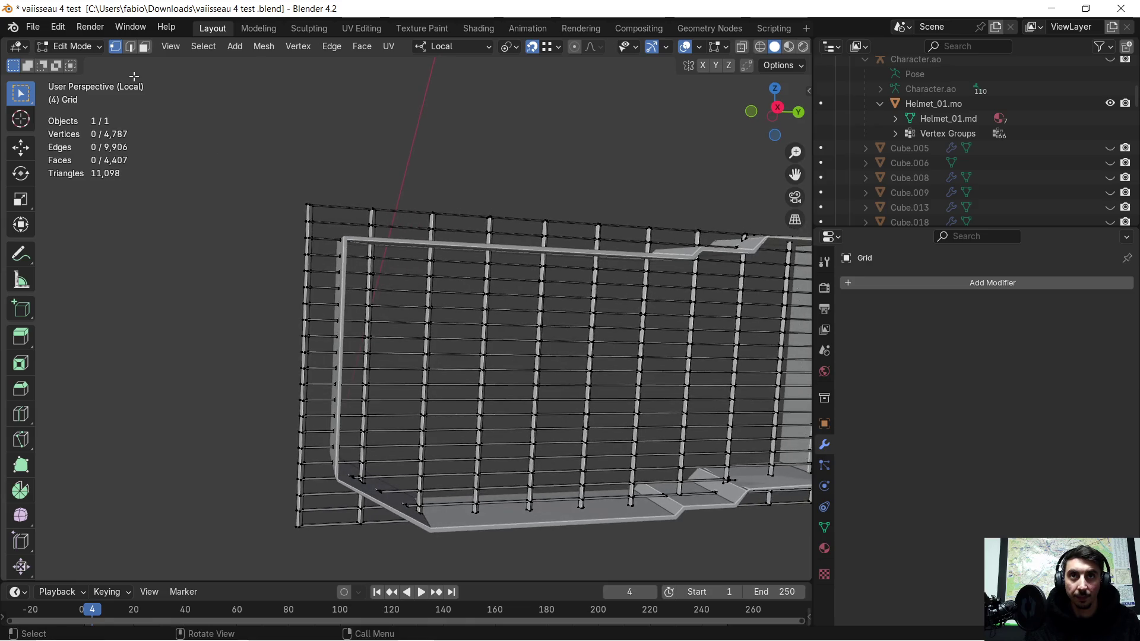
pyautogui.click(144, 46)
pyautogui.moveTo(207, 84); pyautogui.dragTo(237, 89, button='middle')
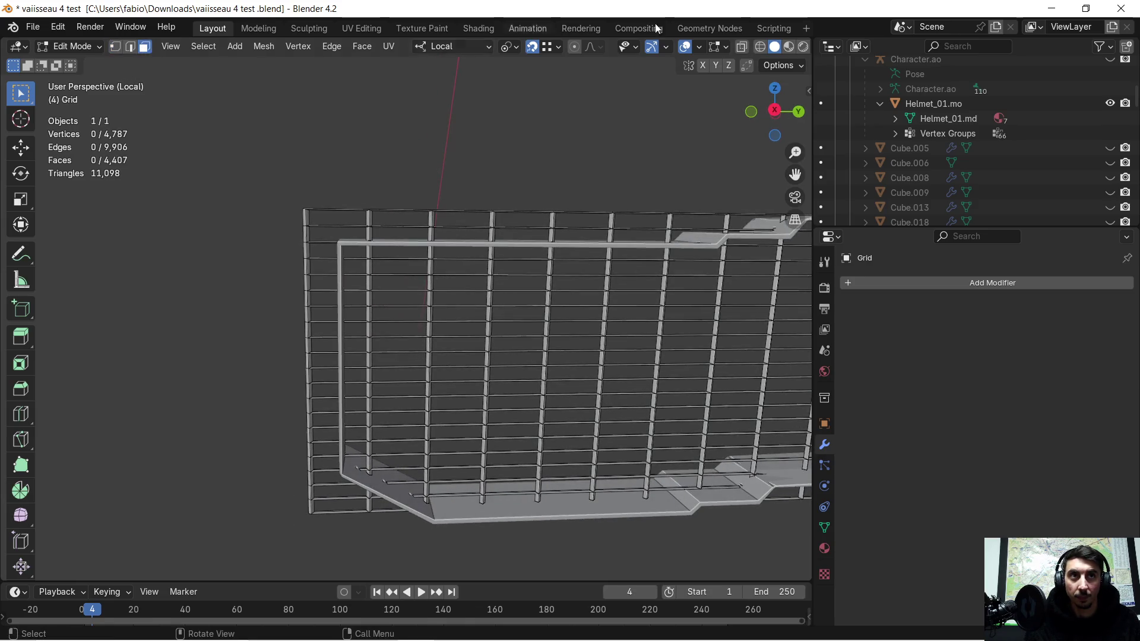
pyautogui.click(760, 47)
# - Delete the column of grid bars overflowing the panel's left edge
pyautogui.moveTo(244, 167)
pyautogui.mouseDown()
pyautogui.moveTo(337, 509)
pyautogui.moveTo(333, 534)
pyautogui.mouseUp()
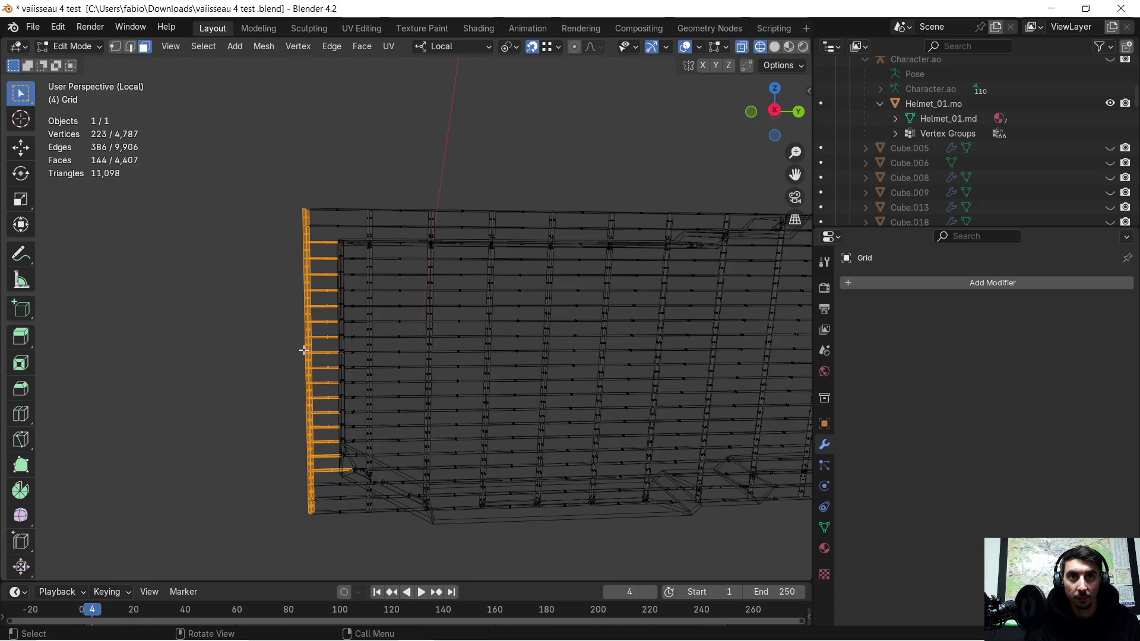
pyautogui.press('x')
pyautogui.click(294, 336)
pyautogui.moveTo(293, 336)
pyautogui.mouseDown(button='middle')
pyautogui.moveTo(353, 279)
pyautogui.moveTo(341, 318)
pyautogui.moveTo(346, 188)
pyautogui.moveTo(334, 162)
pyautogui.moveTo(444, 182)
pyautogui.moveTo(558, 180)
pyautogui.moveTo(450, 216)
pyautogui.mouseUp(button='middle')
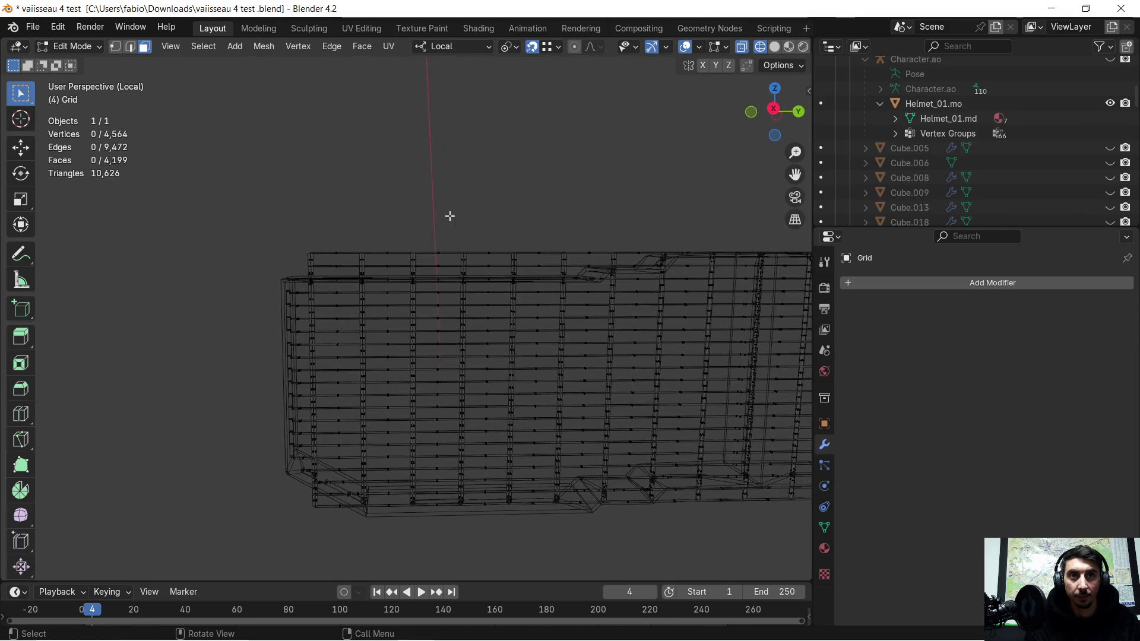
# - Box-select the stray top rail overflowing above the panel
pyautogui.moveTo(273, 224)
pyautogui.mouseDown()
pyautogui.moveTo(417, 270)
pyautogui.moveTo(574, 273)
pyautogui.mouseUp()
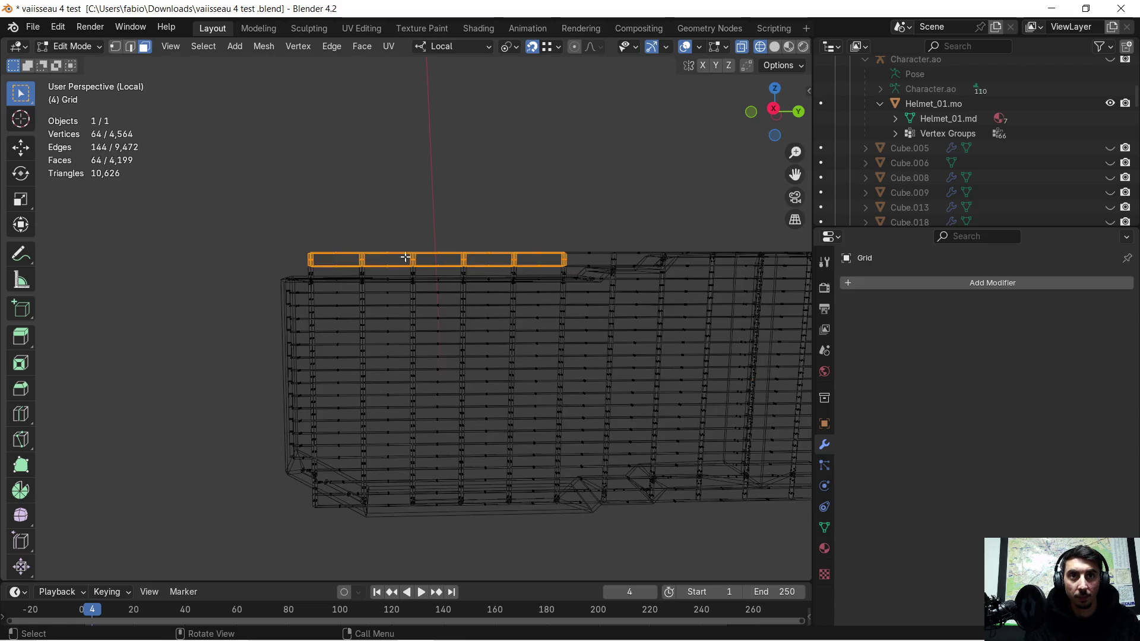
pyautogui.scroll(1, 405, 257)
pyautogui.scroll(-4, 376, 254)
pyautogui.scroll(5, 372, 252)
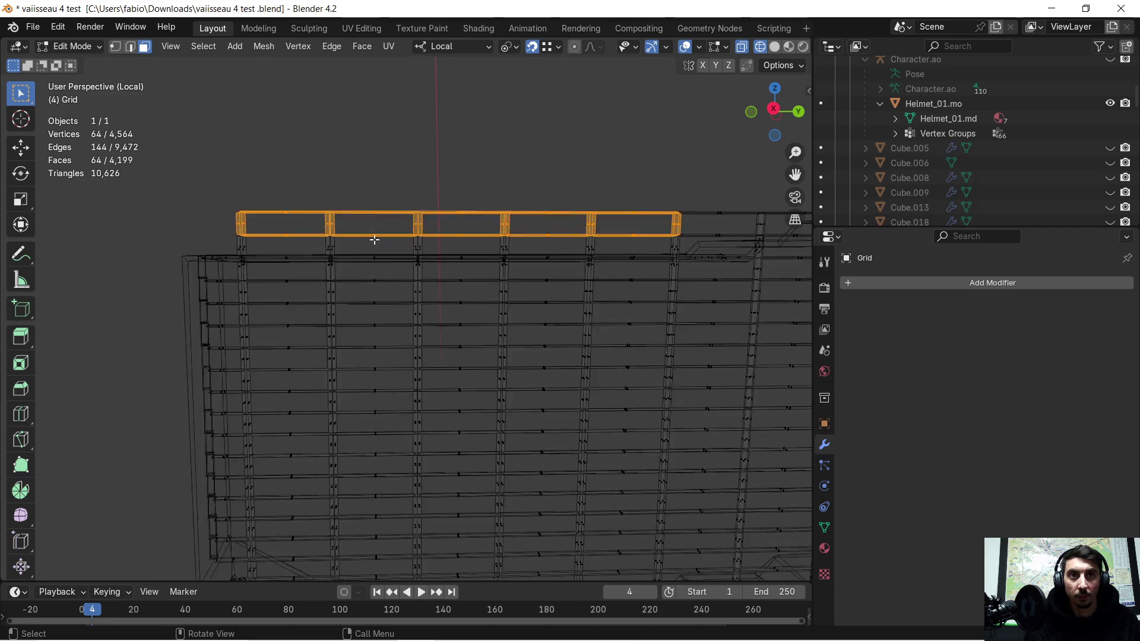
pyautogui.scroll(1, 340, 234)
pyautogui.moveTo(170, 167)
pyautogui.mouseDown()
pyautogui.moveTo(451, 228)
pyautogui.moveTo(738, 240)
pyautogui.mouseUp()
# - Delete the overflowing top rail and the stray bars just above the top edge
pyautogui.press('x')
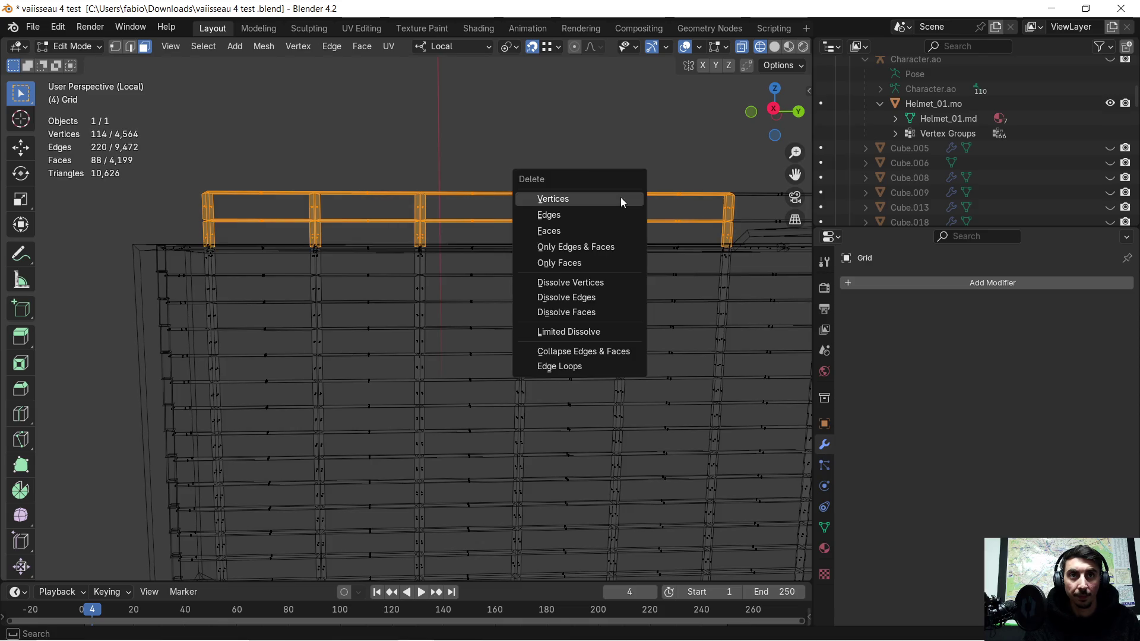
pyautogui.click(621, 196)
pyautogui.moveTo(660, 192)
pyautogui.keyDown('shift'); pyautogui.mouseDown(button='middle')
pyautogui.moveTo(392, 247)
pyautogui.moveTo(242, 259)
pyautogui.mouseUp(button='middle'); pyautogui.keyUp('shift')
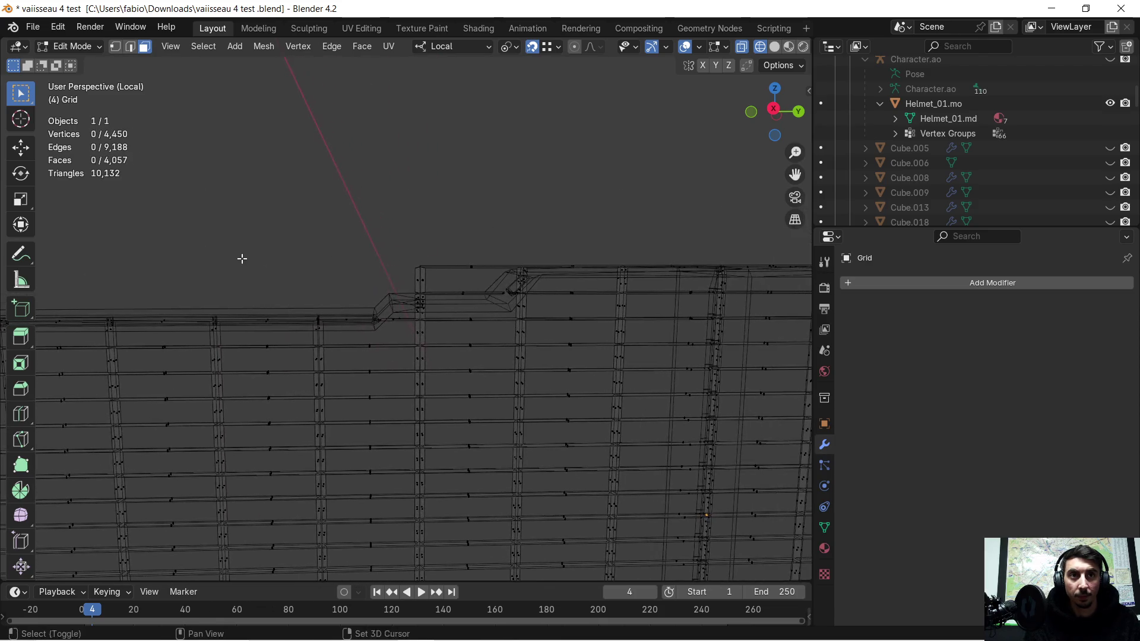
pyautogui.keyDown('shift'); pyautogui.moveTo(587, 229); pyautogui.dragTo(464, 218, button='middle'); pyautogui.keyUp('shift')
pyautogui.moveTo(259, 231)
pyautogui.mouseDown()
pyautogui.moveTo(394, 275)
pyautogui.moveTo(397, 289)
pyautogui.mouseUp()
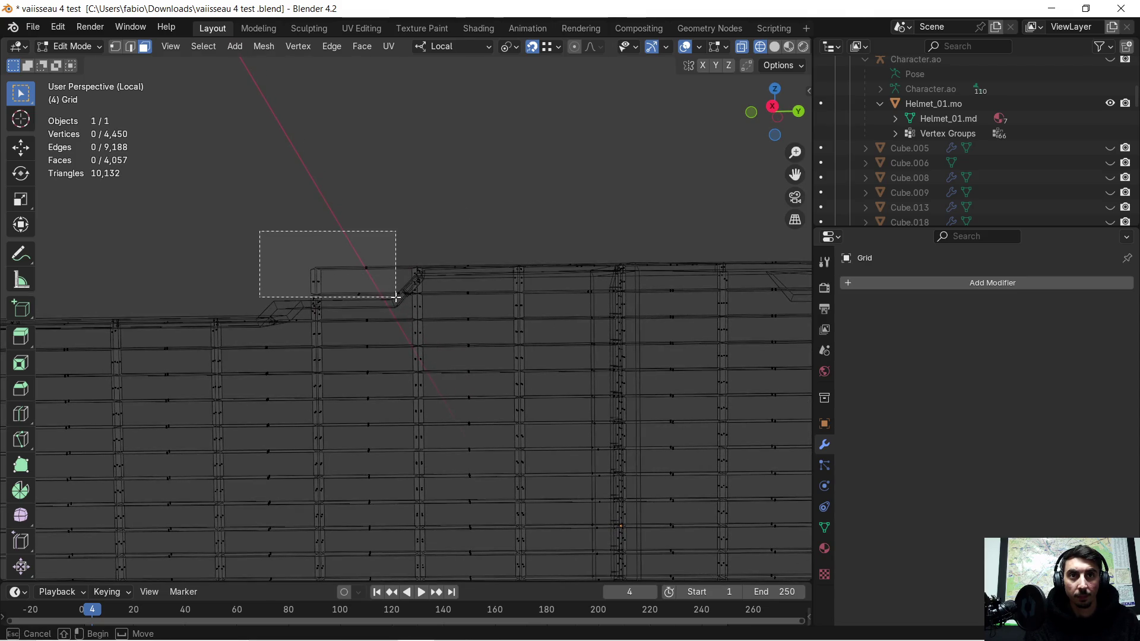
pyautogui.moveTo(394, 302); pyautogui.dragTo(394, 302)
pyautogui.press('x')
pyautogui.click(390, 252)
# - Delete the remaining fragments and the overflowing railing along the grid's top edge
pyautogui.moveTo(414, 246); pyautogui.dragTo(426, 276)
pyautogui.press('x')
pyautogui.click(440, 255)
pyautogui.moveTo(448, 250)
pyautogui.mouseDown(button='middle')
pyautogui.moveTo(451, 263)
pyautogui.moveTo(478, 259)
pyautogui.mouseUp(button='middle')
pyautogui.moveTo(387, 249); pyautogui.dragTo(541, 271)
pyautogui.moveTo(540, 244)
pyautogui.mouseDown(button='middle')
pyautogui.moveTo(525, 225)
pyautogui.moveTo(651, 226)
pyautogui.moveTo(303, 216)
pyautogui.moveTo(504, 260)
pyautogui.moveTo(400, 231)
pyautogui.moveTo(348, 234)
pyautogui.mouseUp(button='middle')
pyautogui.moveTo(318, 227)
pyautogui.mouseDown()
pyautogui.moveTo(445, 265)
pyautogui.moveTo(818, 284)
pyautogui.mouseUp()
pyautogui.moveTo(704, 283); pyautogui.dragTo(314, 265, button='middle')
pyautogui.moveTo(275, 249)
pyautogui.mouseDown()
pyautogui.moveTo(600, 297)
pyautogui.moveTo(717, 301)
pyautogui.mouseUp()
pyautogui.press('x')
pyautogui.click(575, 234)
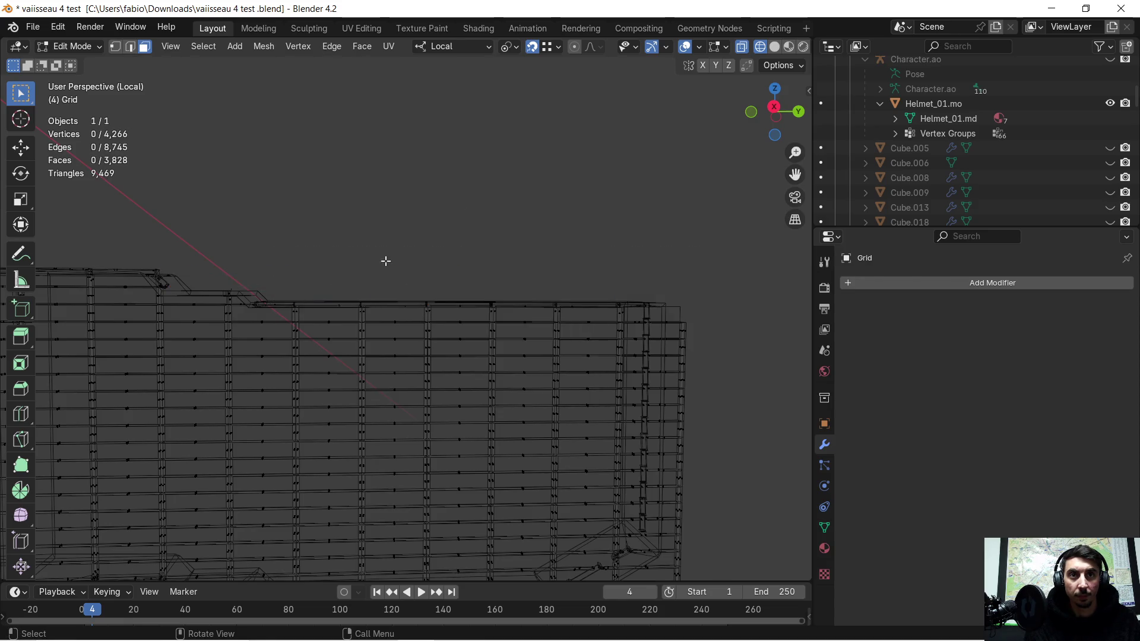
pyautogui.moveTo(305, 248)
pyautogui.mouseDown(button='middle')
pyautogui.moveTo(544, 224)
pyautogui.moveTo(511, 238)
pyautogui.moveTo(491, 272)
pyautogui.moveTo(424, 192)
pyautogui.mouseUp(button='middle')
# - Delete the bars overflowing the right edge, then bring ChatGPT to the front
pyautogui.moveTo(436, 156)
pyautogui.mouseDown()
pyautogui.moveTo(473, 241)
pyautogui.moveTo(504, 484)
pyautogui.mouseUp()
pyautogui.press('x')
pyautogui.click(504, 371)
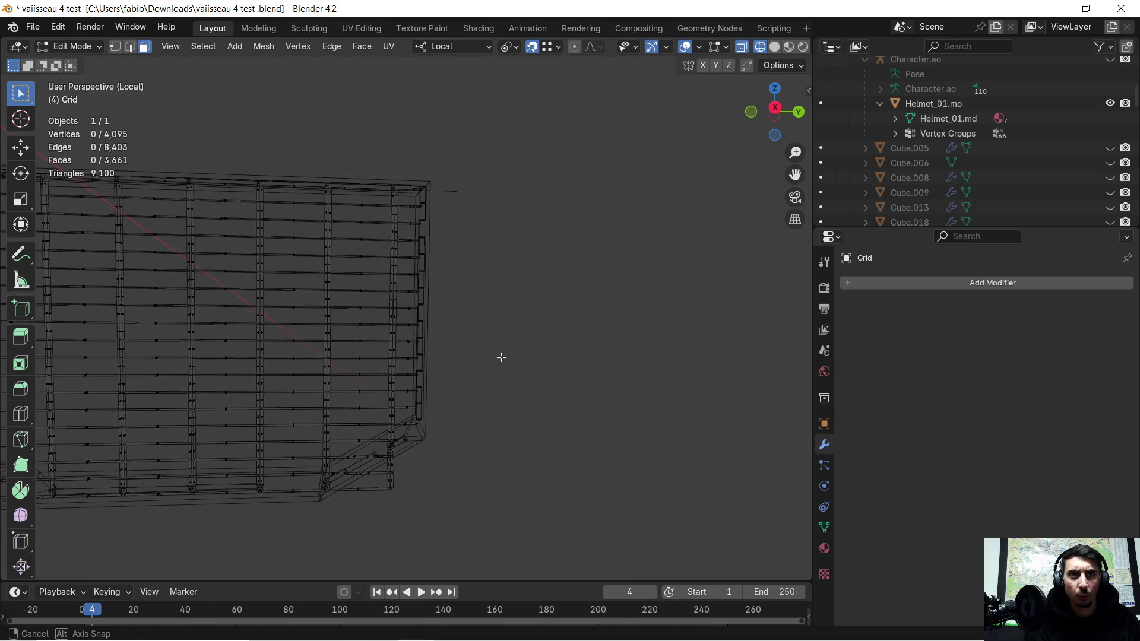
pyautogui.press('super')
pyautogui.click(306, 627)
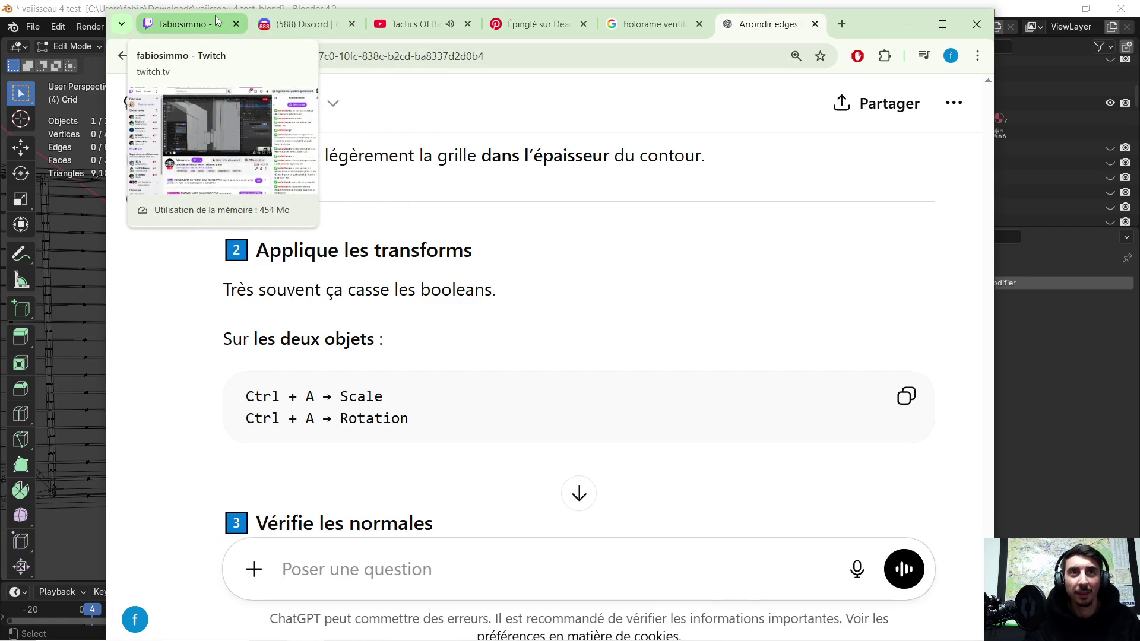
# - Save 'Tactics Of Bass' to the BIOmoov playlist and minimize the browser to reveal Blender
pyautogui.click(392, 24)
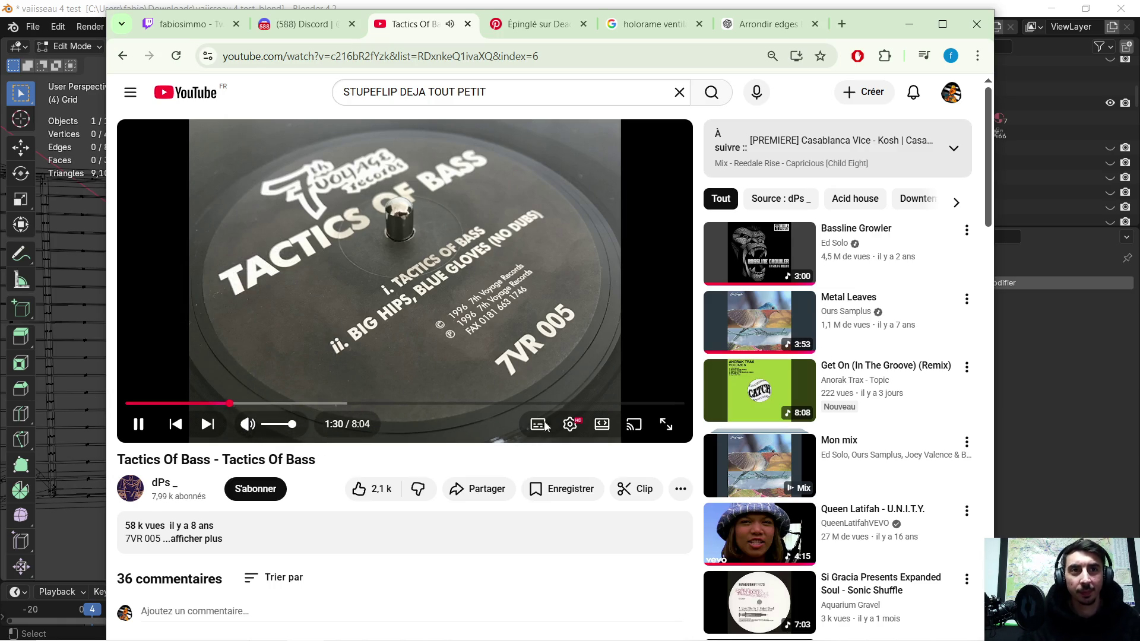
pyautogui.click(537, 491)
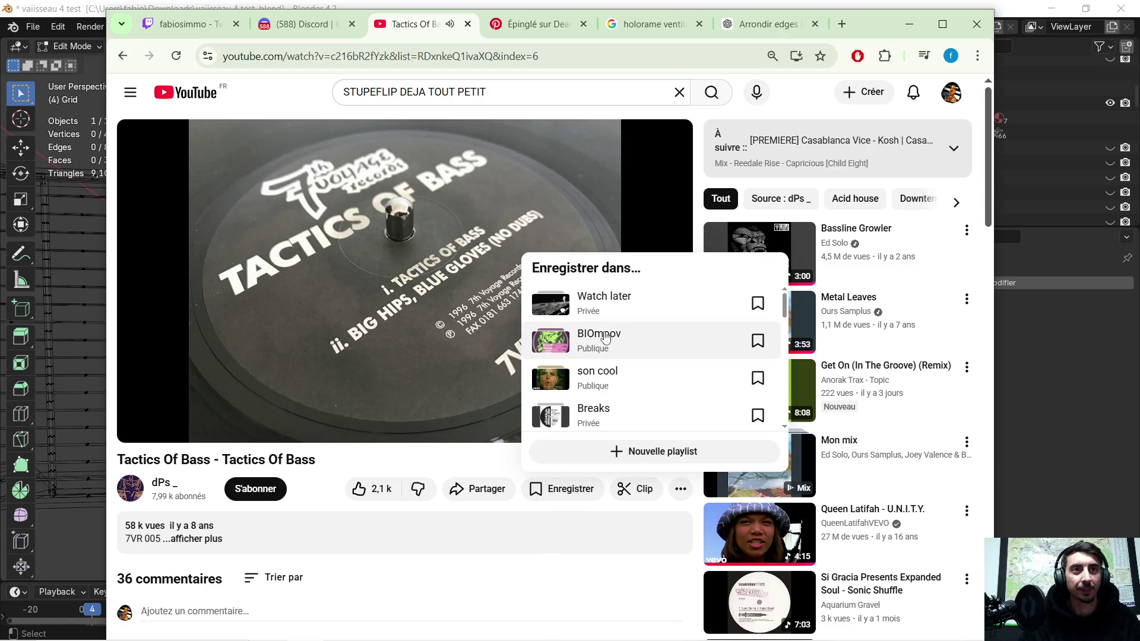
pyautogui.click(758, 342)
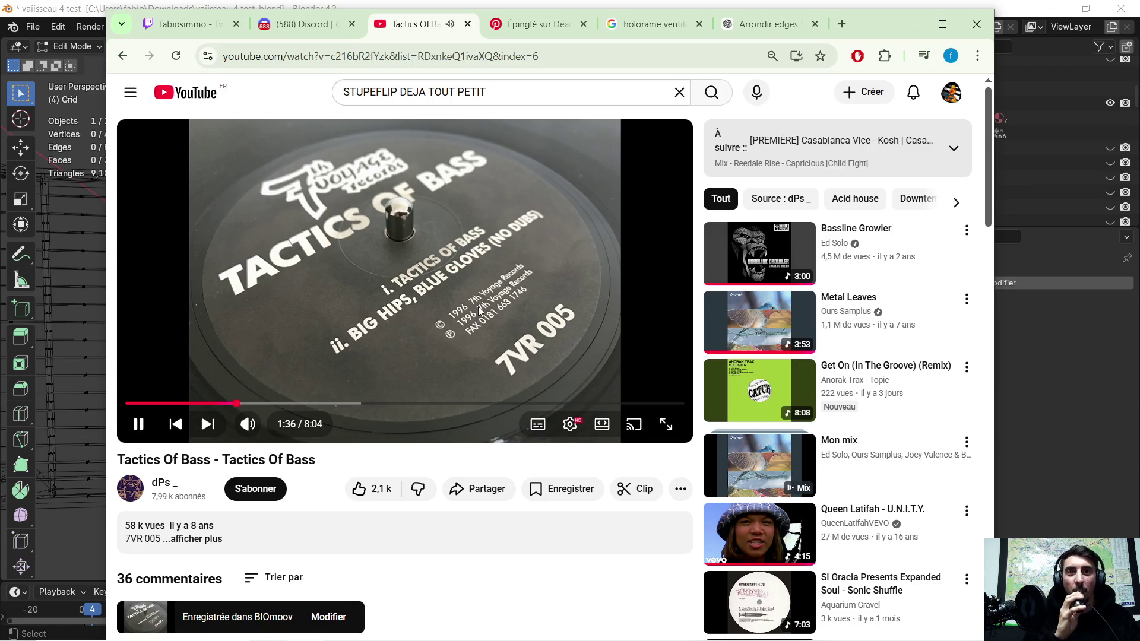
pyautogui.click(908, 26)
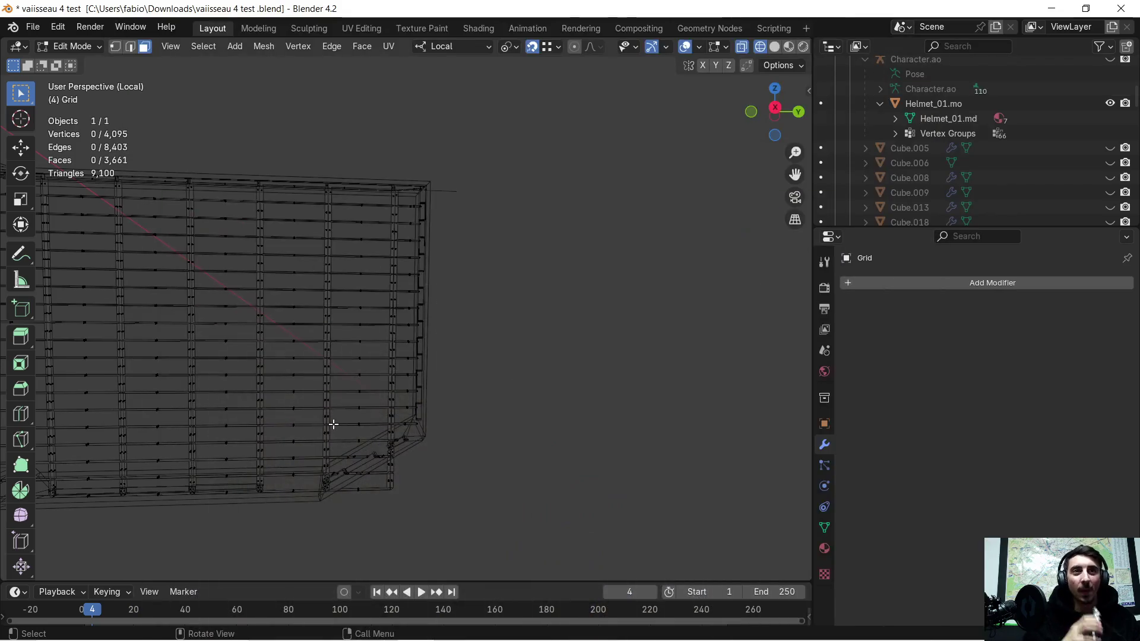
# - Delete a stray edge near the panel's corner
pyautogui.moveTo(537, 359)
pyautogui.mouseDown(button='middle')
pyautogui.moveTo(516, 293)
pyautogui.moveTo(532, 183)
pyautogui.moveTo(511, 448)
pyautogui.moveTo(517, 381)
pyautogui.mouseUp(button='middle')
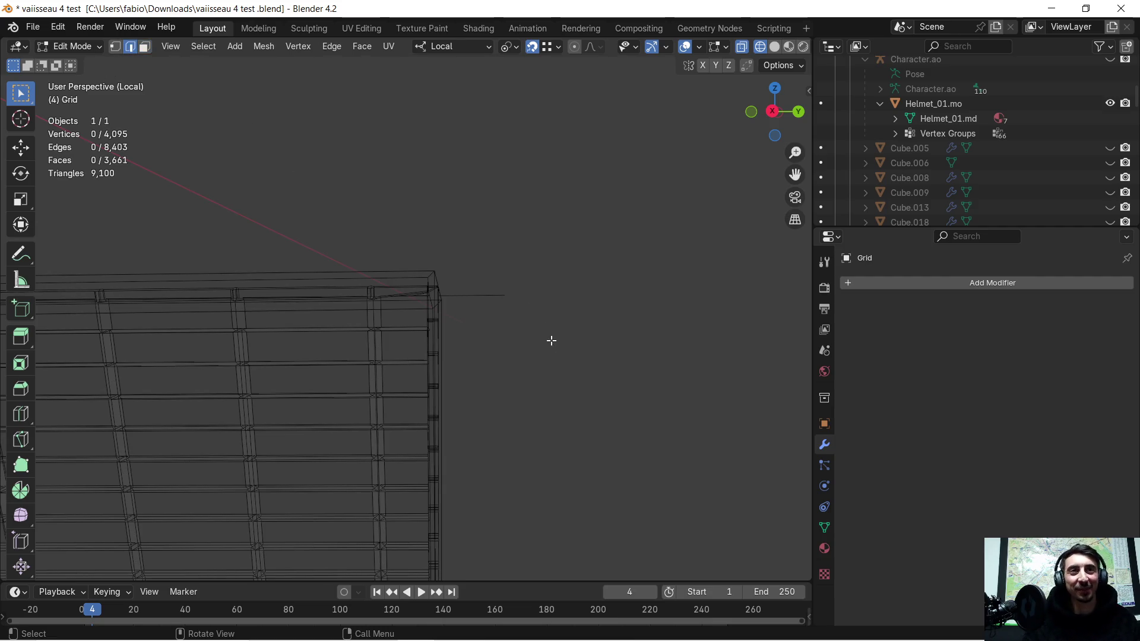
pyautogui.press('x')
pyautogui.click(494, 316)
pyautogui.moveTo(486, 321)
pyautogui.mouseDown(button='middle')
pyautogui.moveTo(466, 428)
pyautogui.moveTo(511, 94)
pyautogui.moveTo(434, 329)
pyautogui.moveTo(420, 168)
pyautogui.mouseUp(button='middle')
pyautogui.moveTo(420, 234)
pyautogui.mouseDown(button='middle')
pyautogui.moveTo(419, 249)
pyautogui.moveTo(167, 45)
pyautogui.mouseUp(button='middle')
# - In face select mode, delete three batches of overflowing bar faces at the corner
pyautogui.click(145, 48)
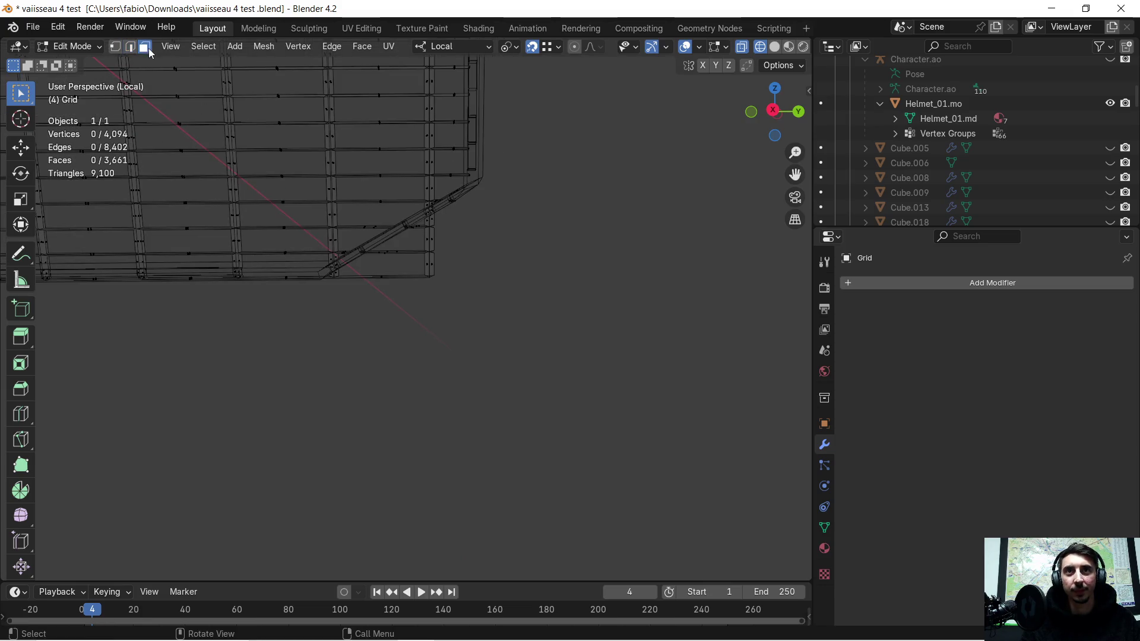
pyautogui.moveTo(441, 215); pyautogui.dragTo(415, 292)
pyautogui.press('x')
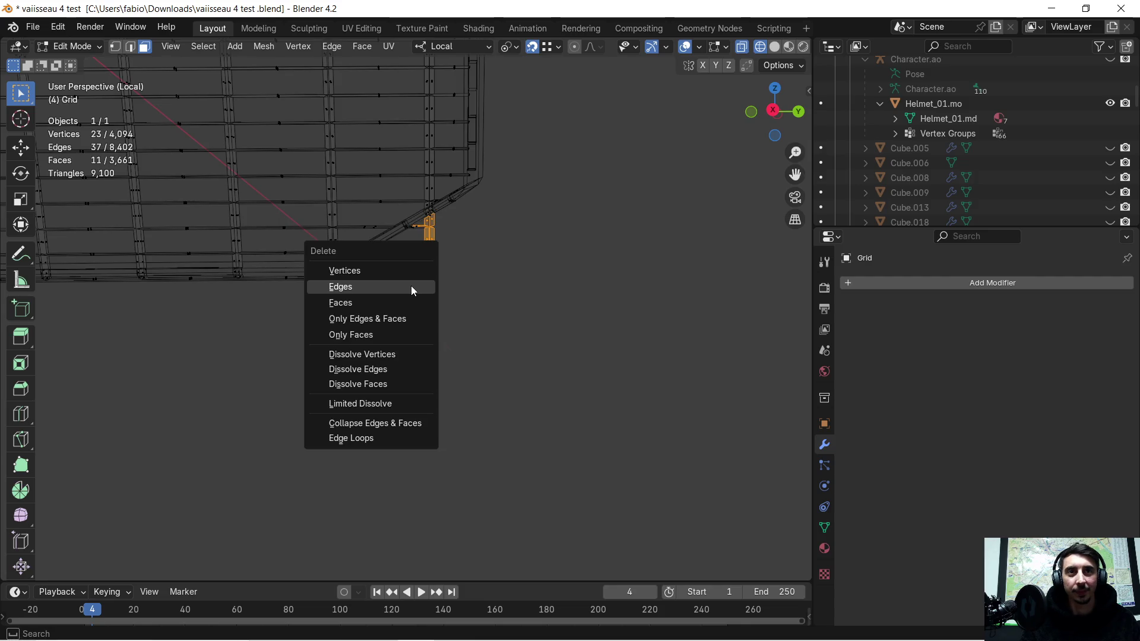
pyautogui.click(350, 303)
pyautogui.moveTo(440, 240)
pyautogui.mouseDown()
pyautogui.moveTo(358, 272)
pyautogui.moveTo(357, 291)
pyautogui.mouseUp()
pyautogui.press('x')
pyautogui.click(358, 291)
pyautogui.moveTo(447, 217)
pyautogui.mouseDown()
pyautogui.moveTo(407, 233)
pyautogui.moveTo(421, 224)
pyautogui.mouseUp()
pyautogui.press('x')
pyautogui.click(411, 234)
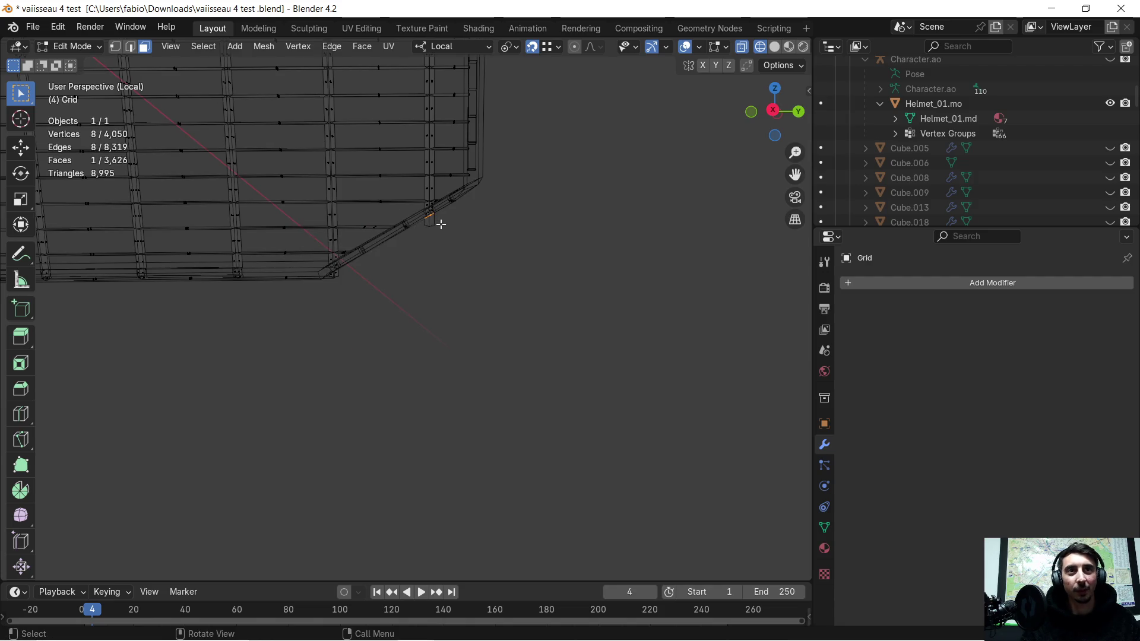
# - Delete the faces overflowing the panel's bottom edge, leaving a 4,012-vertex lattice
pyautogui.scroll(-1, 439, 217)
pyautogui.scroll(-2, 314, 285)
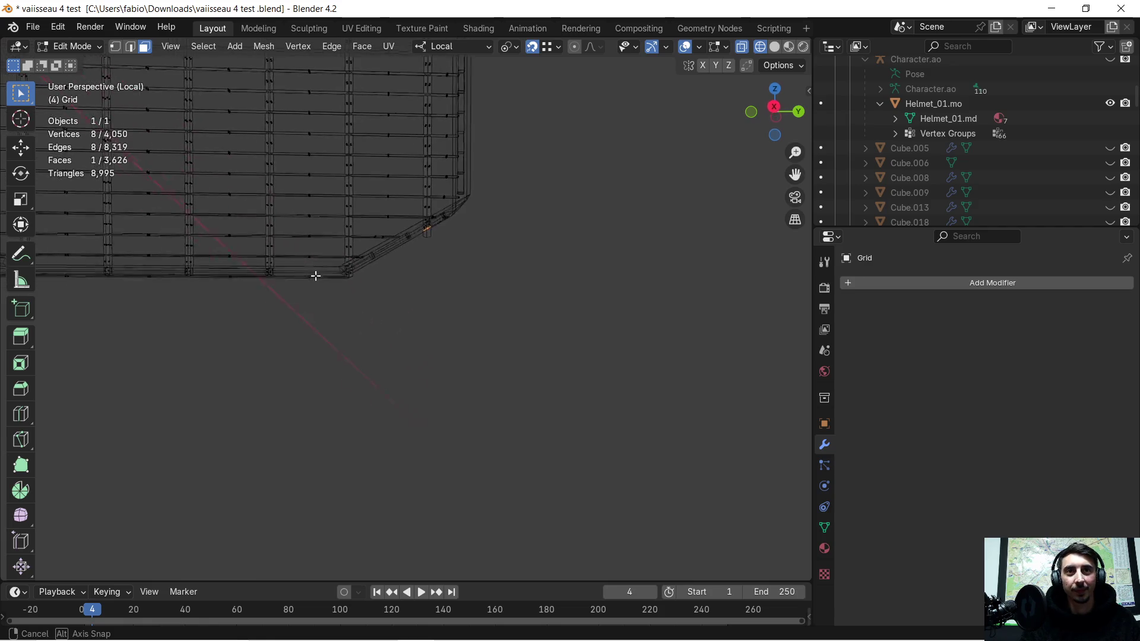
pyautogui.moveTo(321, 253)
pyautogui.keyDown('shift'); pyautogui.mouseDown(button='middle')
pyautogui.moveTo(375, 334)
pyautogui.moveTo(508, 338)
pyautogui.moveTo(310, 326)
pyautogui.moveTo(560, 323)
pyautogui.moveTo(463, 317)
pyautogui.mouseUp(button='middle'); pyautogui.keyUp('shift')
pyautogui.moveTo(299, 327)
pyautogui.mouseDown()
pyautogui.moveTo(534, 364)
pyautogui.moveTo(521, 376)
pyautogui.mouseUp()
pyautogui.press('x')
pyautogui.click(490, 364)
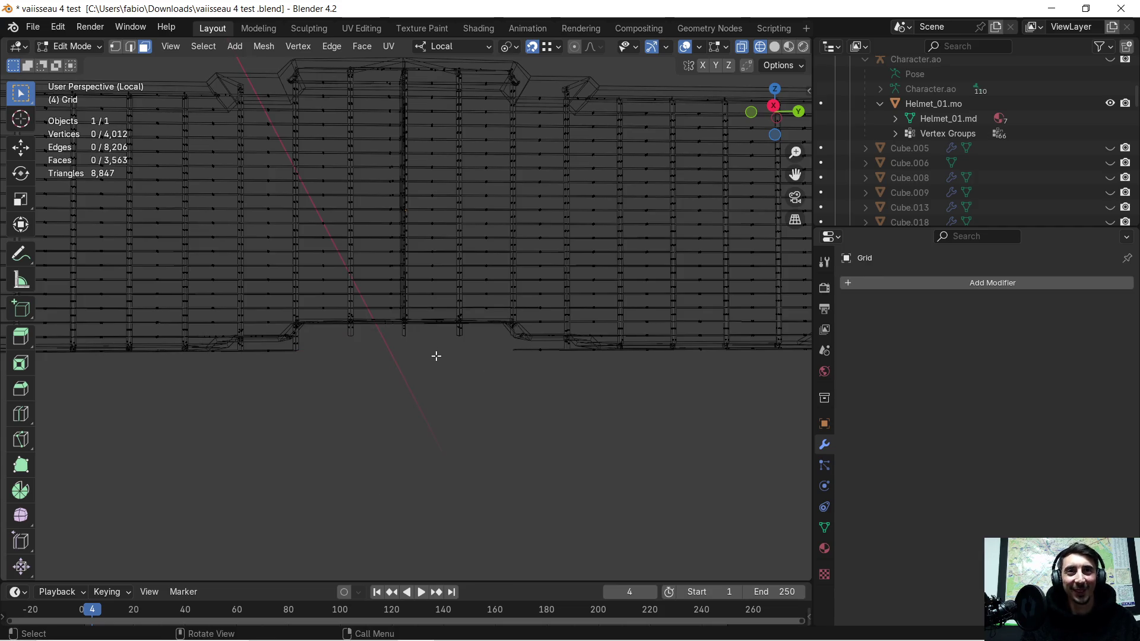
pyautogui.scroll(2, 525, 355)
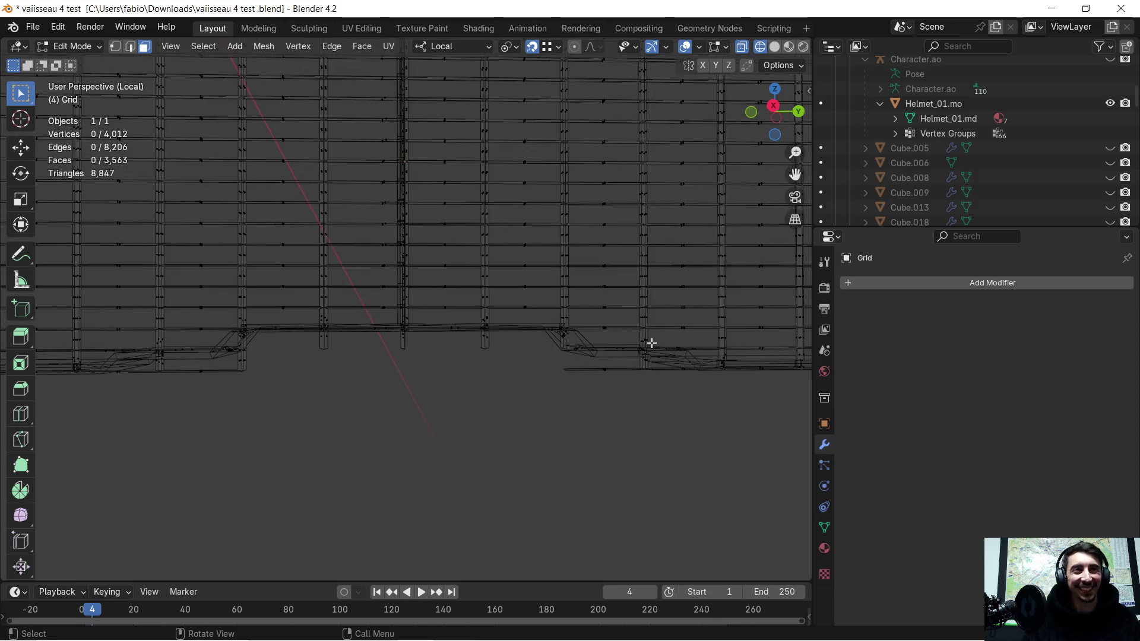
pyautogui.scroll(2, 648, 338)
pyautogui.scroll(1, 517, 323)
pyautogui.moveTo(518, 338)
pyautogui.mouseDown(button='middle')
pyautogui.moveTo(497, 331)
pyautogui.moveTo(504, 348)
pyautogui.mouseUp(button='middle')
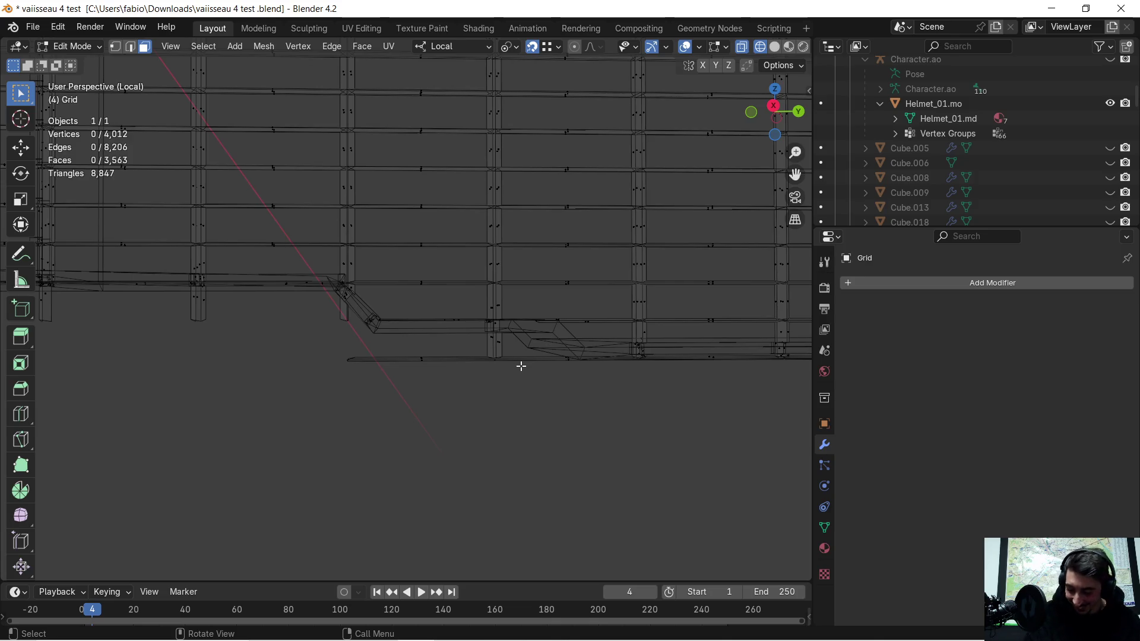
pyautogui.press('super')
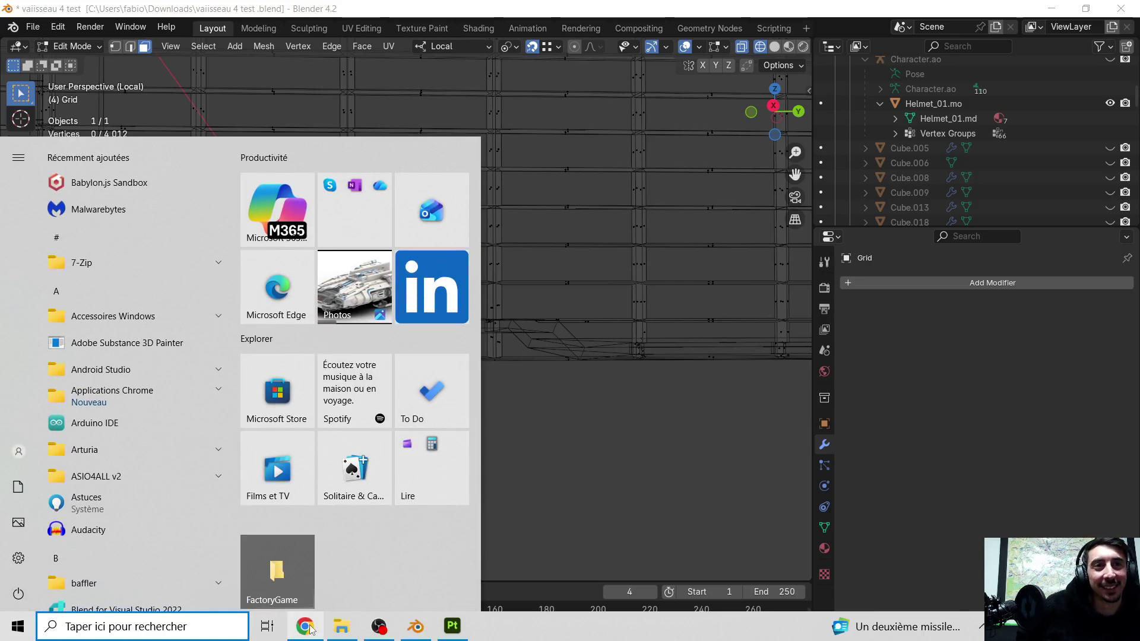
# - Like the Tactics Of Bass video and post the comment 'master class !'
pyautogui.click(305, 626)
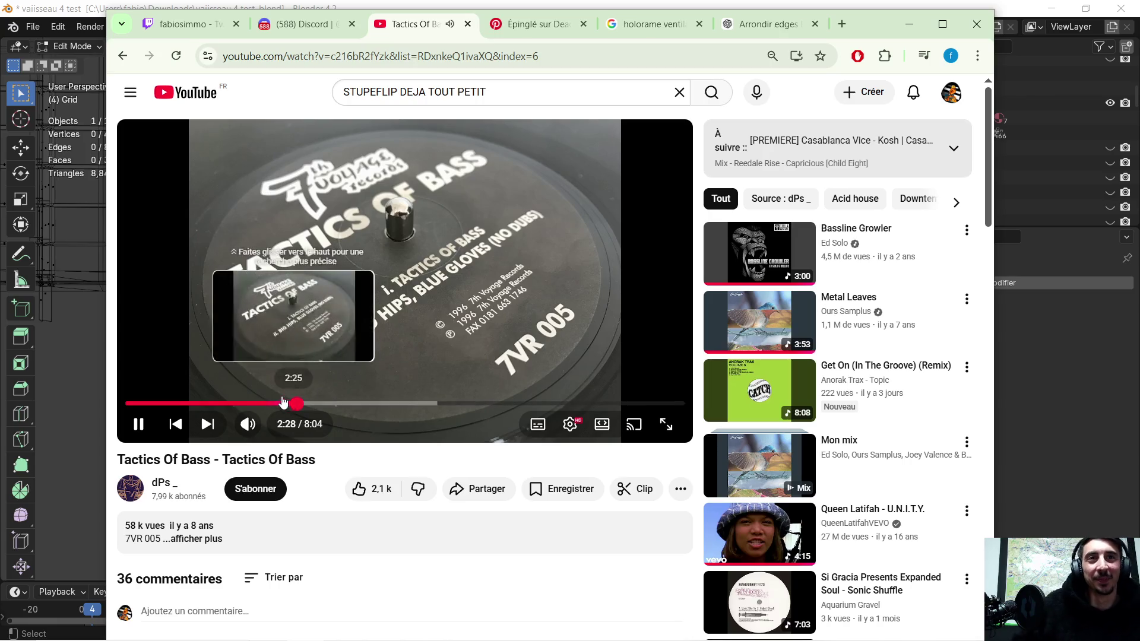
pyautogui.click(372, 490)
pyautogui.scroll(-5, 393, 362)
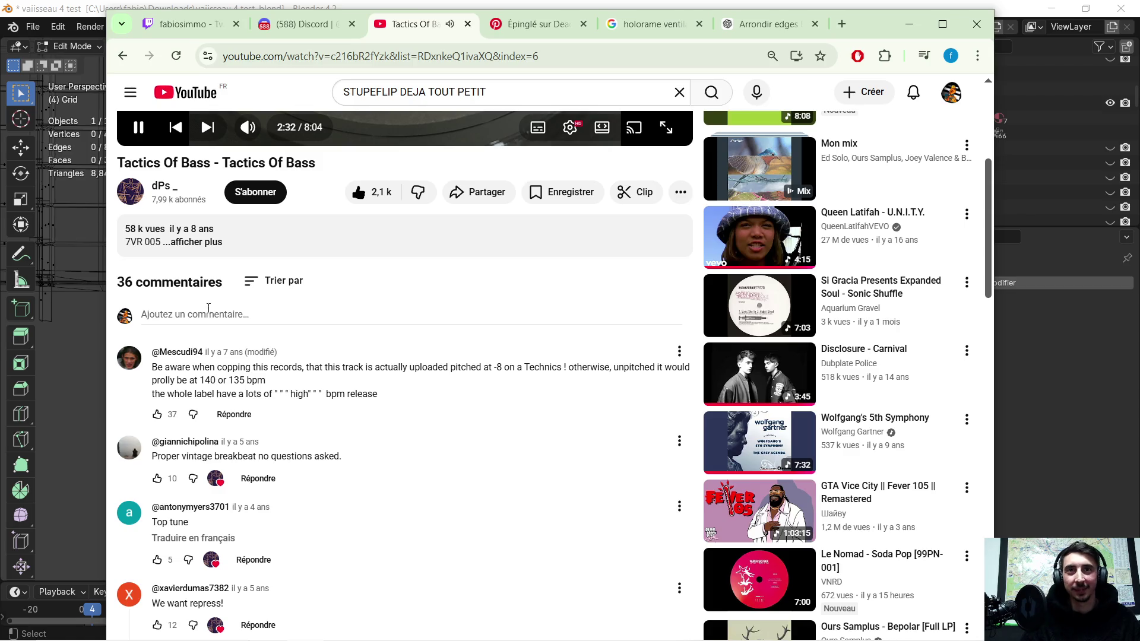
pyautogui.click(238, 315)
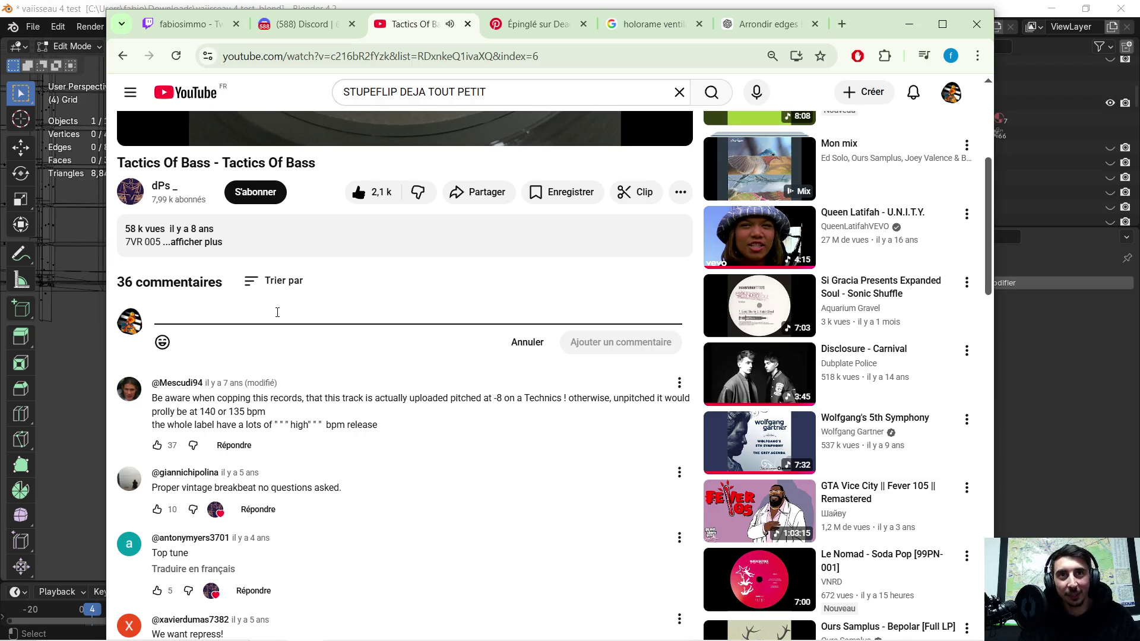
pyautogui.write('master class !')
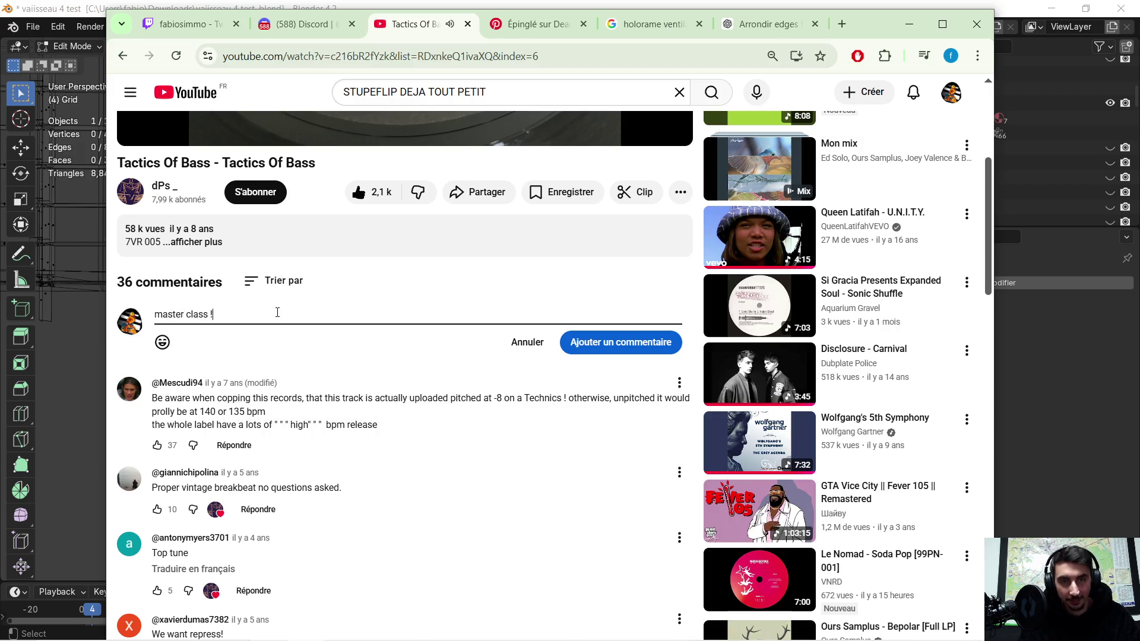
pyautogui.press('Return')
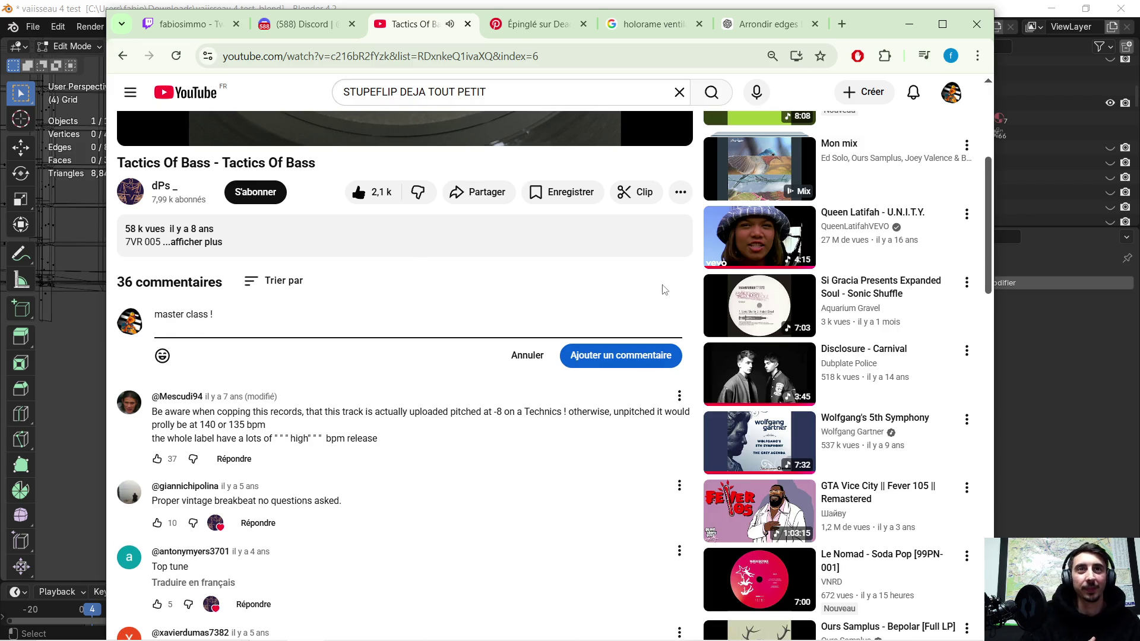
pyautogui.click(652, 355)
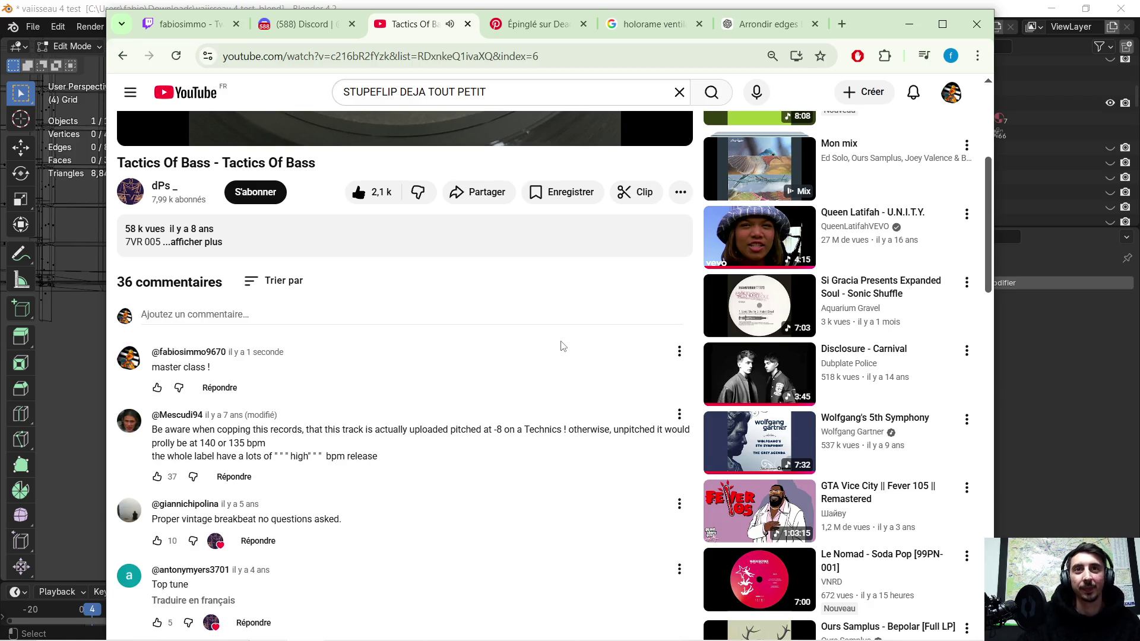
# - Expand the video's full description and scroll through it
pyautogui.scroll(3, 563, 346)
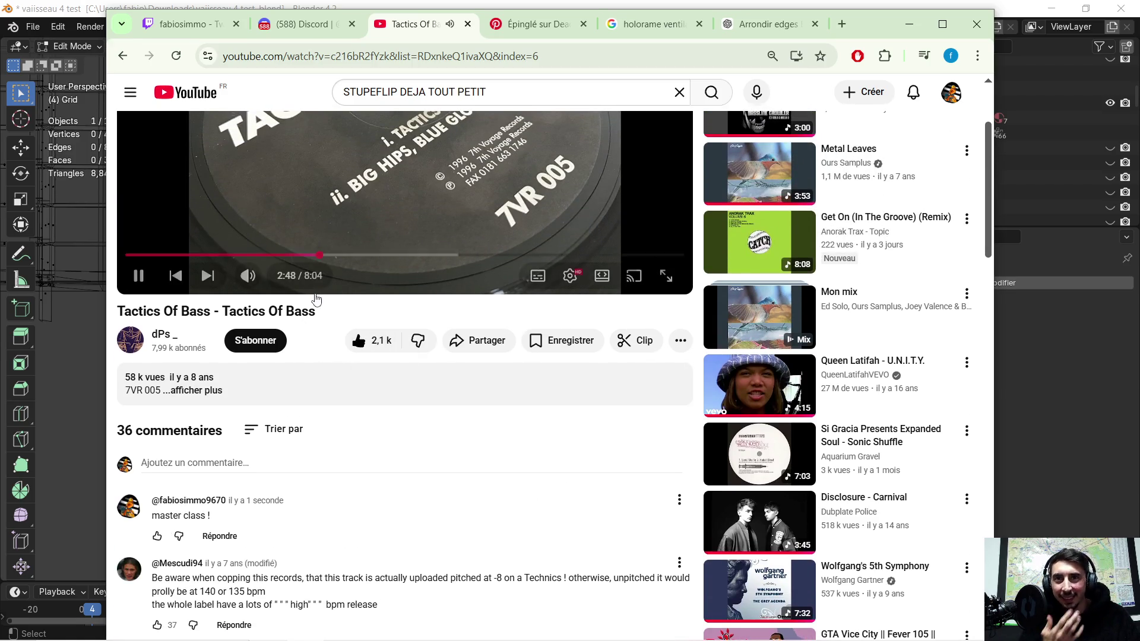
pyautogui.click(214, 389)
pyautogui.scroll(-3, 285, 392)
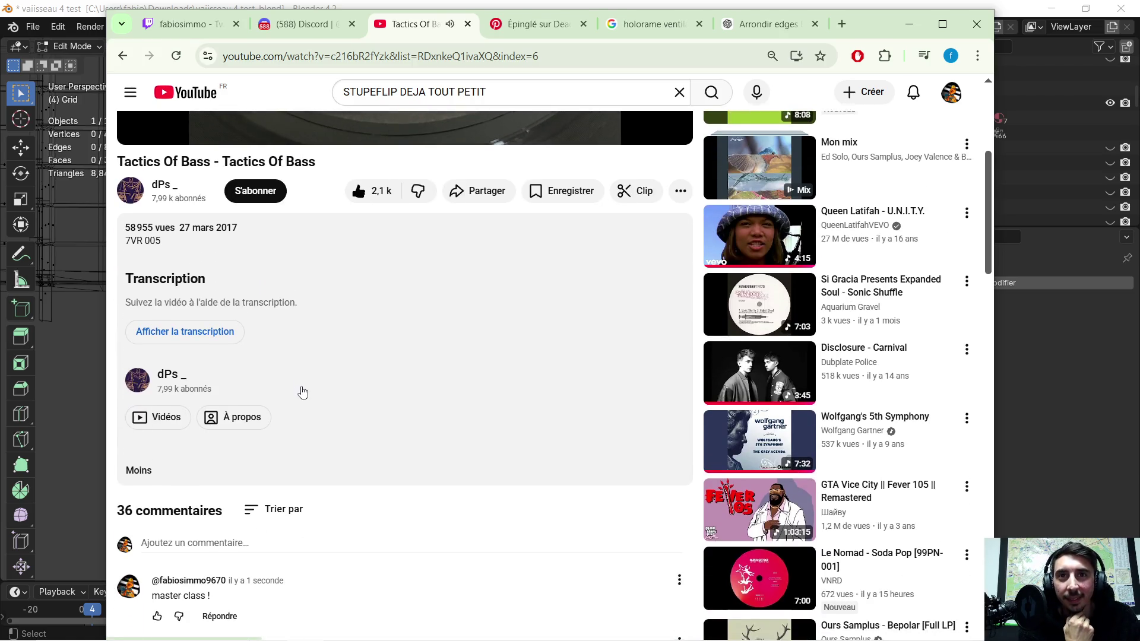
pyautogui.scroll(-4, 303, 389)
pyautogui.scroll(2, 315, 383)
pyautogui.scroll(3, 315, 381)
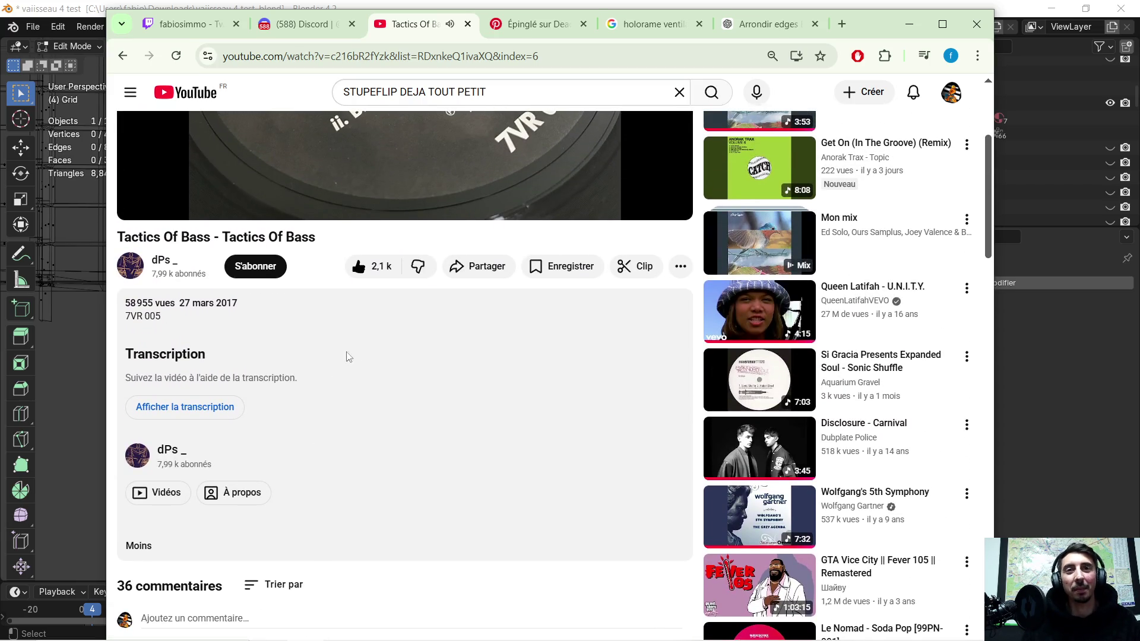
pyautogui.scroll(1, 526, 341)
pyautogui.scroll(2, 526, 340)
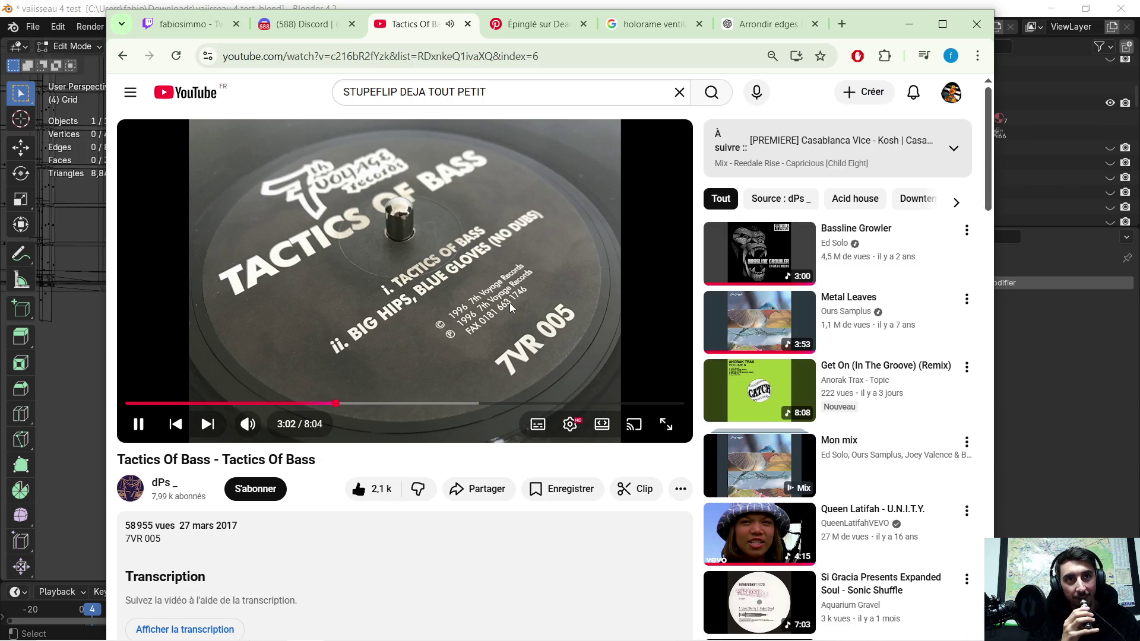
pyautogui.scroll(-1, 510, 297)
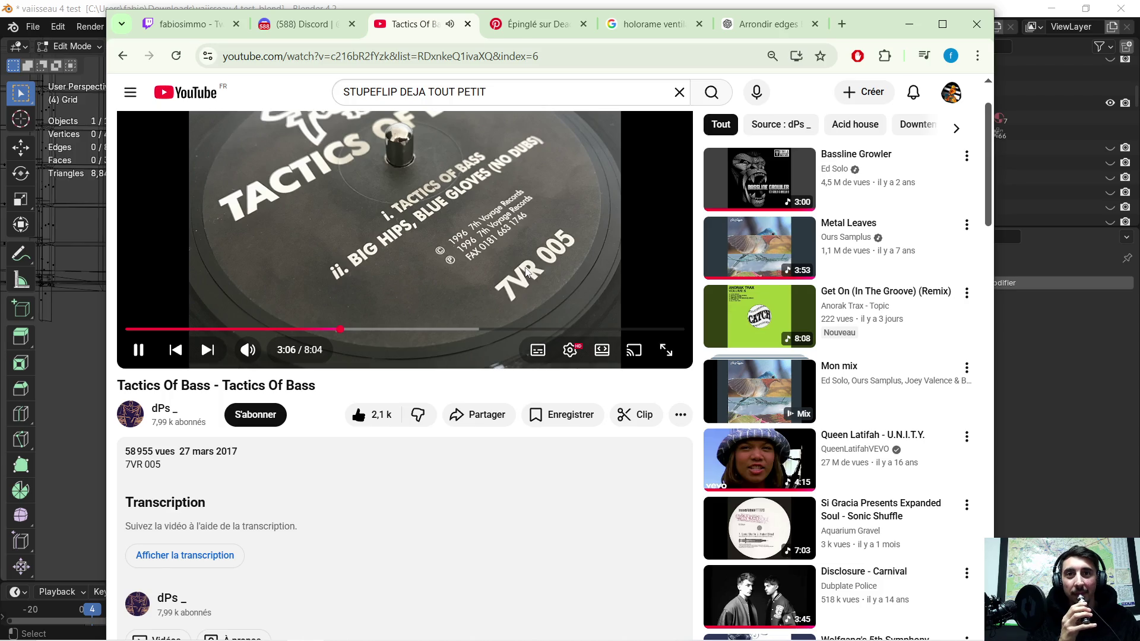
pyautogui.scroll(-2, 527, 267)
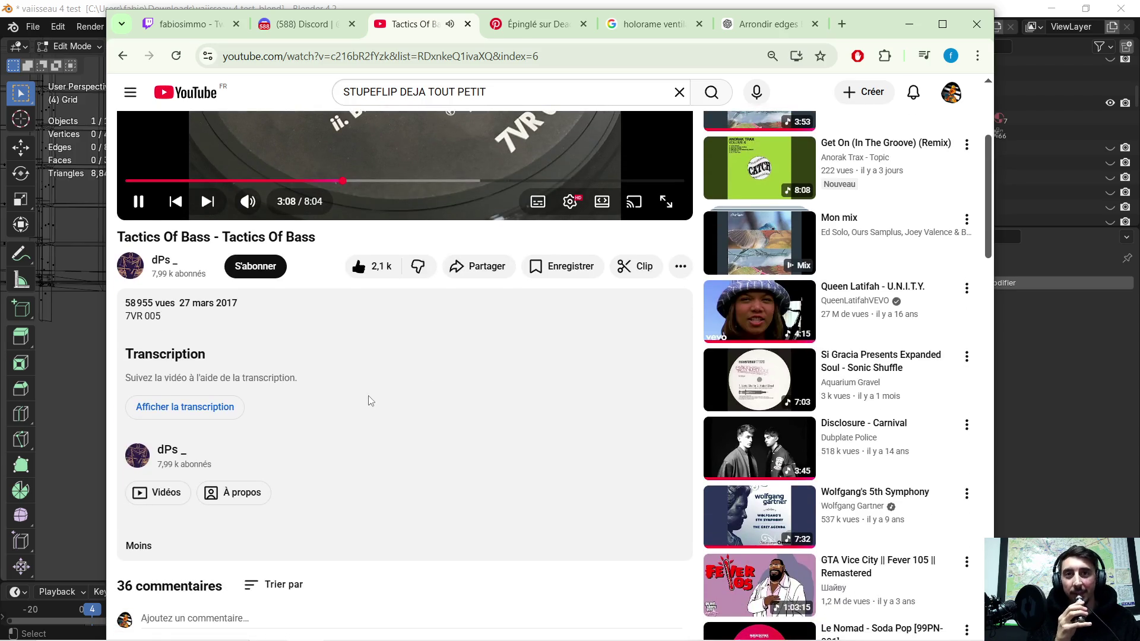
pyautogui.scroll(3, 431, 391)
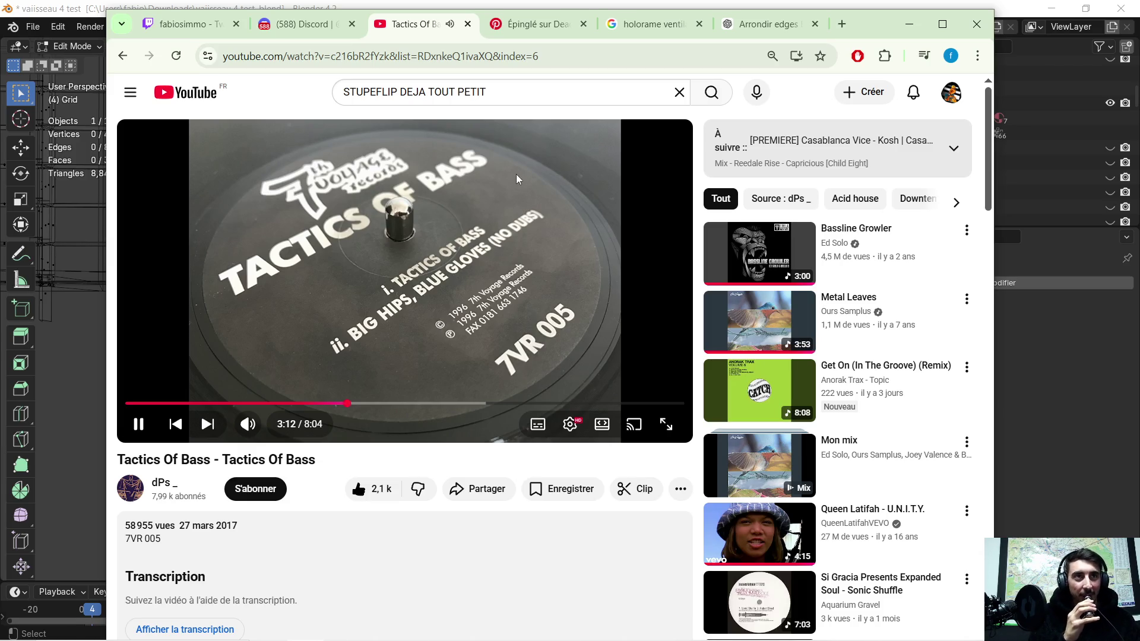
# - Open and dismiss the Windows Start menu, returning to the video page
pyautogui.moveTo(248, 423)
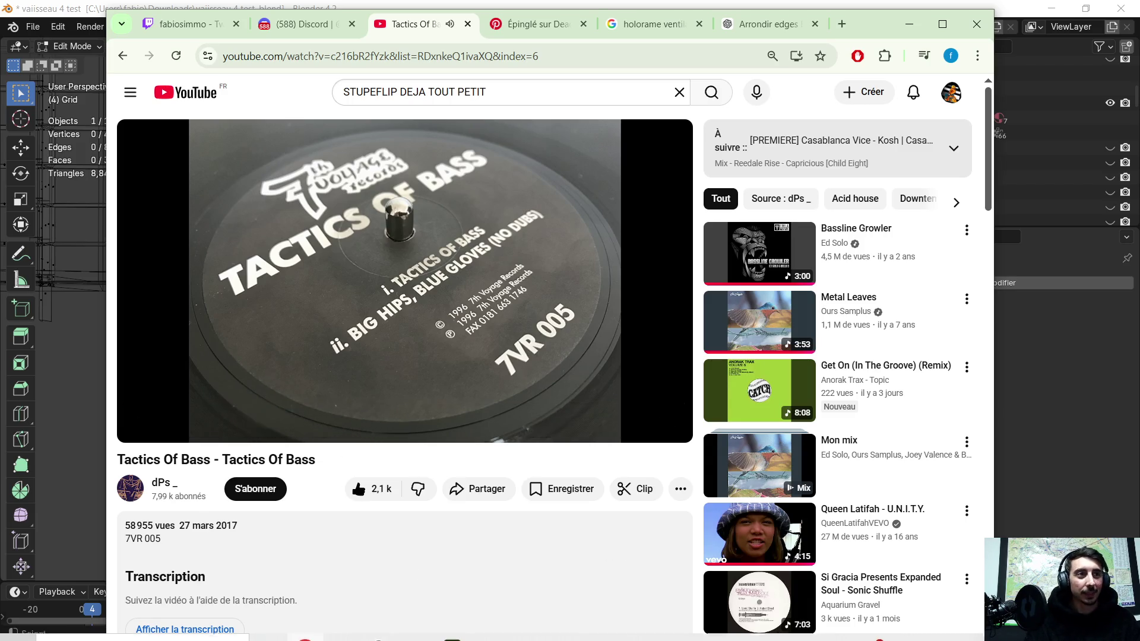
pyautogui.click(66, 627)
pyautogui.press('super')
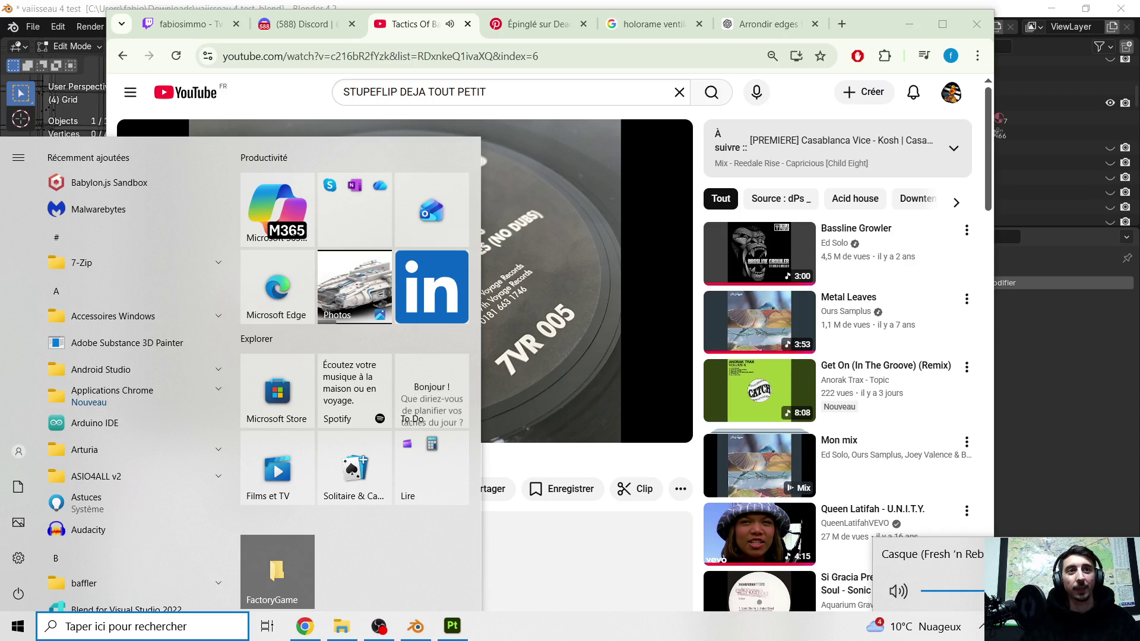
pyautogui.click(595, 529)
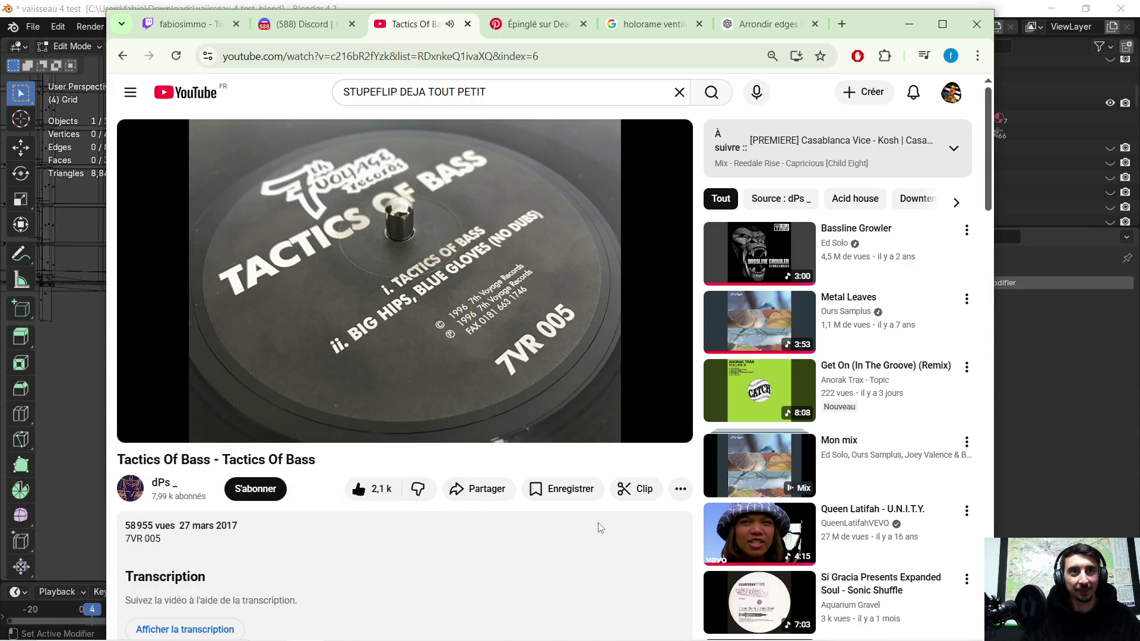
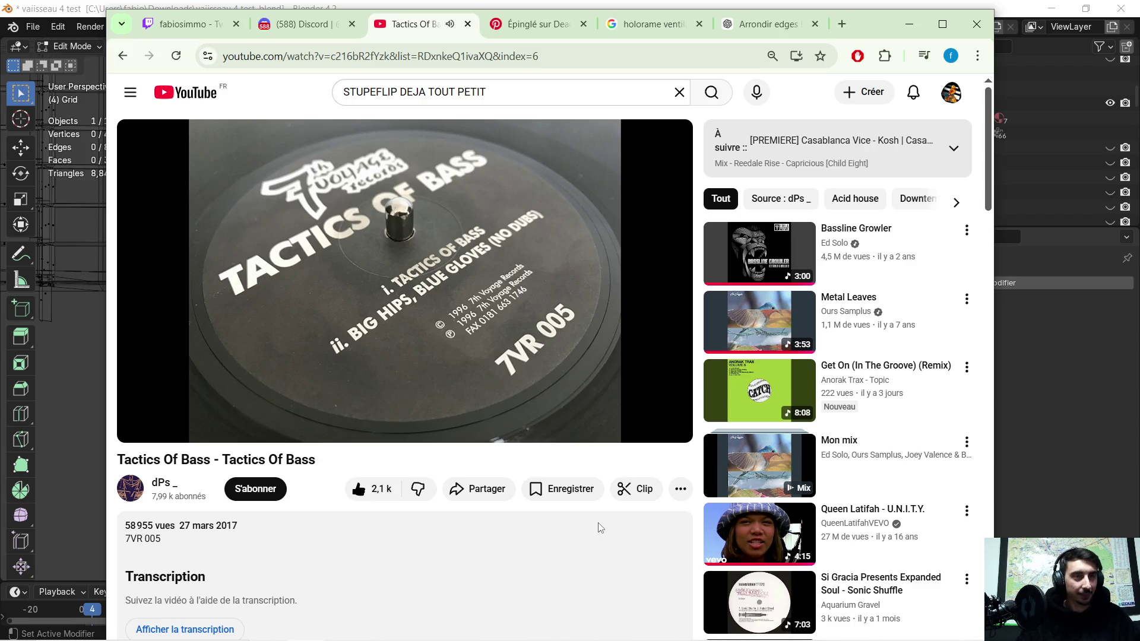
# - Open and close the save-to-playlist options, then minimize the YouTube browser to reveal Blender
pyautogui.click(537, 497)
pyautogui.click(545, 496)
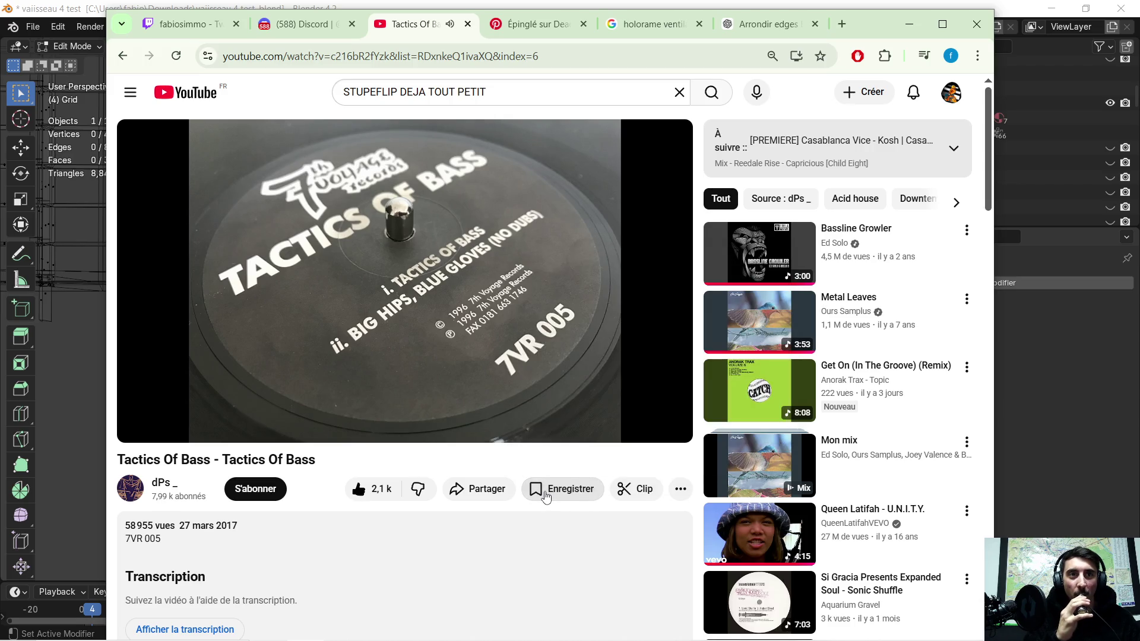
pyautogui.click(906, 30)
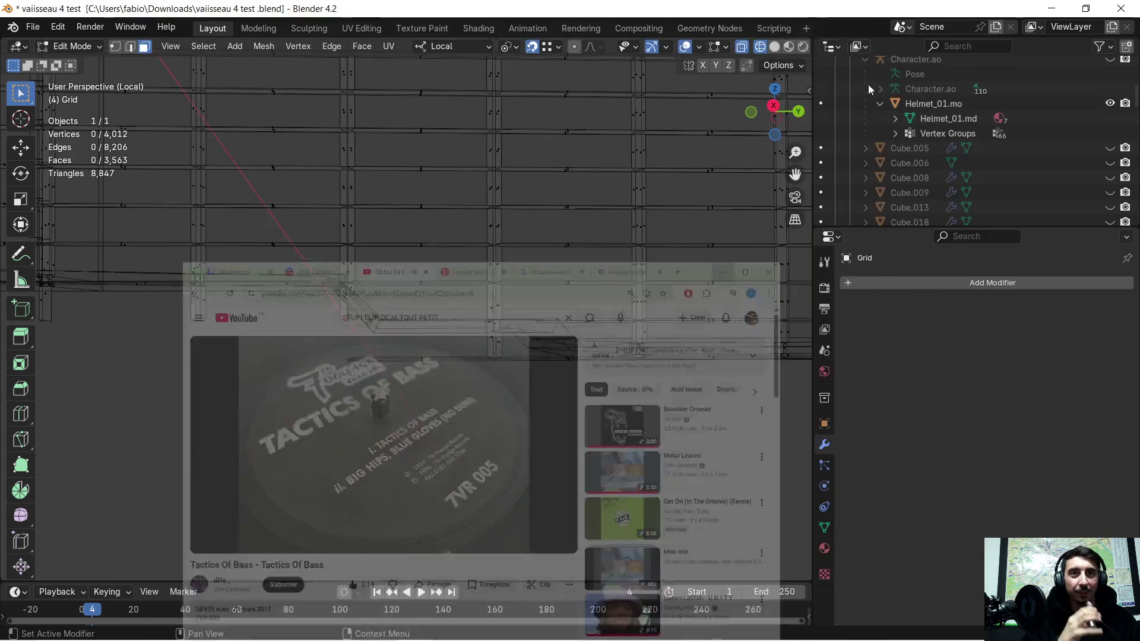
# - Delete the selected strip's faces and the stray pieces beneath the grid frame
pyautogui.press('x')
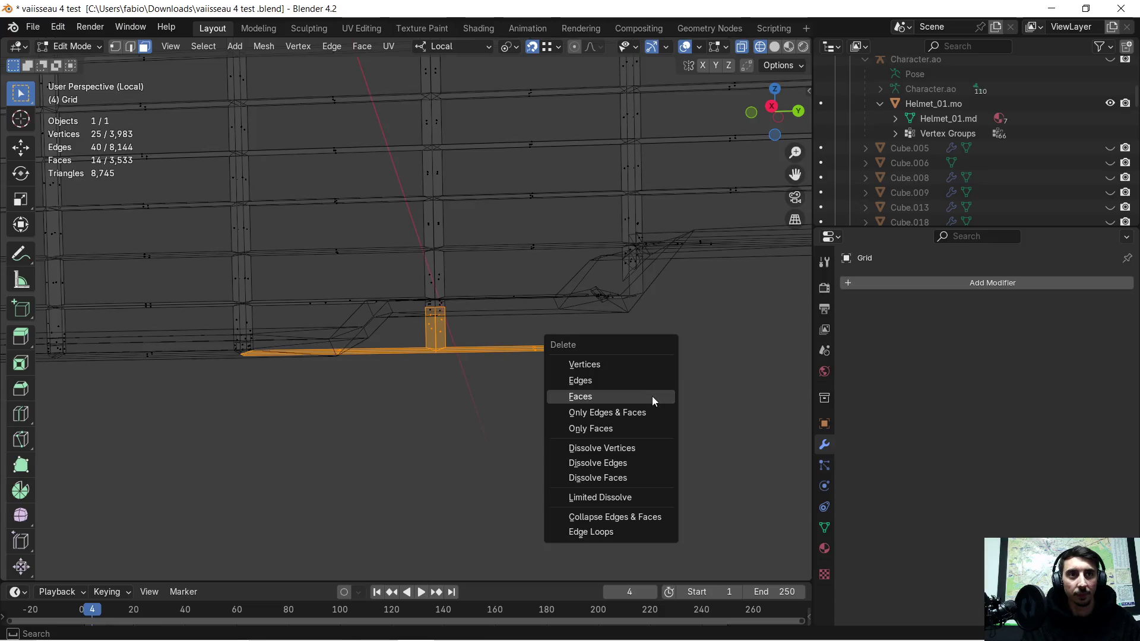
pyautogui.click(652, 396)
pyautogui.moveTo(417, 376)
pyautogui.mouseDown(button='middle')
pyautogui.moveTo(664, 384)
pyautogui.moveTo(433, 374)
pyautogui.moveTo(714, 372)
pyautogui.mouseUp(button='middle')
pyautogui.scroll(4, 395, 310)
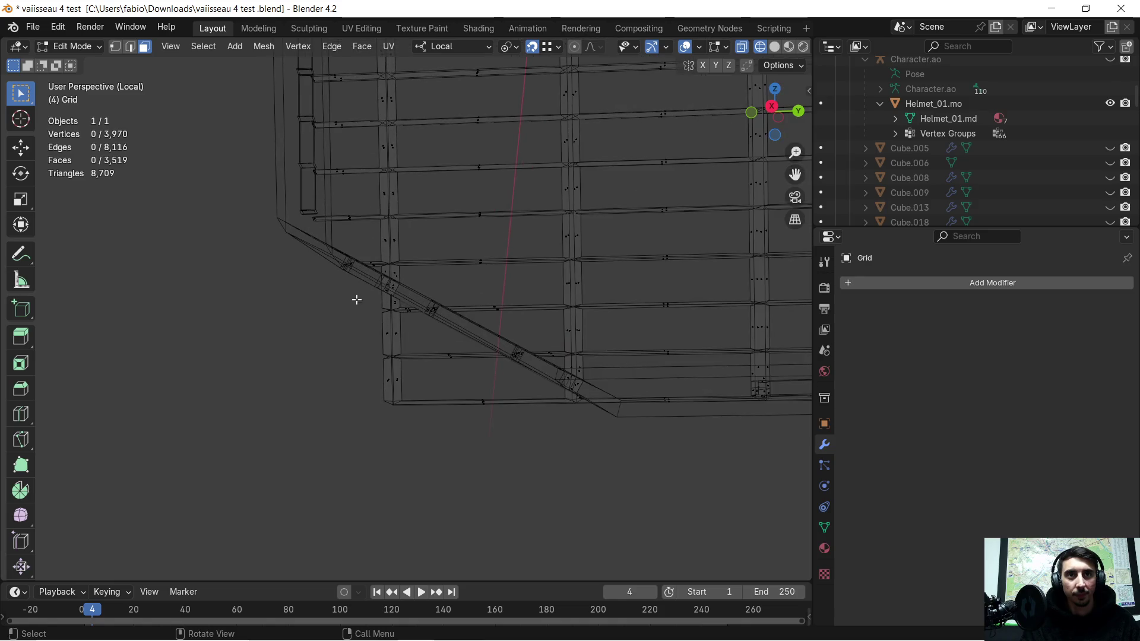
pyautogui.moveTo(354, 291)
pyautogui.mouseDown()
pyautogui.moveTo(475, 425)
pyautogui.moveTo(438, 423)
pyautogui.mouseUp()
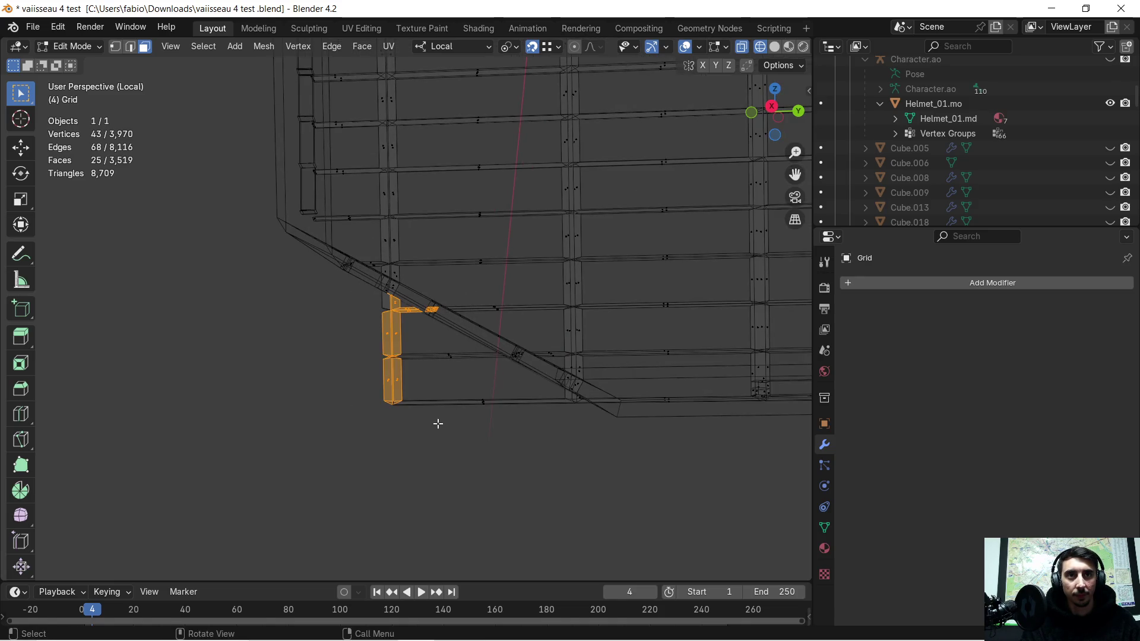
pyautogui.press('x')
pyautogui.click(428, 379)
# - Delete the two stray edges and a face on the vertical post
pyautogui.moveTo(368, 343); pyautogui.dragTo(503, 435)
pyautogui.press('x')
pyautogui.click(496, 415)
pyautogui.click(387, 297)
pyautogui.press('x')
pyautogui.click(417, 321)
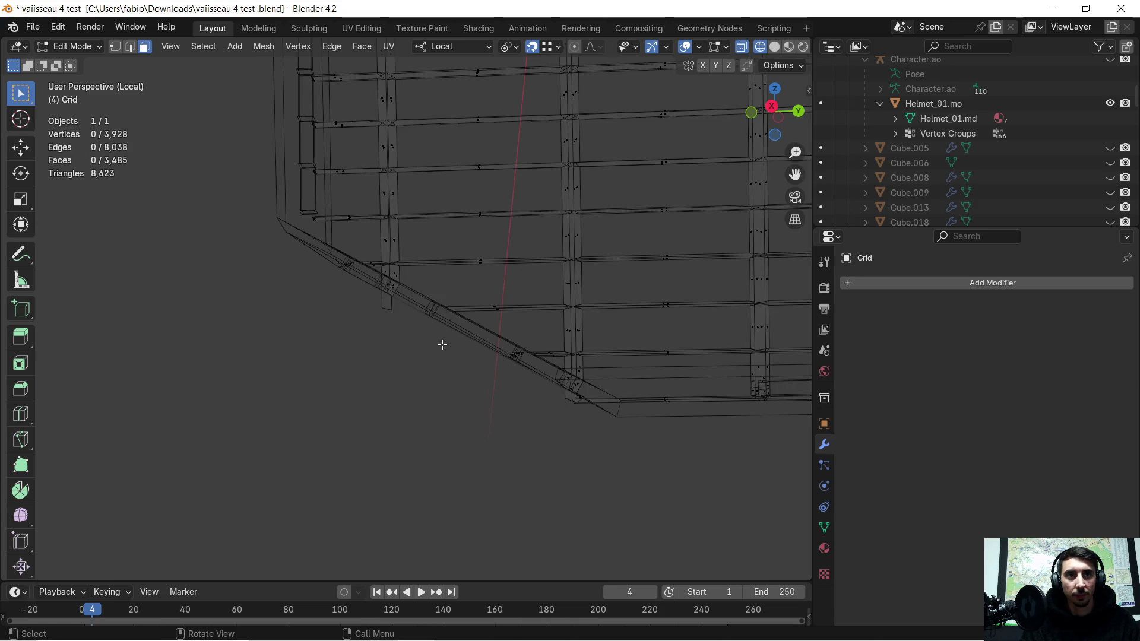
# - Switch the viewport from wireframe to solid shading and view the hull from below
pyautogui.moveTo(412, 318)
pyautogui.mouseDown(button='middle')
pyautogui.moveTo(452, 325)
pyautogui.moveTo(458, 315)
pyautogui.moveTo(420, 315)
pyautogui.moveTo(453, 290)
pyautogui.moveTo(535, 277)
pyautogui.moveTo(346, 346)
pyautogui.moveTo(372, 335)
pyautogui.mouseUp(button='middle')
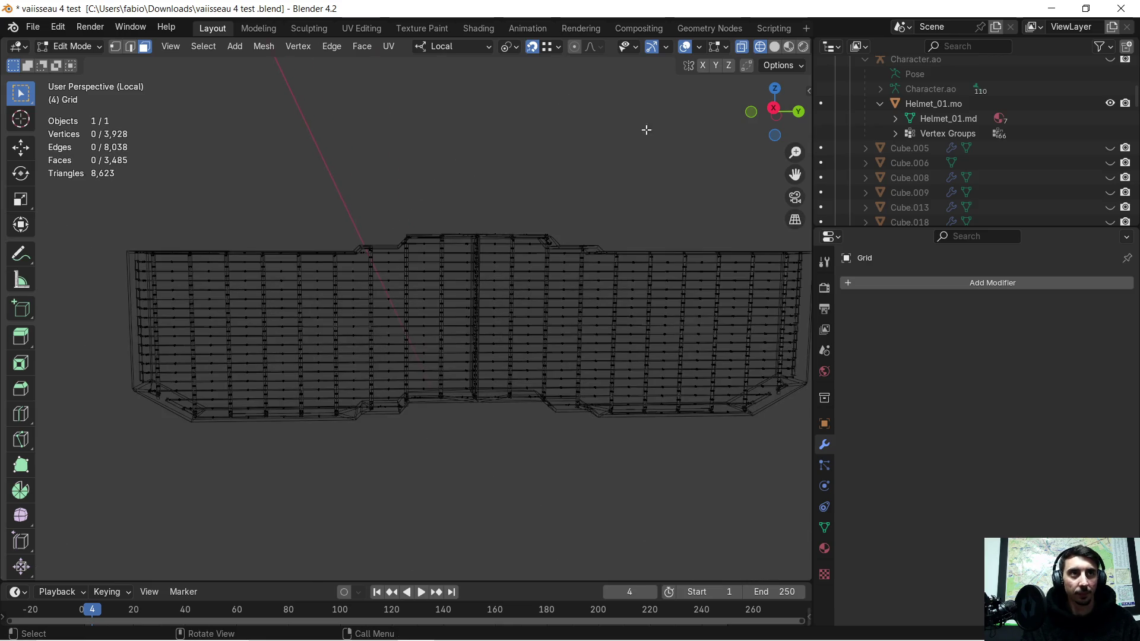
pyautogui.click(776, 47)
pyautogui.moveTo(390, 232)
pyautogui.mouseDown(button='middle')
pyautogui.moveTo(338, 289)
pyautogui.moveTo(374, 280)
pyautogui.moveTo(321, 338)
pyautogui.moveTo(477, 215)
pyautogui.moveTo(338, 211)
pyautogui.moveTo(484, 259)
pyautogui.moveTo(527, 301)
pyautogui.moveTo(540, 290)
pyautogui.moveTo(298, 318)
pyautogui.moveTo(436, 327)
pyautogui.moveTo(453, 262)
pyautogui.moveTo(440, 265)
pyautogui.moveTo(446, 279)
pyautogui.mouseUp(button='middle')
# - Delete the quad, triangle and long strip faces under the beam, in two passes
pyautogui.click(326, 306)
pyautogui.keyDown('shift'); pyautogui.click(356, 323); pyautogui.keyUp('shift')
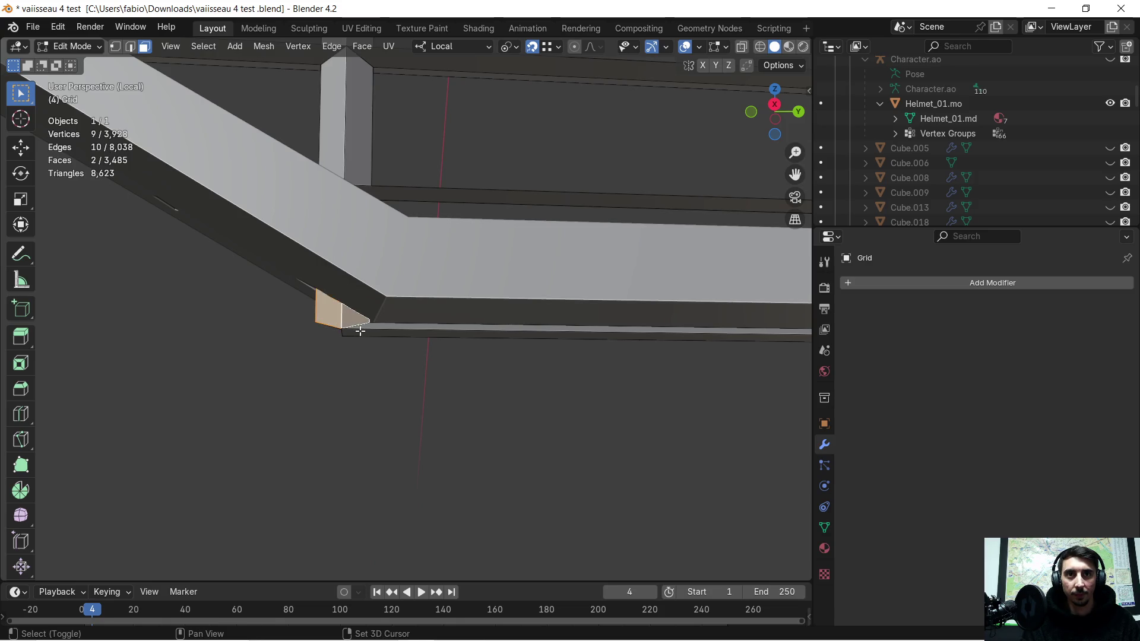
pyautogui.keyDown('shift'); pyautogui.click(371, 334); pyautogui.keyUp('shift')
pyautogui.press('x')
pyautogui.click(372, 334)
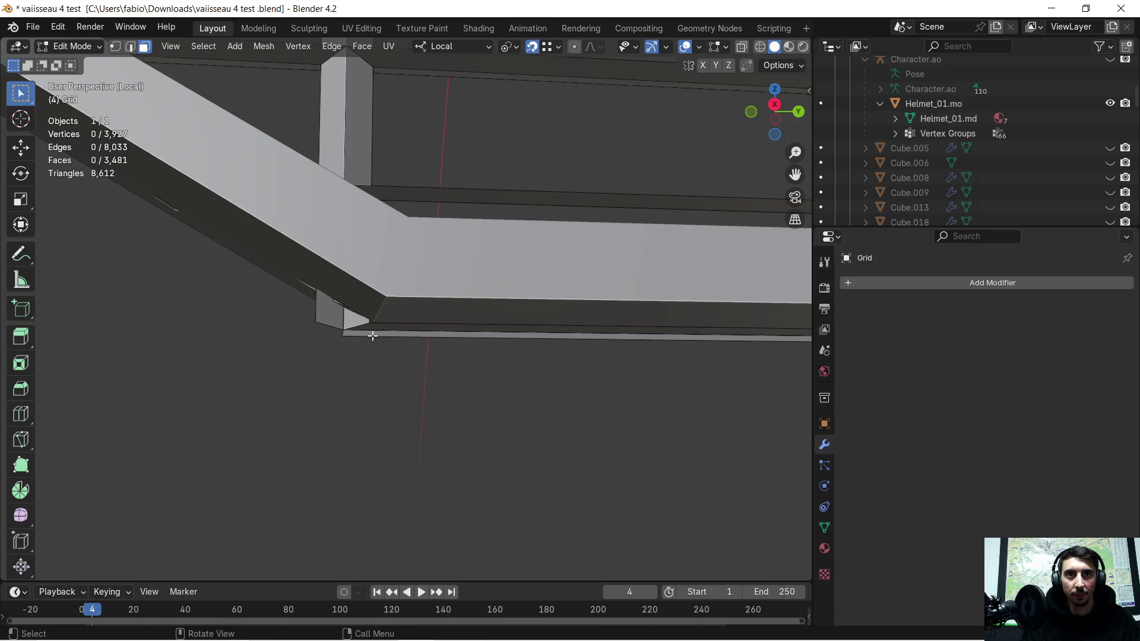
pyautogui.click(326, 313)
pyautogui.keyDown('shift'); pyautogui.click(356, 321); pyautogui.keyUp('shift')
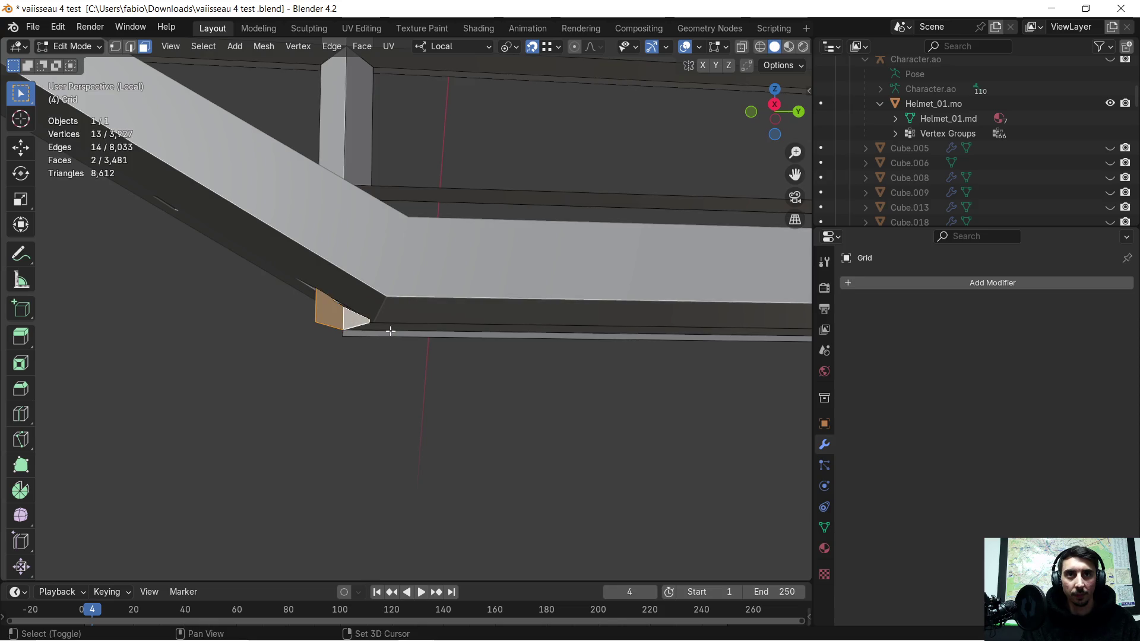
pyautogui.keyDown('shift'); pyautogui.click(386, 333); pyautogui.keyUp('shift')
pyautogui.press('x')
pyautogui.click(374, 335)
# - Delete a stray face on the frame
pyautogui.scroll(-2, 344, 302)
pyautogui.scroll(-2, 344, 301)
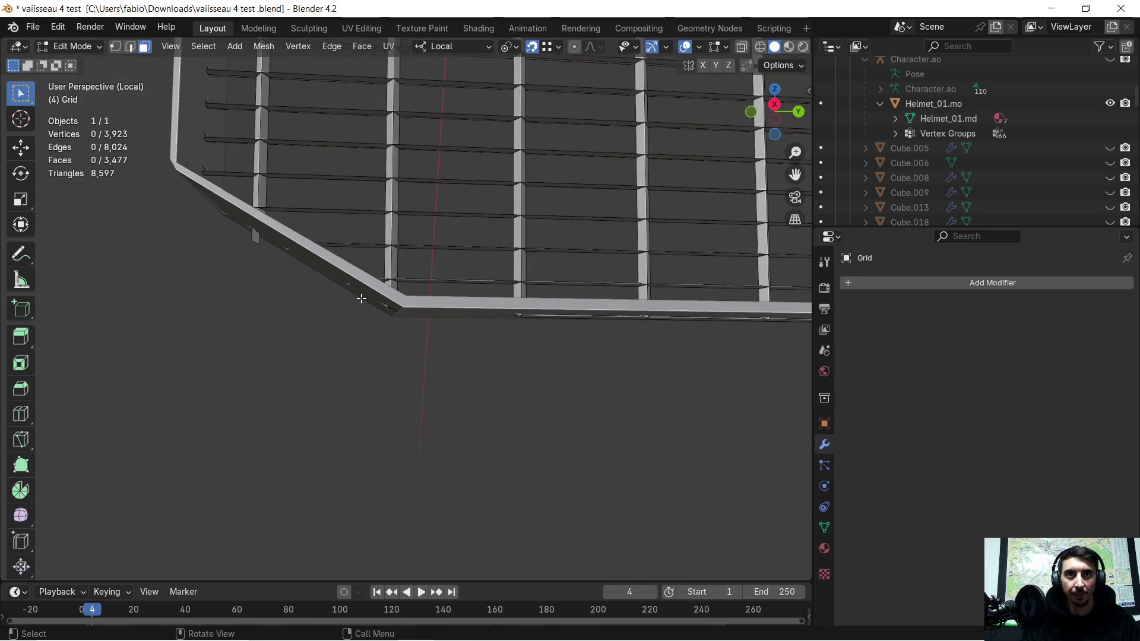
pyautogui.click(251, 237)
pyautogui.press('x')
pyautogui.click(265, 256)
# - Delete the strip faces at the thin beam's tip near the vertical post
pyautogui.keyDown('shift'); pyautogui.moveTo(562, 286); pyautogui.dragTo(547, 287, button='middle'); pyautogui.keyUp('shift')
pyautogui.scroll(5, 547, 288)
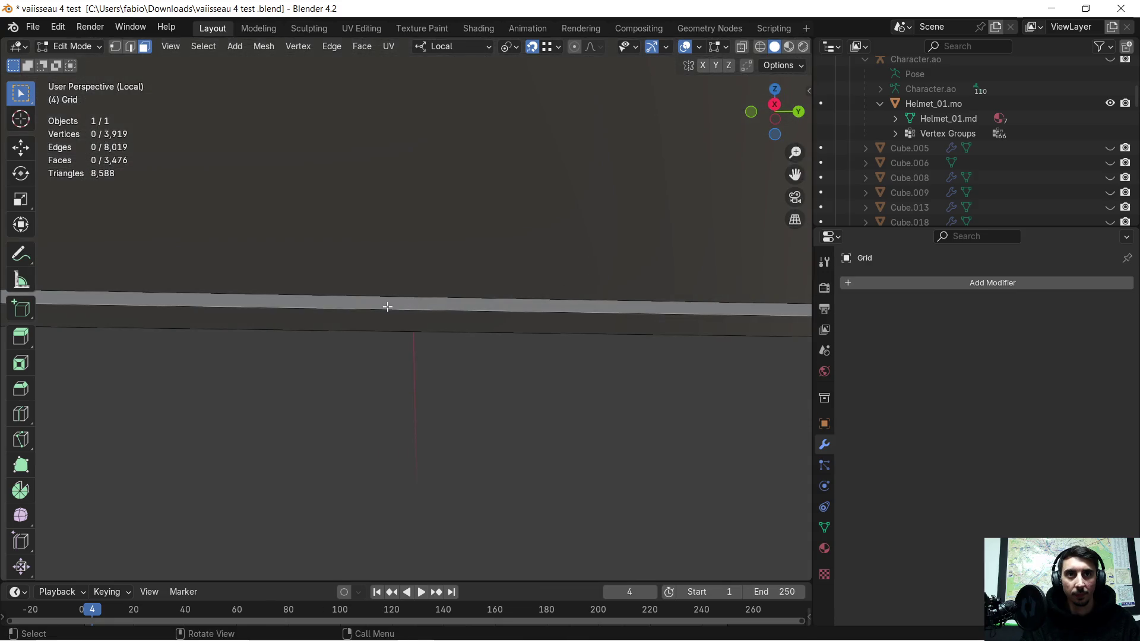
pyautogui.keyDown('shift'); pyautogui.moveTo(344, 293); pyautogui.dragTo(478, 300, button='middle'); pyautogui.keyUp('shift')
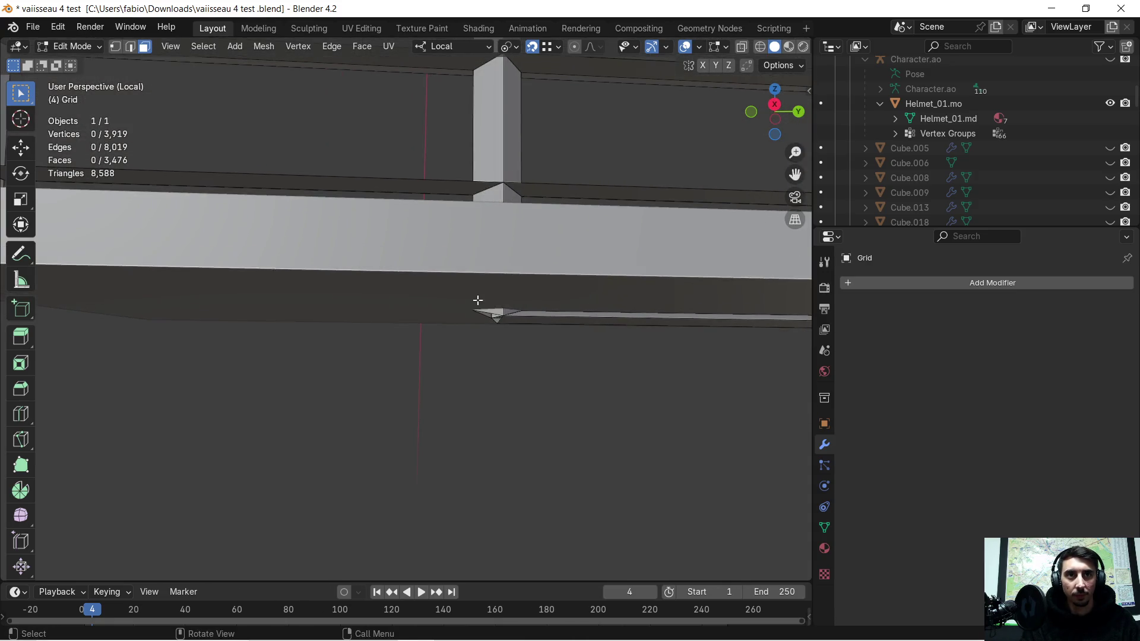
pyautogui.keyDown('shift'); pyautogui.click(504, 313); pyautogui.keyUp('shift')
pyautogui.keyDown('shift'); pyautogui.click(513, 320); pyautogui.keyUp('shift')
pyautogui.keyDown('shift'); pyautogui.click(513, 320); pyautogui.keyUp('shift')
pyautogui.keyDown('shift'); pyautogui.click(496, 317); pyautogui.keyUp('shift')
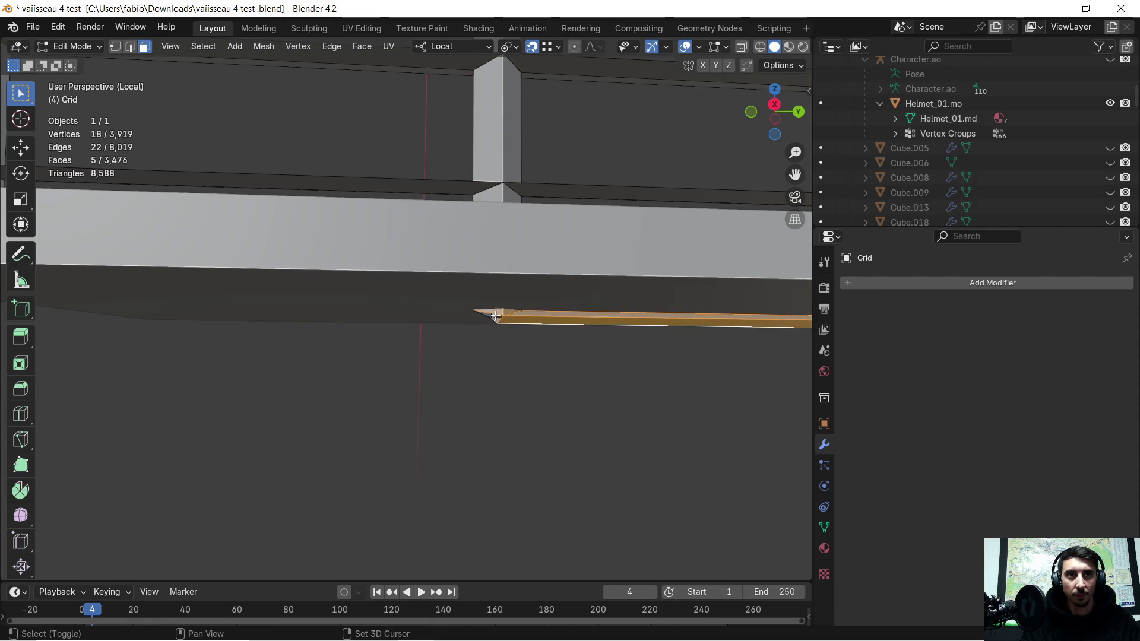
pyautogui.keyDown('shift'); pyautogui.click(492, 315); pyautogui.keyUp('shift')
pyautogui.keyDown('shift'); pyautogui.click(496, 317); pyautogui.keyUp('shift')
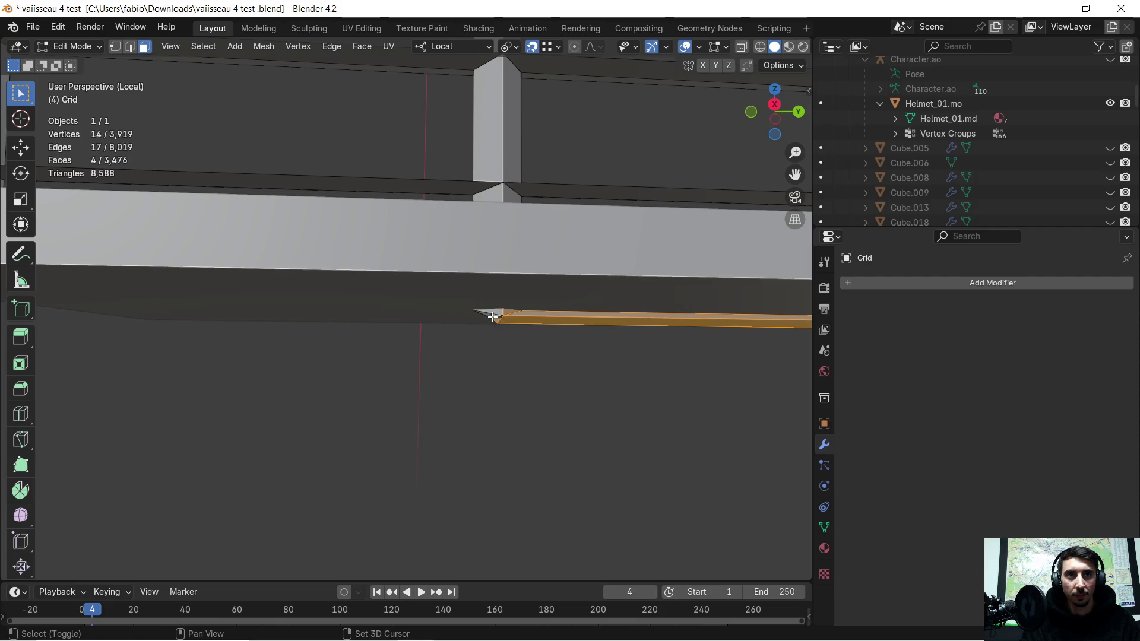
pyautogui.press('x')
pyautogui.click(498, 331)
# - Delete the rail faces below the grid along the ledge
pyautogui.moveTo(497, 331)
pyautogui.mouseDown(button='middle')
pyautogui.moveTo(511, 324)
pyautogui.moveTo(330, 364)
pyautogui.moveTo(250, 338)
pyautogui.moveTo(547, 336)
pyautogui.moveTo(539, 295)
pyautogui.moveTo(384, 374)
pyautogui.moveTo(484, 363)
pyautogui.moveTo(481, 353)
pyautogui.mouseUp(button='middle')
pyautogui.click(437, 313)
pyautogui.press('x')
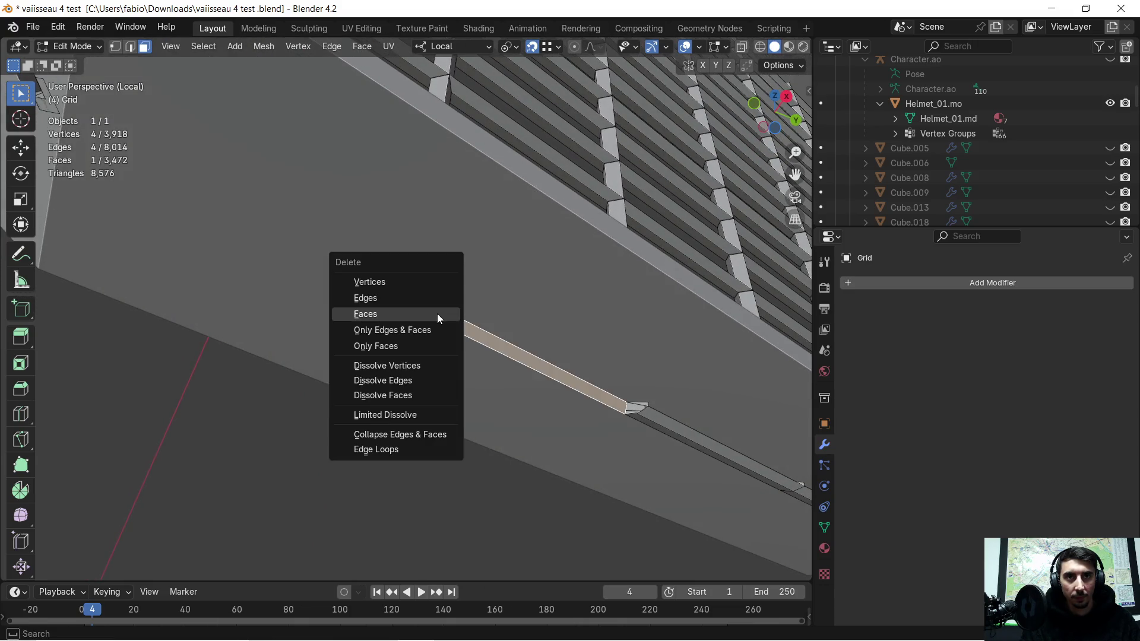
pyautogui.click(437, 313)
pyautogui.press('x')
pyautogui.click(407, 300)
pyautogui.moveTo(532, 311); pyautogui.dragTo(453, 313, button='middle')
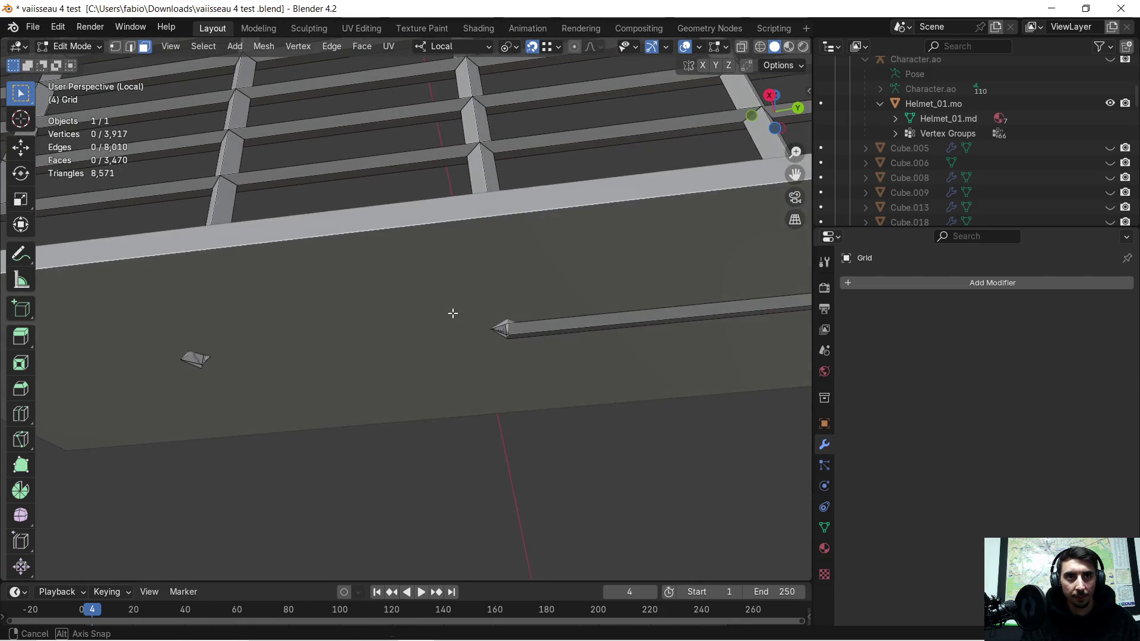
pyautogui.click(541, 336)
pyautogui.press('x')
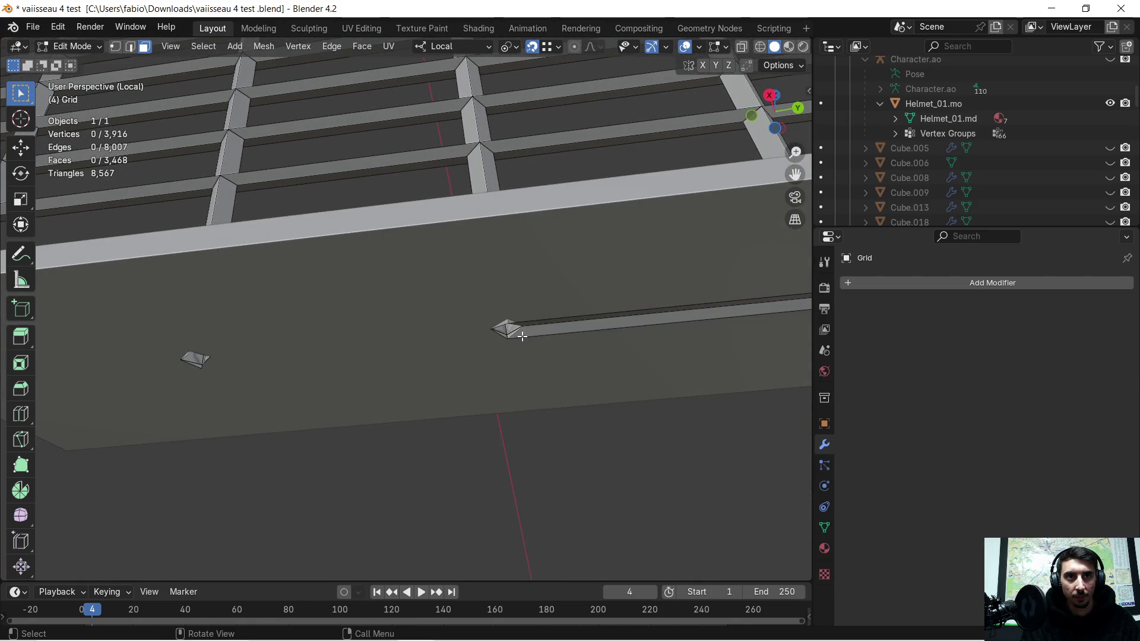
pyautogui.press('x')
pyautogui.click(562, 356)
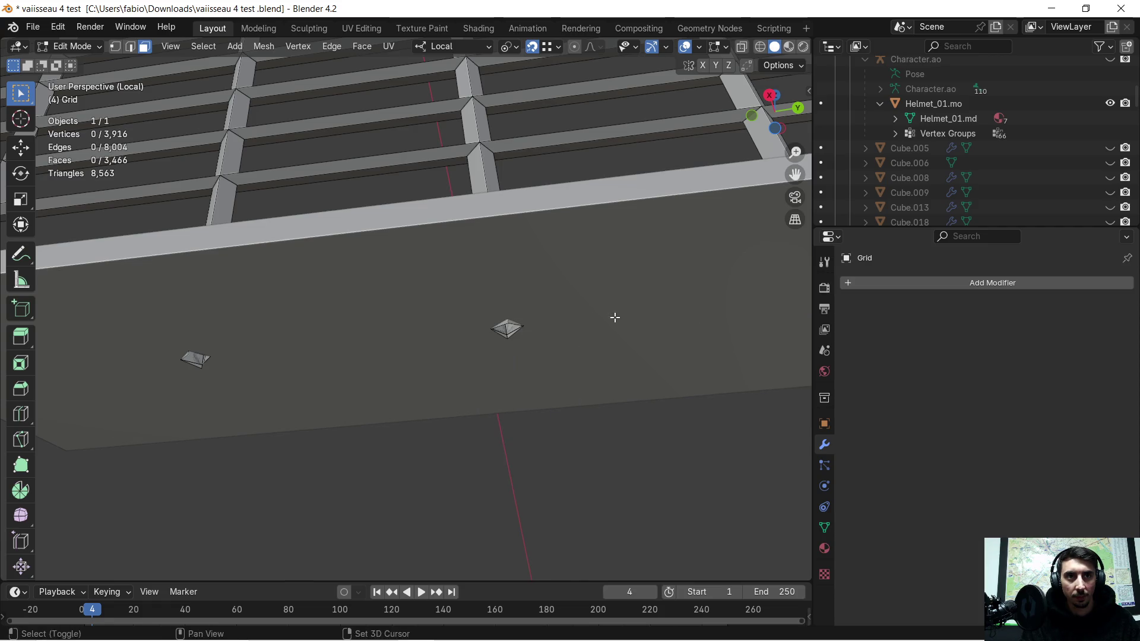
# - Delete the first two small bars beneath the frame
pyautogui.moveTo(611, 318); pyautogui.dragTo(380, 354, button='middle')
pyautogui.moveTo(404, 362); pyautogui.dragTo(459, 405)
pyautogui.press('x')
pyautogui.click(457, 408)
pyautogui.moveTo(482, 336); pyautogui.dragTo(524, 390)
pyautogui.press('x')
pyautogui.click(524, 390)
# - Delete the last small bar and inspect the grid bars and ledge
pyautogui.moveTo(524, 389)
pyautogui.mouseDown(button='middle')
pyautogui.moveTo(590, 351)
pyautogui.moveTo(288, 356)
pyautogui.moveTo(394, 300)
pyautogui.moveTo(443, 338)
pyautogui.moveTo(376, 374)
pyautogui.mouseUp(button='middle')
pyautogui.moveTo(368, 354); pyautogui.dragTo(423, 417)
pyautogui.press('x')
pyautogui.click(423, 399)
pyautogui.moveTo(428, 383)
pyautogui.mouseDown(button='middle')
pyautogui.moveTo(467, 412)
pyautogui.moveTo(440, 438)
pyautogui.moveTo(491, 518)
pyautogui.moveTo(384, 364)
pyautogui.moveTo(376, 326)
pyautogui.moveTo(382, 382)
pyautogui.moveTo(473, 353)
pyautogui.moveTo(480, 339)
pyautogui.moveTo(443, 338)
pyautogui.moveTo(527, 292)
pyautogui.moveTo(333, 327)
pyautogui.moveTo(400, 376)
pyautogui.mouseUp(button='middle')
pyautogui.moveTo(460, 342)
pyautogui.mouseDown(button='middle')
pyautogui.moveTo(374, 359)
pyautogui.moveTo(344, 295)
pyautogui.moveTo(393, 331)
pyautogui.moveTo(368, 354)
pyautogui.mouseUp(button='middle')
pyautogui.scroll(-5, 463, 339)
pyautogui.scroll(5, 463, 342)
# - Select the ledge ordinateur.007 in Object Mode and turn on the Face Orientation overlay
pyautogui.press('Tab')
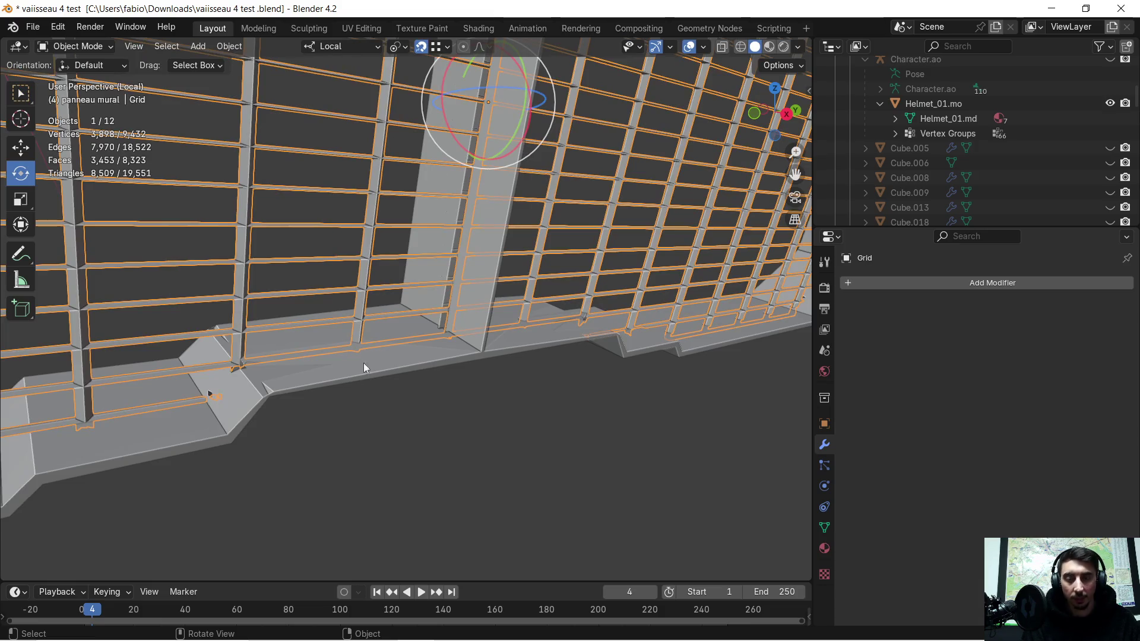
pyautogui.press('Tab')
pyautogui.press('Tab')
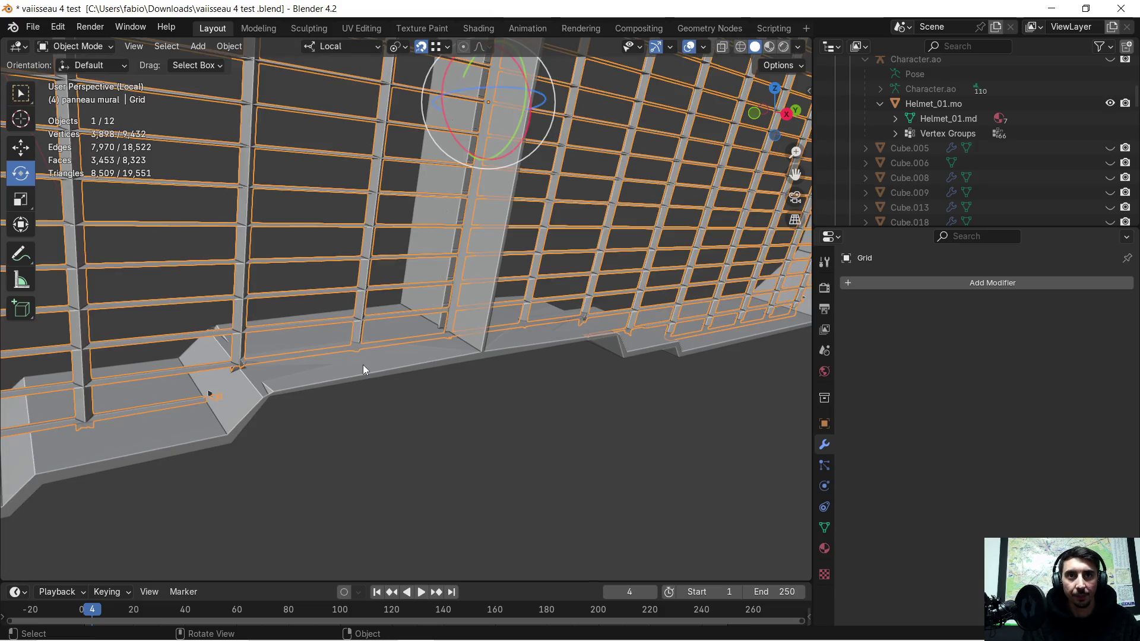
pyautogui.press('Tab')
pyautogui.press('Tab')
pyautogui.click(363, 366)
pyautogui.moveTo(363, 368)
pyautogui.mouseDown(button='middle')
pyautogui.moveTo(356, 376)
pyautogui.moveTo(414, 457)
pyautogui.moveTo(414, 438)
pyautogui.mouseUp(button='middle')
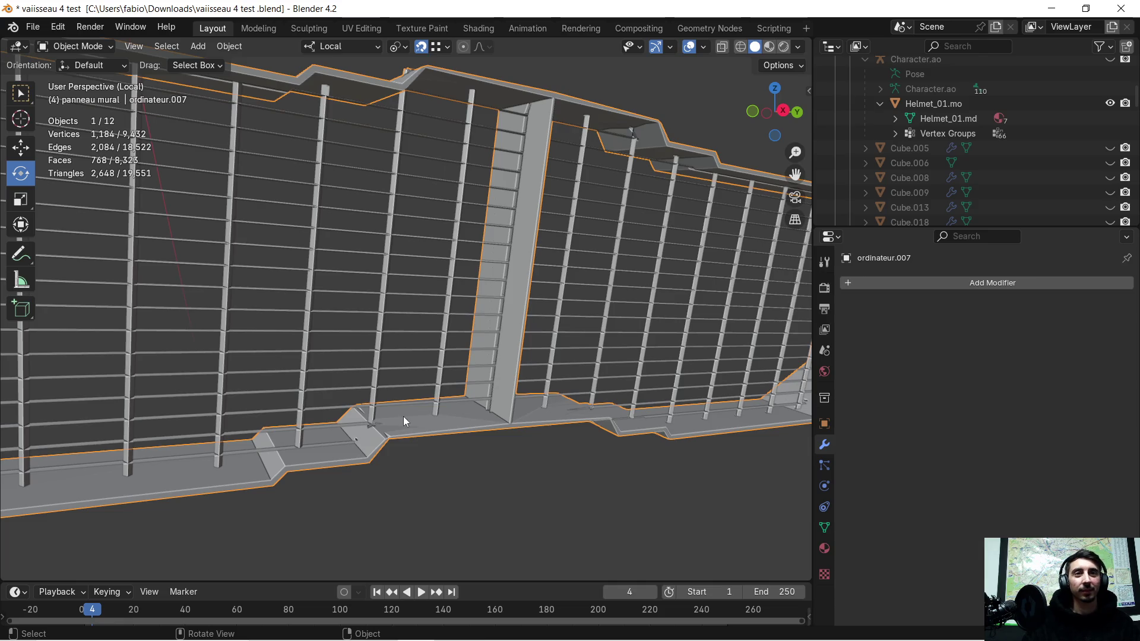
pyautogui.scroll(-2, 487, 368)
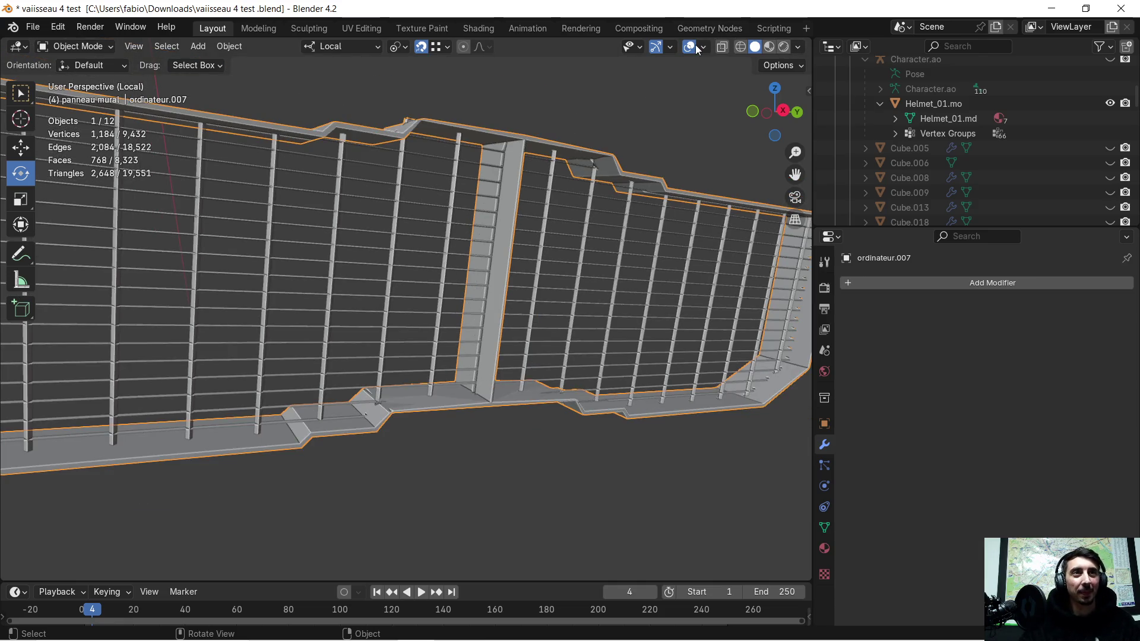
pyautogui.click(699, 47)
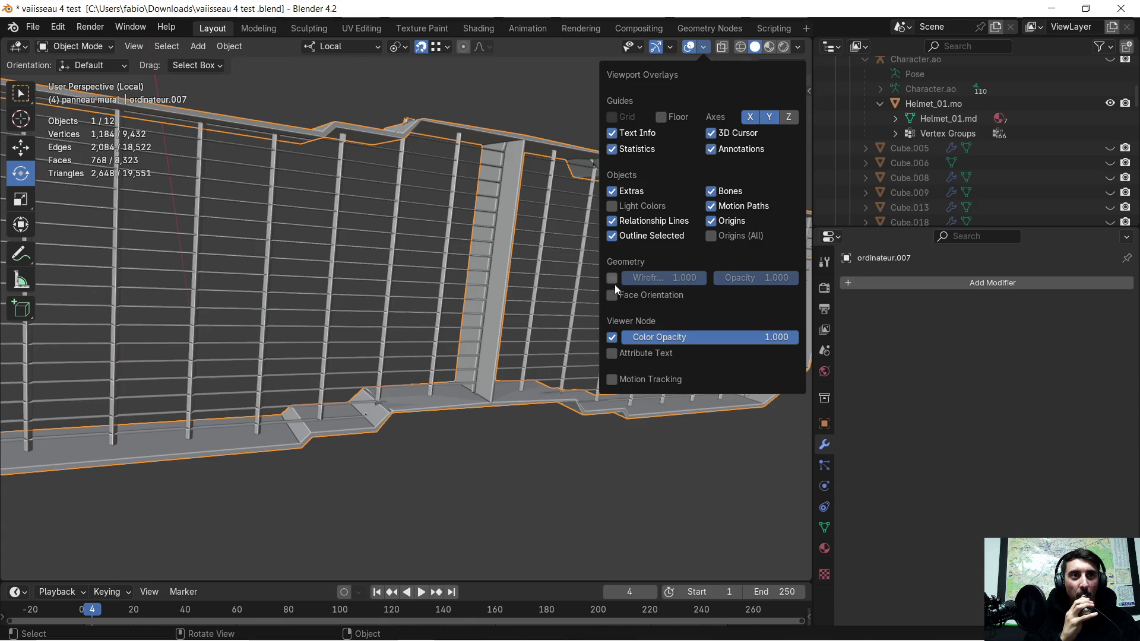
pyautogui.click(614, 295)
pyautogui.scroll(2, 418, 442)
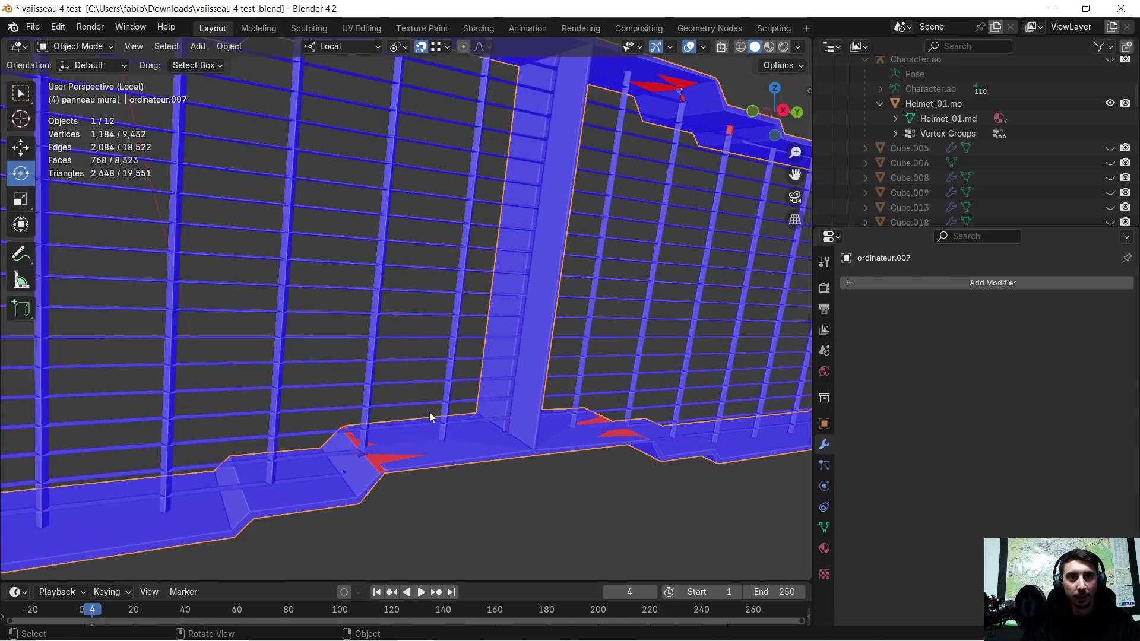
pyautogui.scroll(-5, 400, 419)
pyautogui.moveTo(354, 306)
pyautogui.mouseDown(button='middle')
pyautogui.moveTo(374, 348)
pyautogui.moveTo(369, 394)
pyautogui.moveTo(508, 414)
pyautogui.moveTo(553, 377)
pyautogui.moveTo(239, 317)
pyautogui.moveTo(537, 337)
pyautogui.moveTo(475, 324)
pyautogui.moveTo(448, 303)
pyautogui.moveTo(483, 332)
pyautogui.moveTo(377, 293)
pyautogui.moveTo(683, 461)
pyautogui.moveTo(649, 455)
pyautogui.moveTo(606, 359)
pyautogui.moveTo(598, 145)
pyautogui.moveTo(558, 490)
pyautogui.moveTo(529, 390)
pyautogui.moveTo(507, 363)
pyautogui.moveTo(470, 344)
pyautogui.moveTo(275, 304)
pyautogui.moveTo(788, 244)
pyautogui.moveTo(487, 305)
pyautogui.moveTo(554, 316)
pyautogui.moveTo(490, 333)
pyautogui.moveTo(514, 374)
pyautogui.moveTo(483, 349)
pyautogui.moveTo(504, 164)
pyautogui.mouseUp(button='middle')
# - Check the ledge in Edit Mode, turn Face Orientation off, and select the Grid object
pyautogui.press('Tab')
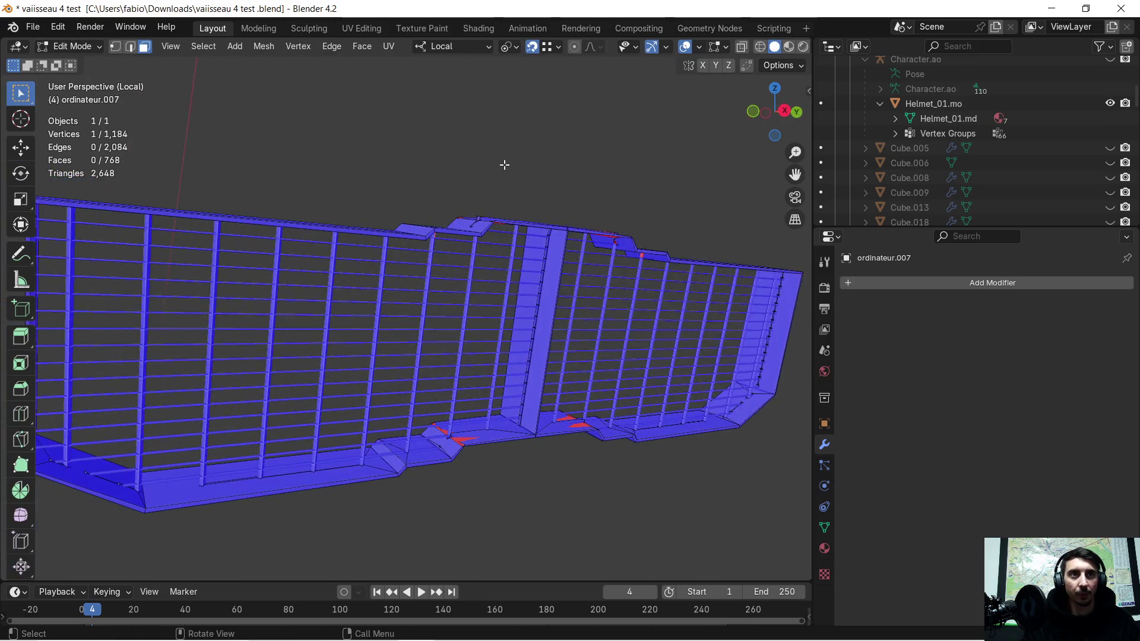
pyautogui.click(700, 48)
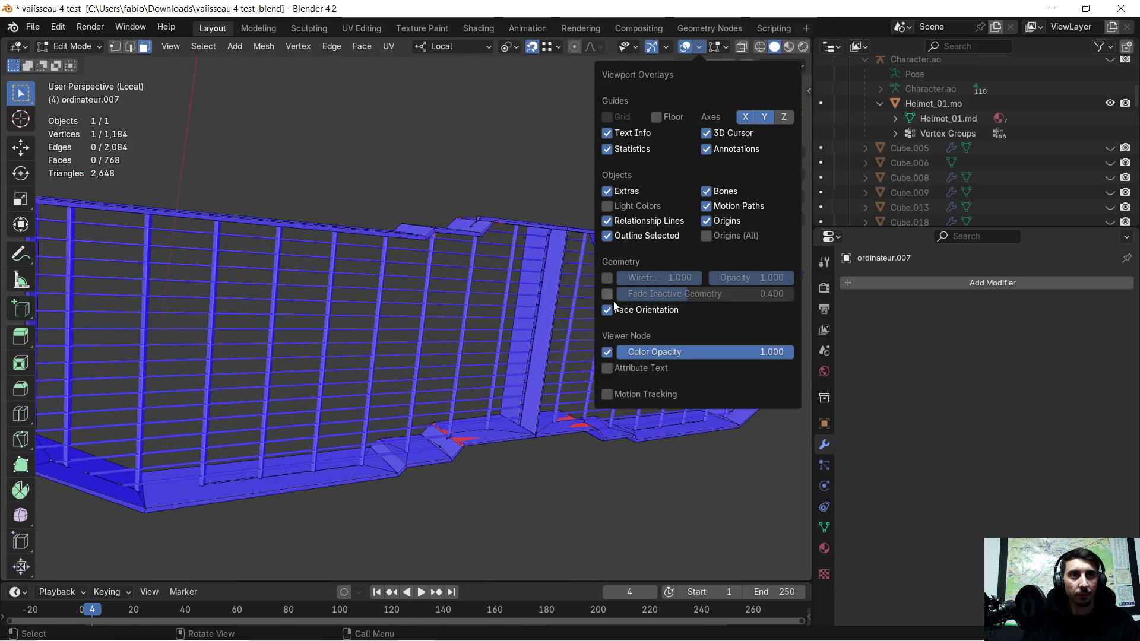
pyautogui.click(615, 308)
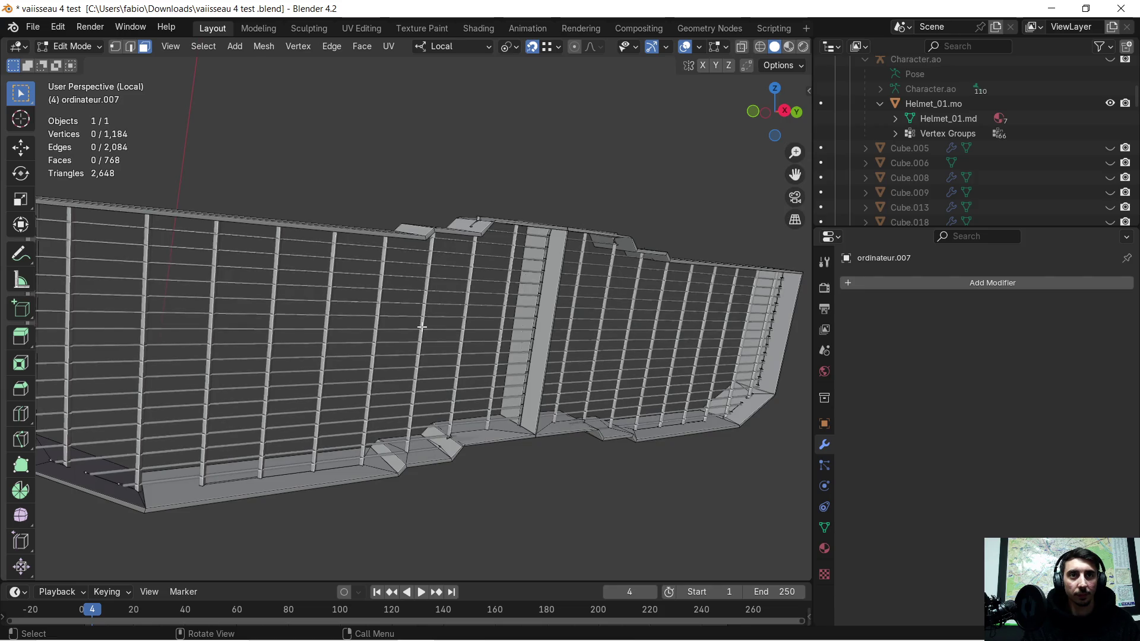
pyautogui.press('Tab')
pyautogui.click(417, 328)
pyautogui.scroll(-5, 416, 335)
pyautogui.moveTo(414, 347)
pyautogui.mouseDown(button='middle')
pyautogui.moveTo(479, 369)
pyautogui.moveTo(559, 356)
pyautogui.moveTo(323, 283)
pyautogui.moveTo(500, 345)
pyautogui.mouseUp(button='middle')
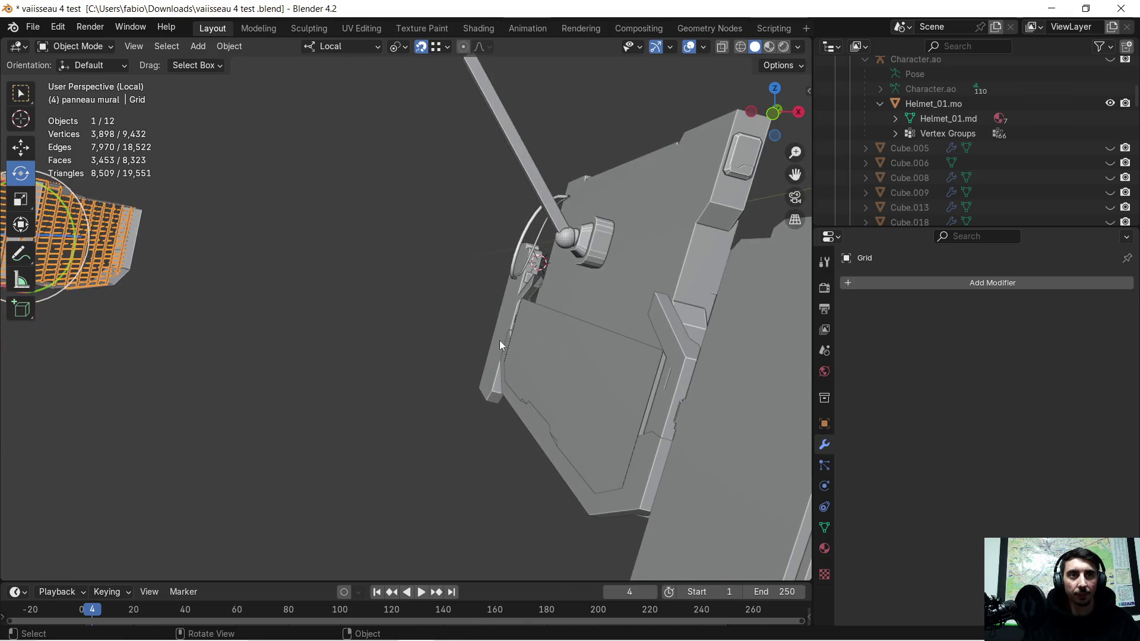
# - Move the Grid slightly along its local X axis
pyautogui.scroll(-4, 454, 327)
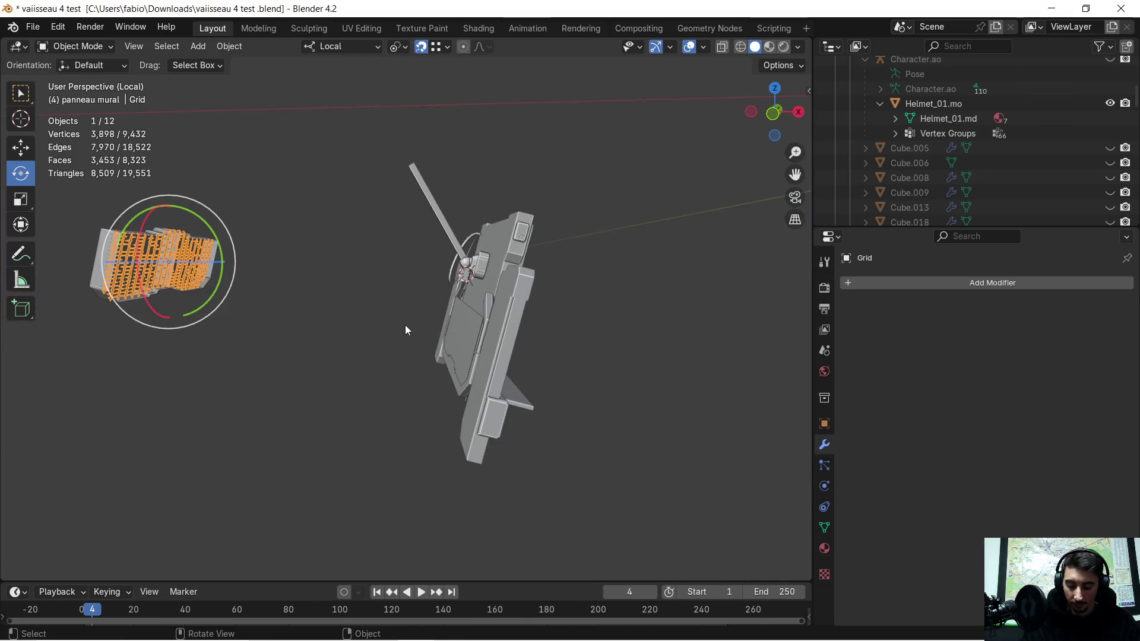
pyautogui.press('g')
pyautogui.press('x')
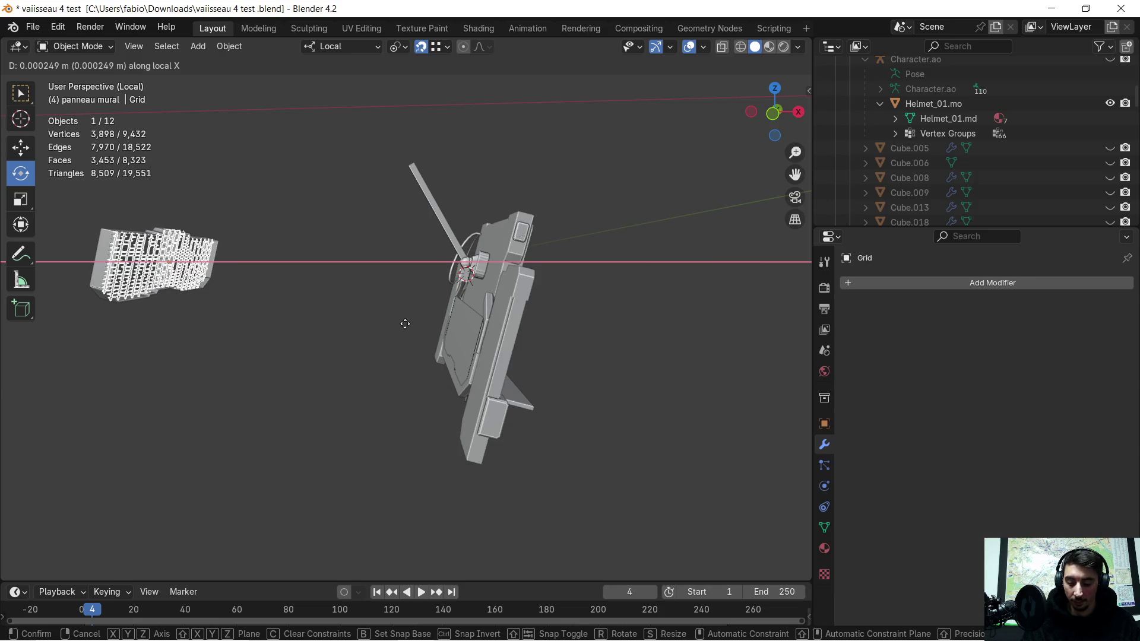
pyautogui.press('z')
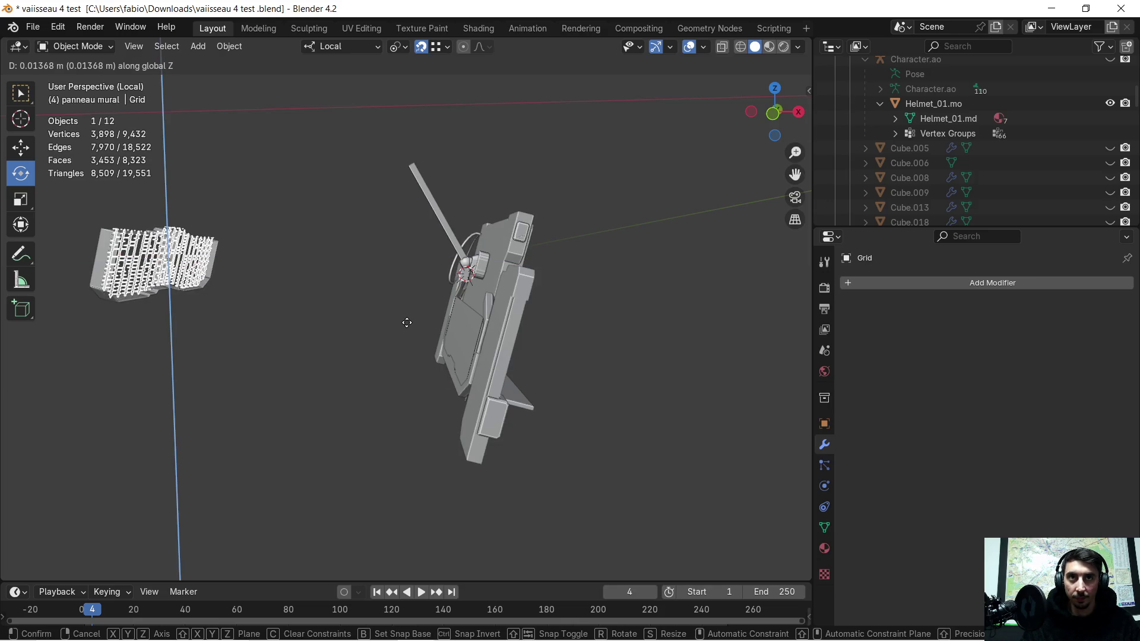
pyautogui.press('x')
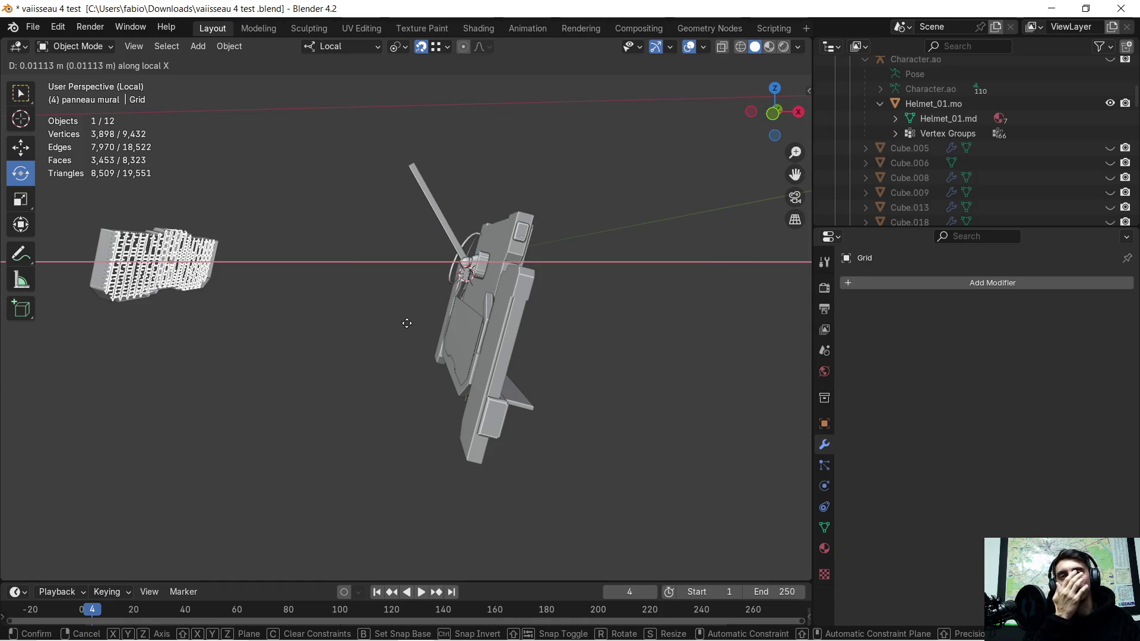
pyautogui.click(407, 323)
# - Select the ordinateur.006 console piece, then bring the YouTube browser forward
pyautogui.moveTo(437, 294)
pyautogui.mouseDown(button='middle')
pyautogui.moveTo(223, 340)
pyautogui.moveTo(297, 285)
pyautogui.moveTo(487, 392)
pyautogui.mouseUp(button='middle')
pyautogui.click(552, 339)
pyautogui.moveTo(548, 348)
pyautogui.mouseDown(button='middle')
pyautogui.moveTo(537, 361)
pyautogui.moveTo(558, 379)
pyautogui.moveTo(490, 336)
pyautogui.mouseUp(button='middle')
pyautogui.moveTo(581, 365)
pyautogui.mouseDown(button='middle')
pyautogui.moveTo(481, 318)
pyautogui.moveTo(574, 326)
pyautogui.moveTo(564, 336)
pyautogui.mouseUp(button='middle')
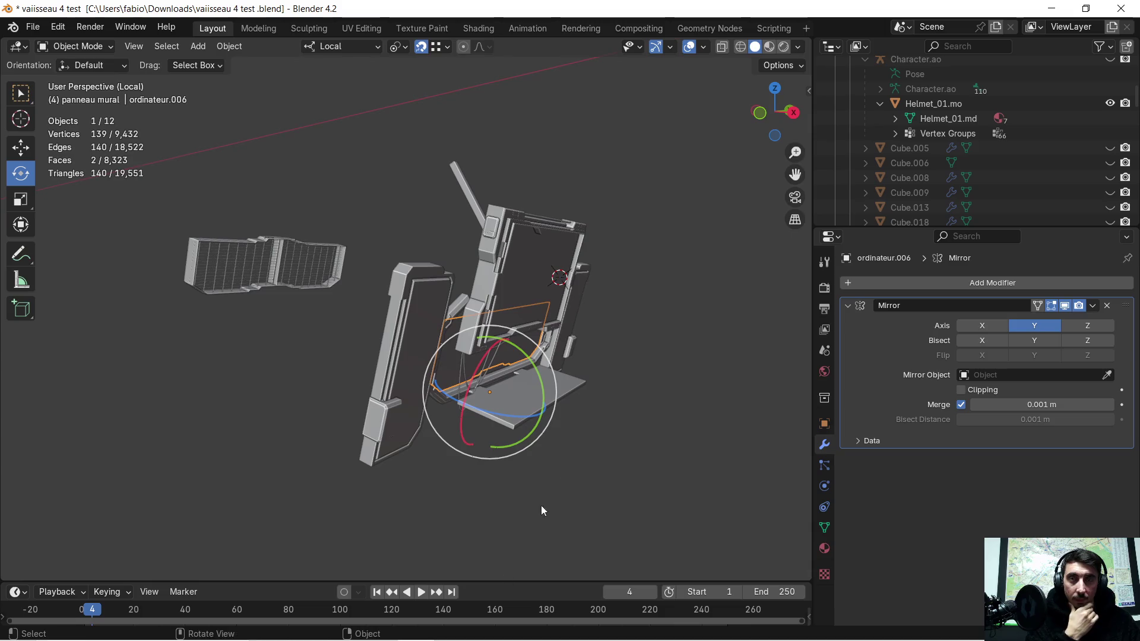
pyautogui.click(304, 626)
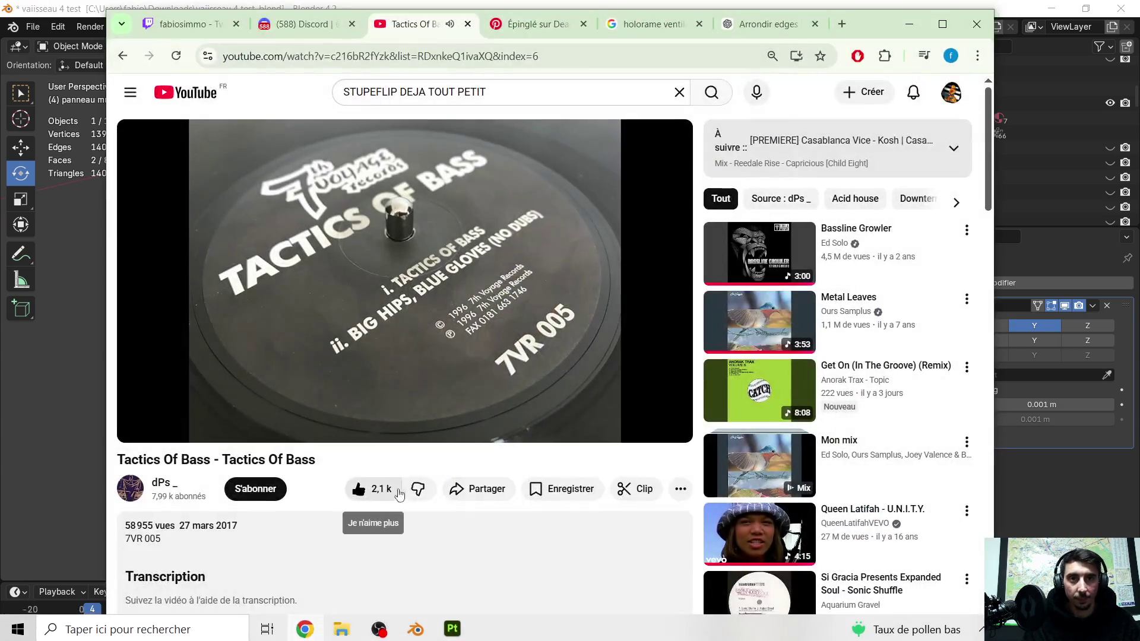
# - Ask ChatGPT, in French, how to handle an object's rotation
pyautogui.click(766, 24)
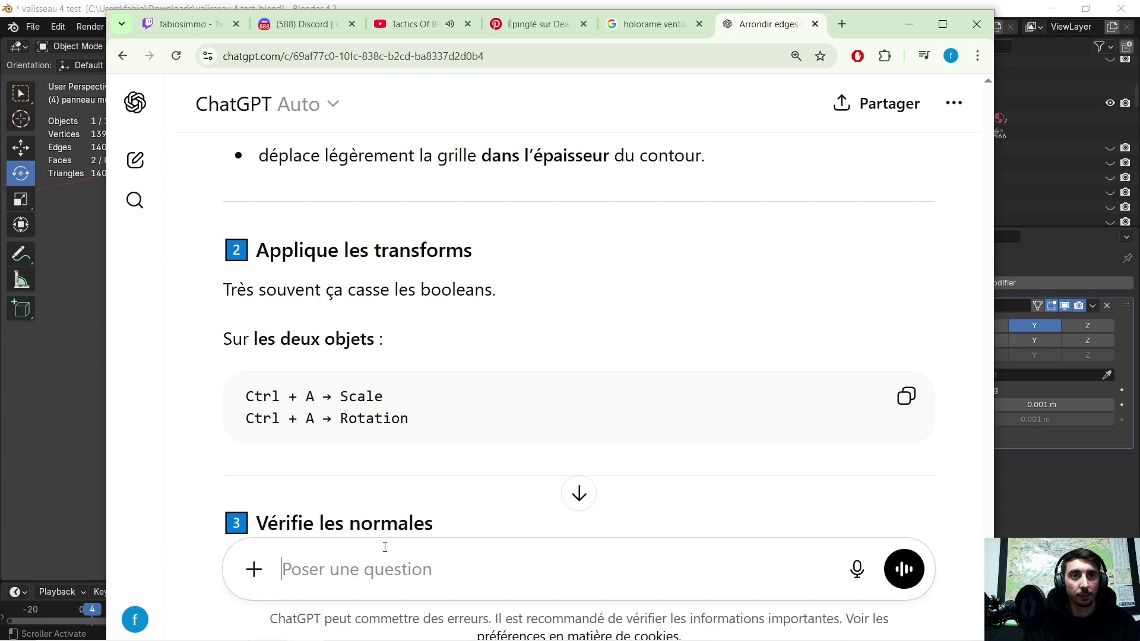
pyautogui.write('comment je fai pour en')
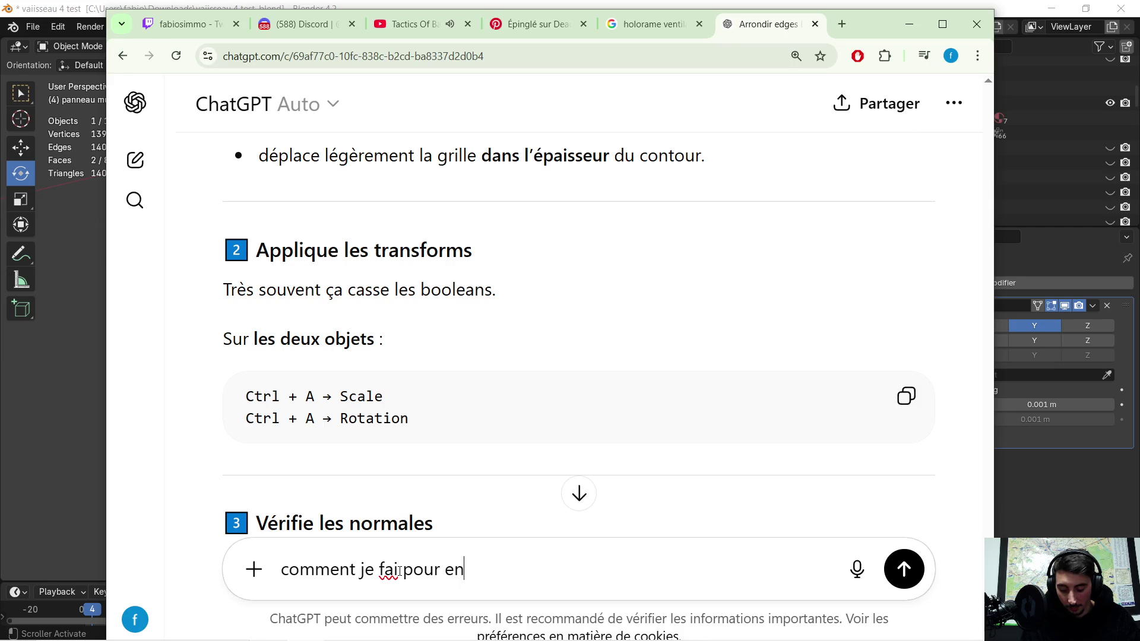
pyautogui.write('register ')
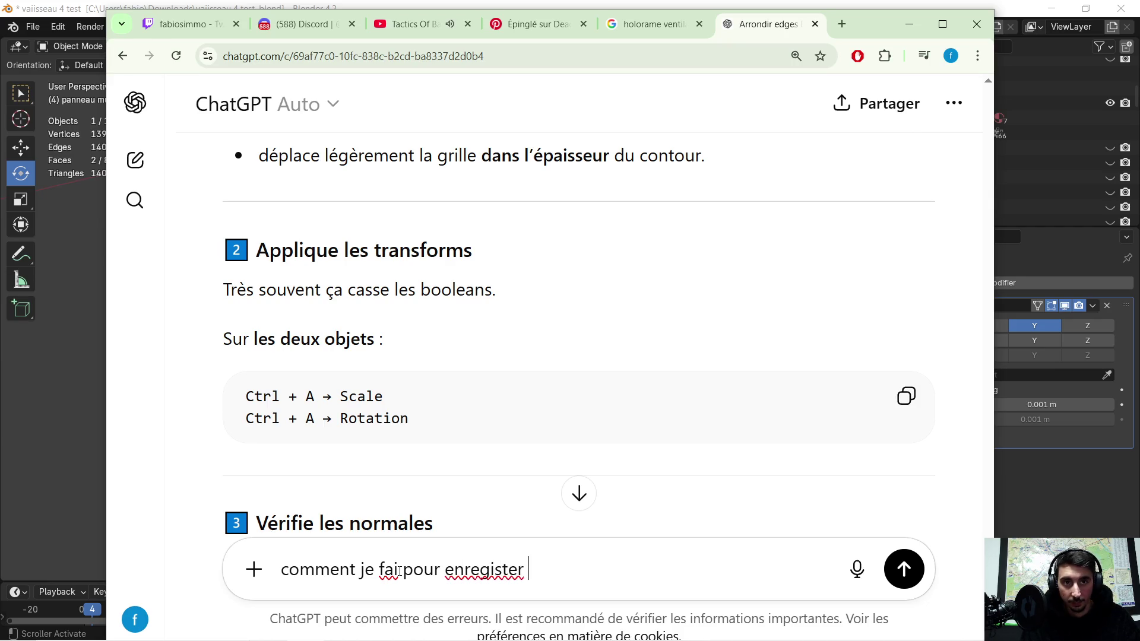
pyautogui.write('lma')
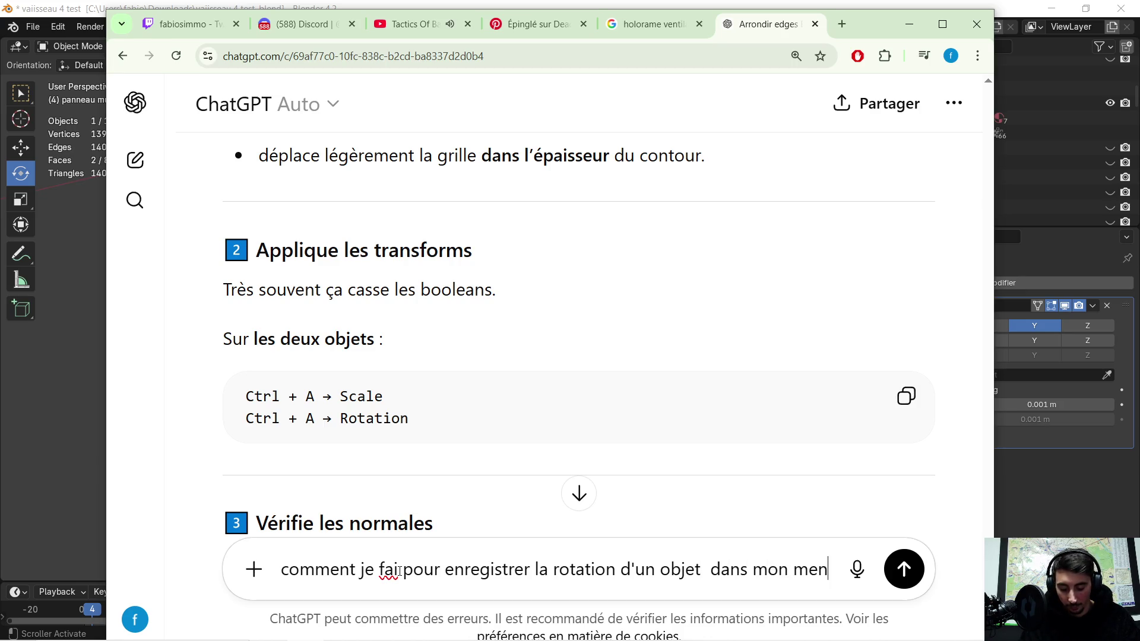
pyautogui.write('u de rotation ?')
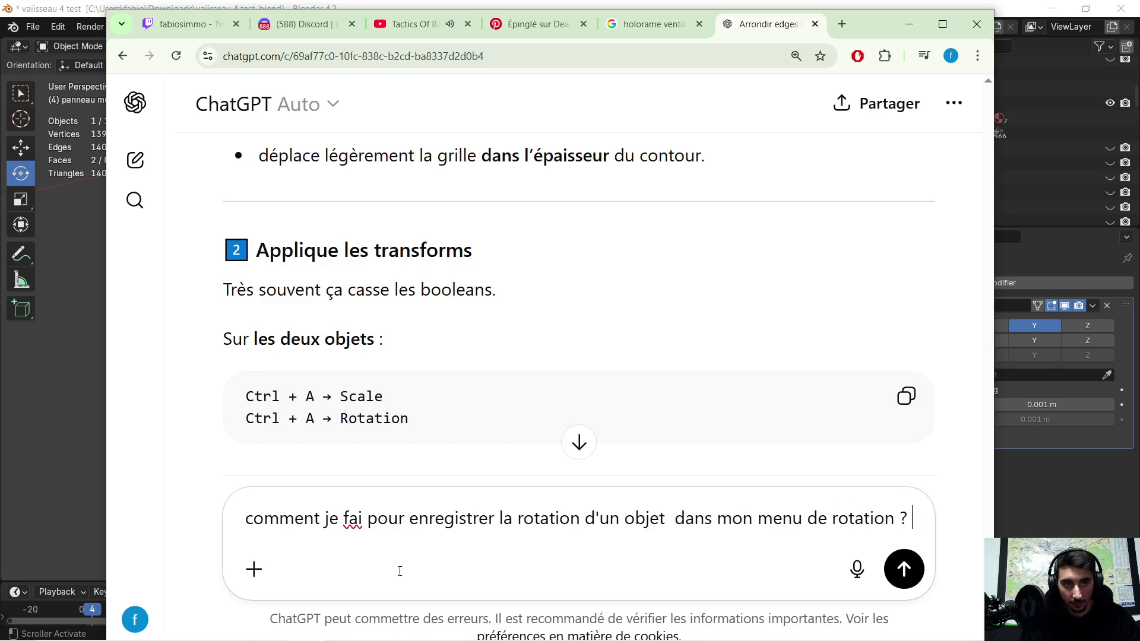
pyautogui.press('Return')
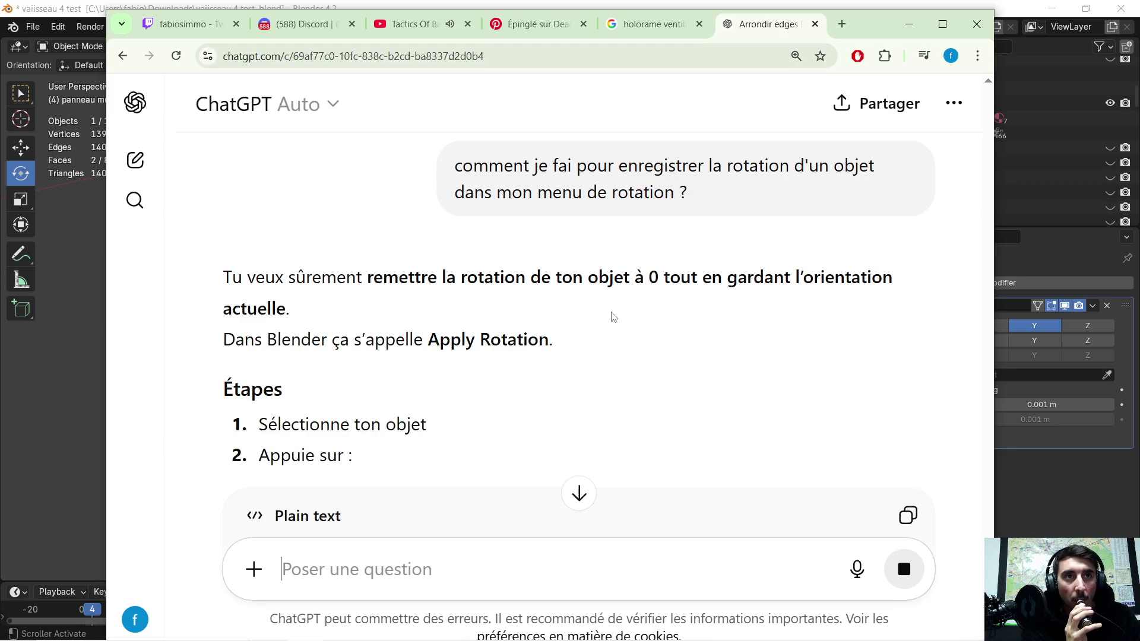
# - Send a follow-up quoting the answer, asking to apply the same rotation to another object
pyautogui.moveTo(220, 279); pyautogui.dragTo(545, 297)
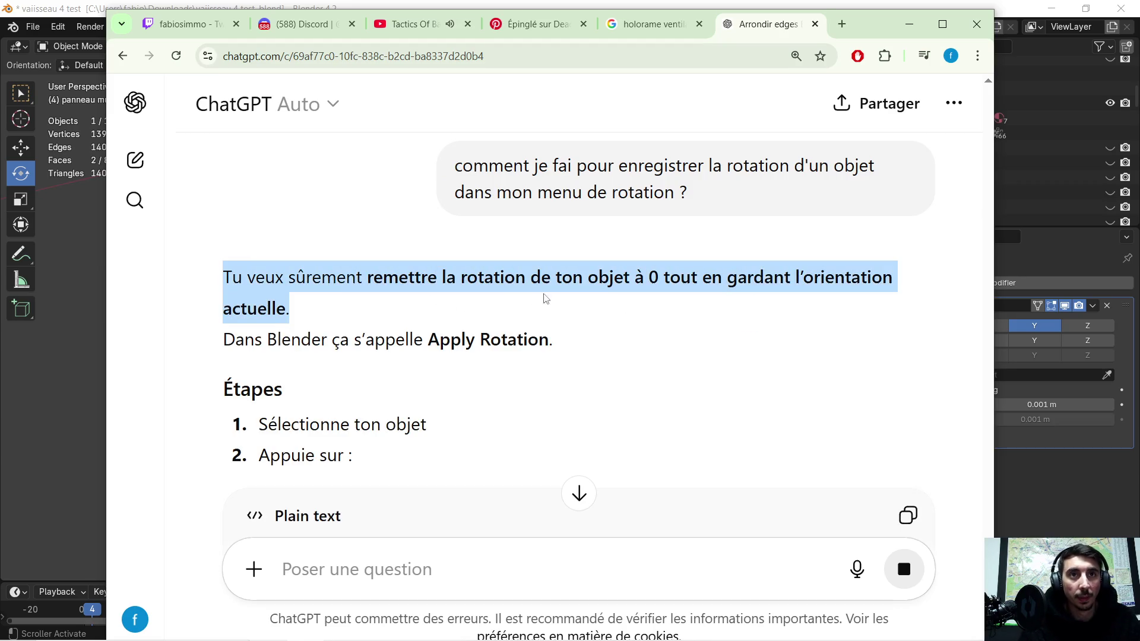
pyautogui.click(391, 571)
pyautogui.write('Tu veux sûrement remettre la rotation de ton objet à 0 tout en gardant l’orientation actuelle.')
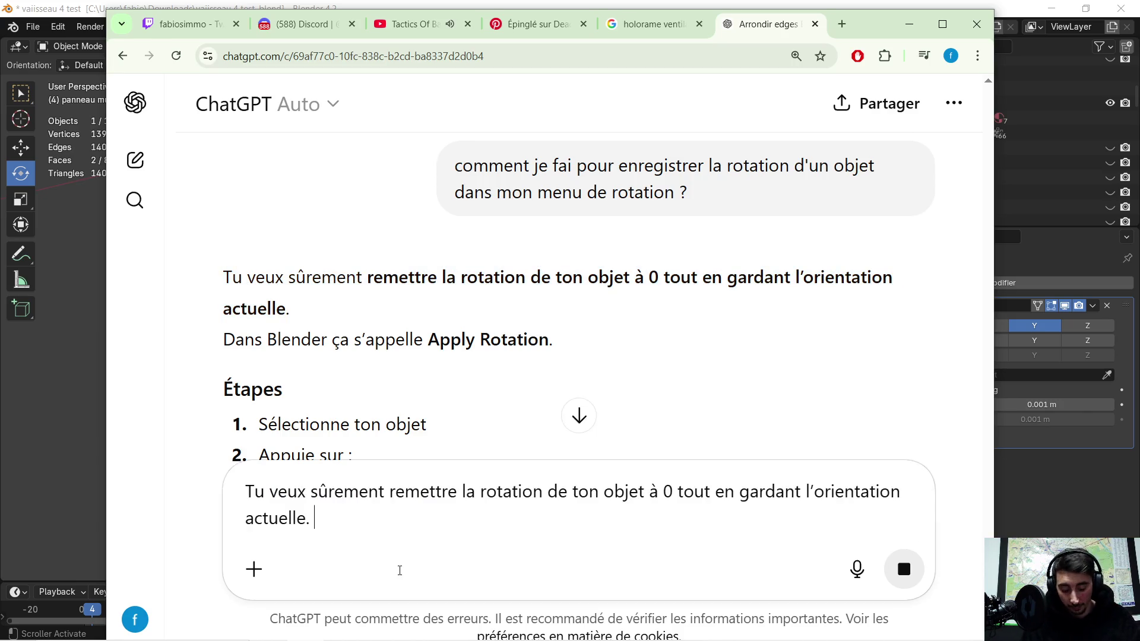
pyautogui.write('n ! jai ')
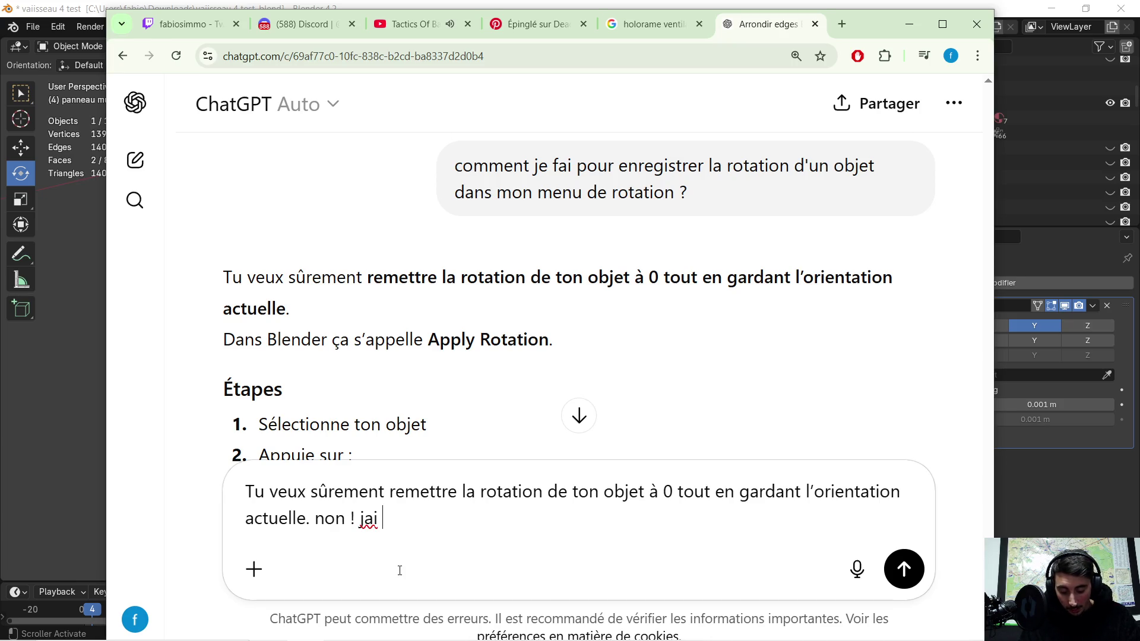
pyautogui.write('un objet dune certaine rotatio')
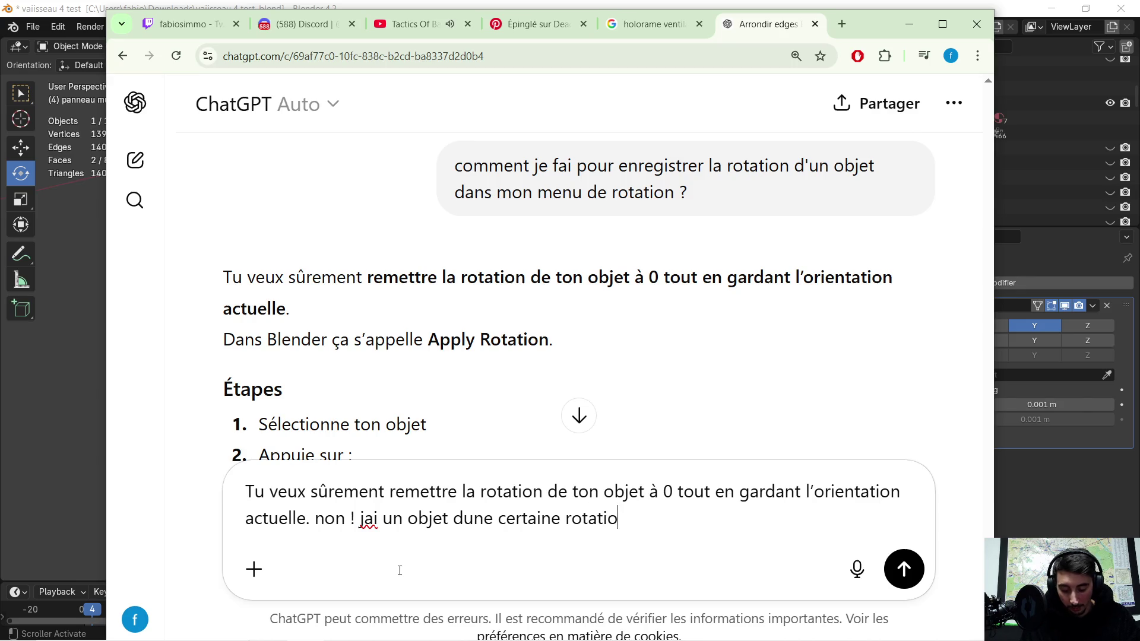
pyautogui.write('n jaimerai ap')
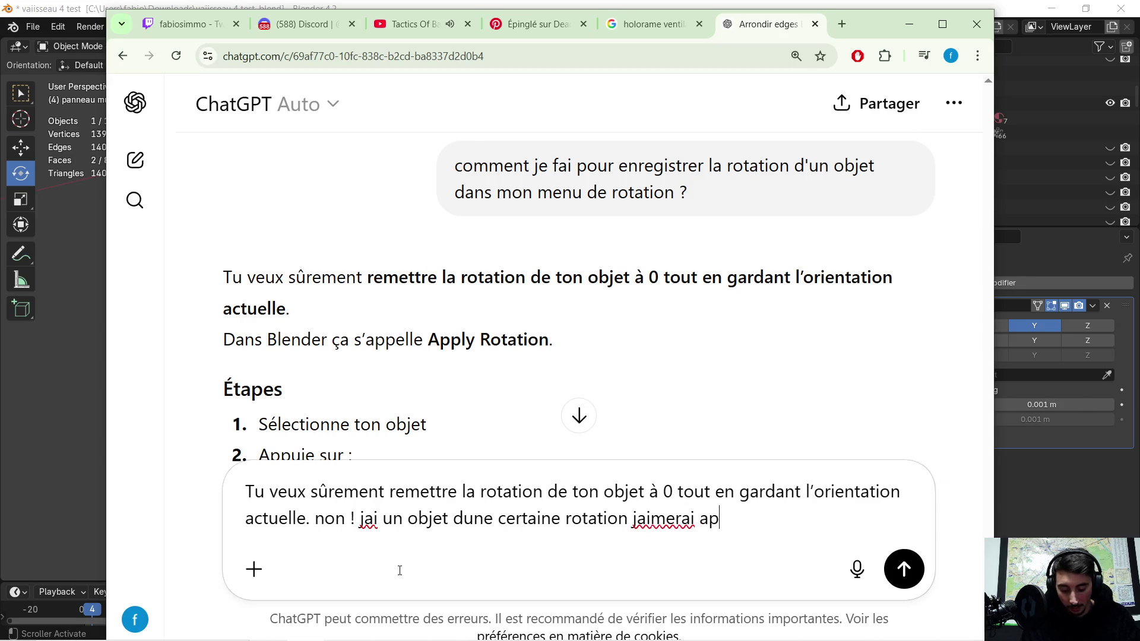
pyautogui.write('lliquer la meme a un aut')
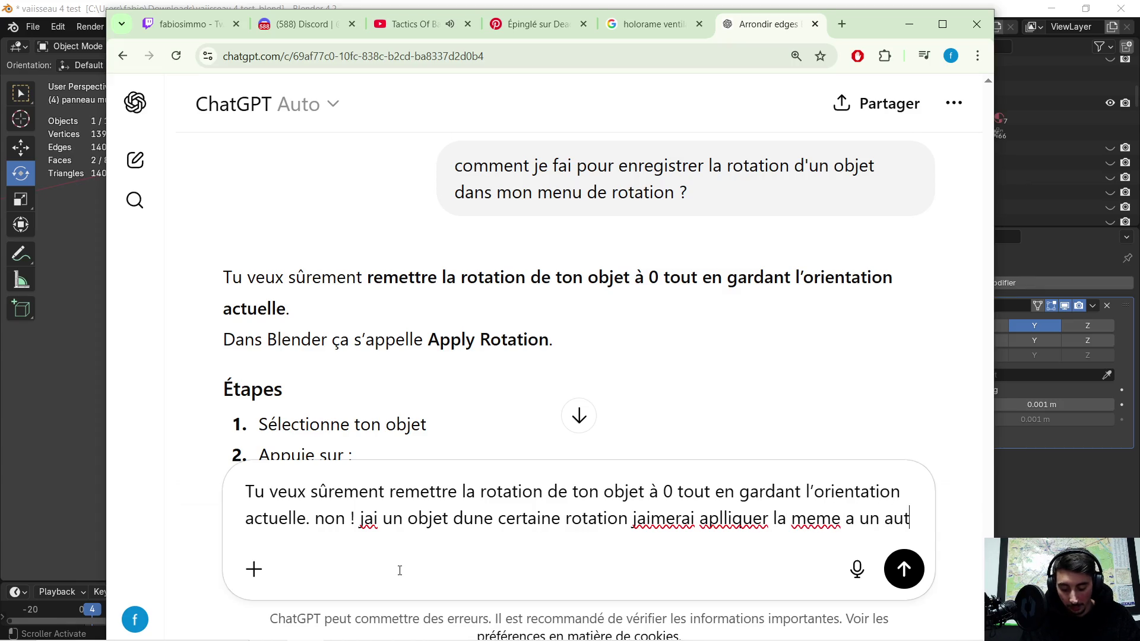
pyautogui.write('re objet')
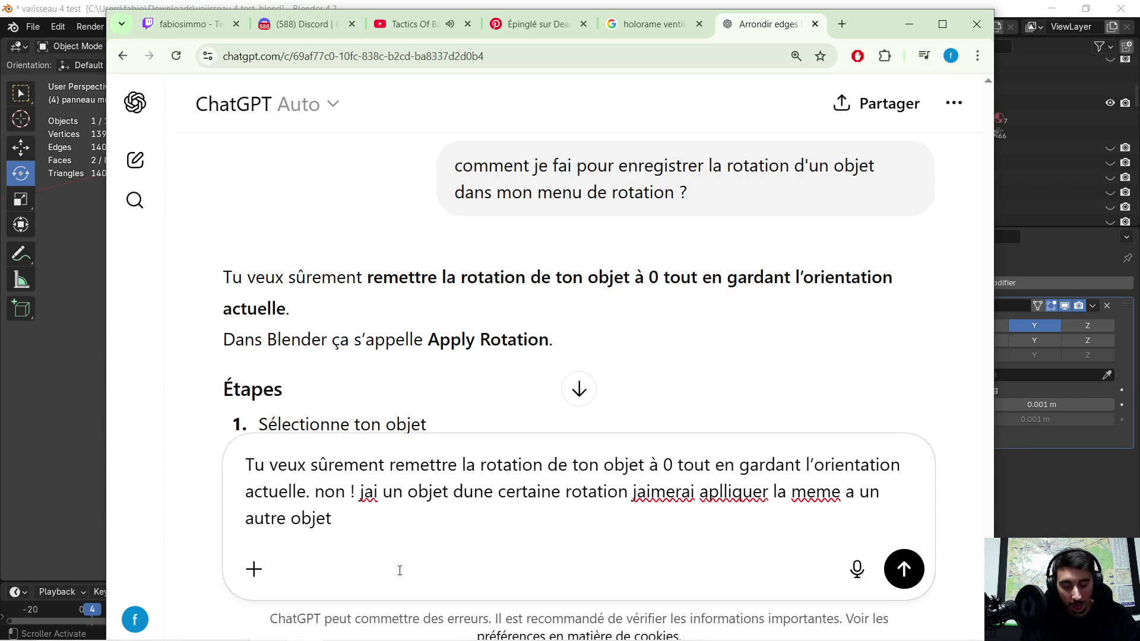
pyautogui.press('Return')
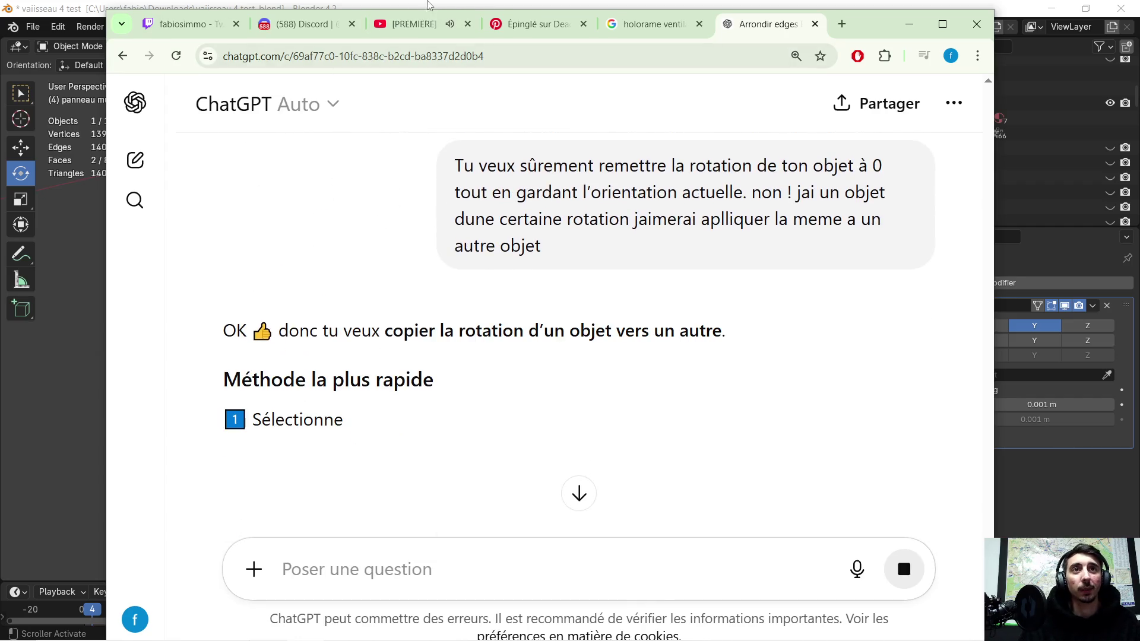
pyautogui.click(425, 24)
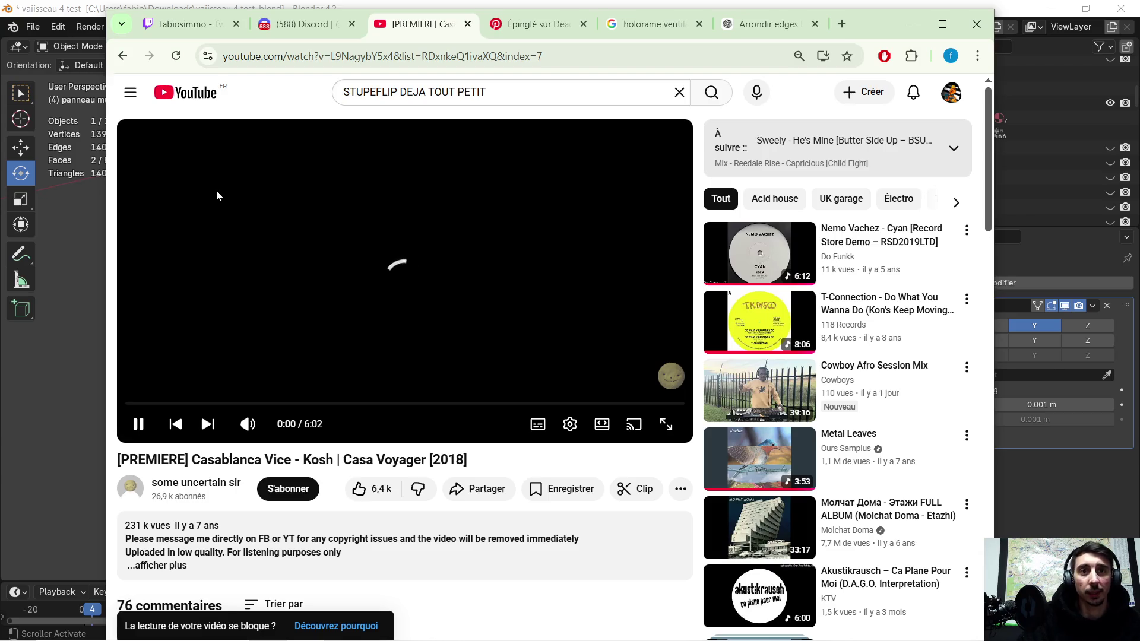
# - Go back to the Tactics Of Bass video, expand its description, then minimize Chrome
pyautogui.click(122, 57)
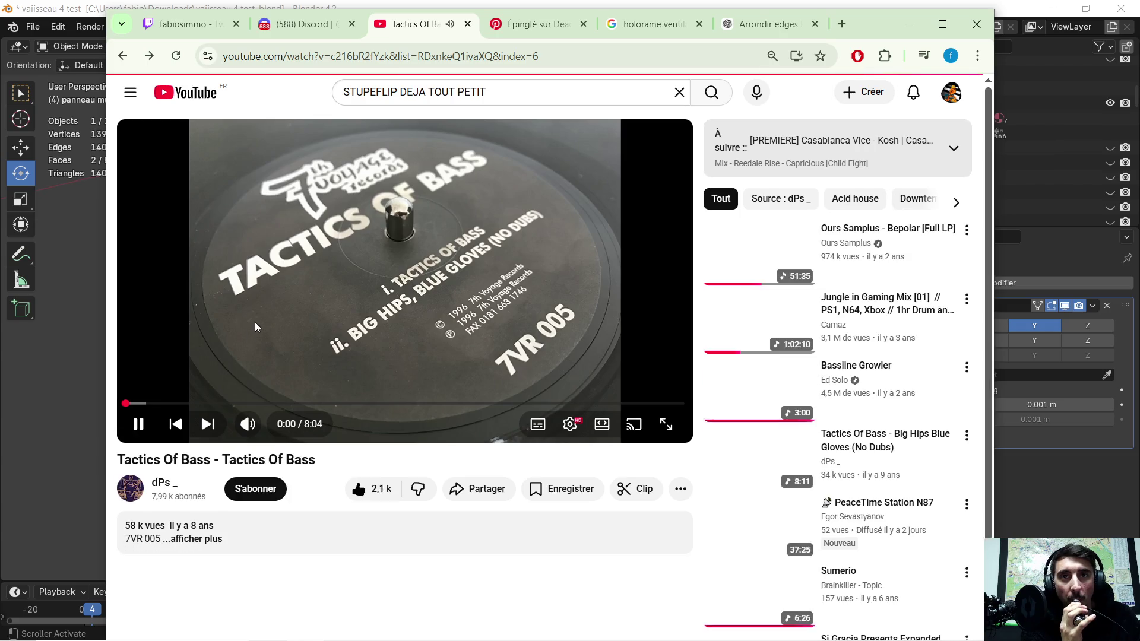
pyautogui.scroll(-2, 324, 337)
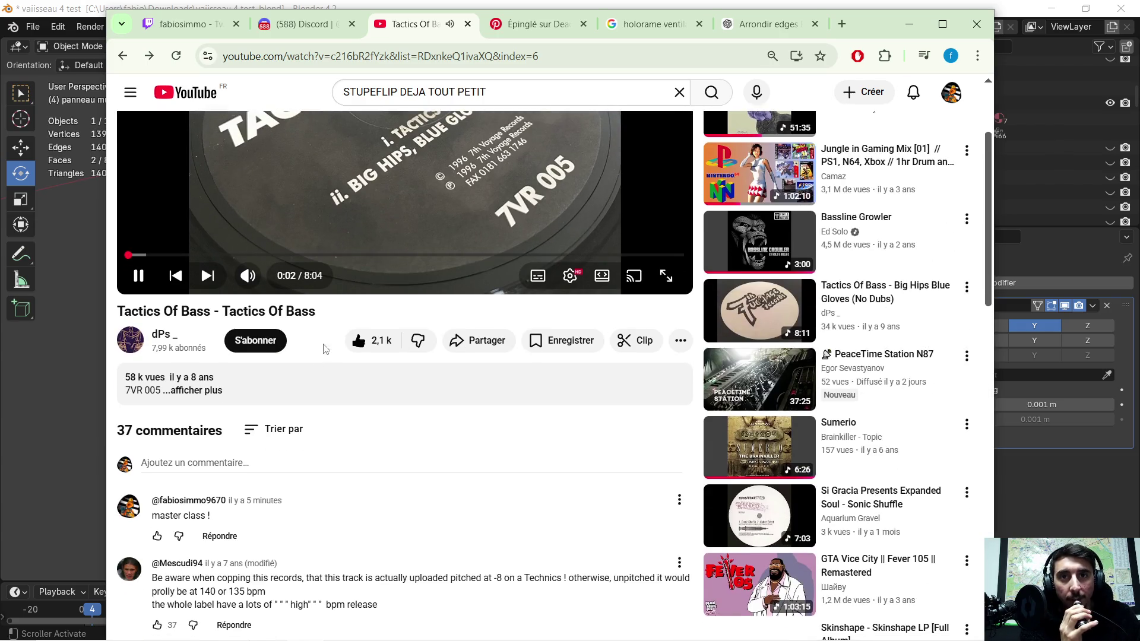
pyautogui.click(196, 390)
pyautogui.scroll(-1, 239, 434)
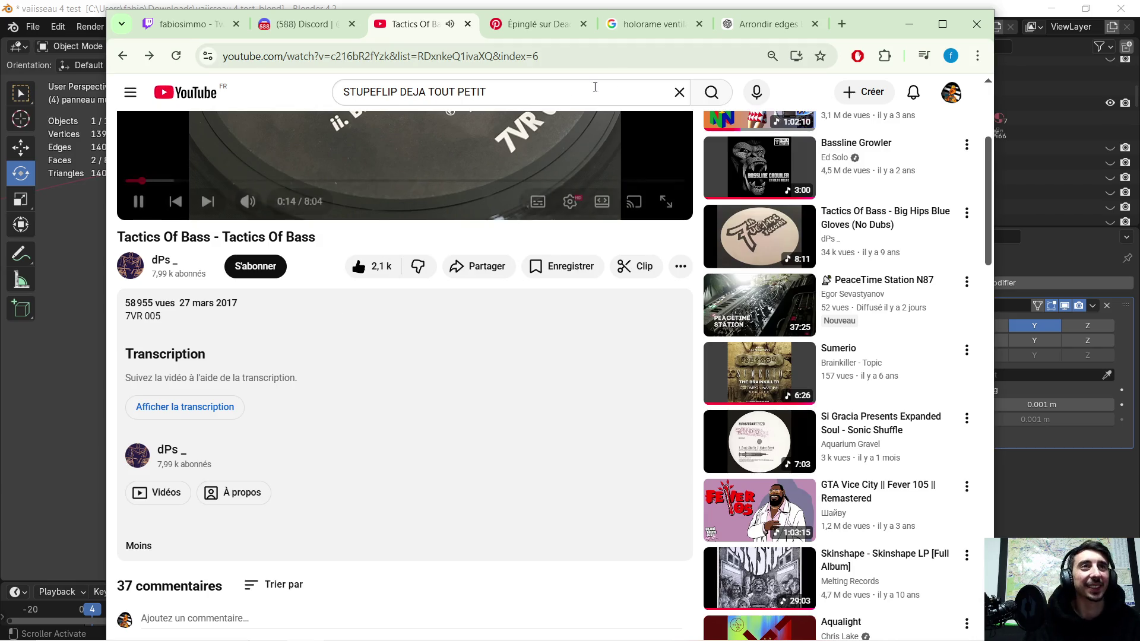
pyautogui.click(909, 25)
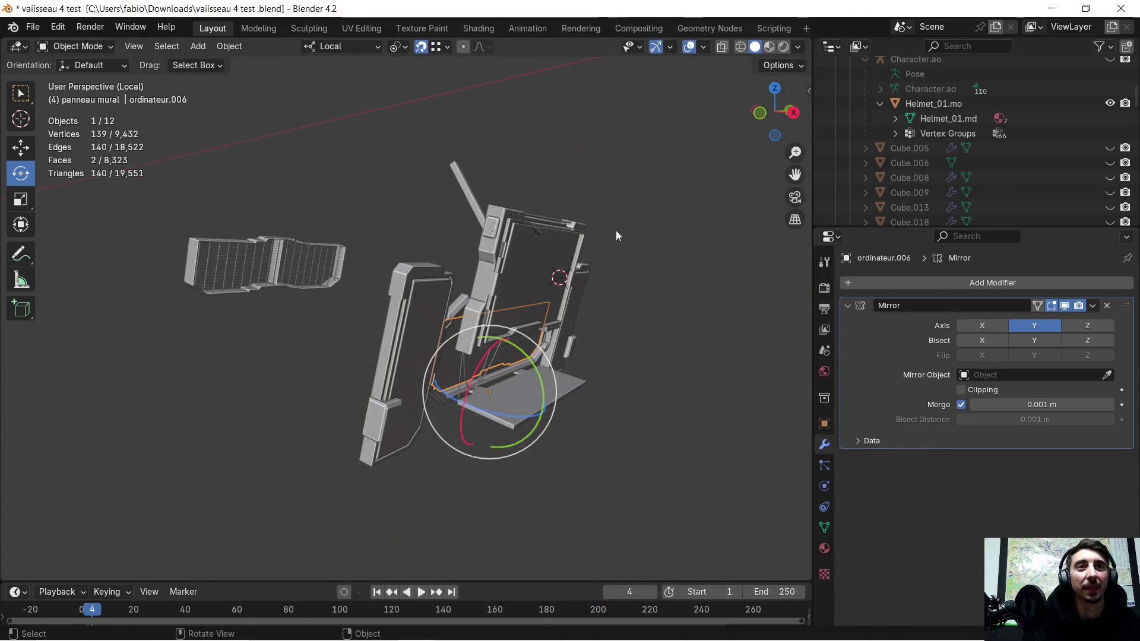
# - Restore Chrome, read ChatGPT's Copy Rotation steps, then minimize back to Blender
pyautogui.press('super')
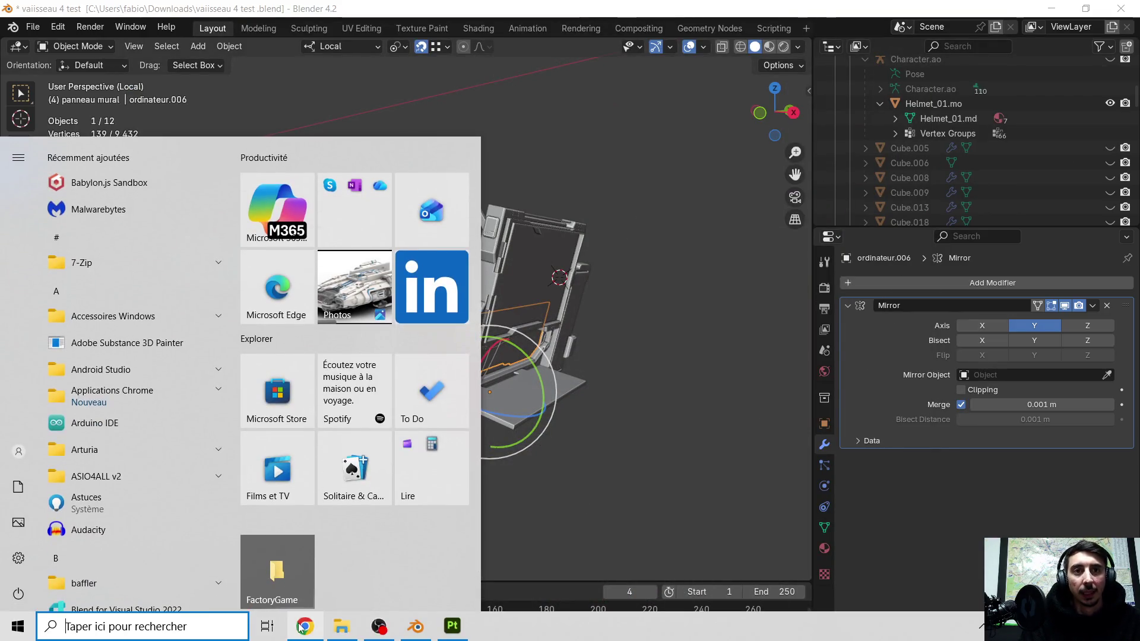
pyautogui.click(304, 638)
pyautogui.click(765, 24)
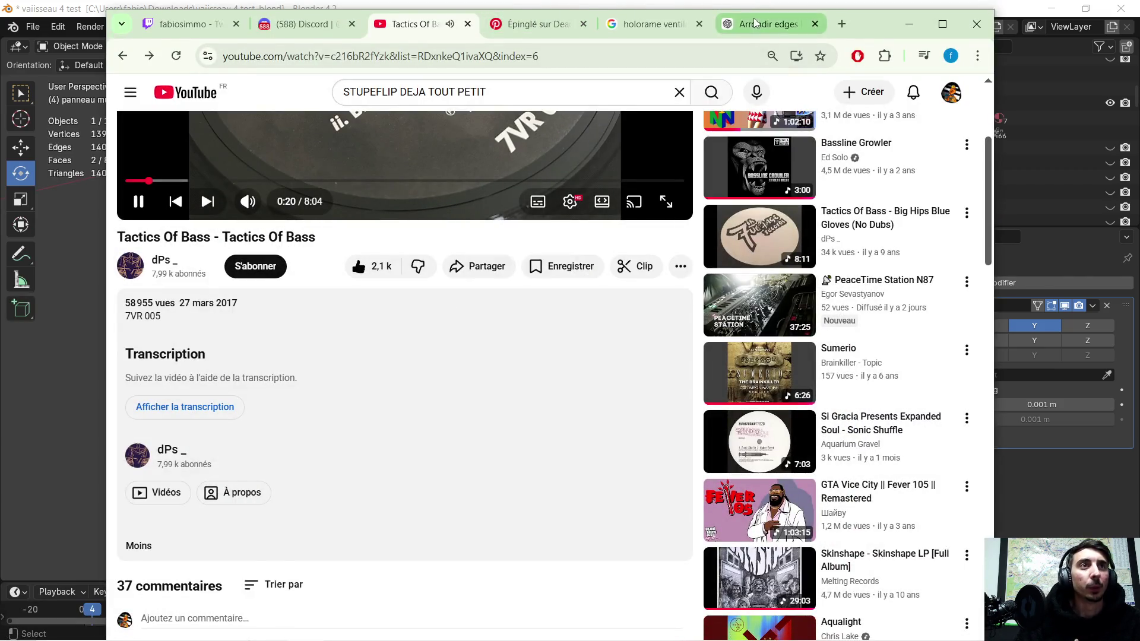
pyautogui.scroll(-1, 401, 266)
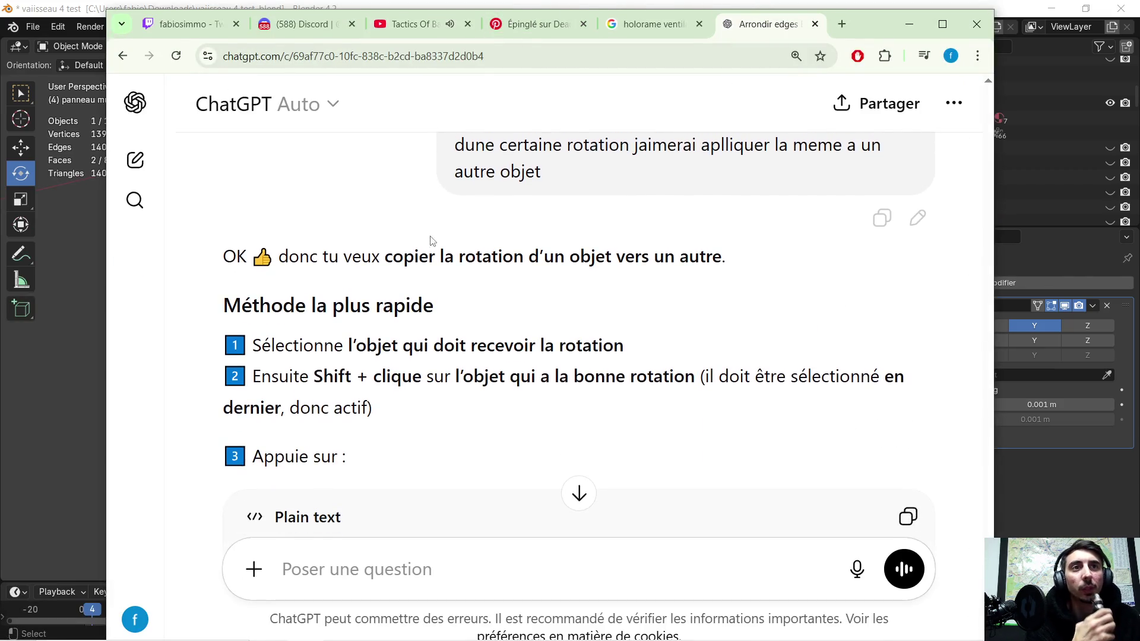
pyautogui.scroll(-1, 392, 232)
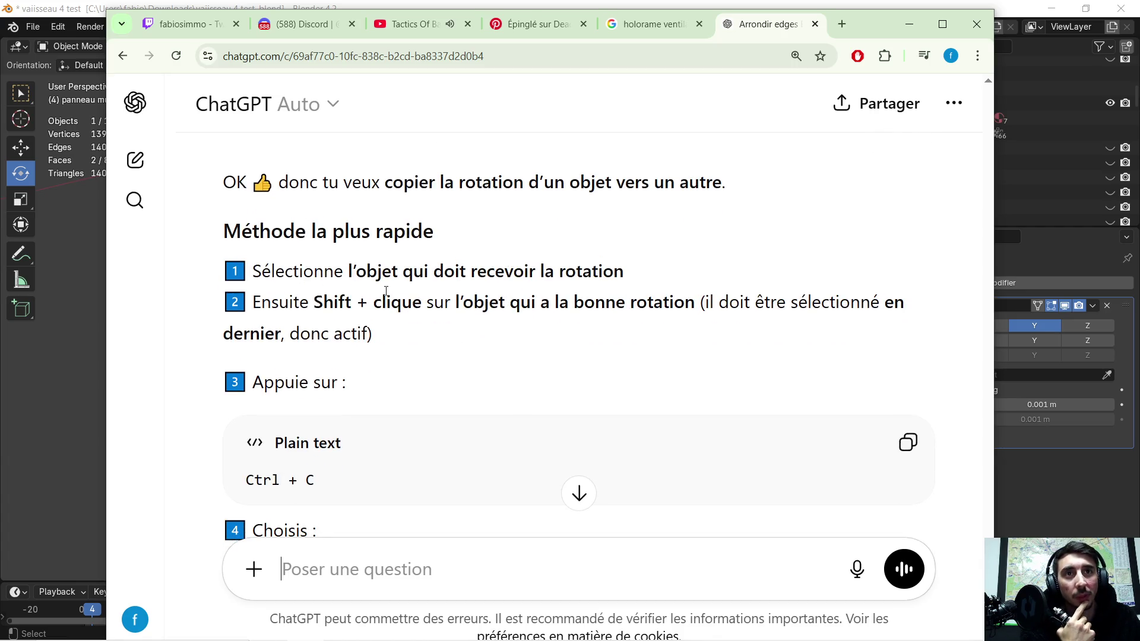
pyautogui.scroll(-1, 658, 291)
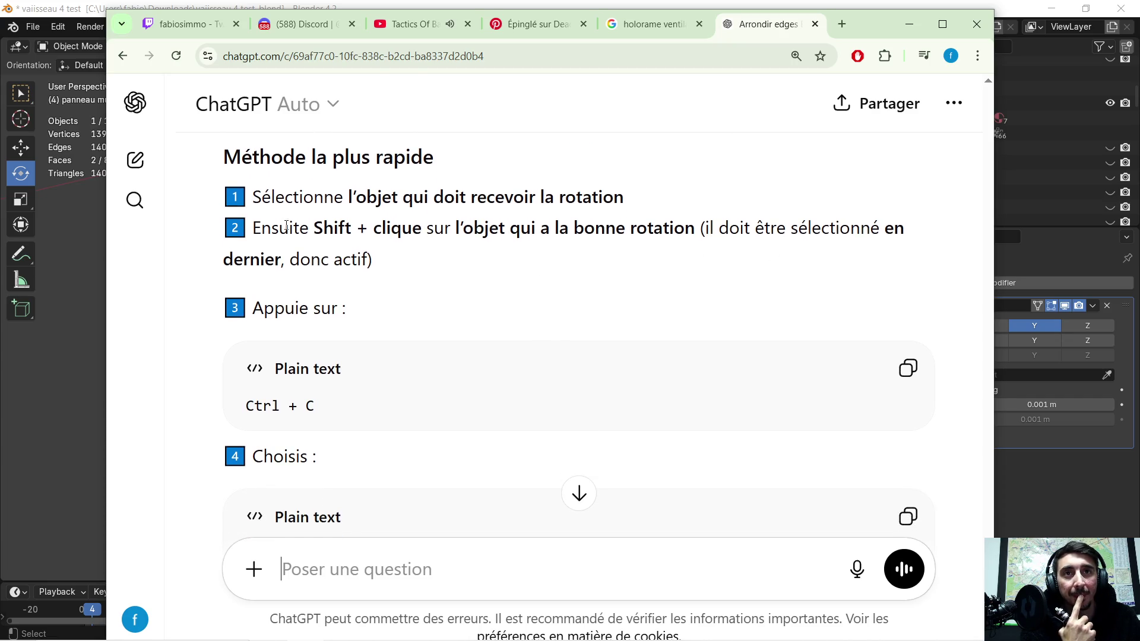
pyautogui.scroll(-1, 401, 257)
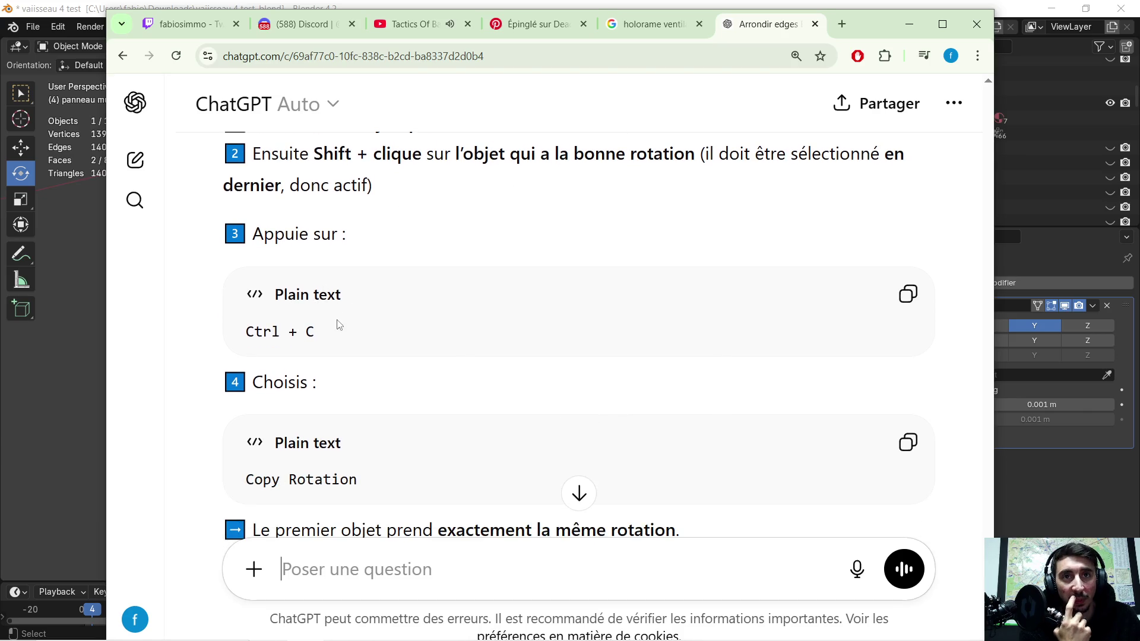
pyautogui.scroll(-1, 338, 326)
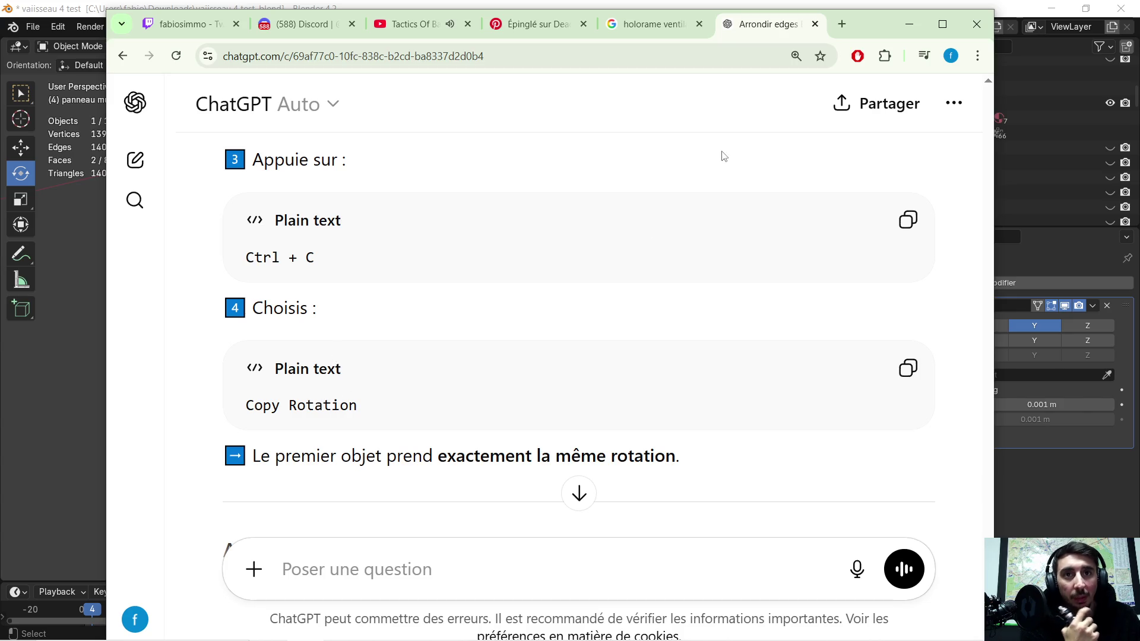
pyautogui.click(909, 23)
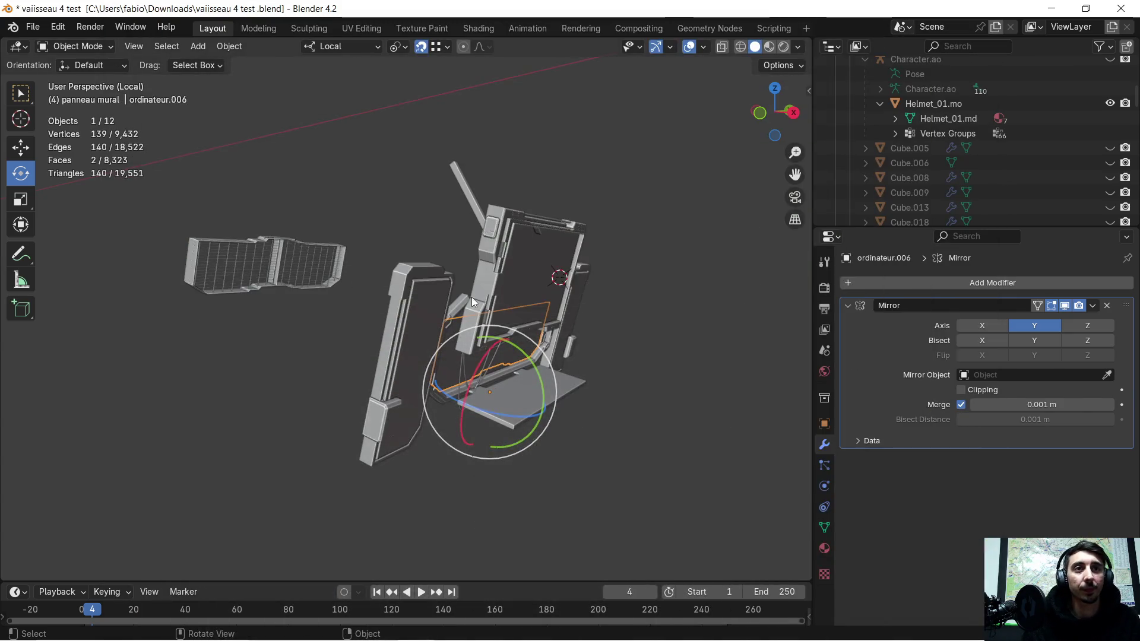
# - Copy the Grid and ordinateur.006 together with Ctrl+C, then bring ChatGPT forward
pyautogui.click(211, 259)
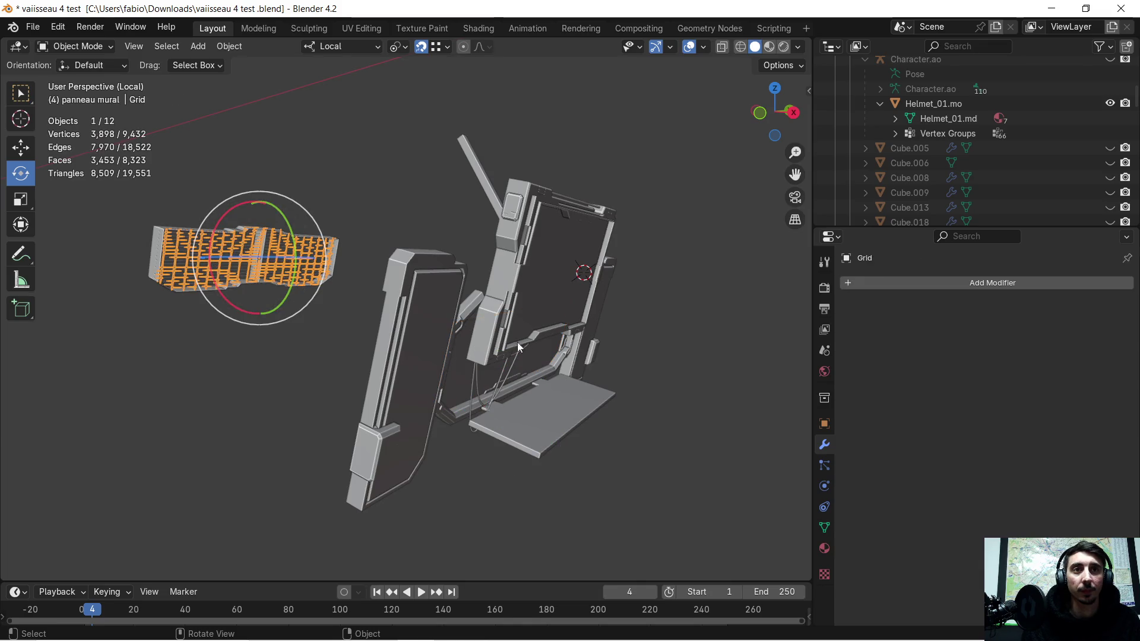
pyautogui.keyDown('shift'); pyautogui.click(524, 359); pyautogui.keyUp('shift')
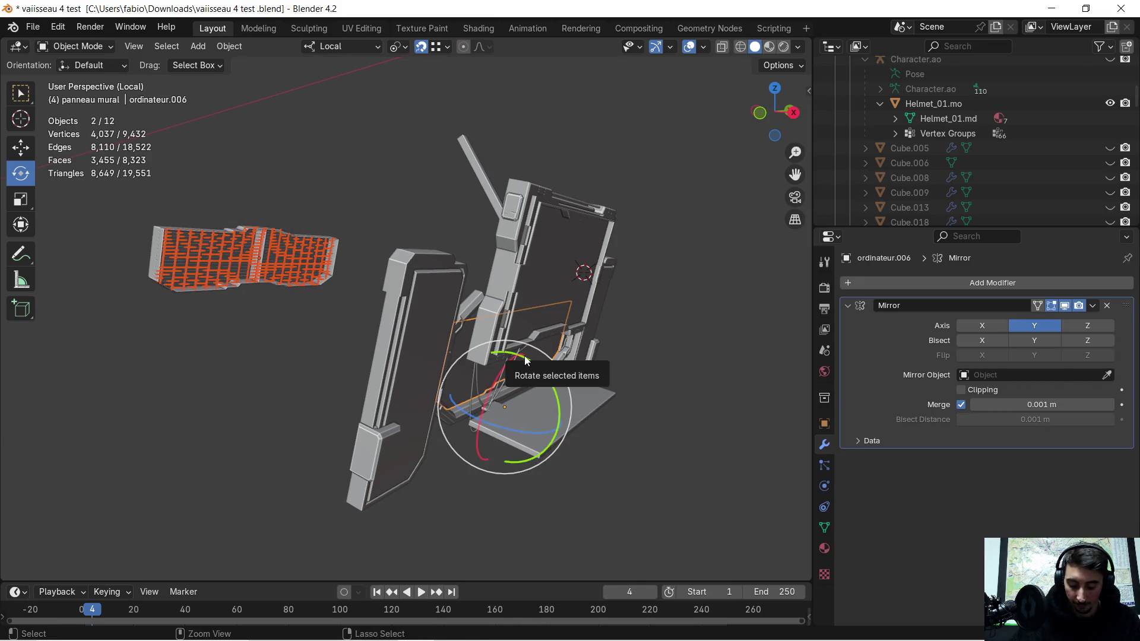
pyautogui.hotkey('ctrl', 'c')
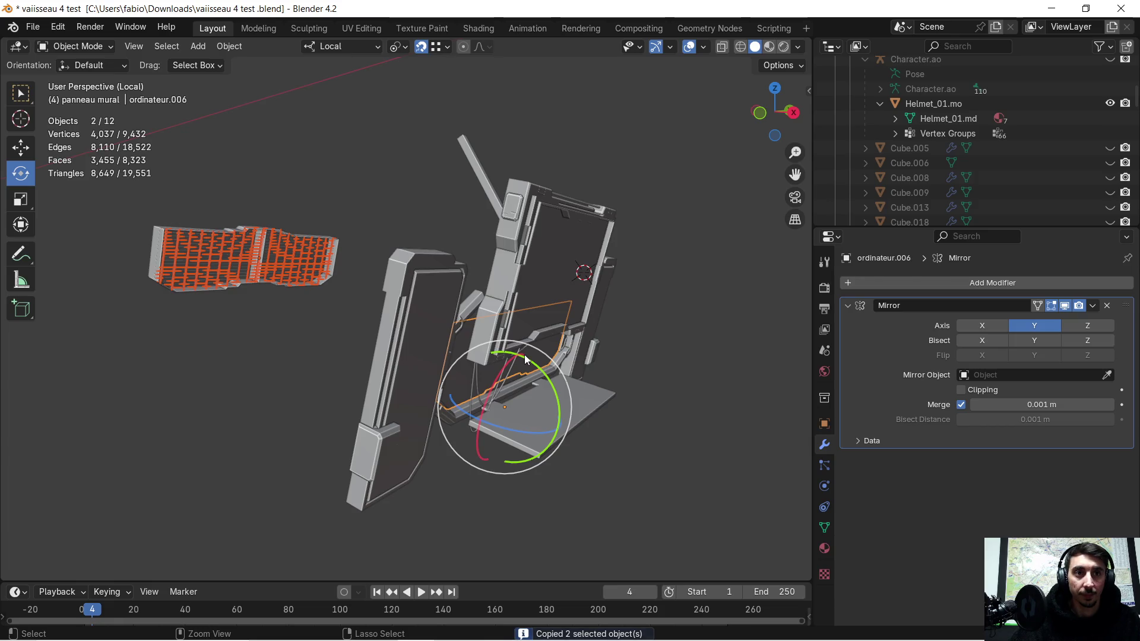
pyautogui.click(226, 265)
pyautogui.press('super')
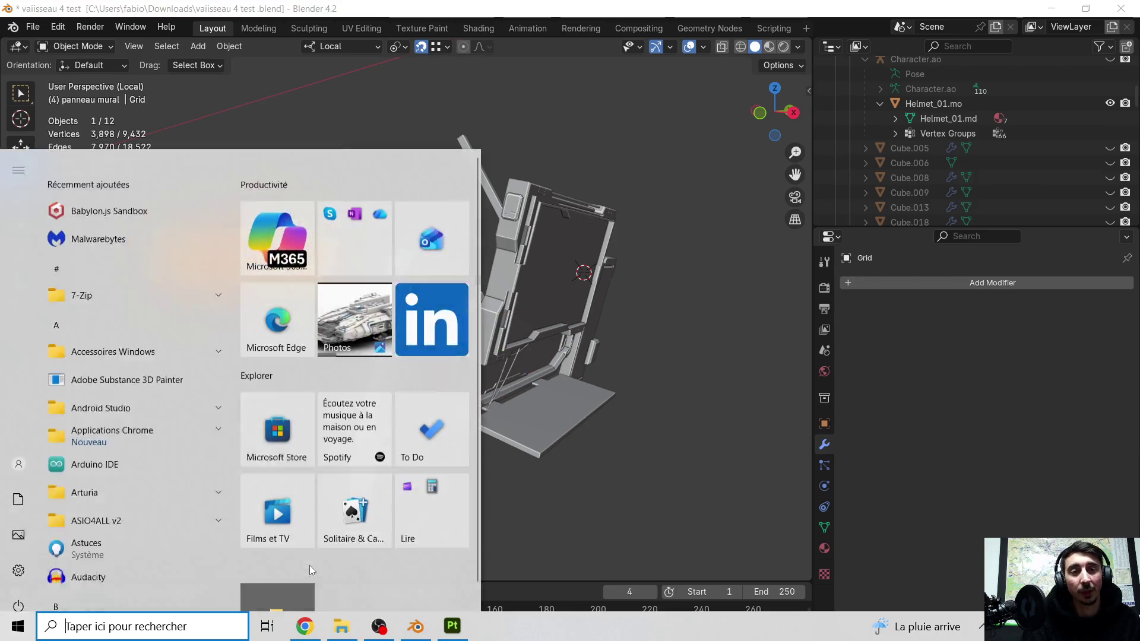
pyautogui.click(304, 626)
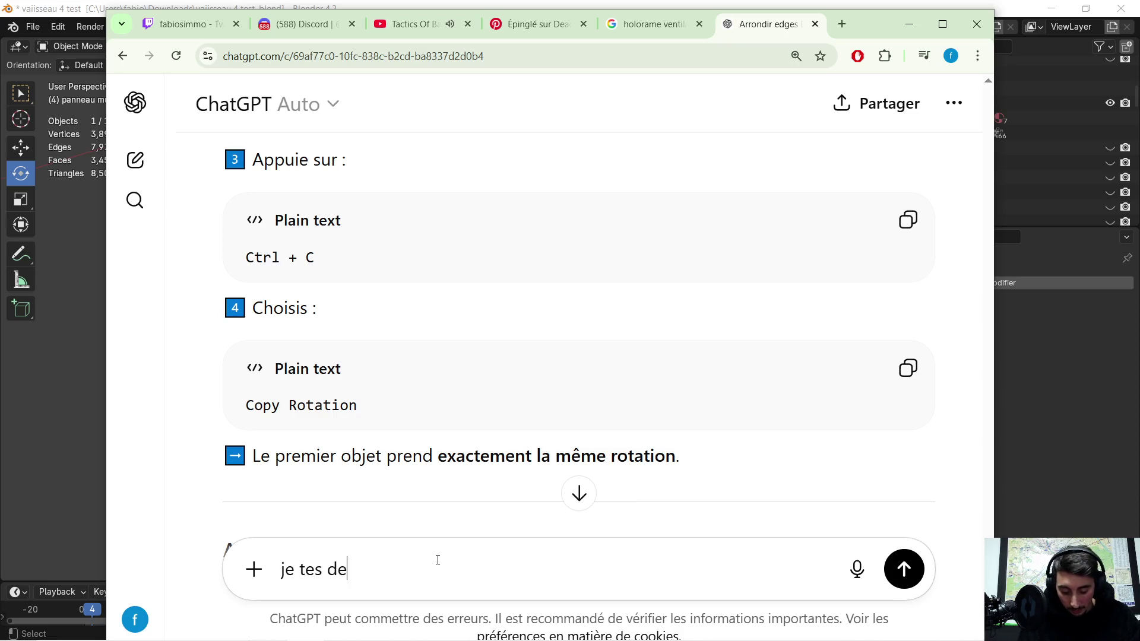
# - Back in Blender, copy the grid and console frame piece again, undo, and return to ChatGPT
pyautogui.click(914, 27)
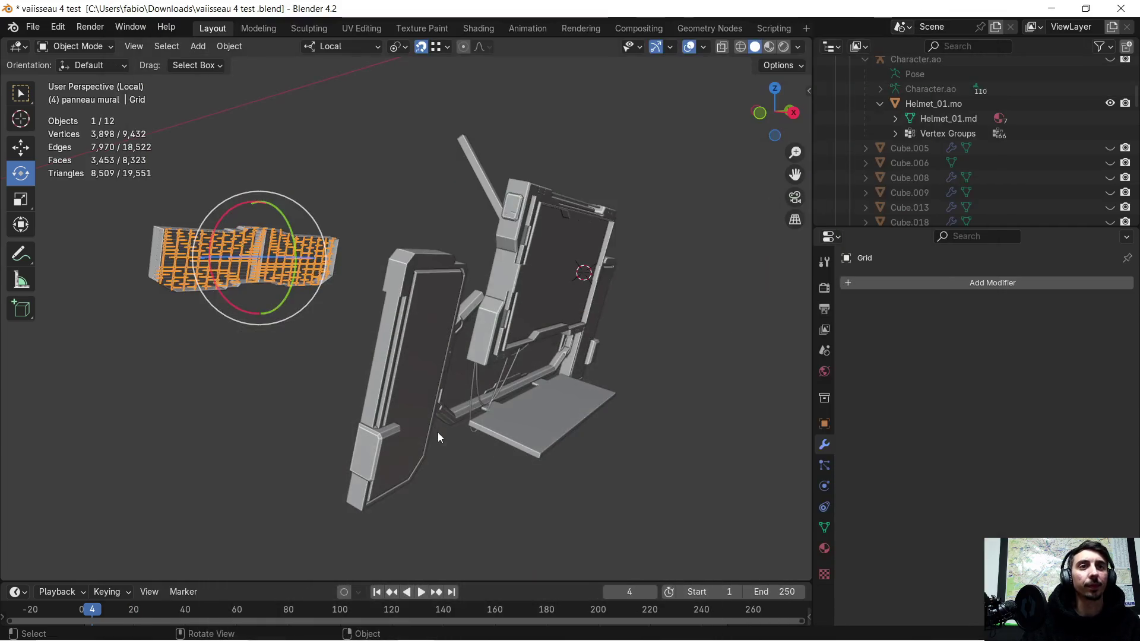
pyautogui.keyDown('shift'); pyautogui.click(532, 353); pyautogui.keyUp('shift')
pyautogui.hotkey('ctrl', 'c')
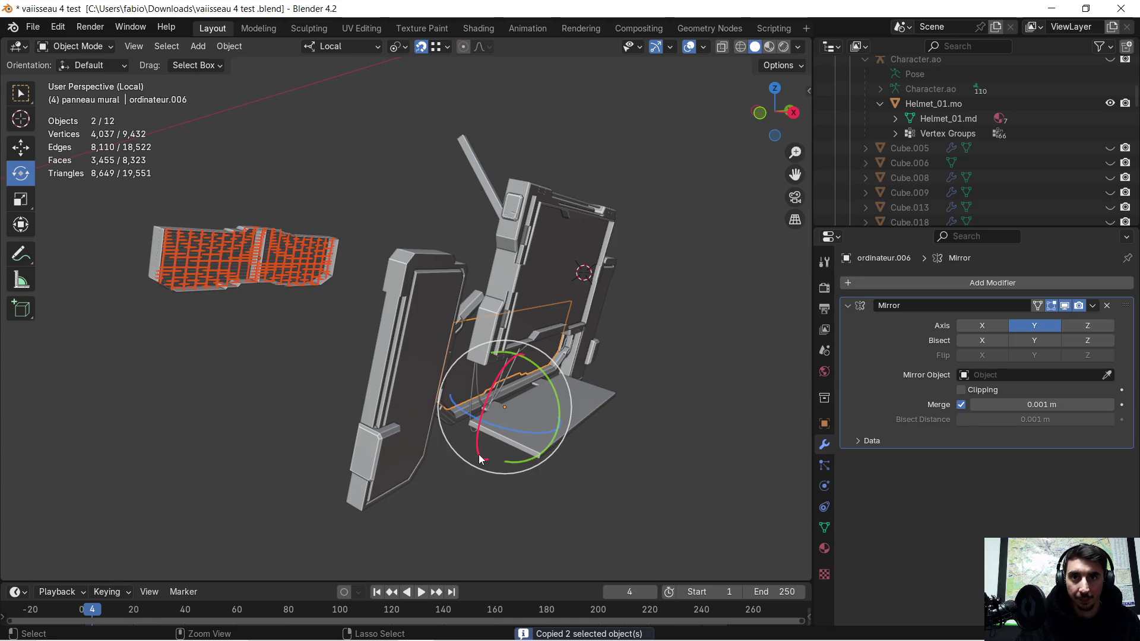
pyautogui.hotkey('ctrl', 'z')
pyautogui.click(252, 404)
pyautogui.press('super')
pyautogui.click(305, 626)
pyautogui.write('je tes deja di control c sa me copi just lobjet  ..')
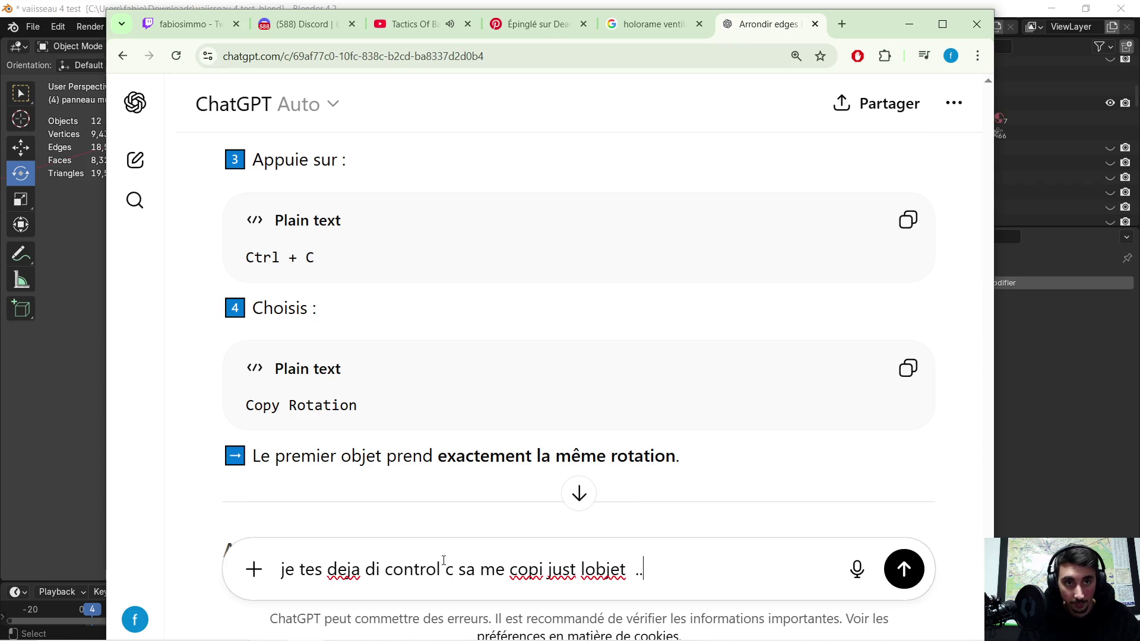
# - Ask ChatGPT why copying only duplicated the object, read its Copy Rotation answer, and reselect the wall panel
pyautogui.press('Return')
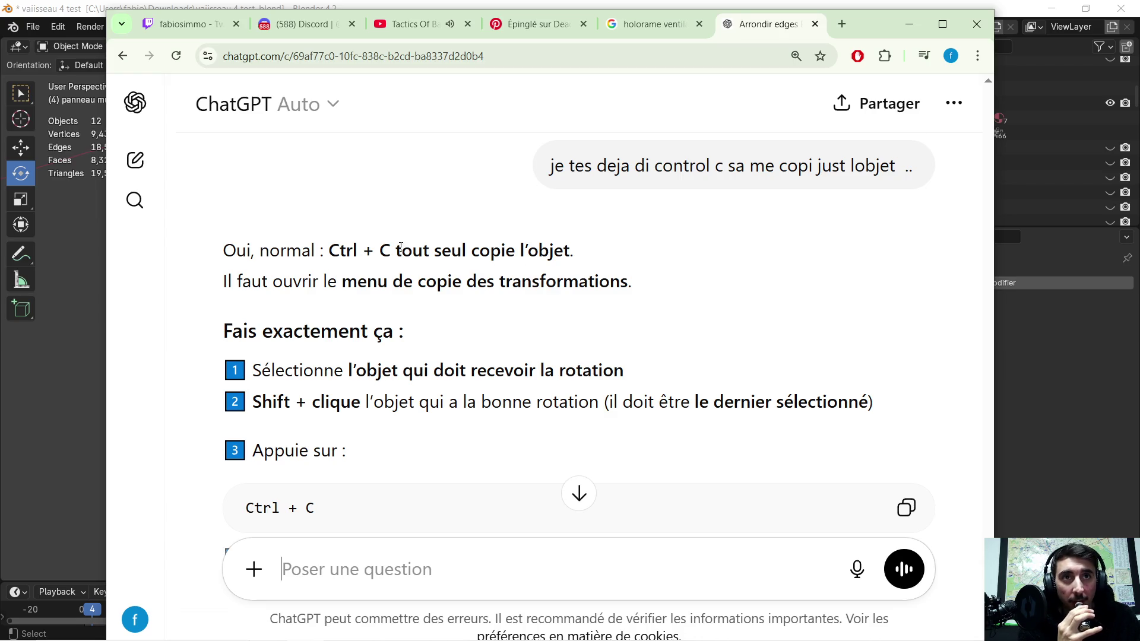
pyautogui.scroll(-1, 406, 262)
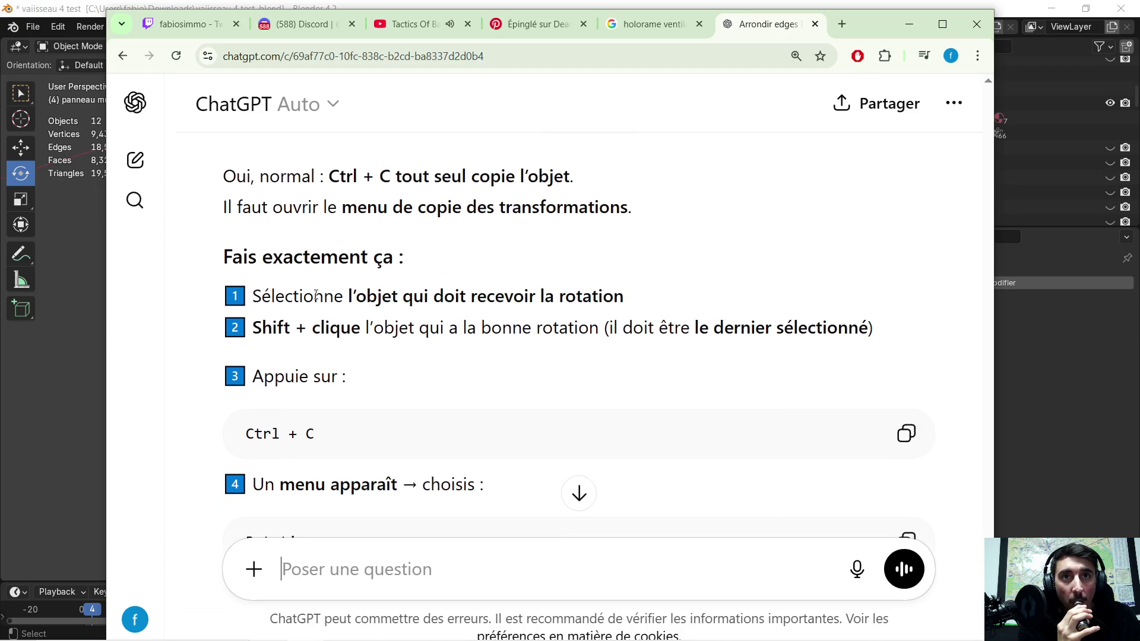
pyautogui.scroll(-1, 339, 297)
pyautogui.scroll(-1, 368, 309)
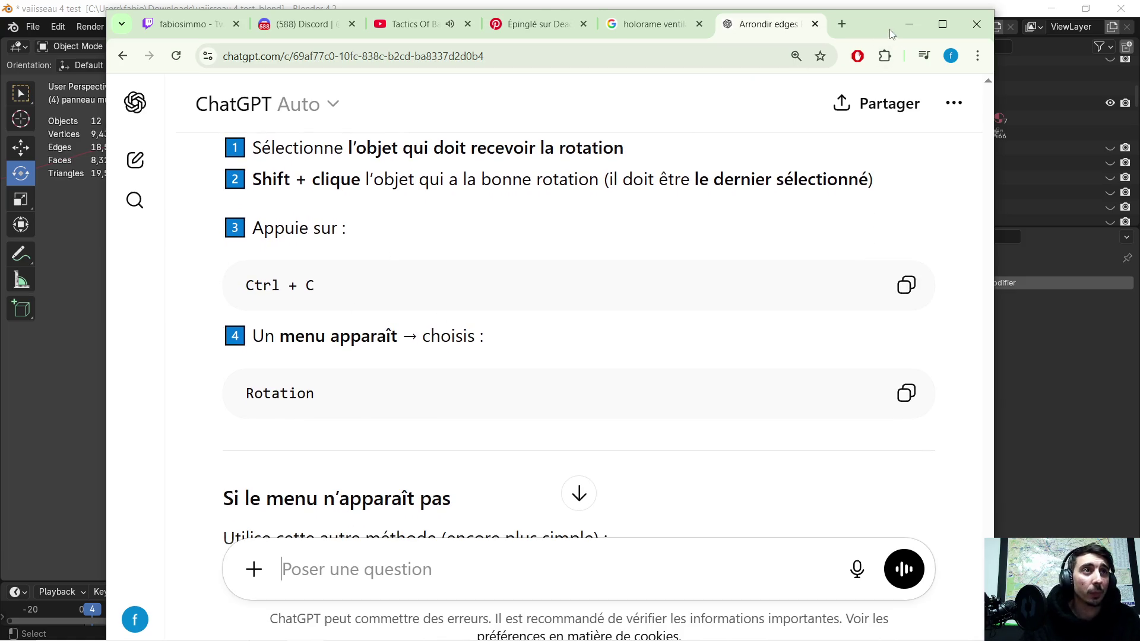
pyautogui.click(908, 25)
pyautogui.click(292, 247)
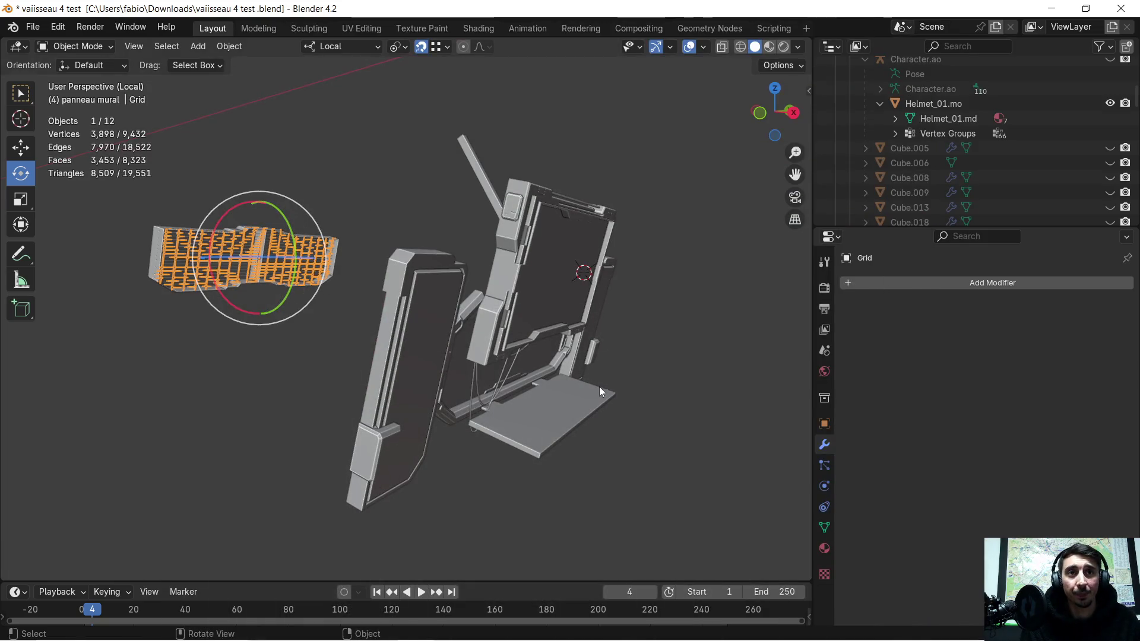
# - Try copying the frame piece's rotation with Ctrl+C, check the Info Log, then select the Grid alone
pyautogui.keyDown('shift'); pyautogui.click(526, 357); pyautogui.keyUp('shift')
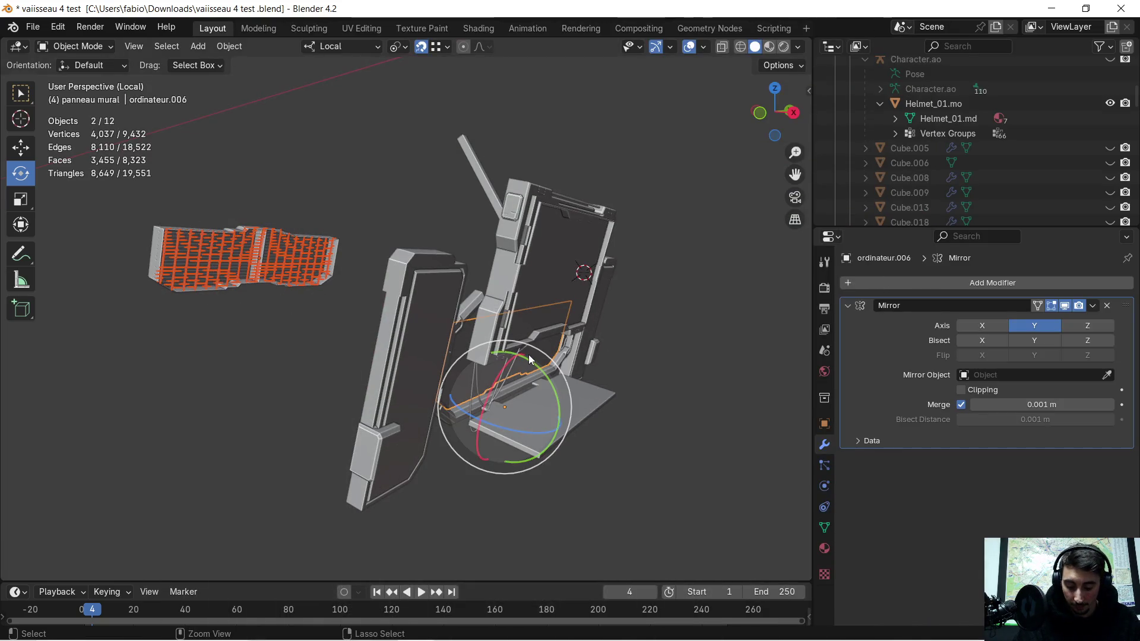
pyautogui.hotkey('ctrl', 'c')
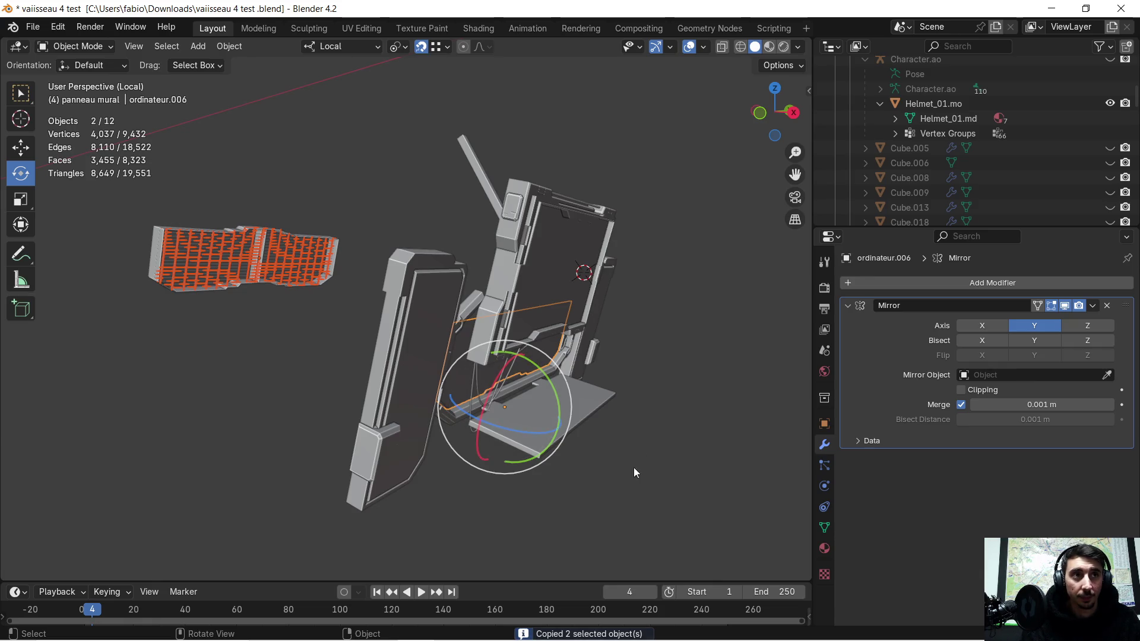
pyautogui.click(549, 635)
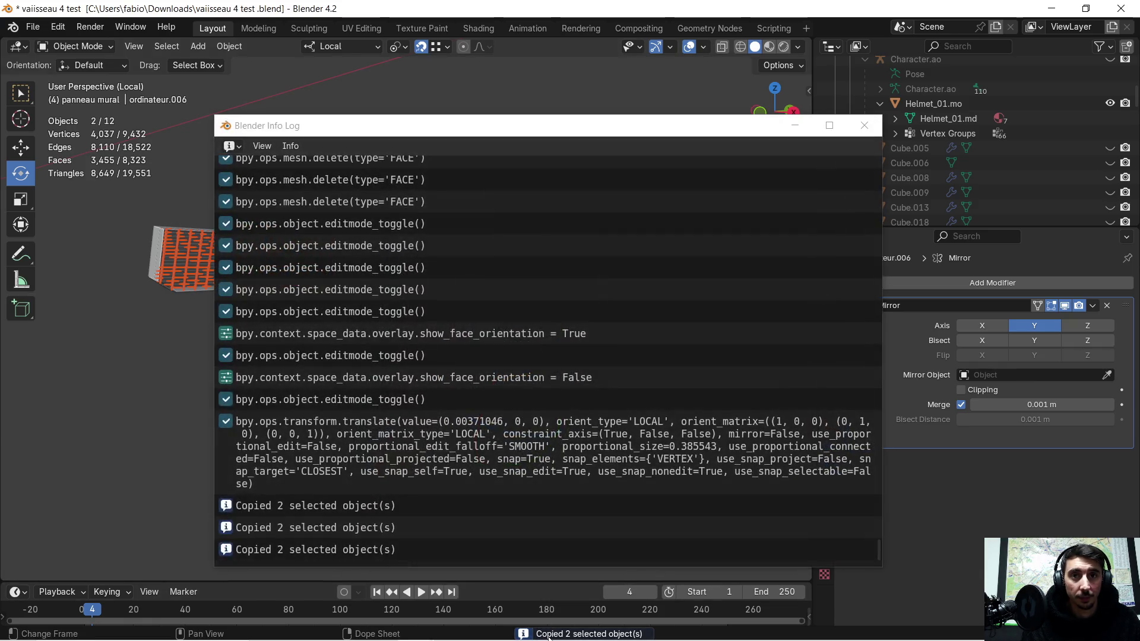
pyautogui.click(864, 125)
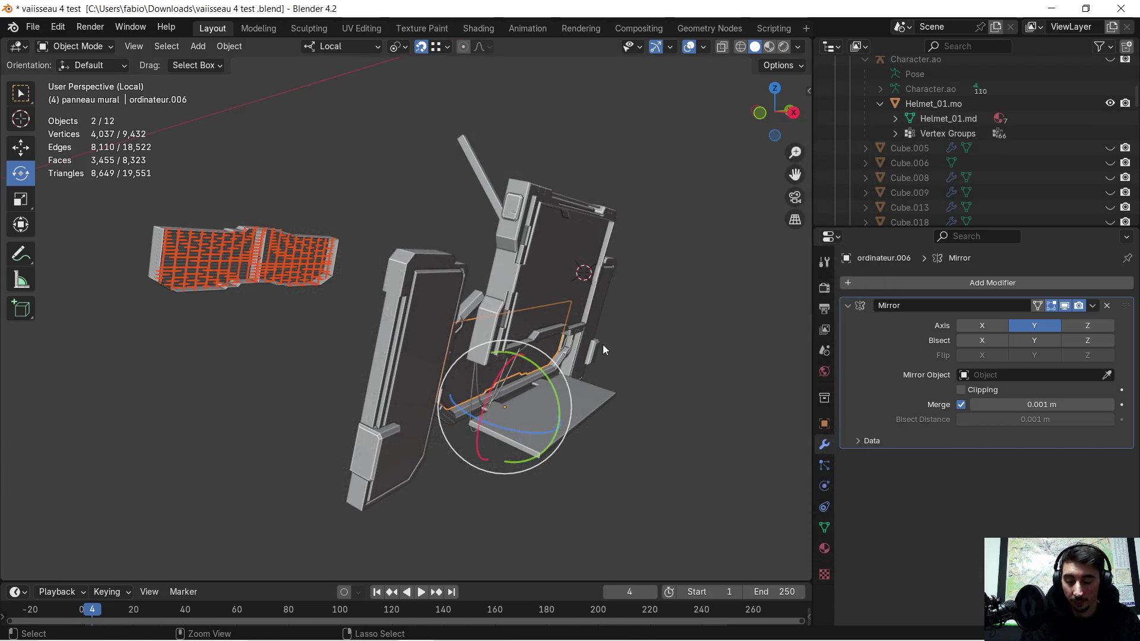
pyautogui.keyDown('shift'); pyautogui.click(387, 417); pyautogui.keyUp('shift')
# - Reread ChatGPT's Link Transform Data tip, then add ordinateur.006 as the active object alongside the Grid
pyautogui.press('super')
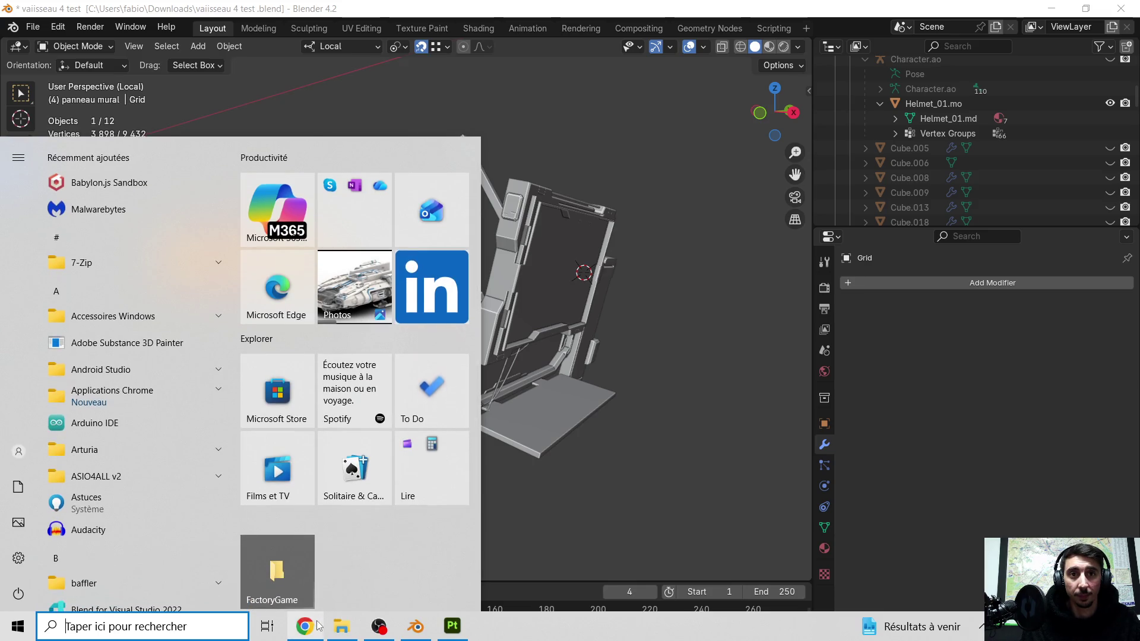
pyautogui.click(320, 627)
pyautogui.scroll(-4, 430, 411)
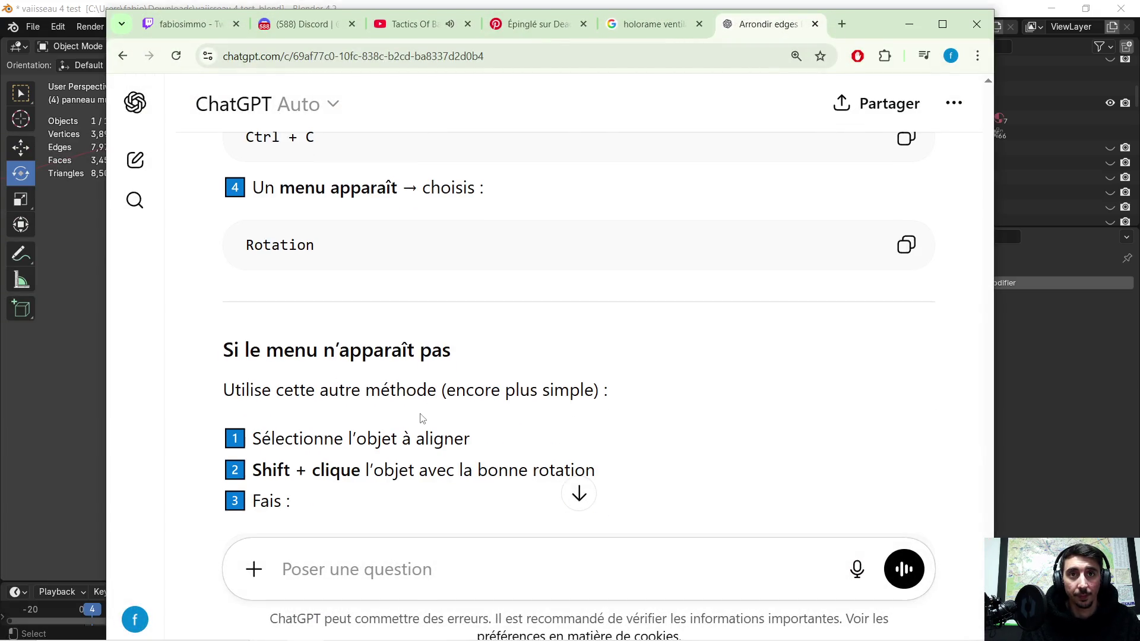
pyautogui.scroll(-1, 396, 393)
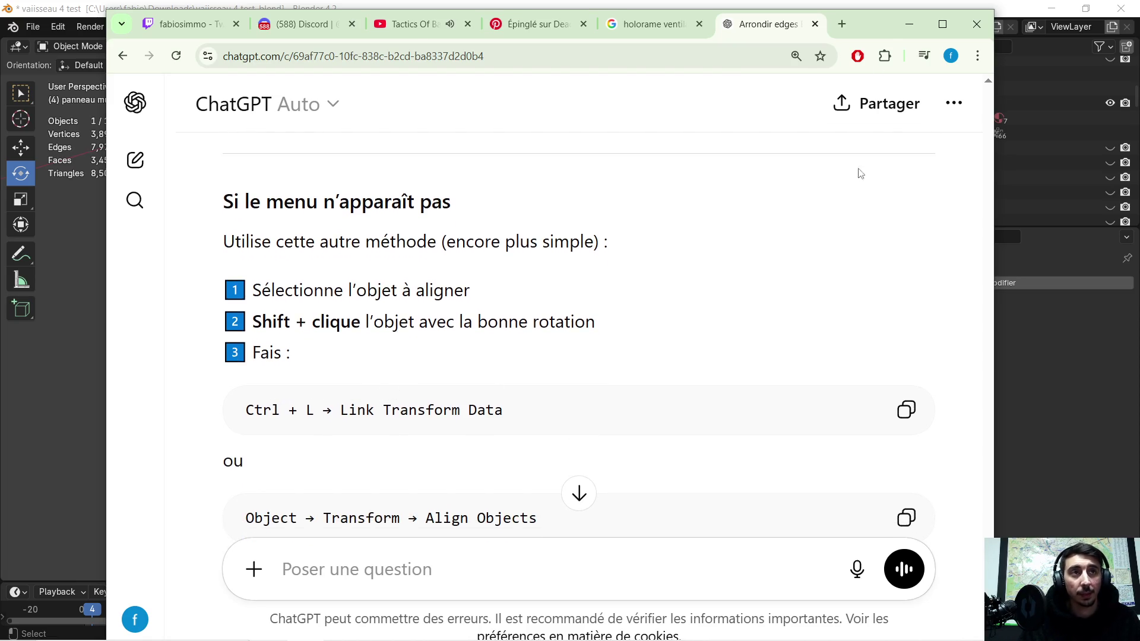
pyautogui.click(909, 24)
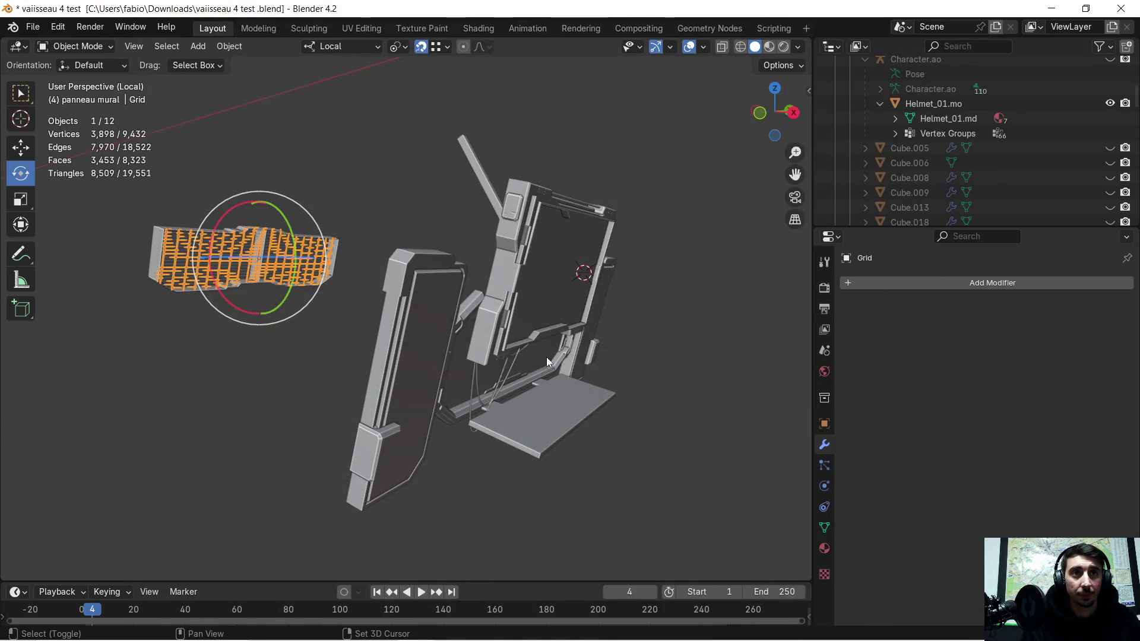
pyautogui.keyDown('shift'); pyautogui.click(547, 358); pyautogui.keyUp('shift')
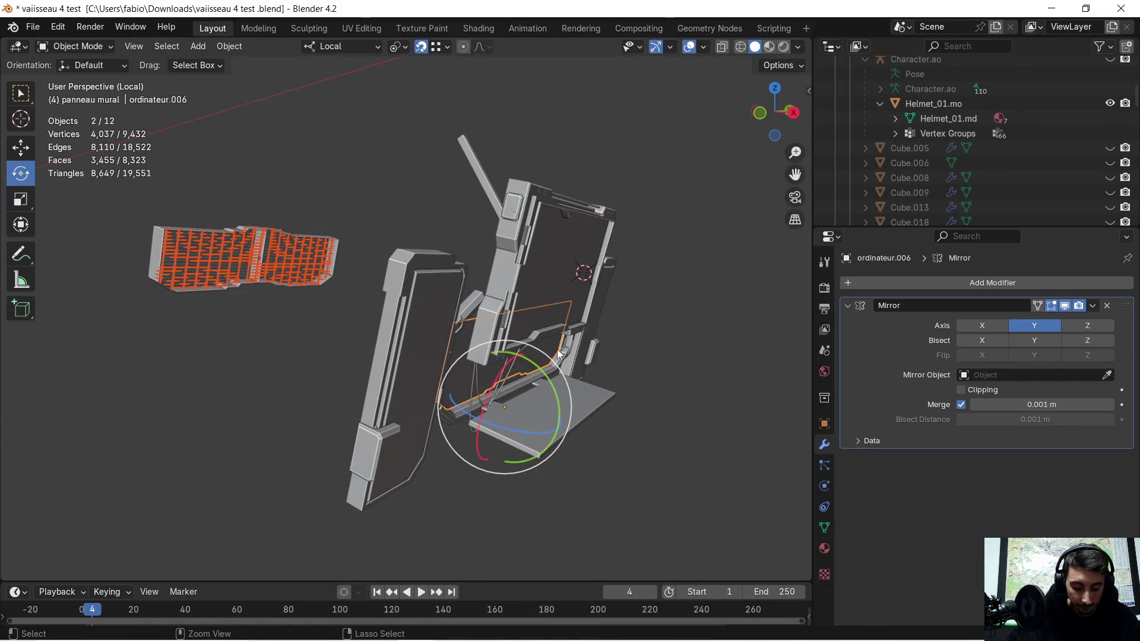
pyautogui.hotkey('ctrl', 'l')
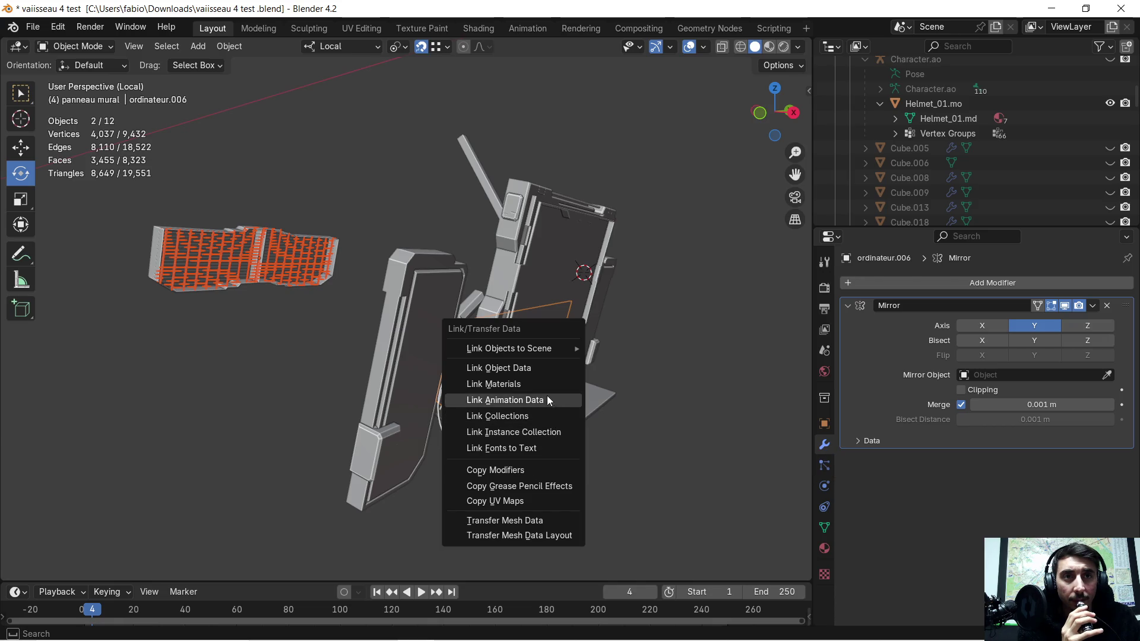
pyautogui.click(543, 368)
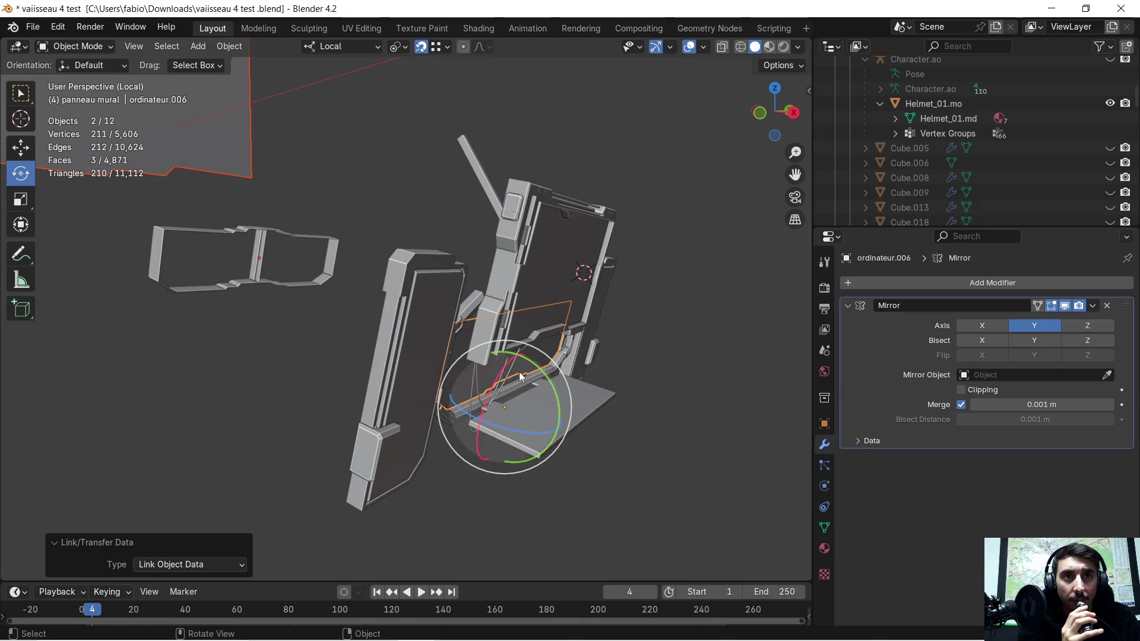
pyautogui.moveTo(522, 365); pyautogui.dragTo(490, 358, button='middle')
pyautogui.hotkey('ctrl', 'z')
pyautogui.moveTo(286, 340); pyautogui.dragTo(323, 330, button='middle')
pyautogui.moveTo(333, 374)
pyautogui.mouseDown(button='middle')
pyautogui.moveTo(298, 343)
pyautogui.moveTo(472, 371)
pyautogui.moveTo(402, 337)
pyautogui.mouseUp(button='middle')
pyautogui.scroll(3, 298, 343)
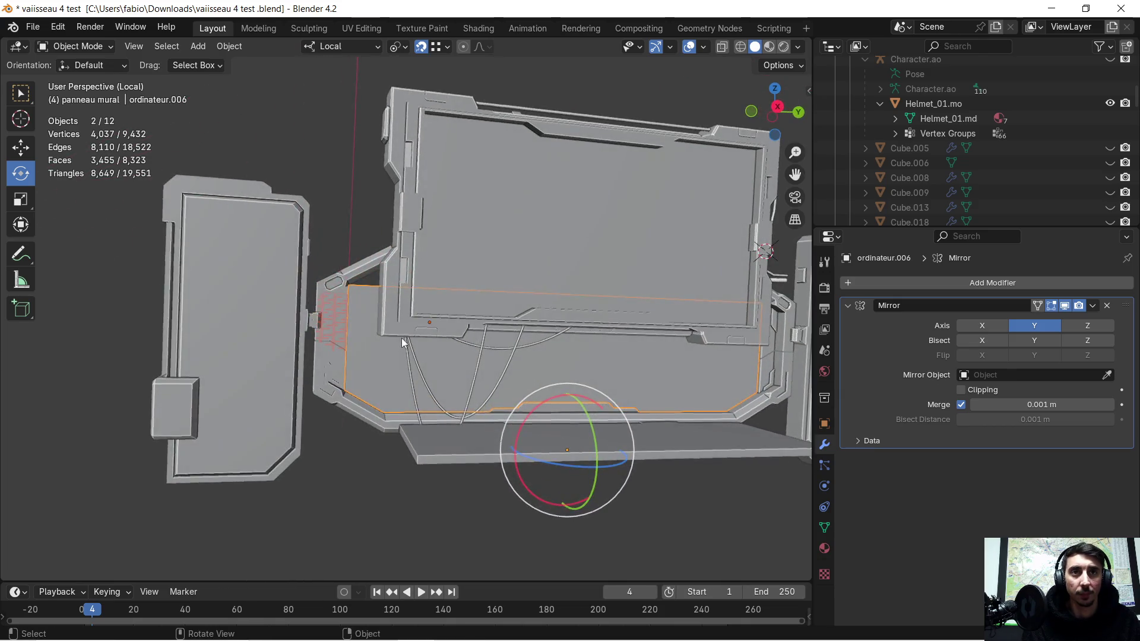
# - Move the Grid to the centre of the wall panel
pyautogui.press('g')
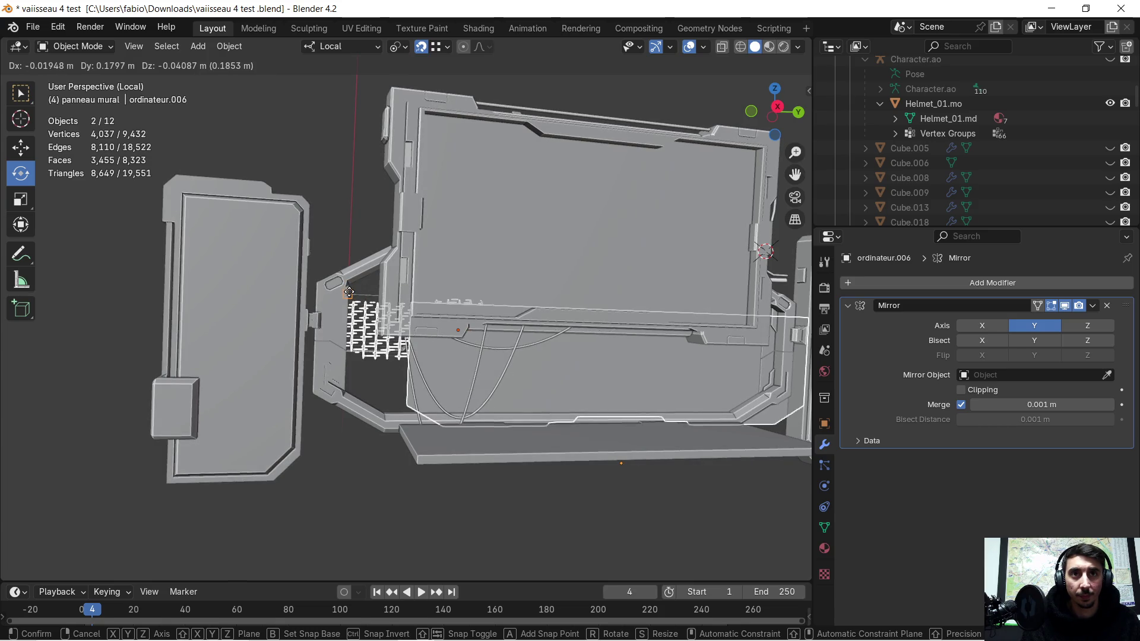
pyautogui.click(349, 292)
pyautogui.moveTo(354, 305)
pyautogui.mouseDown(button='middle')
pyautogui.moveTo(440, 332)
pyautogui.moveTo(186, 262)
pyautogui.mouseUp(button='middle')
pyautogui.click(186, 262)
pyautogui.moveTo(273, 283)
pyautogui.mouseDown(button='middle')
pyautogui.moveTo(370, 342)
pyautogui.moveTo(360, 301)
pyautogui.mouseUp(button='middle')
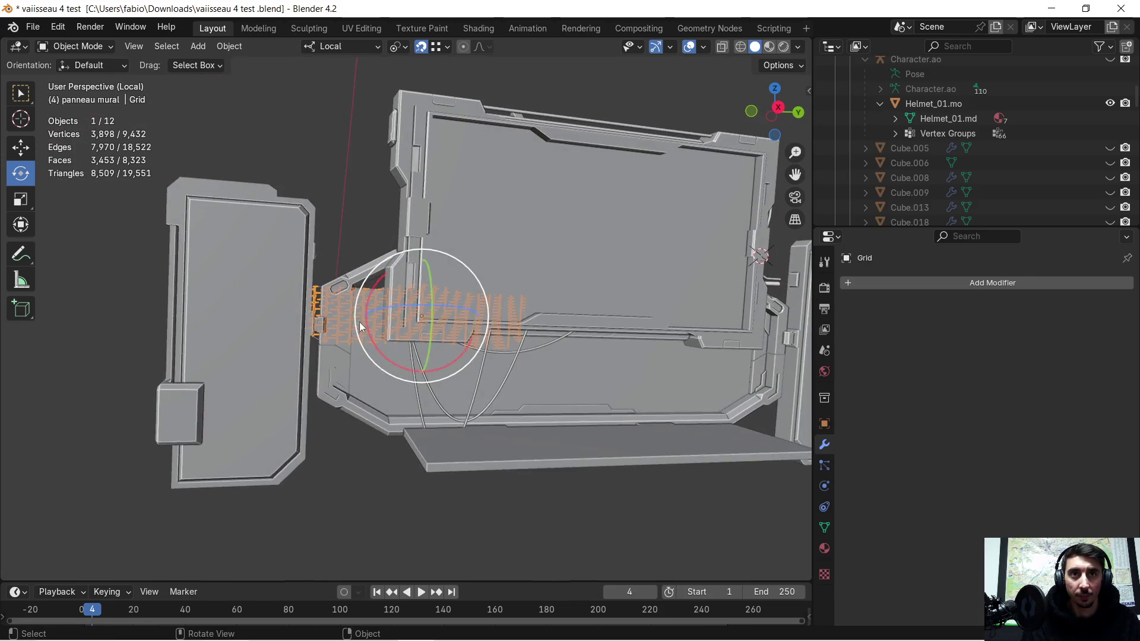
pyautogui.press('g')
pyautogui.click(353, 290)
# - Lower the Grid along its local Z axis into the console's lower frame
pyautogui.moveTo(353, 290); pyautogui.dragTo(349, 318, button='middle')
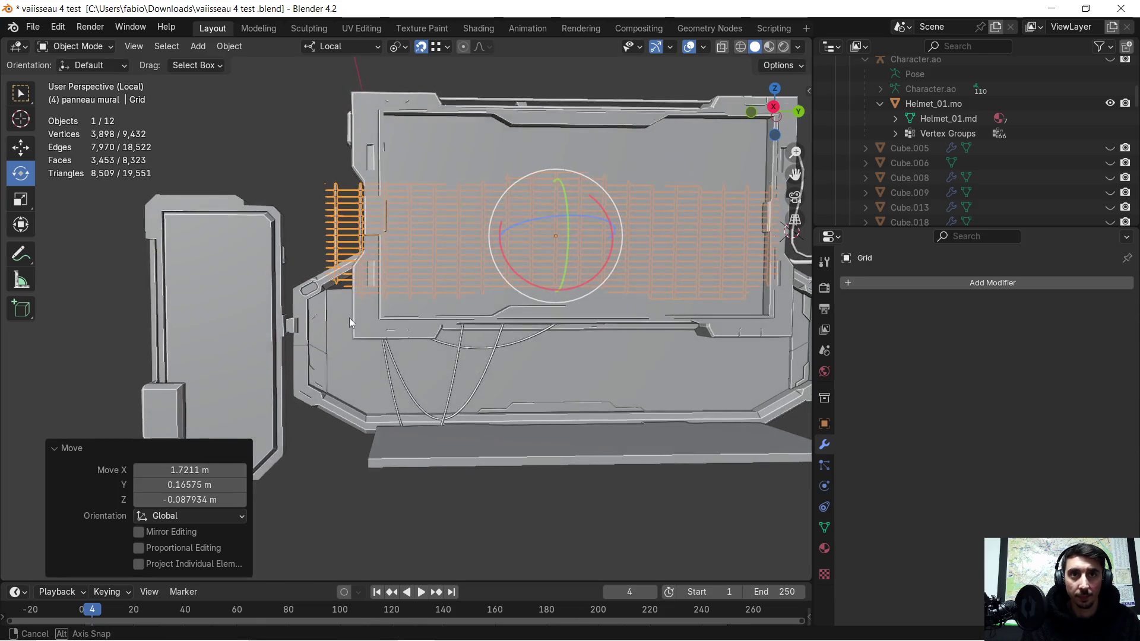
pyautogui.press('g')
pyautogui.press('z')
pyautogui.press('z')
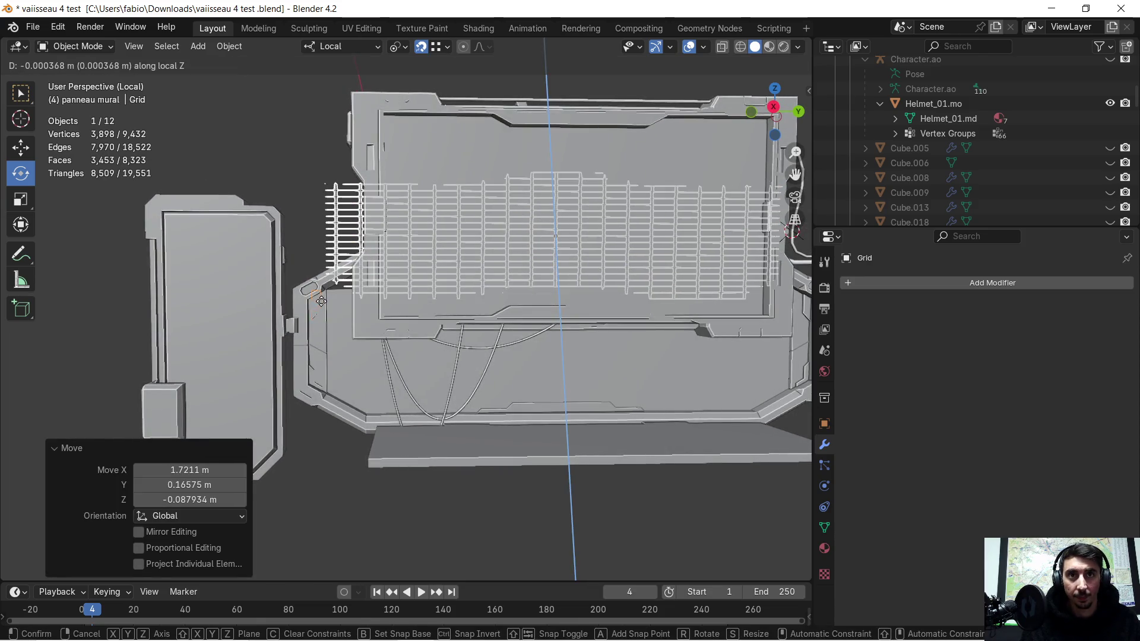
pyautogui.click(361, 415)
pyautogui.moveTo(361, 415)
pyautogui.mouseDown(button='middle')
pyautogui.moveTo(376, 361)
pyautogui.moveTo(410, 355)
pyautogui.moveTo(616, 377)
pyautogui.moveTo(326, 315)
pyautogui.mouseUp(button='middle')
# - Delete the leftover ordinateur.006 frame piece
pyautogui.click(503, 343)
pyautogui.press('Delete')
pyautogui.moveTo(410, 332)
pyautogui.mouseDown(button='middle')
pyautogui.moveTo(546, 354)
pyautogui.moveTo(467, 356)
pyautogui.moveTo(475, 358)
pyautogui.moveTo(351, 311)
pyautogui.moveTo(377, 318)
pyautogui.moveTo(352, 298)
pyautogui.moveTo(365, 305)
pyautogui.moveTo(355, 308)
pyautogui.mouseUp(button='middle')
pyautogui.moveTo(234, 318)
pyautogui.mouseDown(button='middle')
pyautogui.moveTo(247, 320)
pyautogui.moveTo(204, 329)
pyautogui.moveTo(233, 332)
pyautogui.moveTo(227, 315)
pyautogui.moveTo(214, 324)
pyautogui.moveTo(405, 358)
pyautogui.moveTo(259, 338)
pyautogui.moveTo(438, 351)
pyautogui.moveTo(458, 364)
pyautogui.moveTo(281, 440)
pyautogui.moveTo(275, 409)
pyautogui.moveTo(219, 414)
pyautogui.moveTo(526, 338)
pyautogui.moveTo(479, 376)
pyautogui.moveTo(550, 318)
pyautogui.moveTo(498, 340)
pyautogui.moveTo(442, 340)
pyautogui.mouseUp(button='middle')
pyautogui.scroll(2, 180, 327)
# - Cancel the pending delete, try a local X/Y move of the Grid, then undo it
pyautogui.press('x')
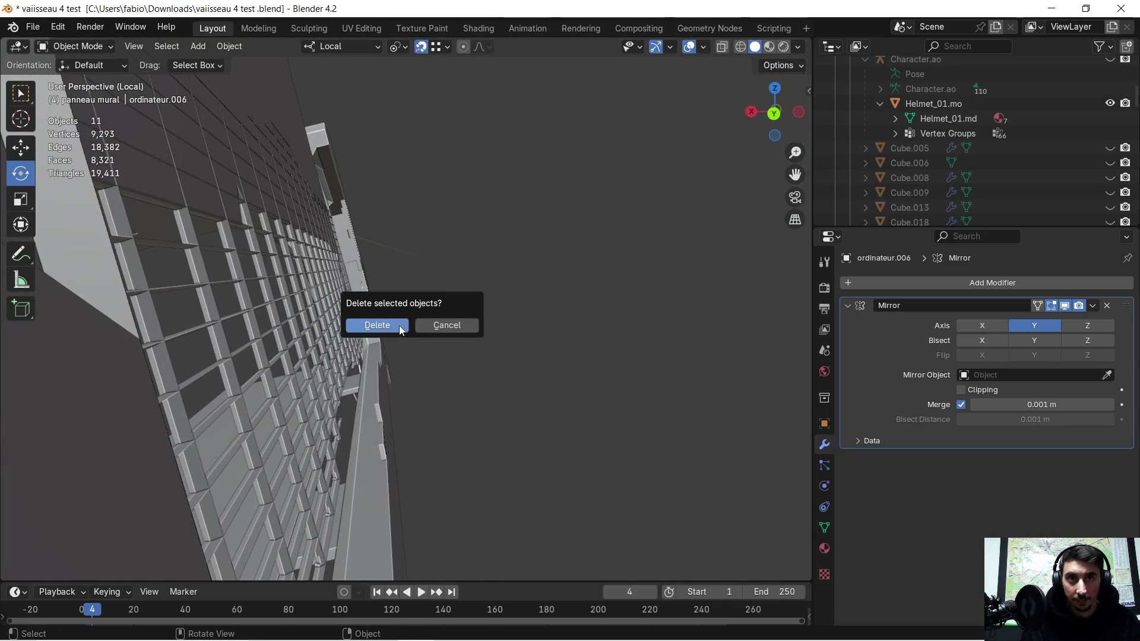
pyautogui.click(327, 318)
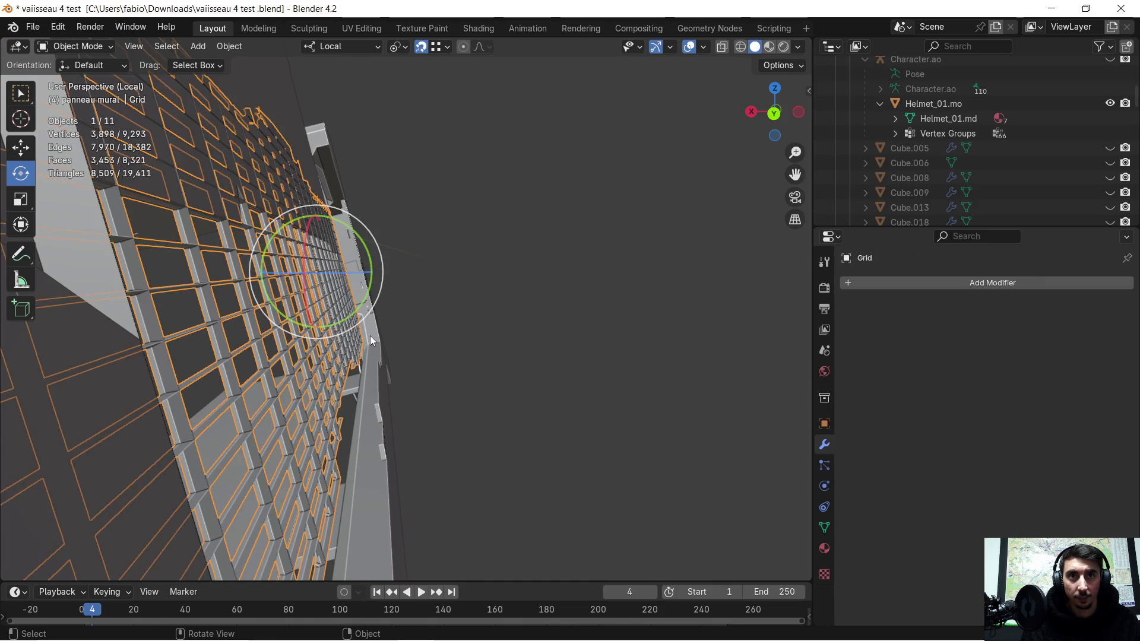
pyautogui.press('g')
pyautogui.press('x')
pyautogui.press('x')
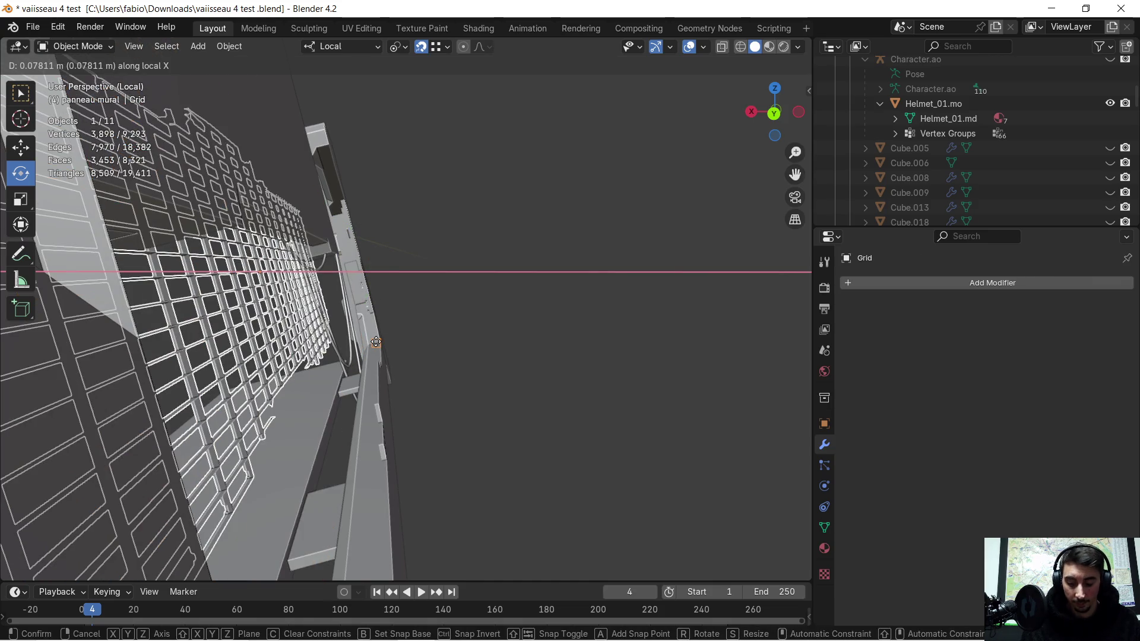
pyautogui.press('y')
pyautogui.press('y')
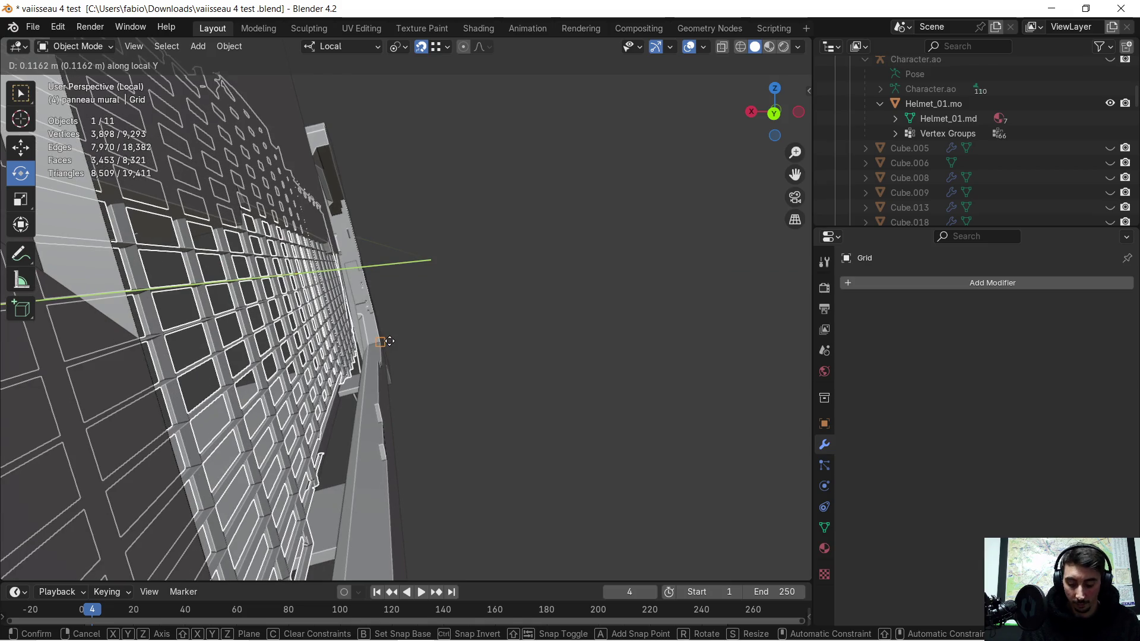
pyautogui.click(390, 341)
pyautogui.hotkey('ctrl', 'z')
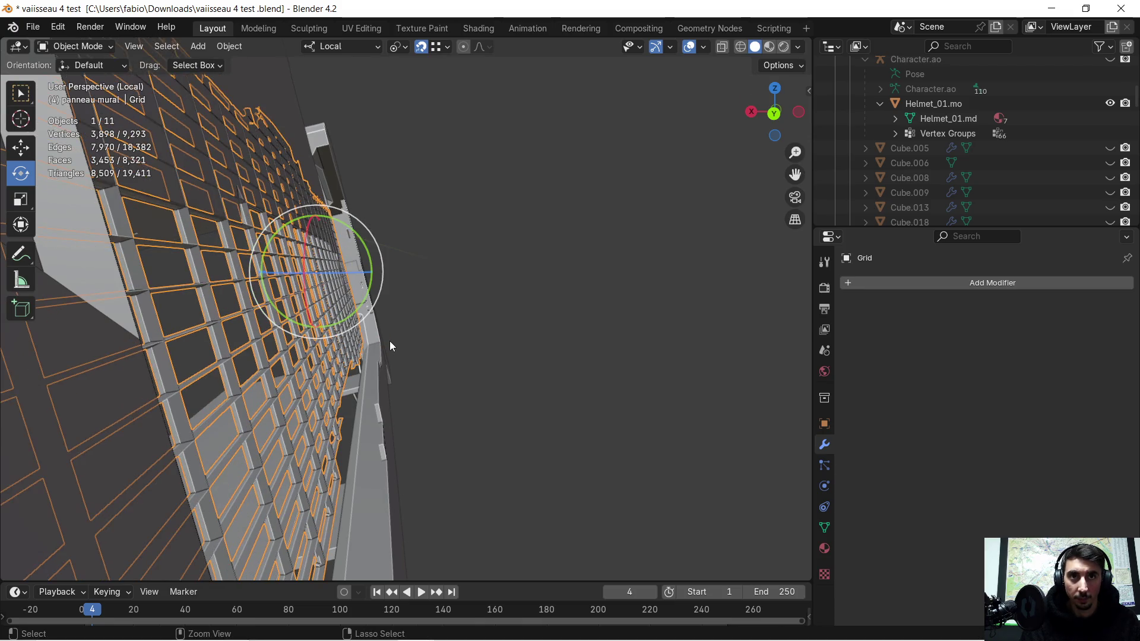
# - Shift the Grid about -0.04 m along its local X axis to centre it
pyautogui.press('g')
pyautogui.press('x')
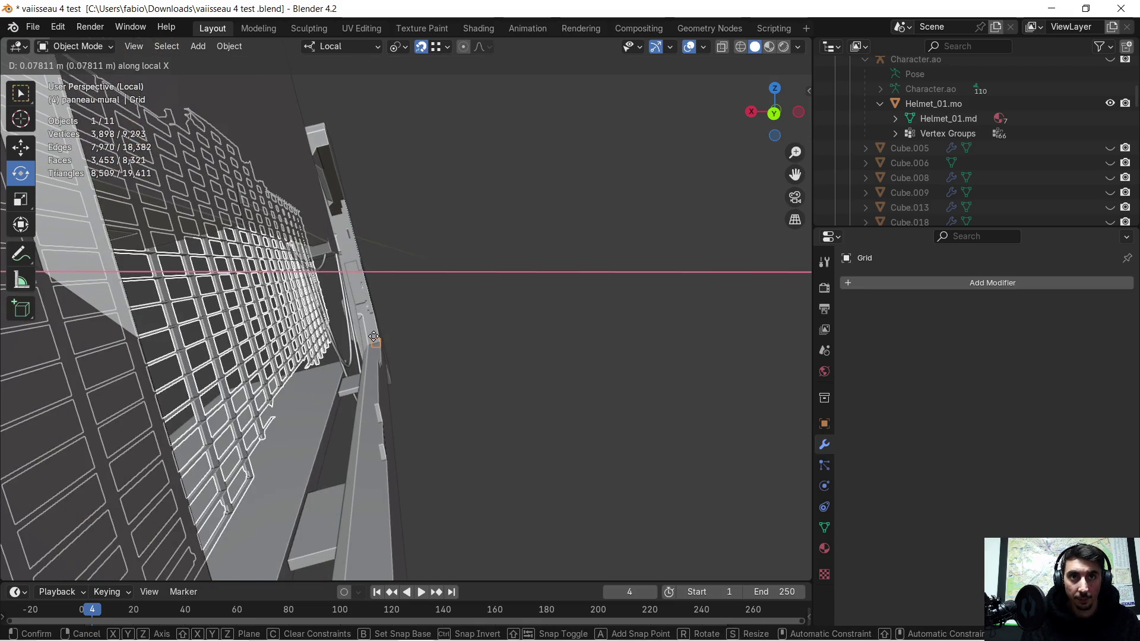
pyautogui.click(401, 351)
pyautogui.moveTo(403, 352)
pyautogui.mouseDown(button='middle')
pyautogui.moveTo(313, 360)
pyautogui.moveTo(465, 337)
pyautogui.moveTo(417, 374)
pyautogui.moveTo(489, 386)
pyautogui.moveTo(459, 397)
pyautogui.mouseUp(button='middle')
pyautogui.scroll(-4, 516, 359)
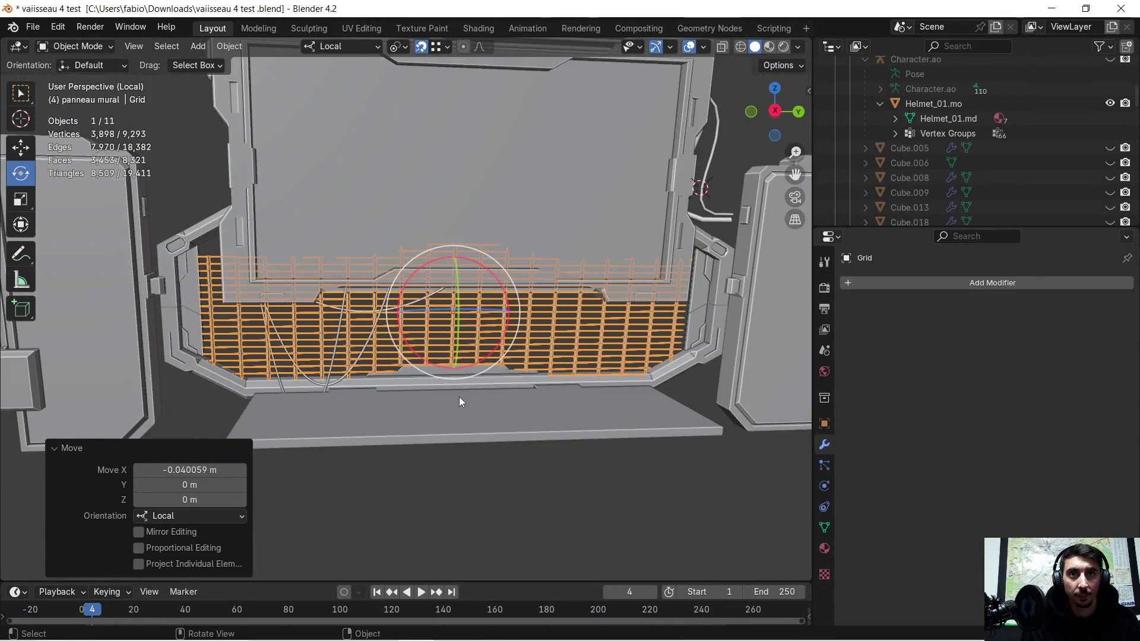
pyautogui.scroll(-5, 458, 397)
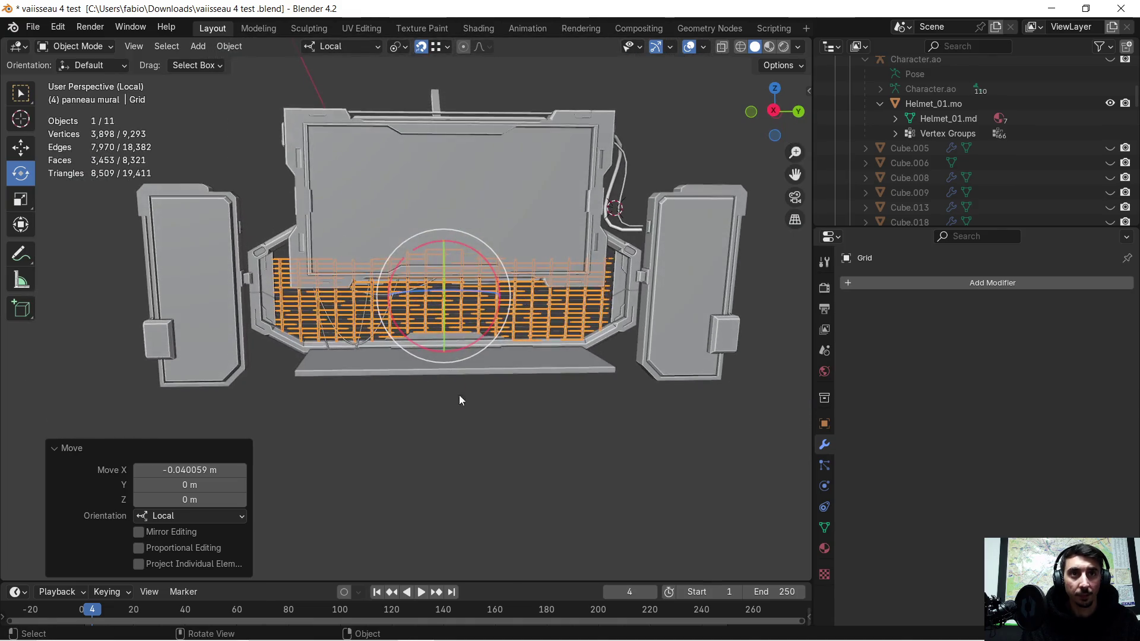
# - Deselect the Grid and orbit around the console to check the grid's fit
pyautogui.click(460, 399)
pyautogui.scroll(3, 394, 420)
pyautogui.moveTo(394, 420)
pyautogui.mouseDown(button='middle')
pyautogui.moveTo(519, 425)
pyautogui.moveTo(488, 433)
pyautogui.moveTo(581, 449)
pyautogui.moveTo(748, 451)
pyautogui.moveTo(315, 336)
pyautogui.moveTo(344, 319)
pyautogui.moveTo(442, 333)
pyautogui.moveTo(480, 323)
pyautogui.moveTo(341, 326)
pyautogui.moveTo(360, 296)
pyautogui.mouseUp(button='middle')
pyautogui.scroll(5, 440, 379)
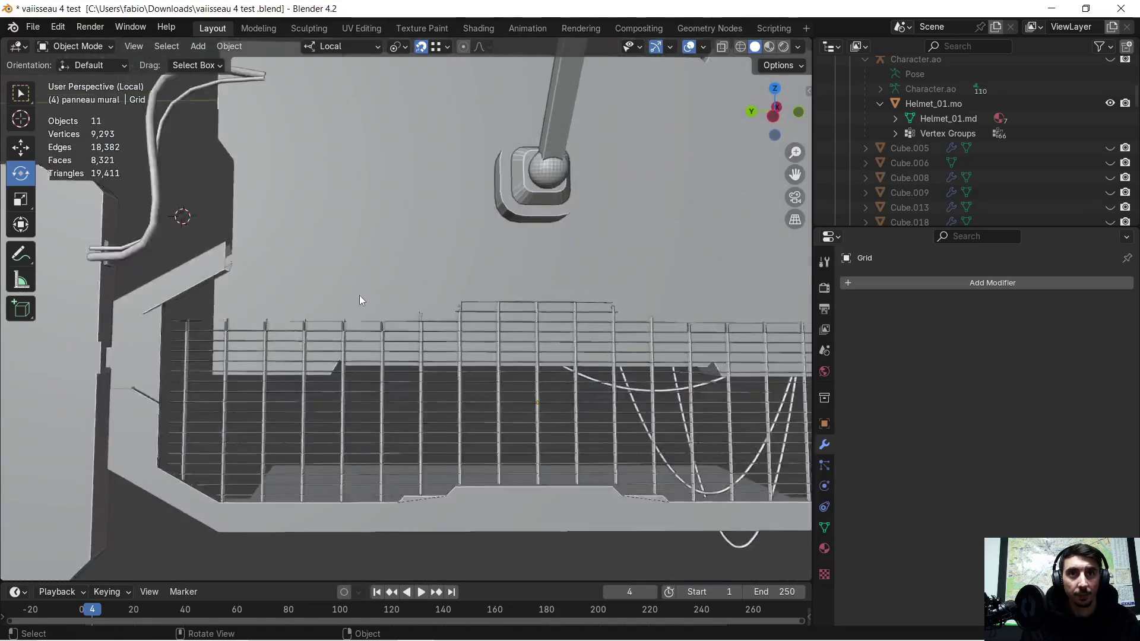
pyautogui.scroll(-3, 428, 285)
pyautogui.moveTo(466, 275); pyautogui.dragTo(186, 254, button='middle')
pyautogui.scroll(3, 207, 253)
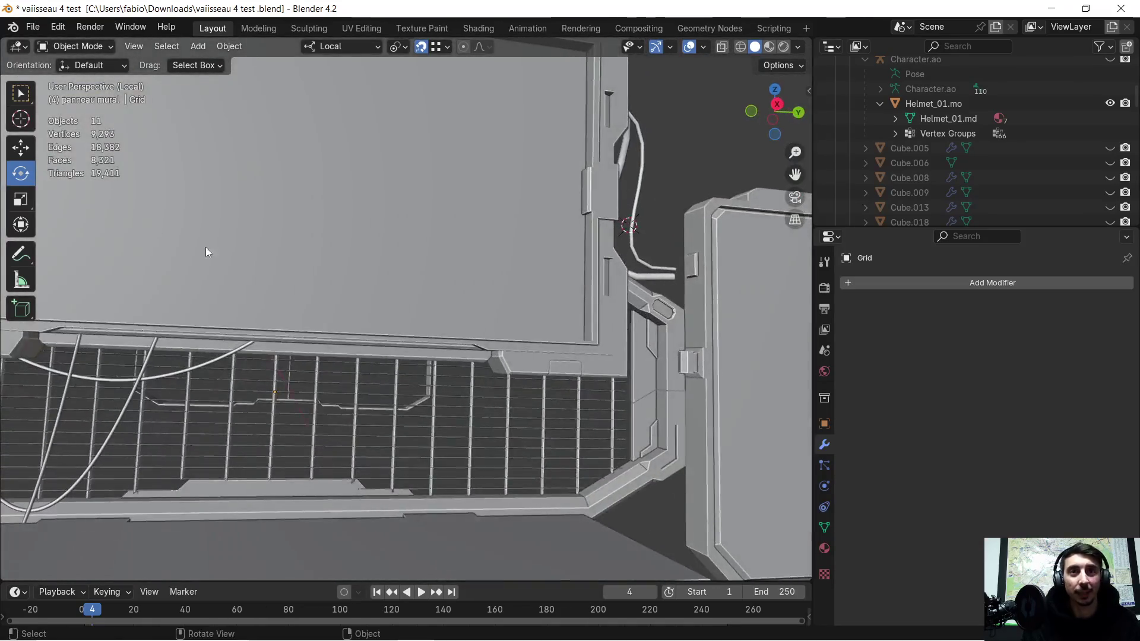
pyautogui.scroll(-5, 206, 247)
pyautogui.moveTo(408, 350)
pyautogui.mouseDown(button='middle')
pyautogui.moveTo(384, 281)
pyautogui.moveTo(362, 298)
pyautogui.moveTo(354, 284)
pyautogui.moveTo(330, 304)
pyautogui.moveTo(434, 344)
pyautogui.moveTo(292, 276)
pyautogui.moveTo(365, 295)
pyautogui.mouseUp(button='middle')
# - Delete the stray floating frame piece ordinateur.007
pyautogui.click(289, 243)
pyautogui.press('x')
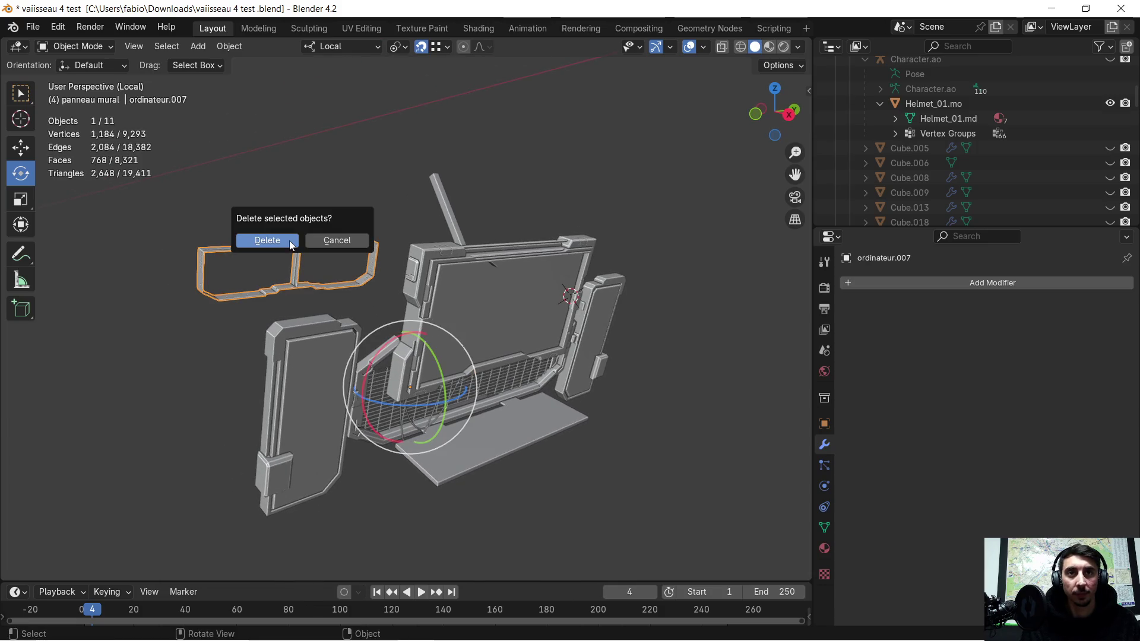
pyautogui.click(291, 241)
pyautogui.moveTo(579, 354)
pyautogui.mouseDown(button='middle')
pyautogui.moveTo(501, 309)
pyautogui.moveTo(486, 321)
pyautogui.moveTo(506, 338)
pyautogui.moveTo(447, 287)
pyautogui.mouseUp(button='middle')
# - Leave Local View and select the console's panel parts, including the left wall panel
pyautogui.press('KP_Divide')
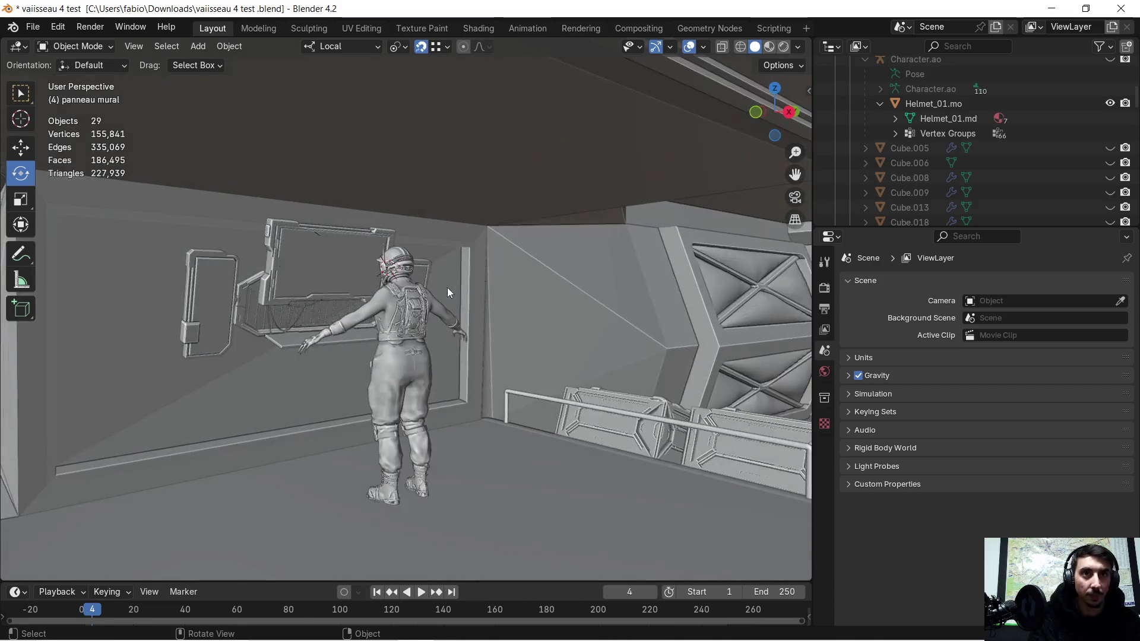
pyautogui.scroll(3, 325, 302)
pyautogui.moveTo(288, 311)
pyautogui.mouseDown(button='middle')
pyautogui.moveTo(478, 322)
pyautogui.moveTo(452, 301)
pyautogui.moveTo(334, 315)
pyautogui.moveTo(340, 304)
pyautogui.moveTo(342, 322)
pyautogui.moveTo(458, 340)
pyautogui.moveTo(518, 323)
pyautogui.moveTo(468, 340)
pyautogui.moveTo(375, 333)
pyautogui.mouseUp(button='middle')
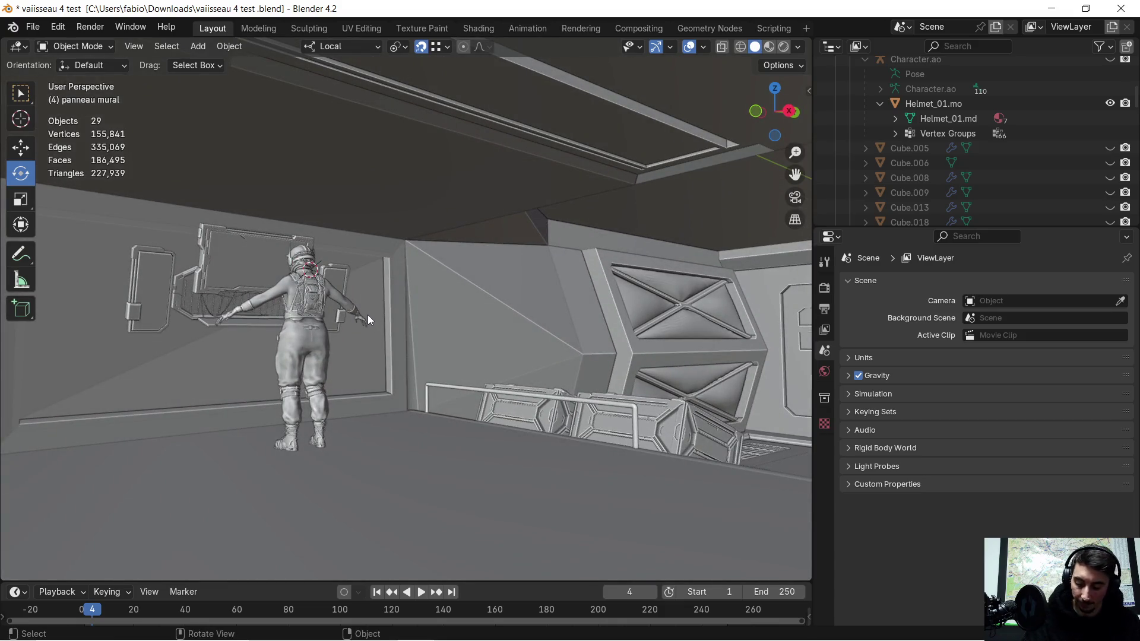
pyautogui.click(202, 308)
pyautogui.keyDown('shift'); pyautogui.click(181, 314); pyautogui.keyUp('shift')
pyautogui.keyDown('shift'); pyautogui.click(175, 291); pyautogui.keyUp('shift')
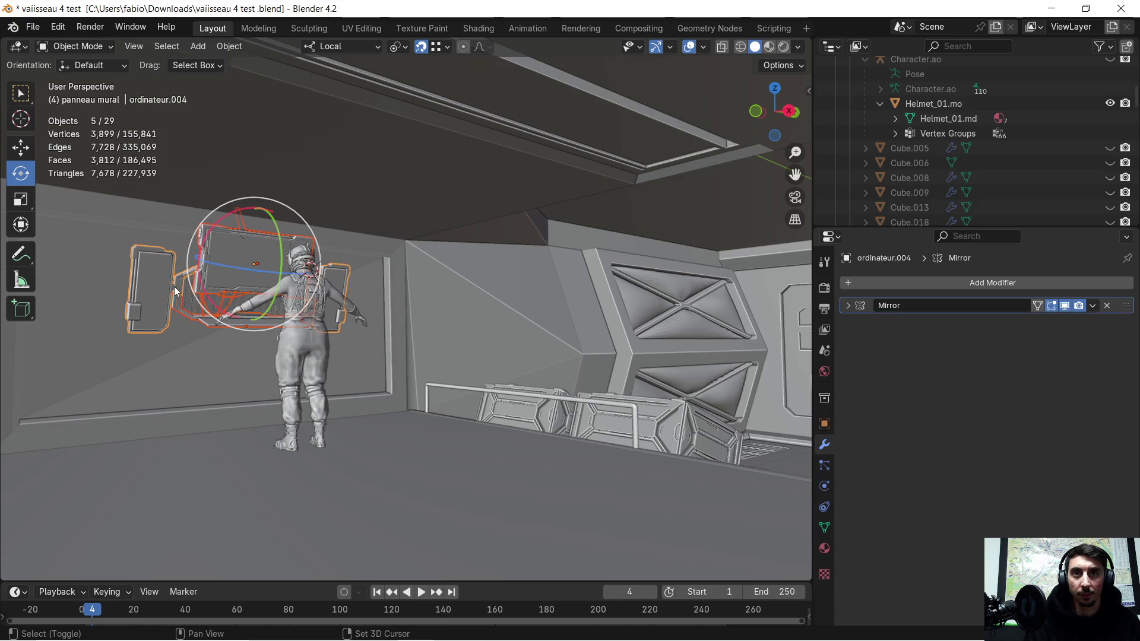
# - Add both cables to the selection, try isolating them, then undo the last two steps
pyautogui.moveTo(191, 279)
pyautogui.mouseDown(button='middle')
pyautogui.moveTo(334, 355)
pyautogui.moveTo(345, 325)
pyautogui.moveTo(290, 352)
pyautogui.moveTo(359, 260)
pyautogui.mouseUp(button='middle')
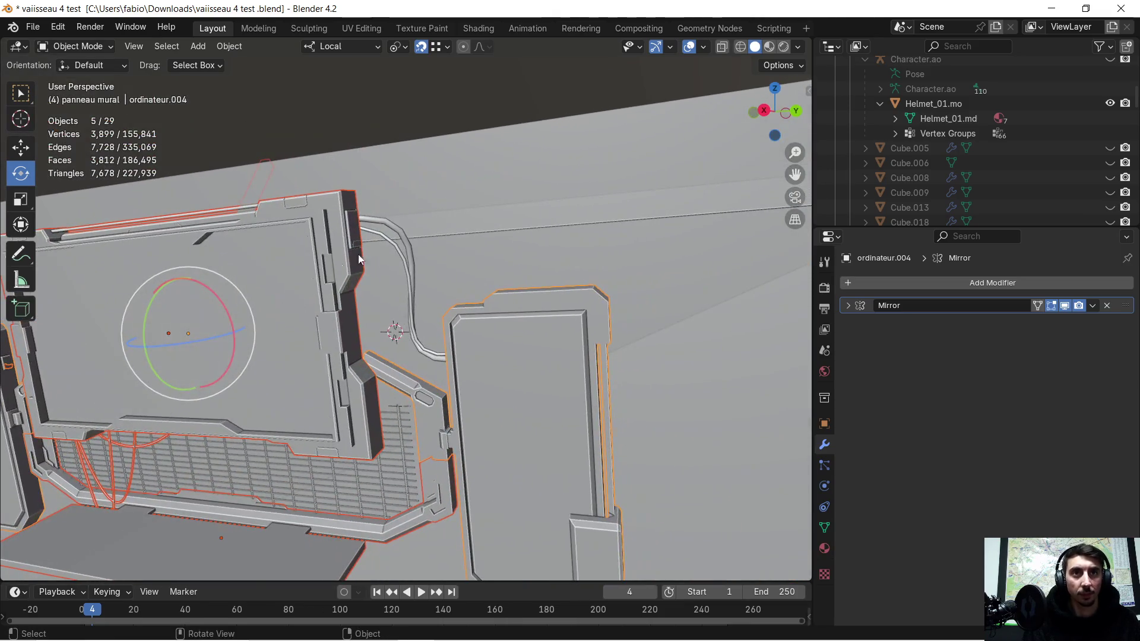
pyautogui.keyDown('shift'); pyautogui.click(393, 231); pyautogui.keyUp('shift')
pyautogui.keyDown('shift'); pyautogui.click(383, 238); pyautogui.keyUp('shift')
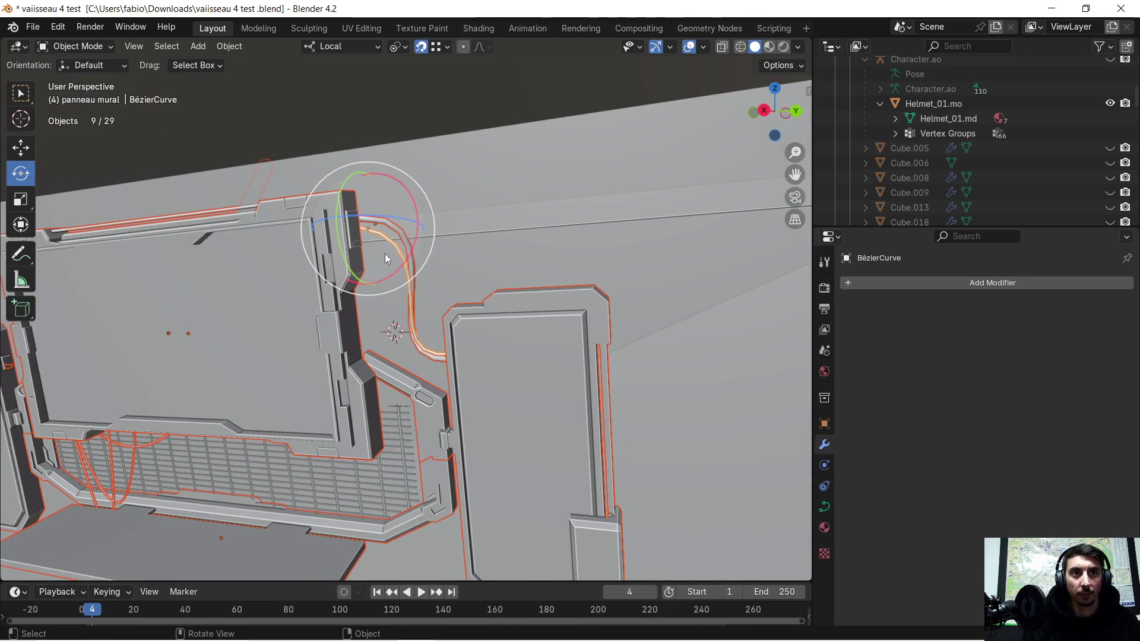
pyautogui.scroll(-4, 354, 361)
pyautogui.press('/')
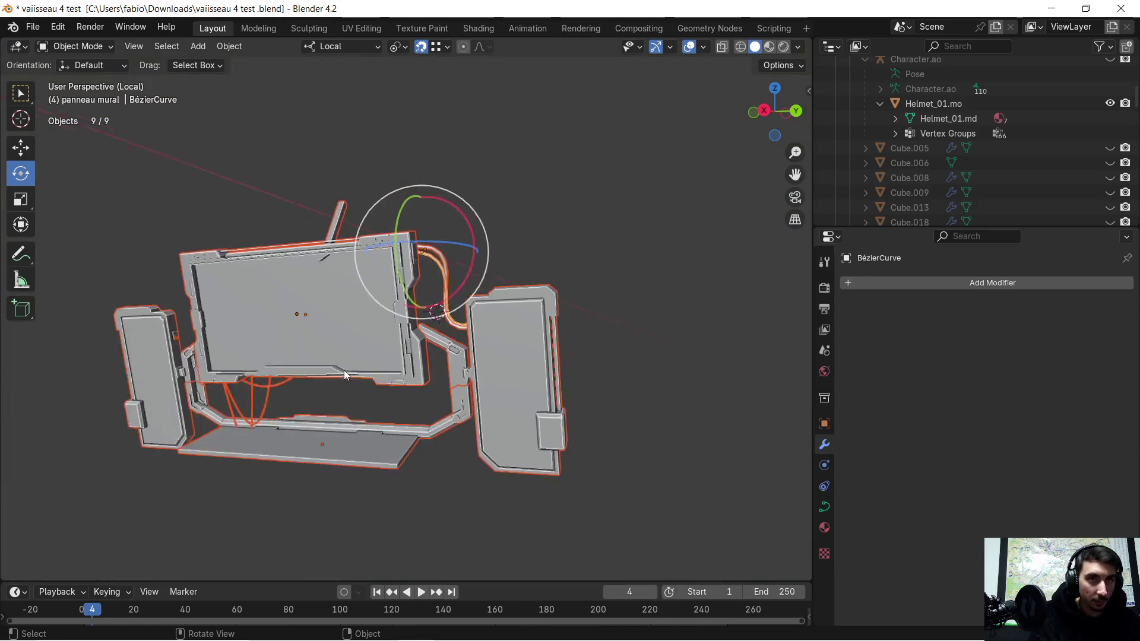
pyautogui.hotkey('ctrl', 'z')
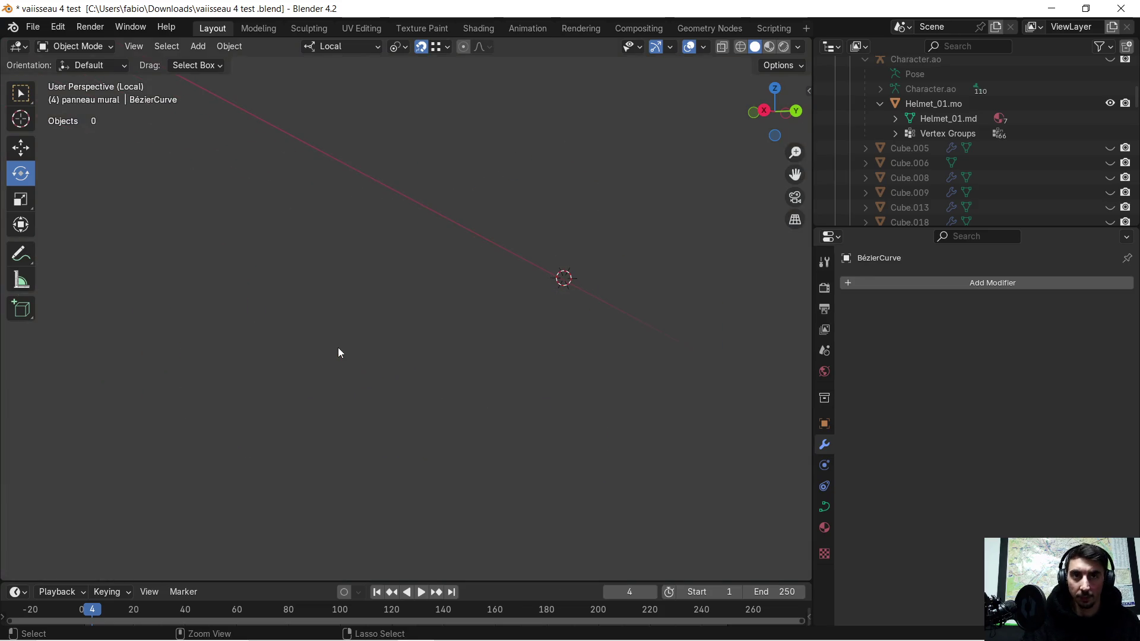
pyautogui.hotkey('ctrl', 'z')
# - Unhide all objects and select the grid, base plate, right side panel, cable and remaining panel
pyautogui.moveTo(342, 349)
pyautogui.mouseDown(button='middle')
pyautogui.moveTo(485, 387)
pyautogui.moveTo(540, 388)
pyautogui.moveTo(457, 375)
pyautogui.moveTo(478, 366)
pyautogui.mouseUp(button='middle')
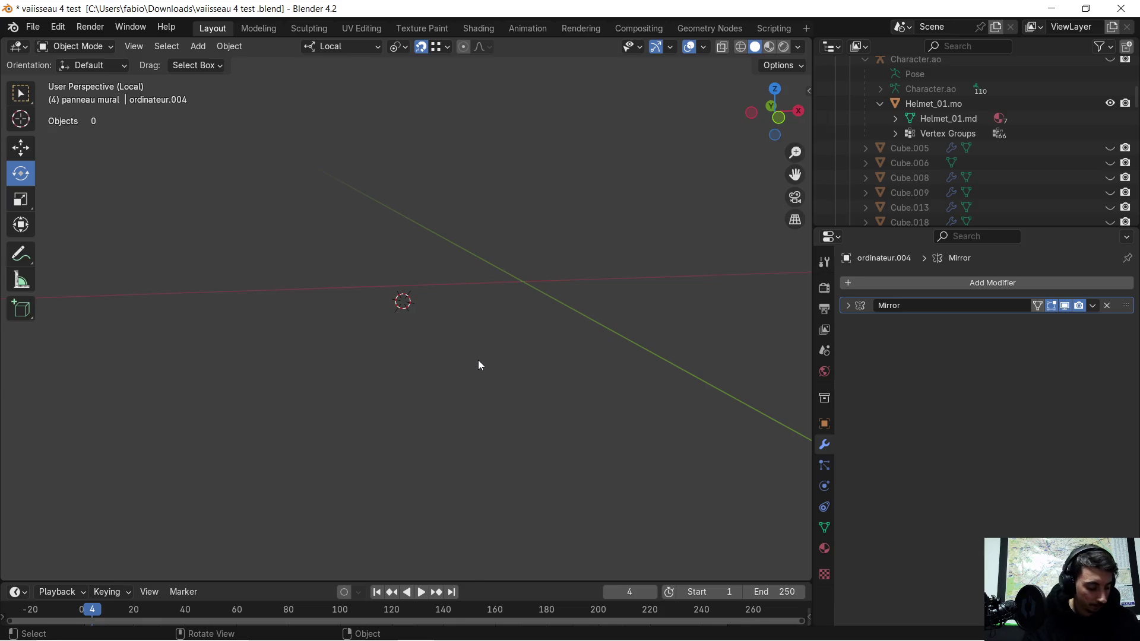
pyautogui.press('KP_Divide')
pyautogui.moveTo(410, 373)
pyautogui.mouseDown(button='middle')
pyautogui.moveTo(328, 365)
pyautogui.moveTo(392, 372)
pyautogui.moveTo(372, 367)
pyautogui.mouseUp(button='middle')
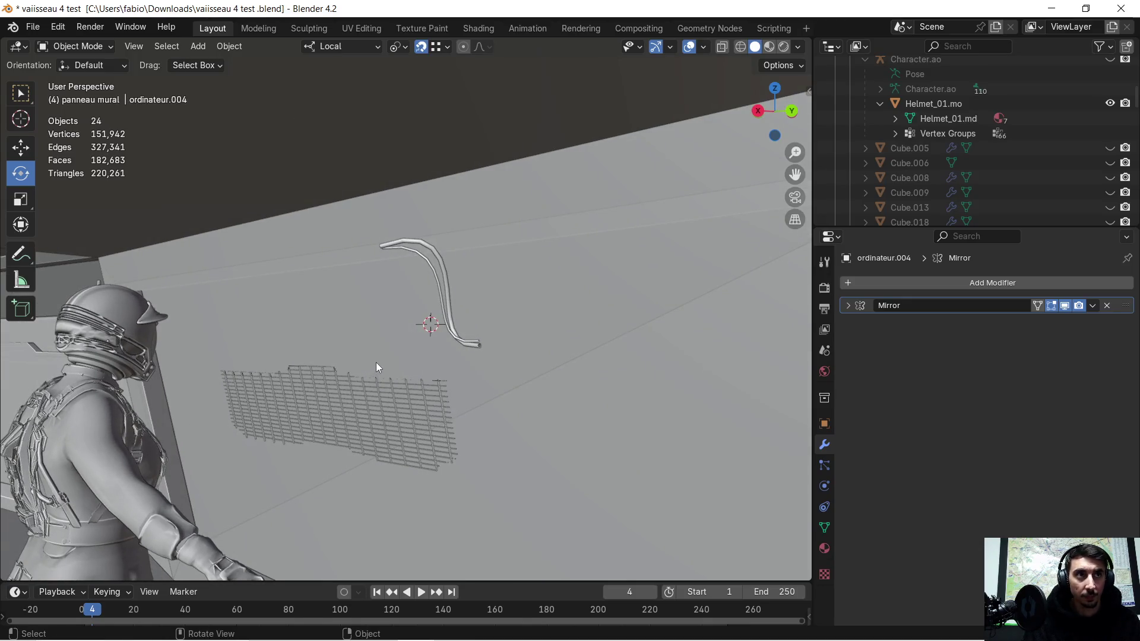
pyautogui.hotkey('alt', 'h')
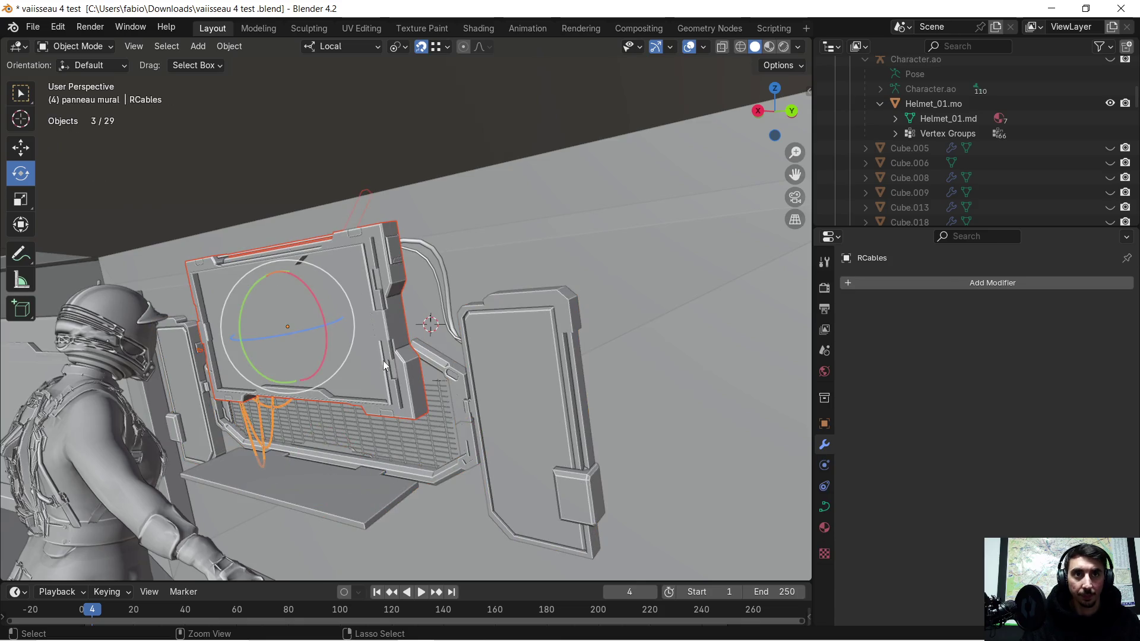
pyautogui.moveTo(363, 414)
pyautogui.mouseDown(button='middle')
pyautogui.moveTo(377, 395)
pyautogui.moveTo(338, 479)
pyautogui.mouseUp(button='middle')
pyautogui.keyDown('shift'); pyautogui.click(343, 519); pyautogui.keyUp('shift')
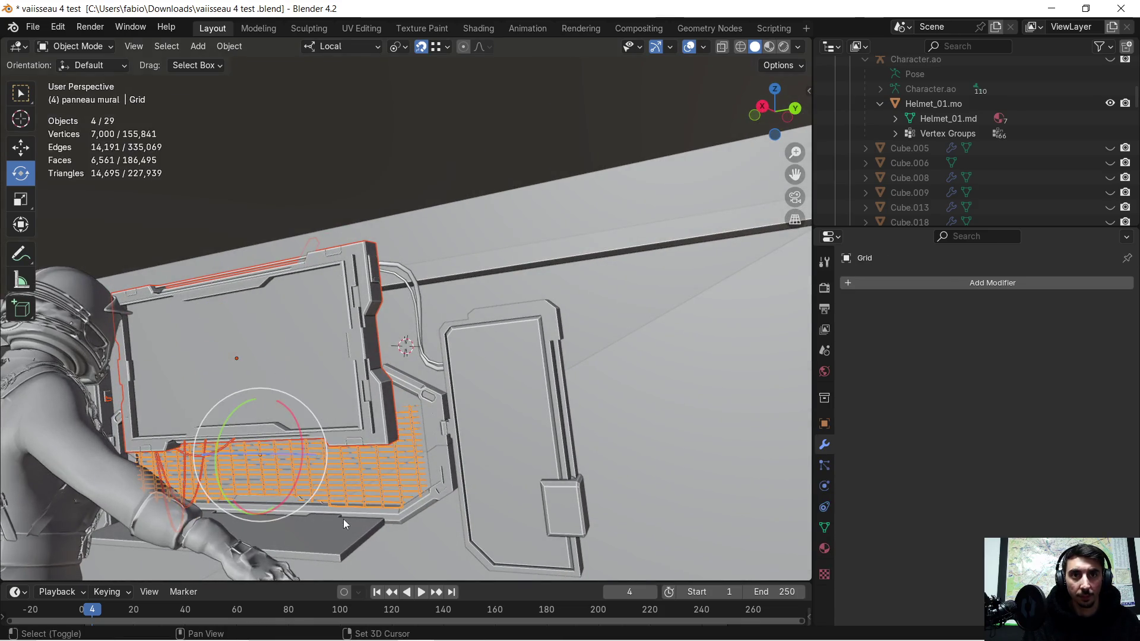
pyautogui.keyDown('shift'); pyautogui.click(347, 514); pyautogui.keyUp('shift')
pyautogui.keyDown('shift'); pyautogui.click(427, 395); pyautogui.keyUp('shift')
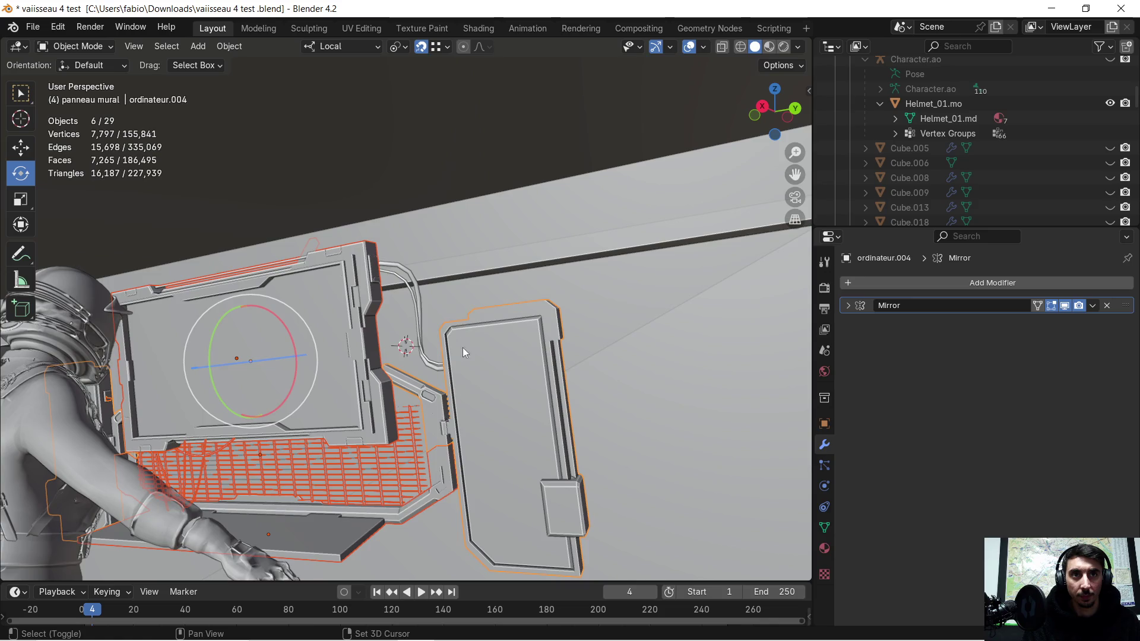
pyautogui.keyDown('shift'); pyautogui.click(419, 303); pyautogui.keyUp('shift')
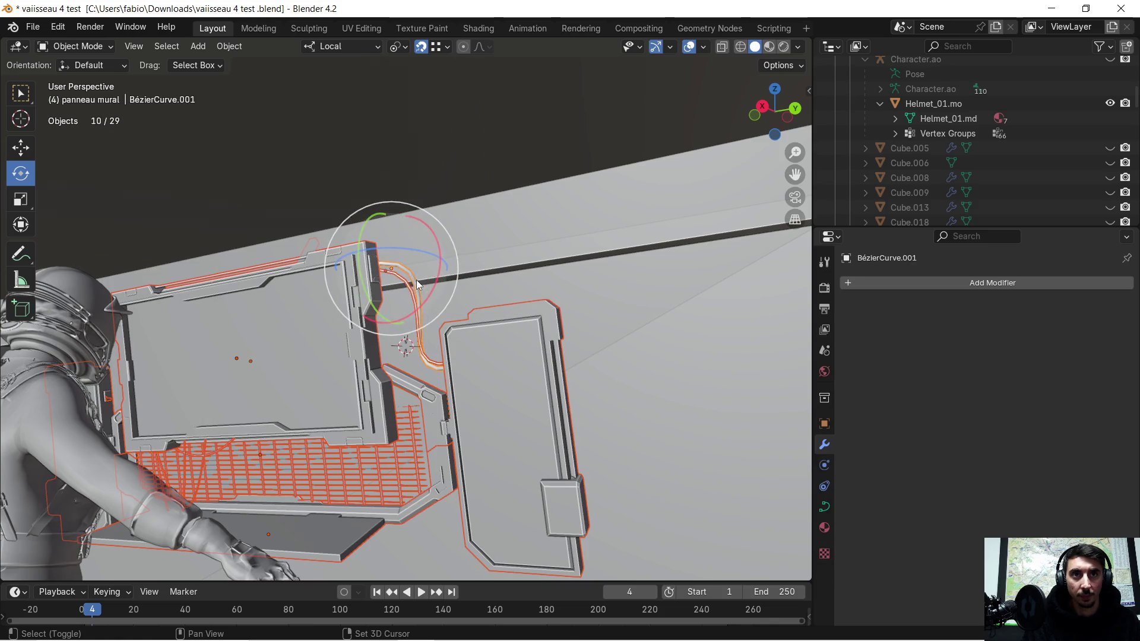
pyautogui.keyDown('shift'); pyautogui.click(325, 320); pyautogui.keyUp('shift')
pyautogui.moveTo(291, 328)
pyautogui.mouseDown(button='middle')
pyautogui.moveTo(536, 340)
pyautogui.moveTo(714, 325)
pyautogui.moveTo(361, 326)
pyautogui.moveTo(421, 356)
pyautogui.moveTo(408, 361)
pyautogui.moveTo(547, 259)
pyautogui.moveTo(413, 343)
pyautogui.moveTo(489, 322)
pyautogui.moveTo(437, 353)
pyautogui.moveTo(373, 349)
pyautogui.moveTo(366, 282)
pyautogui.moveTo(484, 319)
pyautogui.moveTo(622, 295)
pyautogui.moveTo(589, 305)
pyautogui.moveTo(596, 336)
pyautogui.moveTo(689, 316)
pyautogui.moveTo(368, 241)
pyautogui.mouseUp(button='middle')
# - Isolate the console parts in Local View and open ordinateur.004 in Edit Mode
pyautogui.press('KP_Divide')
pyautogui.click(622, 296)
pyautogui.scroll(3, 368, 242)
pyautogui.moveTo(289, 254)
pyautogui.mouseDown(button='middle')
pyautogui.moveTo(421, 290)
pyautogui.moveTo(344, 279)
pyautogui.moveTo(353, 274)
pyautogui.moveTo(279, 282)
pyautogui.mouseUp(button='middle')
pyautogui.click(239, 244)
pyautogui.press('Tab')
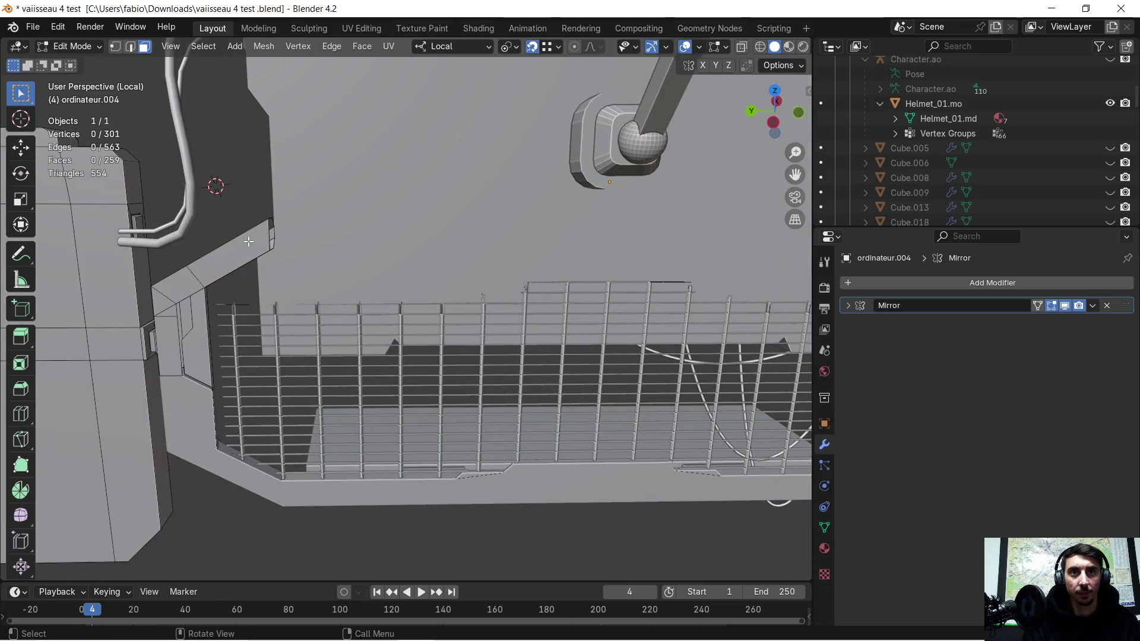
# - Switch to Edge select mode and bring the frame's upper rail above the grating into view
pyautogui.moveTo(250, 241)
pyautogui.mouseDown(button='middle')
pyautogui.moveTo(394, 313)
pyautogui.moveTo(326, 193)
pyautogui.moveTo(321, 291)
pyautogui.moveTo(116, 53)
pyautogui.mouseUp(button='middle')
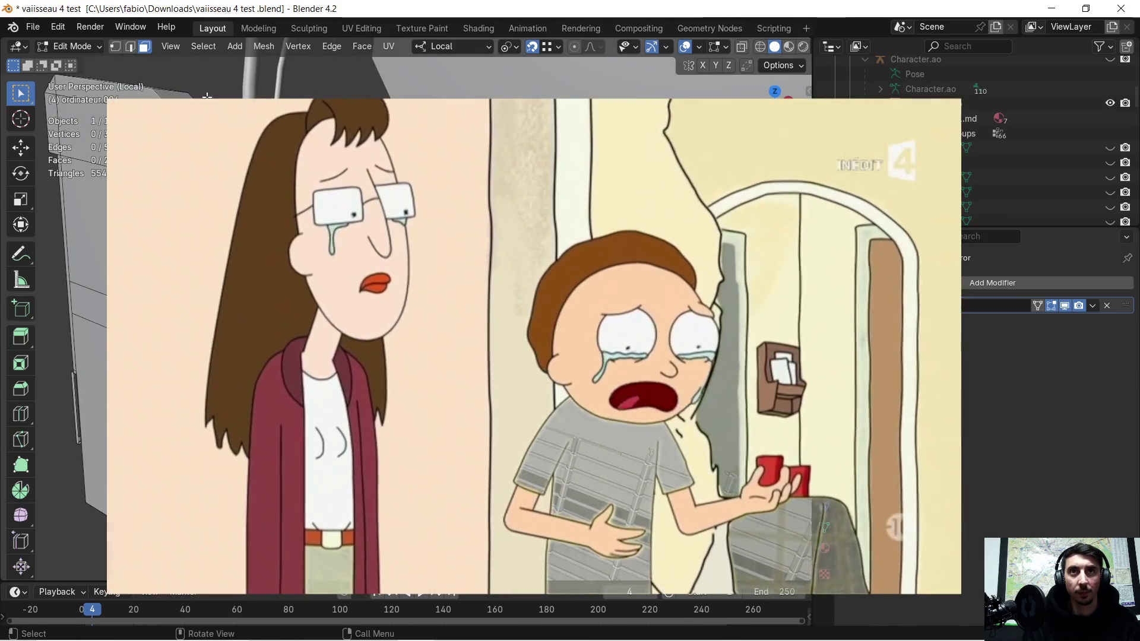
pyautogui.click(130, 46)
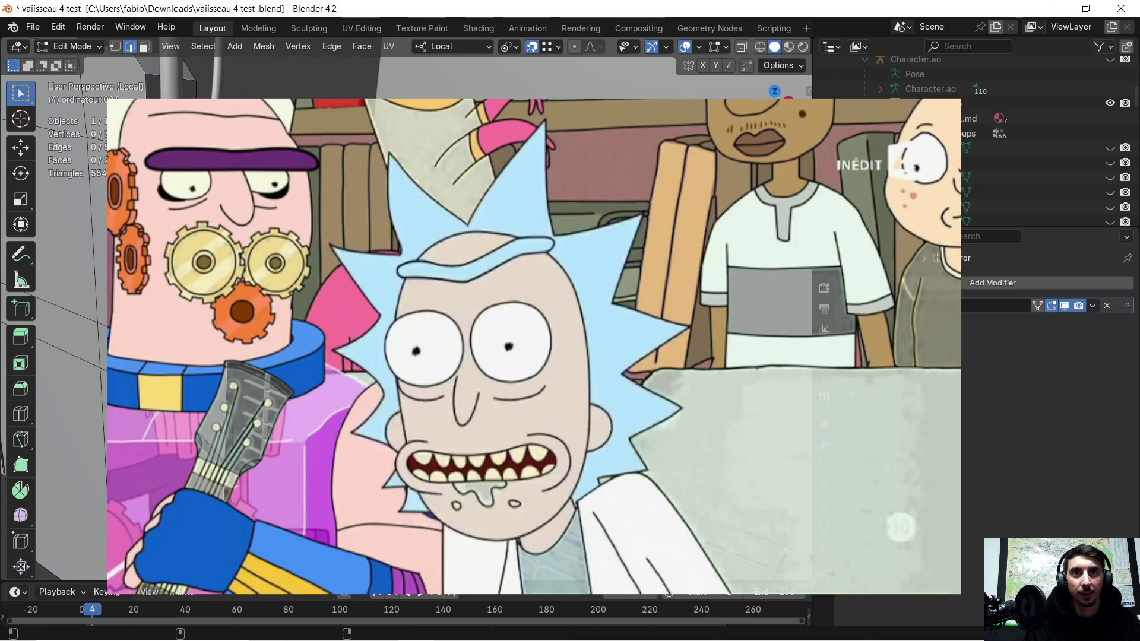
pyautogui.moveTo(415, 297)
pyautogui.mouseDown(button='middle')
pyautogui.moveTo(451, 285)
pyautogui.moveTo(444, 277)
pyautogui.mouseUp(button='middle')
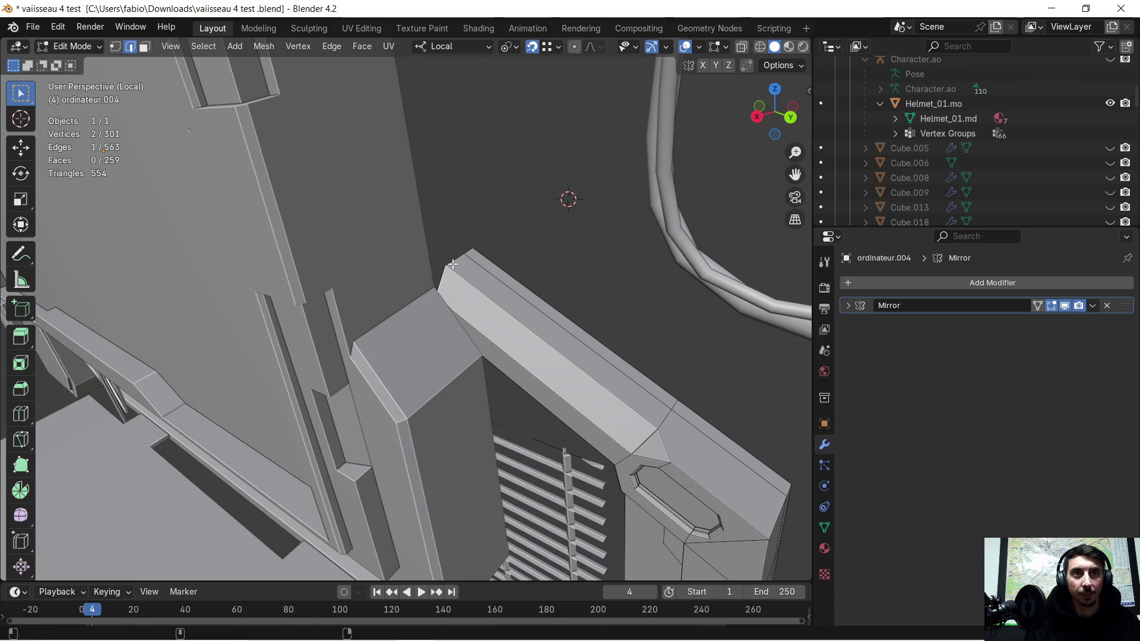
pyautogui.moveTo(511, 224)
pyautogui.mouseDown(button='middle')
pyautogui.moveTo(530, 259)
pyautogui.moveTo(517, 247)
pyautogui.moveTo(376, 241)
pyautogui.moveTo(407, 257)
pyautogui.moveTo(405, 272)
pyautogui.mouseUp(button='middle')
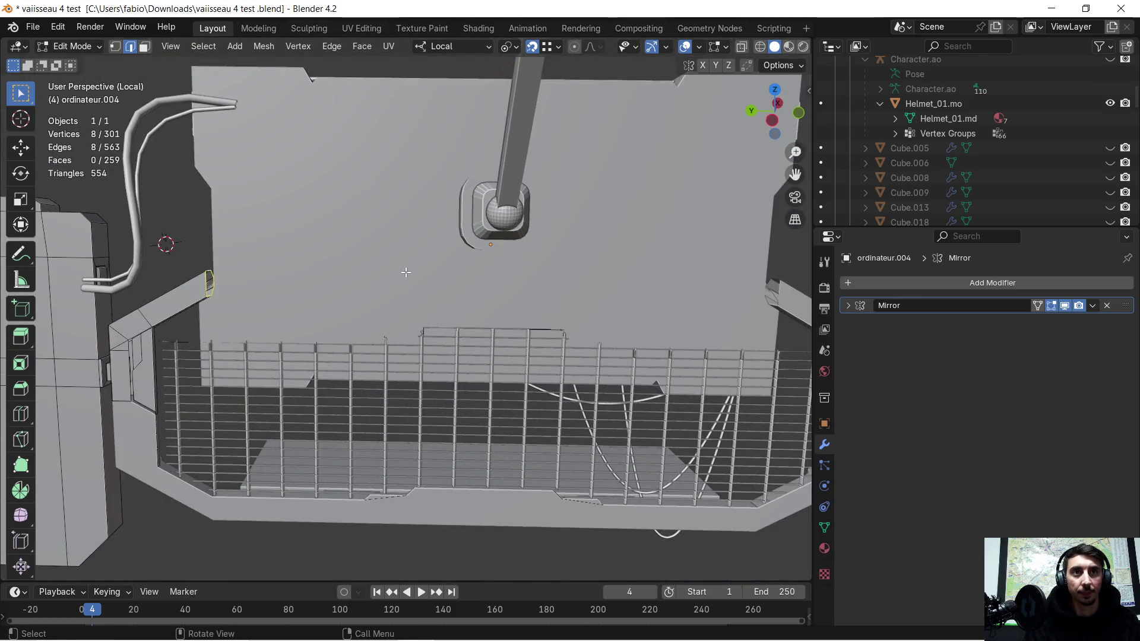
pyautogui.scroll(-2, 406, 272)
# - Extrude the rail's end edges along local Y across the grid top, then return to Object Mode
pyautogui.press('e')
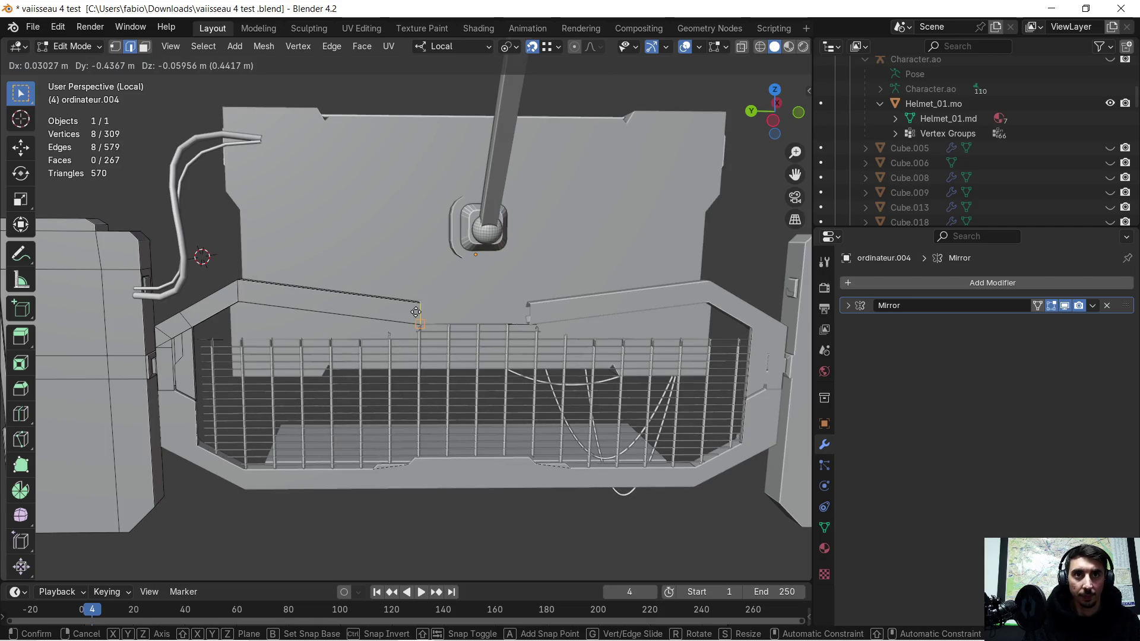
pyautogui.press('y')
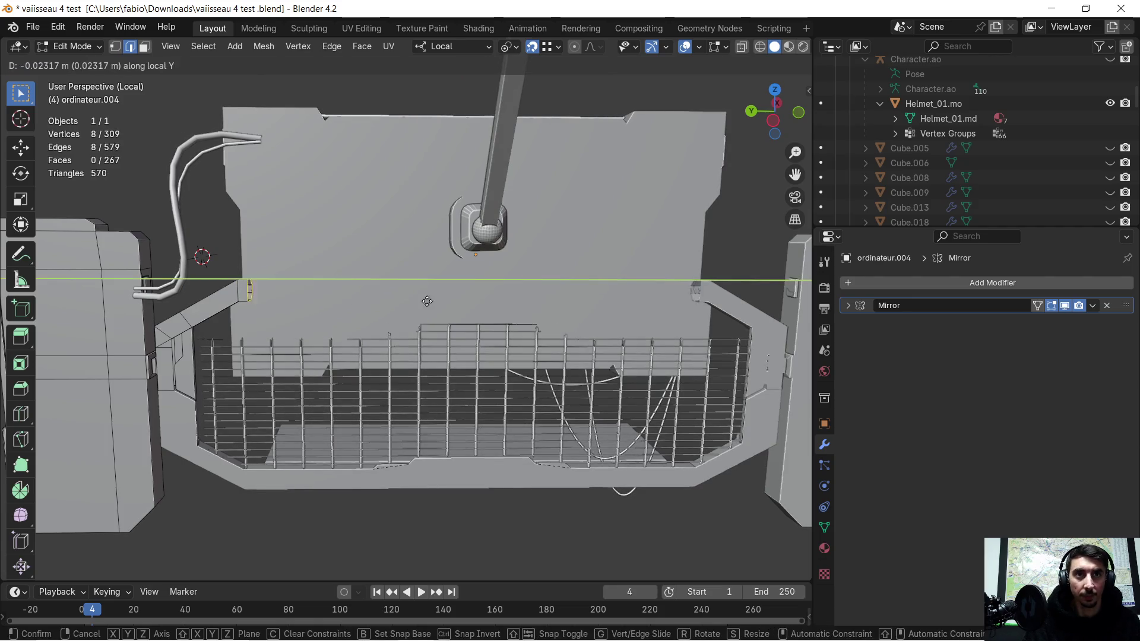
pyautogui.click(479, 323)
pyautogui.moveTo(478, 323)
pyautogui.mouseDown(button='middle')
pyautogui.moveTo(471, 248)
pyautogui.moveTo(600, 188)
pyautogui.moveTo(561, 217)
pyautogui.moveTo(282, 260)
pyautogui.mouseUp(button='middle')
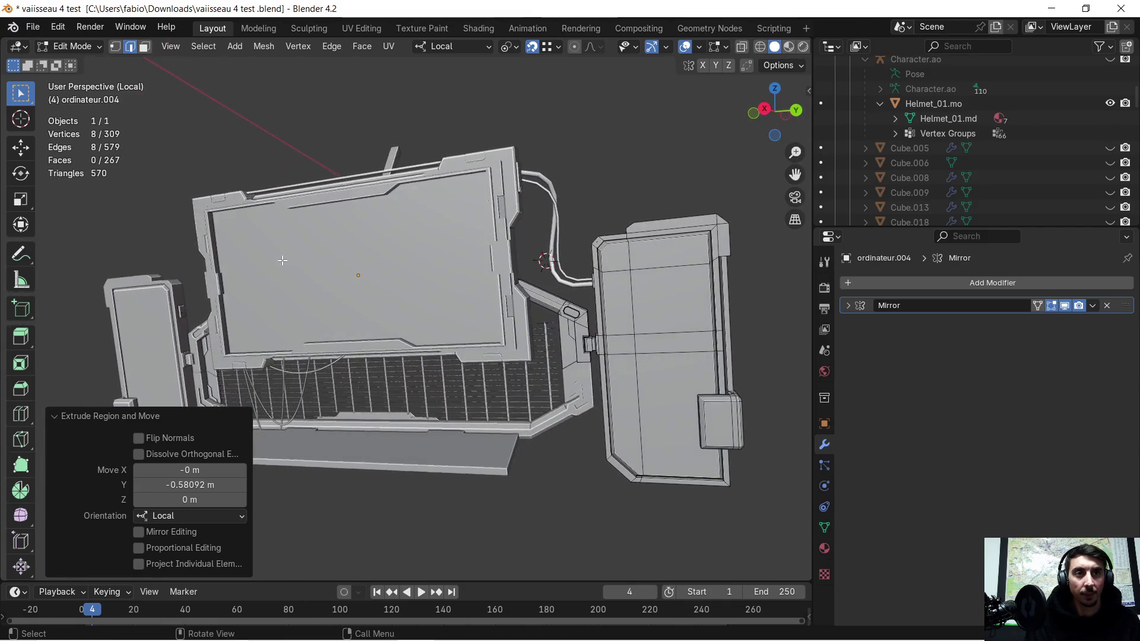
pyautogui.scroll(3, 494, 333)
pyautogui.scroll(-3, 618, 321)
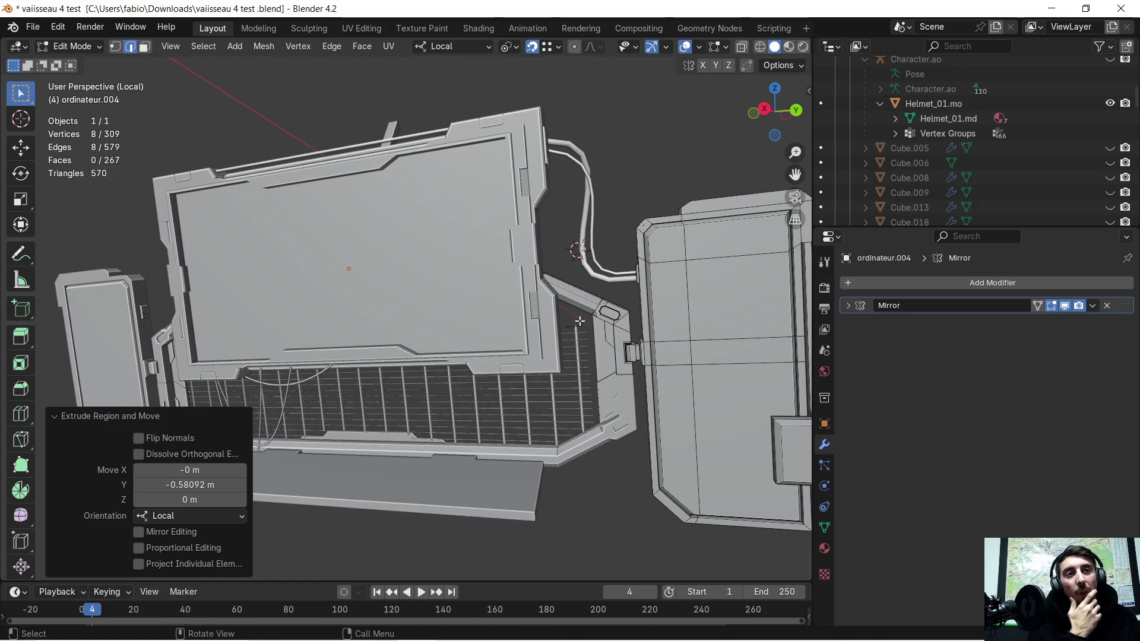
pyautogui.moveTo(337, 284)
pyautogui.mouseDown(button='middle')
pyautogui.moveTo(287, 375)
pyautogui.moveTo(285, 338)
pyautogui.mouseUp(button='middle')
pyautogui.scroll(3, 288, 371)
pyautogui.scroll(-4, 291, 340)
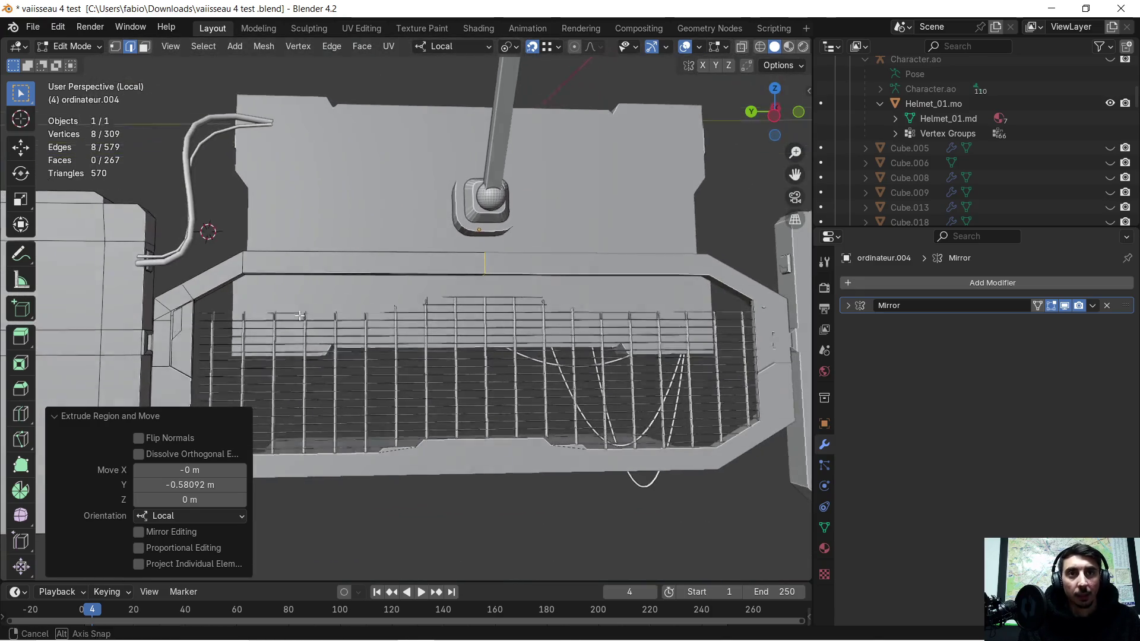
pyautogui.press('Tab')
pyautogui.click(327, 339)
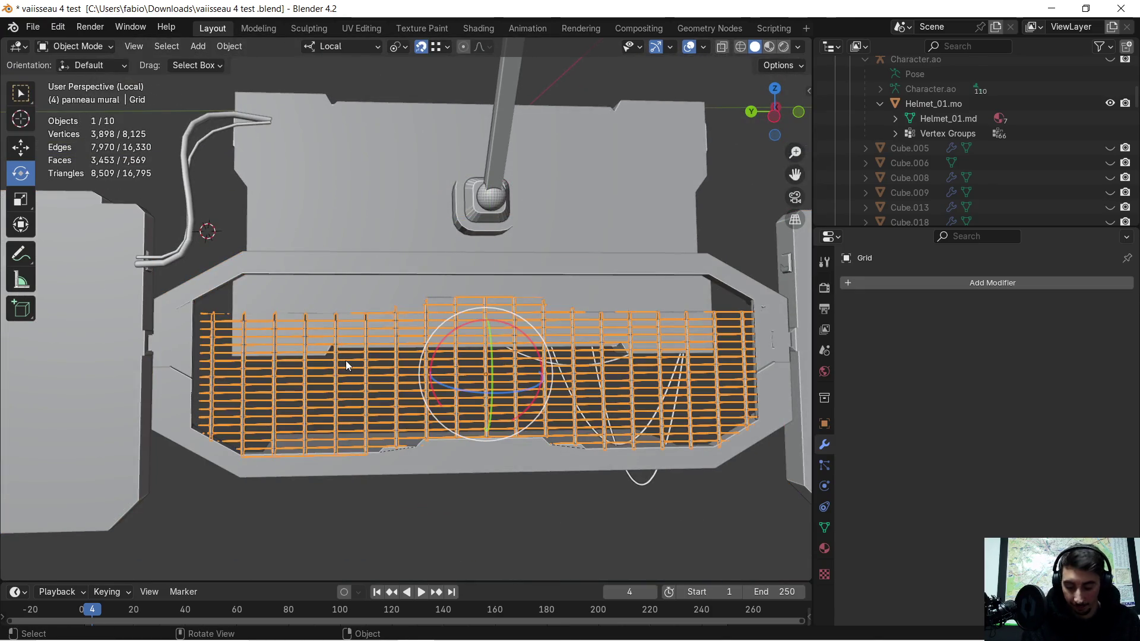
# - Stretch the Grid to 1.447 along Z and move it 0.06599 m along its local Z
pyautogui.press('s')
pyautogui.press('z')
pyautogui.press('z')
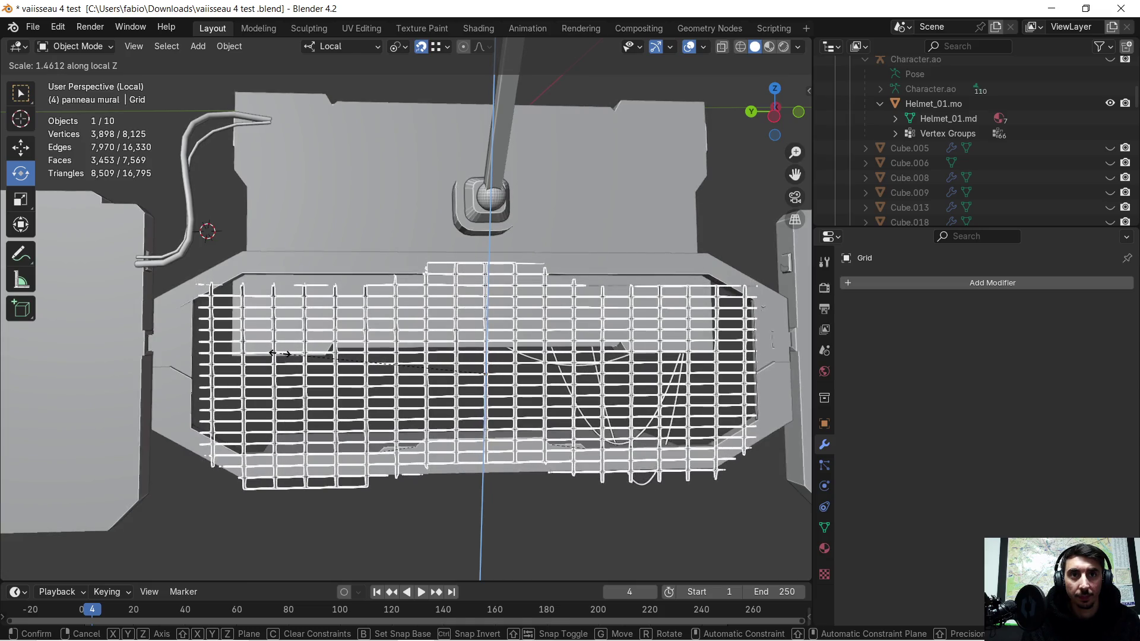
pyautogui.click(281, 356)
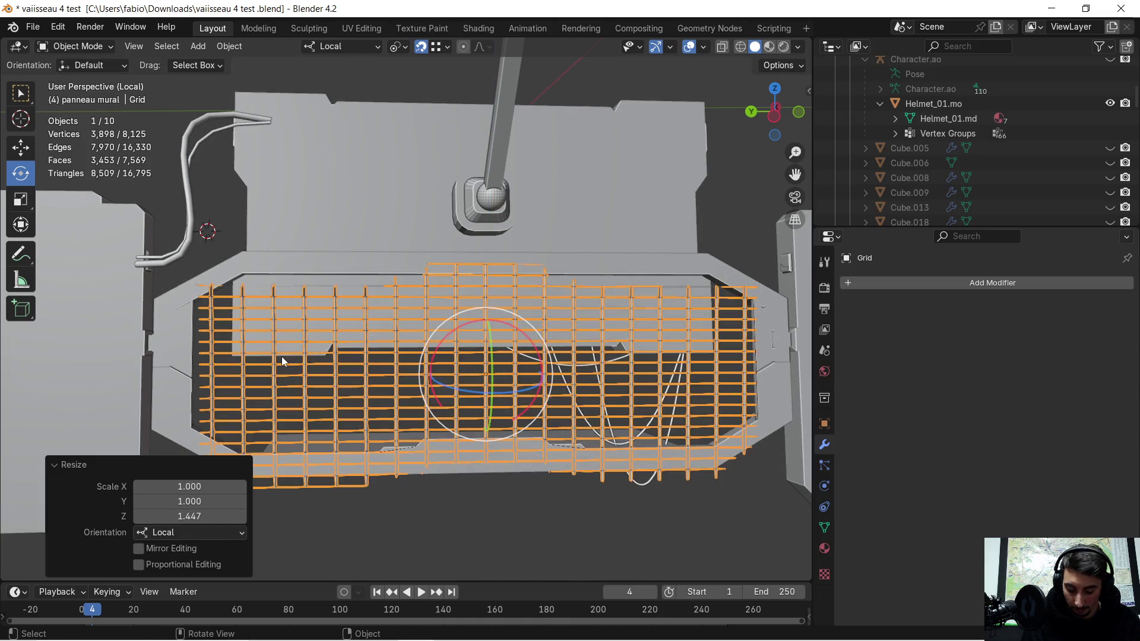
pyautogui.press('g')
pyautogui.press('z')
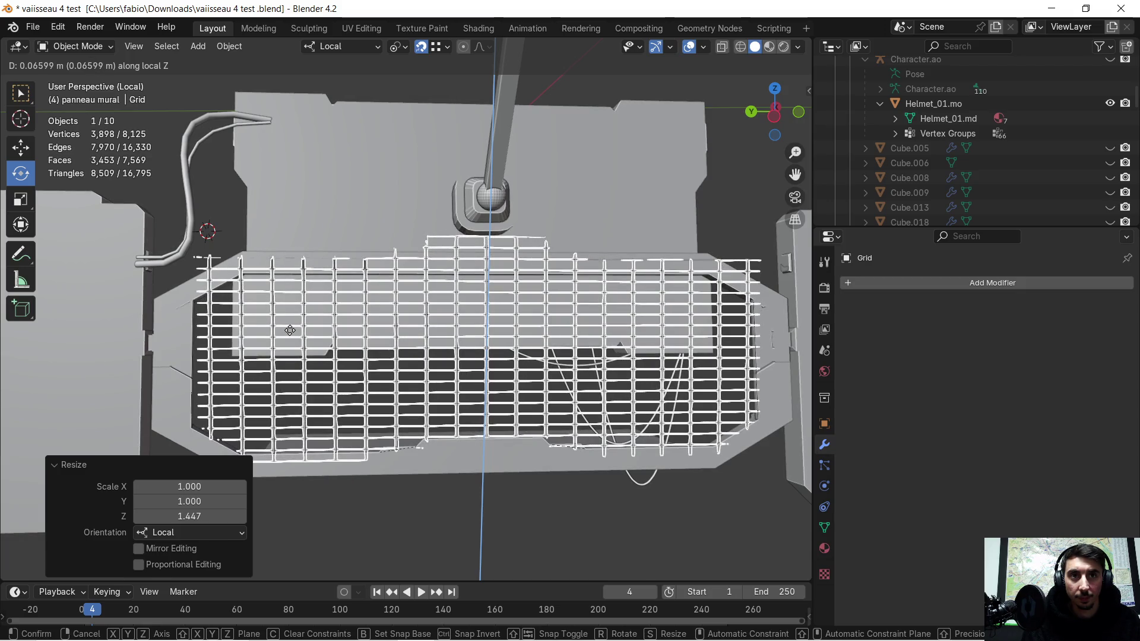
pyautogui.click(290, 330)
pyautogui.moveTo(277, 340)
pyautogui.mouseDown(button='middle')
pyautogui.moveTo(475, 334)
pyautogui.moveTo(535, 311)
pyautogui.moveTo(391, 337)
pyautogui.moveTo(440, 365)
pyautogui.moveTo(379, 355)
pyautogui.moveTo(396, 343)
pyautogui.moveTo(382, 330)
pyautogui.moveTo(543, 340)
pyautogui.moveTo(600, 361)
pyautogui.moveTo(558, 341)
pyautogui.moveTo(590, 354)
pyautogui.moveTo(507, 338)
pyautogui.moveTo(479, 347)
pyautogui.moveTo(472, 336)
pyautogui.moveTo(529, 302)
pyautogui.moveTo(507, 314)
pyautogui.moveTo(528, 323)
pyautogui.mouseUp(button='middle')
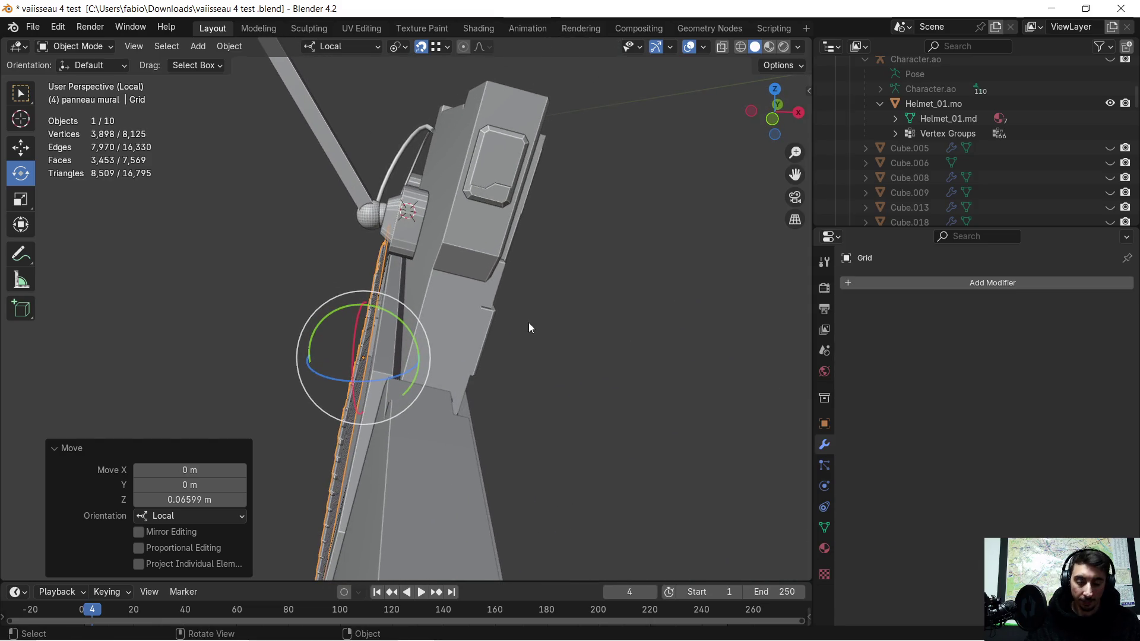
# - Tilt the Grid about its local Y axis to a final 6.63°
pyautogui.press('r')
pyautogui.press('y')
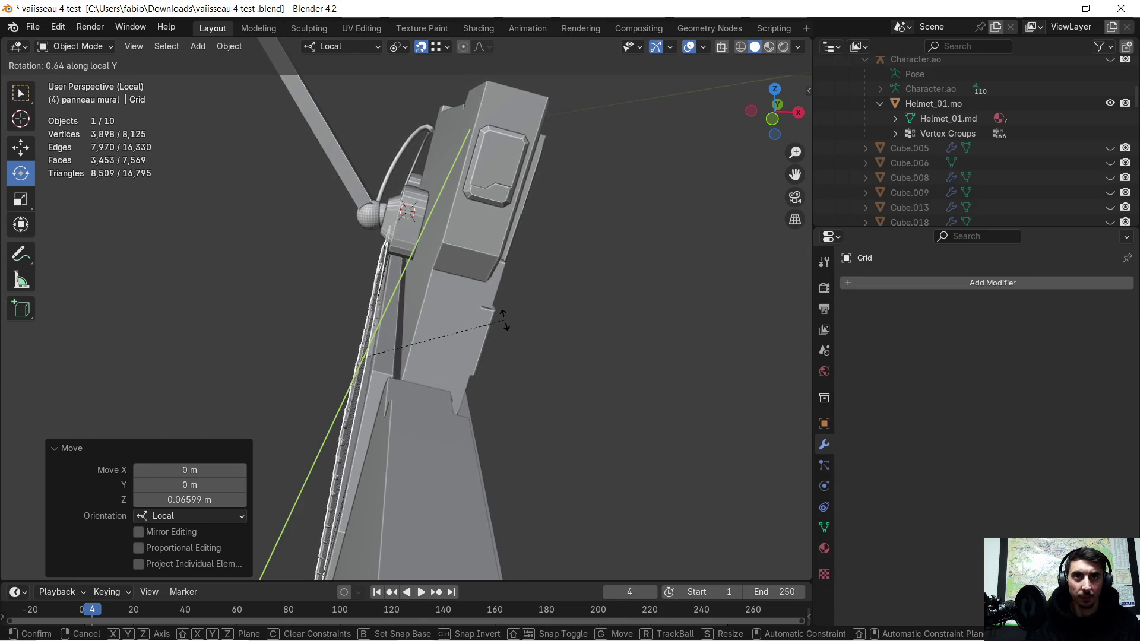
pyautogui.click(485, 317)
pyautogui.moveTo(485, 318)
pyautogui.mouseDown(button='middle')
pyautogui.moveTo(471, 322)
pyautogui.moveTo(518, 312)
pyautogui.moveTo(417, 339)
pyautogui.moveTo(450, 345)
pyautogui.mouseUp(button='middle')
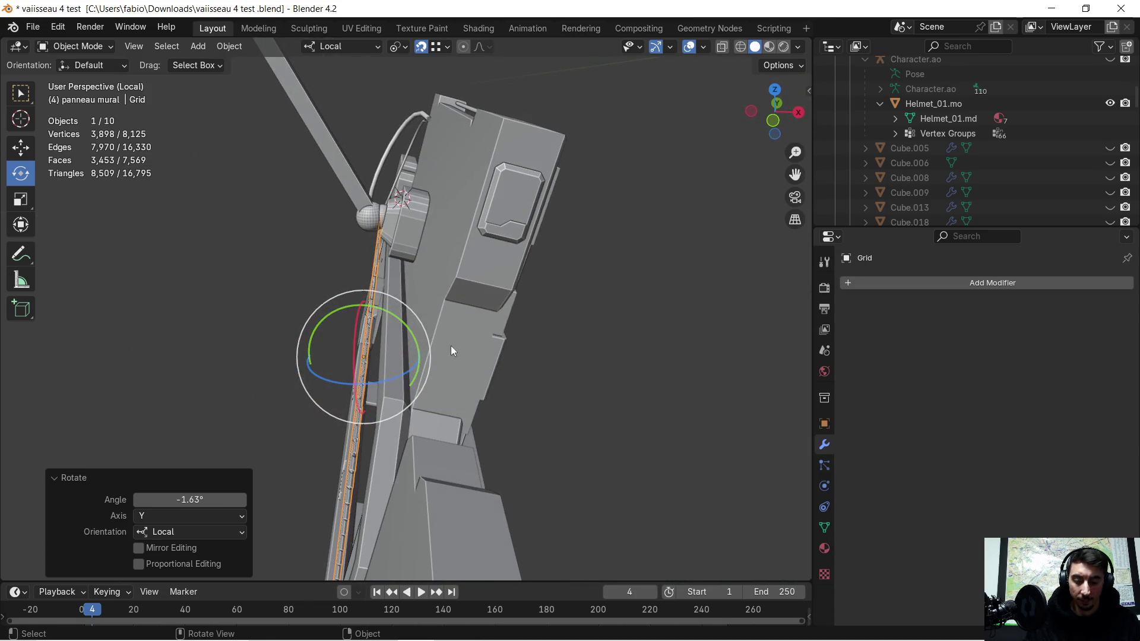
pyautogui.press('r')
pyautogui.press('y')
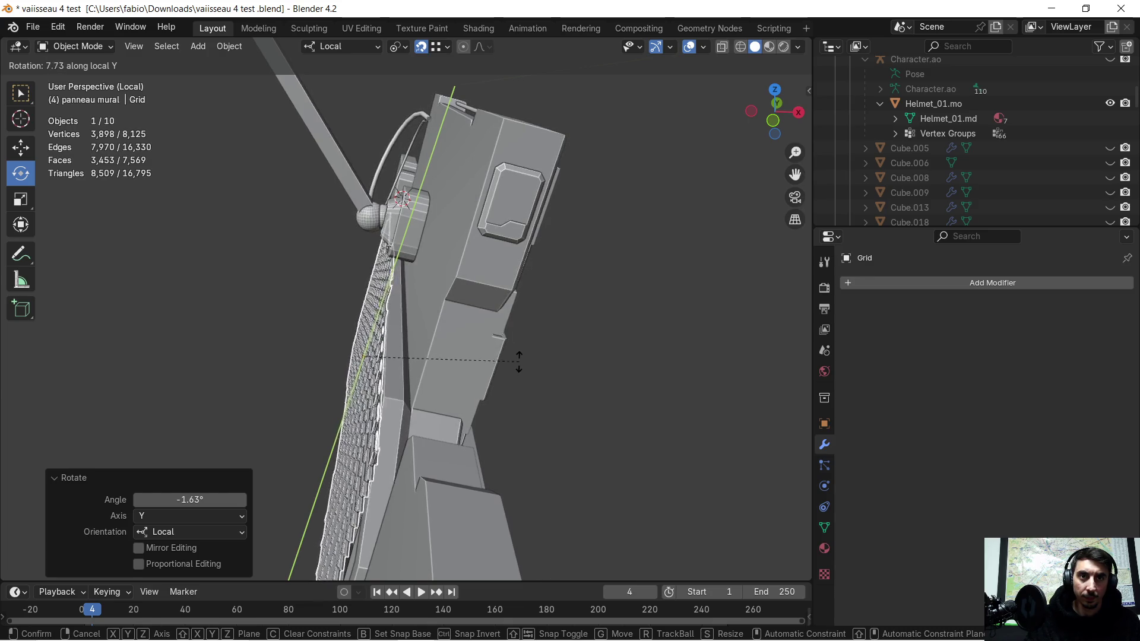
pyautogui.click(520, 359)
pyautogui.moveTo(600, 365)
pyautogui.mouseDown(button='middle')
pyautogui.moveTo(494, 334)
pyautogui.moveTo(446, 294)
pyautogui.moveTo(484, 389)
pyautogui.moveTo(468, 323)
pyautogui.moveTo(439, 334)
pyautogui.moveTo(458, 336)
pyautogui.mouseUp(button='middle')
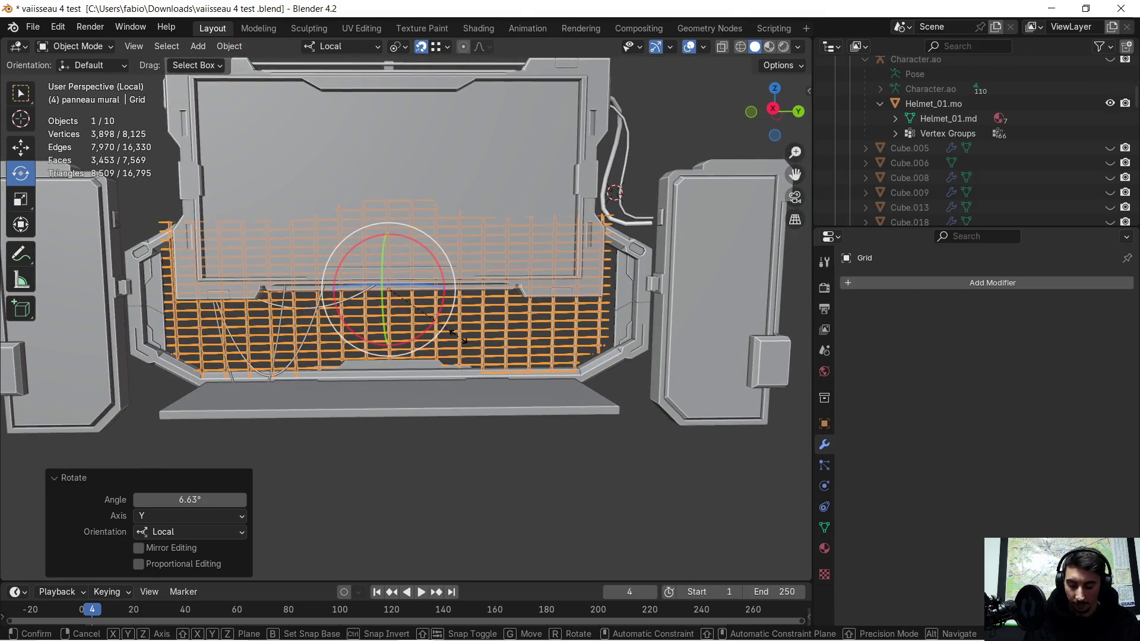
# - Stretch the Grid to 1.053 along its local Y axis, then deselect it
pyautogui.press('s')
pyautogui.press('x')
pyautogui.press('y')
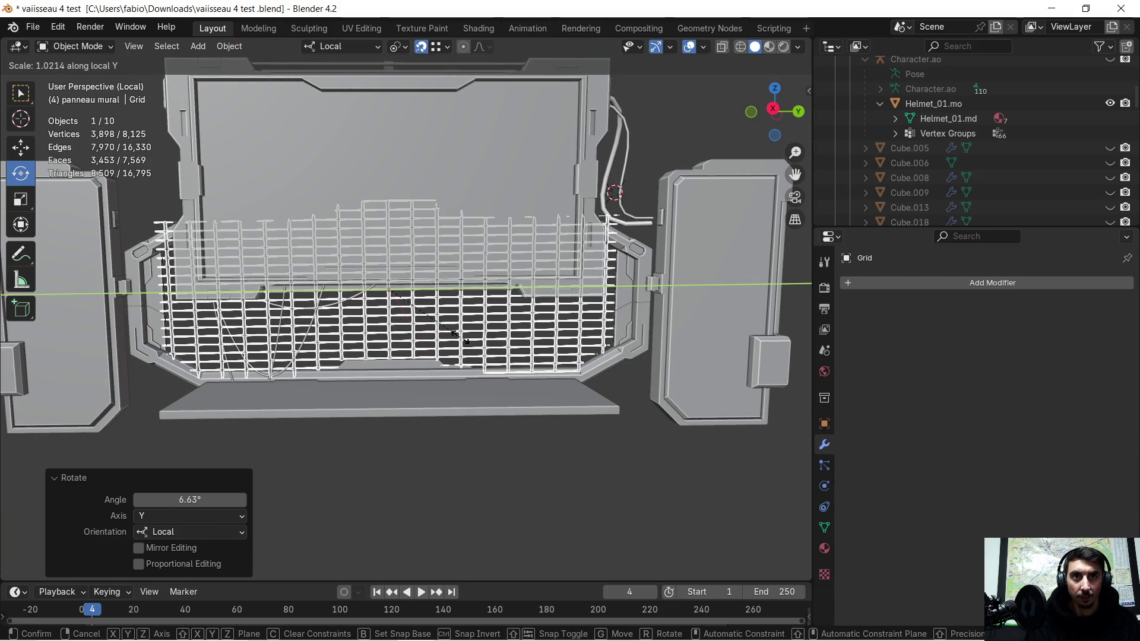
pyautogui.click(464, 336)
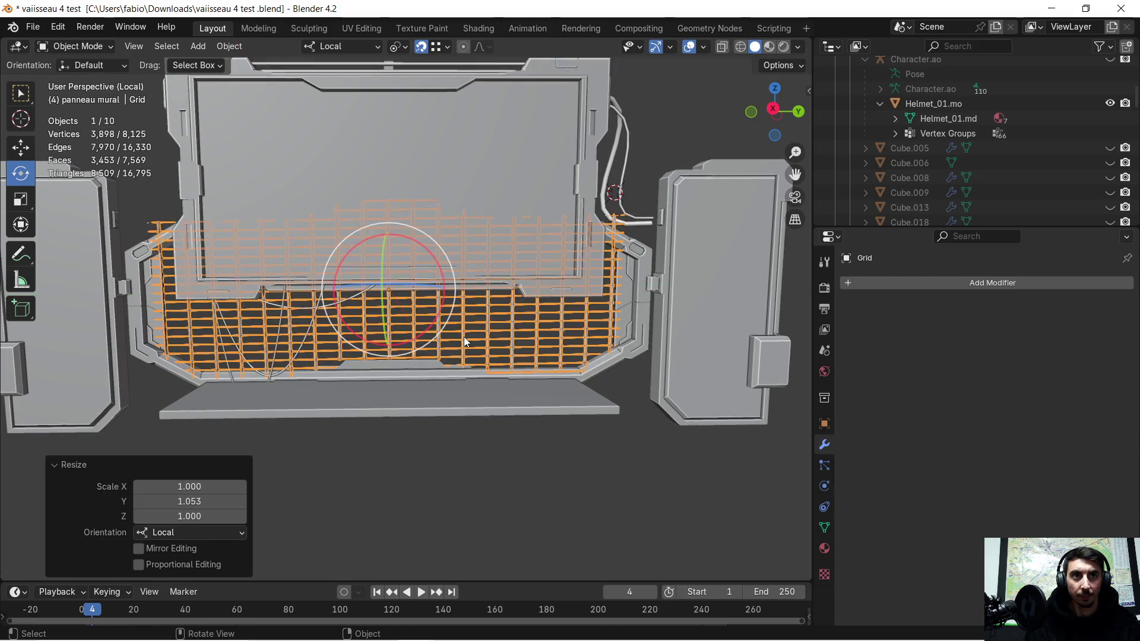
pyautogui.click(602, 439)
pyautogui.moveTo(602, 439)
pyautogui.mouseDown(button='middle')
pyautogui.moveTo(590, 440)
pyautogui.moveTo(578, 403)
pyautogui.mouseUp(button='middle')
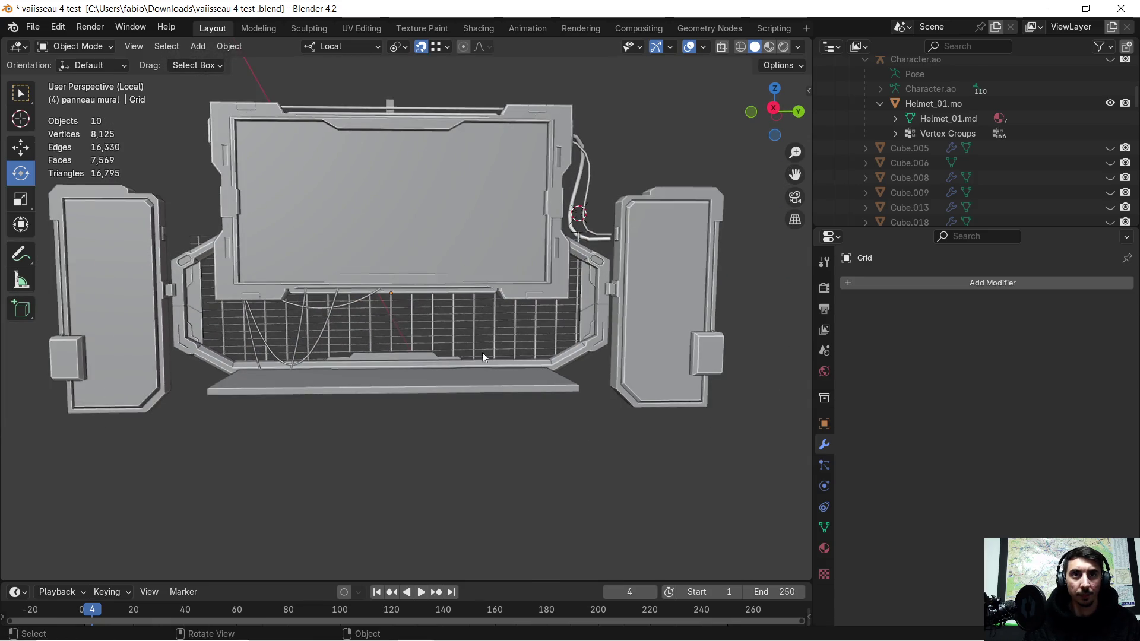
pyautogui.scroll(3, 483, 357)
pyautogui.moveTo(445, 394)
pyautogui.mouseDown(button='middle')
pyautogui.moveTo(559, 423)
pyautogui.moveTo(482, 405)
pyautogui.moveTo(699, 414)
pyautogui.mouseUp(button='middle')
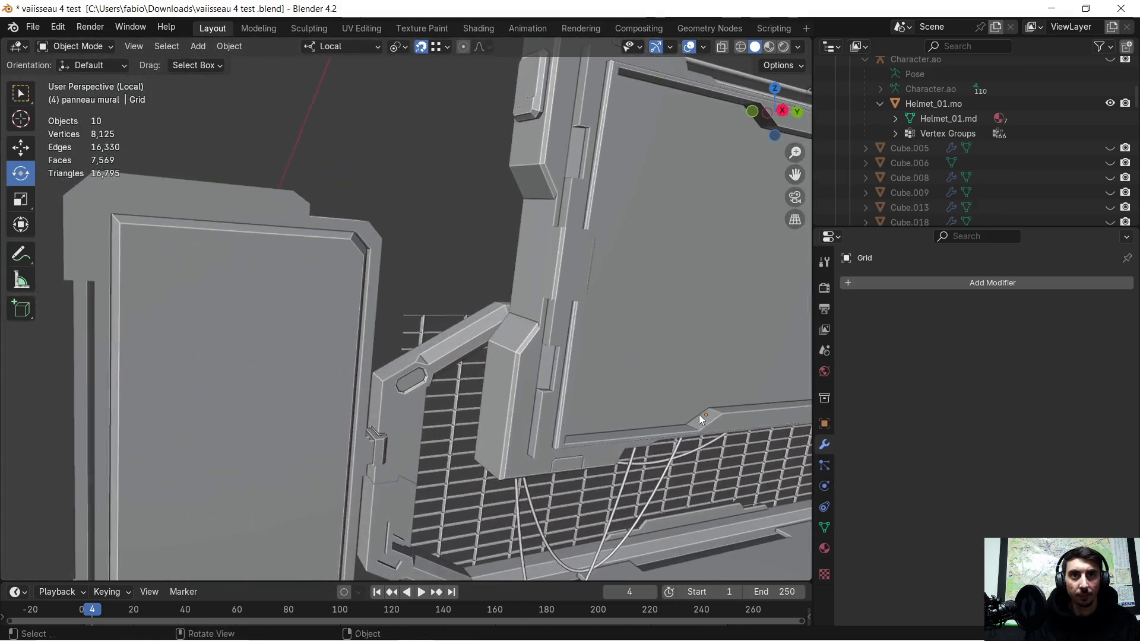
pyautogui.scroll(5, 656, 397)
pyautogui.moveTo(414, 337)
pyautogui.mouseDown(button='middle')
pyautogui.moveTo(427, 372)
pyautogui.moveTo(491, 407)
pyautogui.moveTo(547, 415)
pyautogui.moveTo(656, 376)
pyautogui.moveTo(495, 383)
pyautogui.moveTo(450, 331)
pyautogui.moveTo(564, 348)
pyautogui.moveTo(511, 351)
pyautogui.moveTo(559, 360)
pyautogui.moveTo(414, 350)
pyautogui.moveTo(474, 380)
pyautogui.moveTo(447, 372)
pyautogui.moveTo(532, 373)
pyautogui.mouseUp(button='middle')
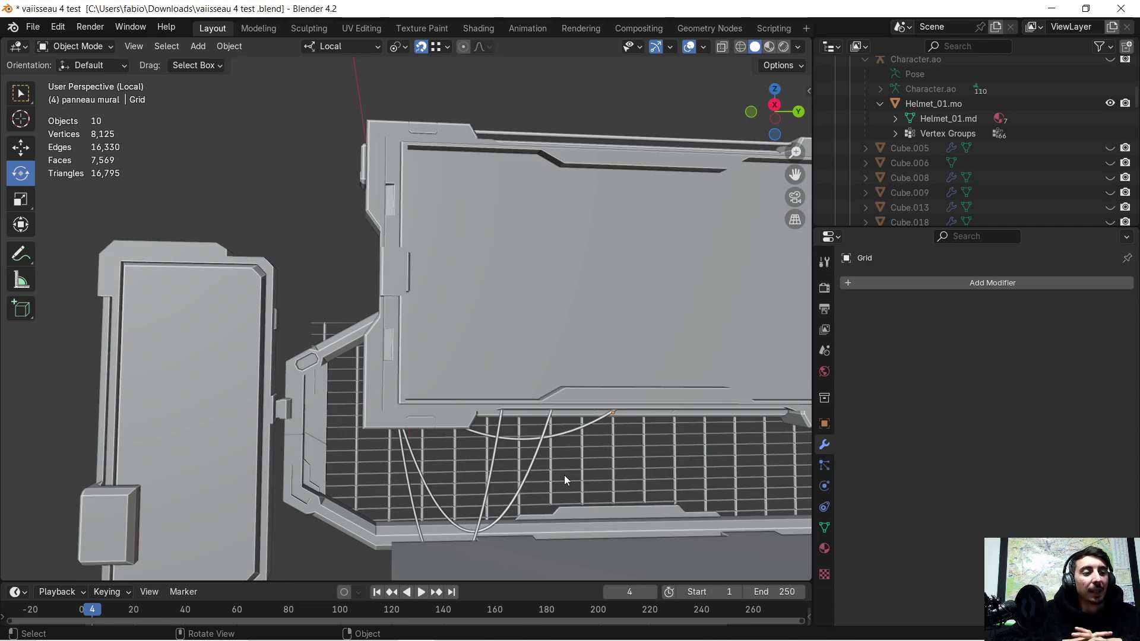
pyautogui.moveTo(486, 171)
pyautogui.mouseDown(button='middle')
pyautogui.moveTo(270, 313)
pyautogui.moveTo(275, 323)
pyautogui.moveTo(535, 323)
pyautogui.moveTo(420, 287)
pyautogui.moveTo(316, 327)
pyautogui.mouseUp(button='middle')
pyautogui.scroll(2, 420, 287)
pyautogui.click(334, 368)
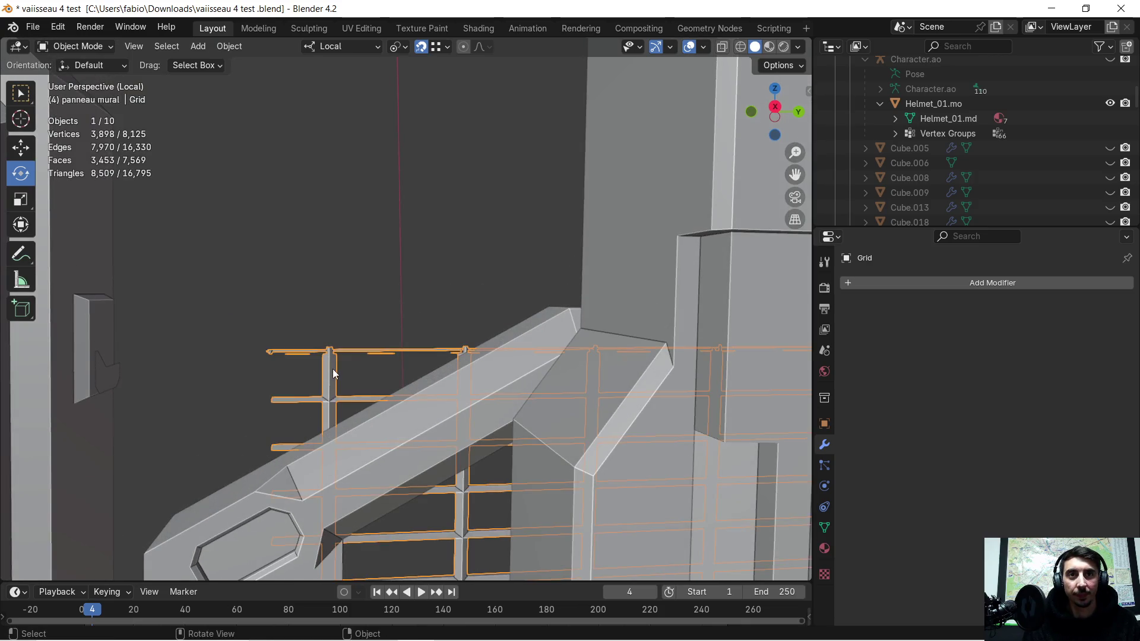
# - In Edit Mode on the Grid, delete the bars protruding past the angled beam
pyautogui.press('Tab')
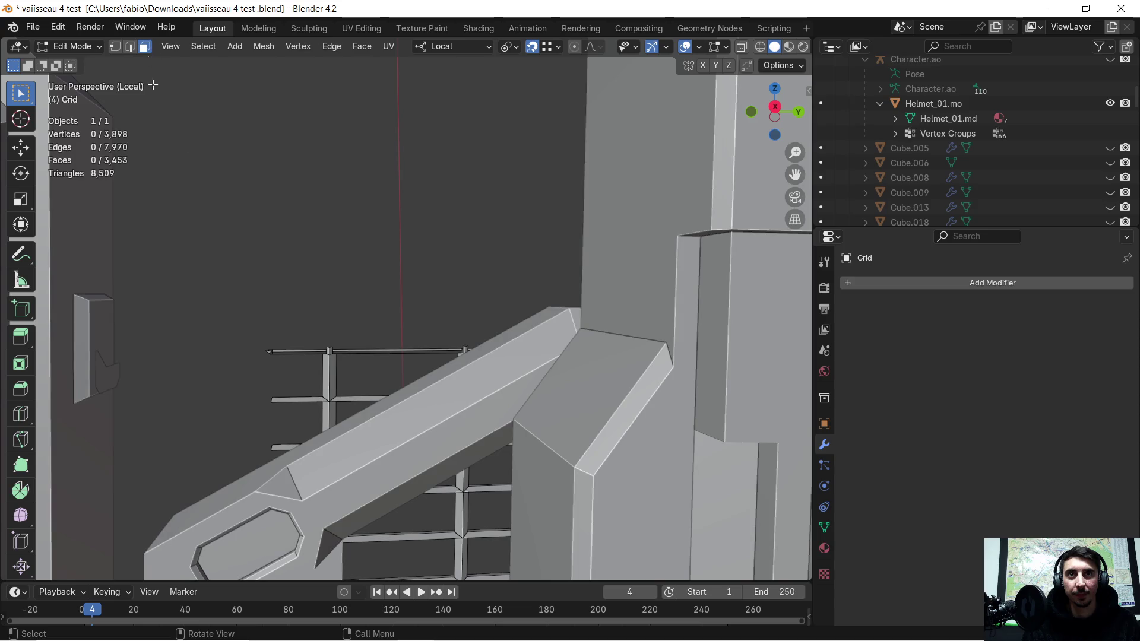
pyautogui.moveTo(208, 279)
pyautogui.mouseDown()
pyautogui.moveTo(339, 392)
pyautogui.moveTo(342, 430)
pyautogui.mouseUp()
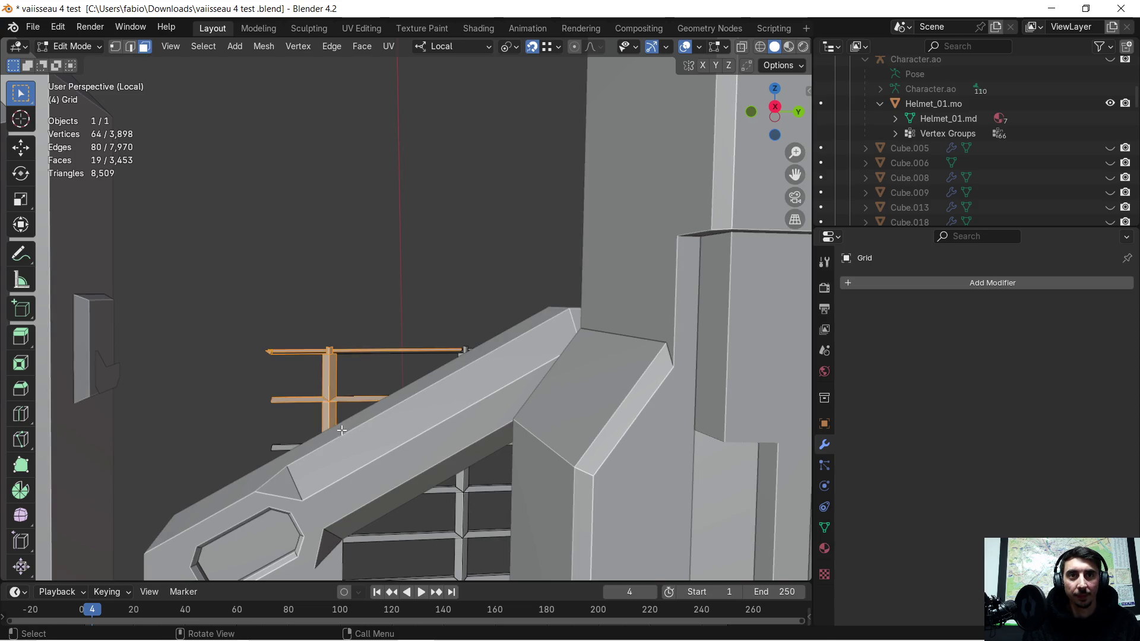
pyautogui.press('x')
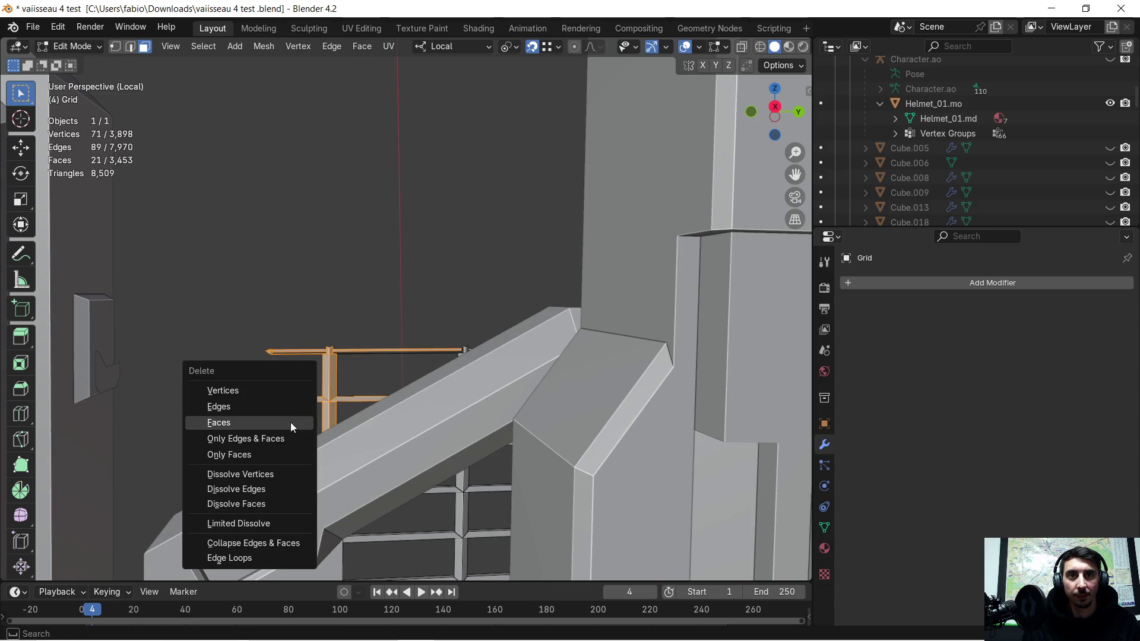
pyautogui.click(290, 422)
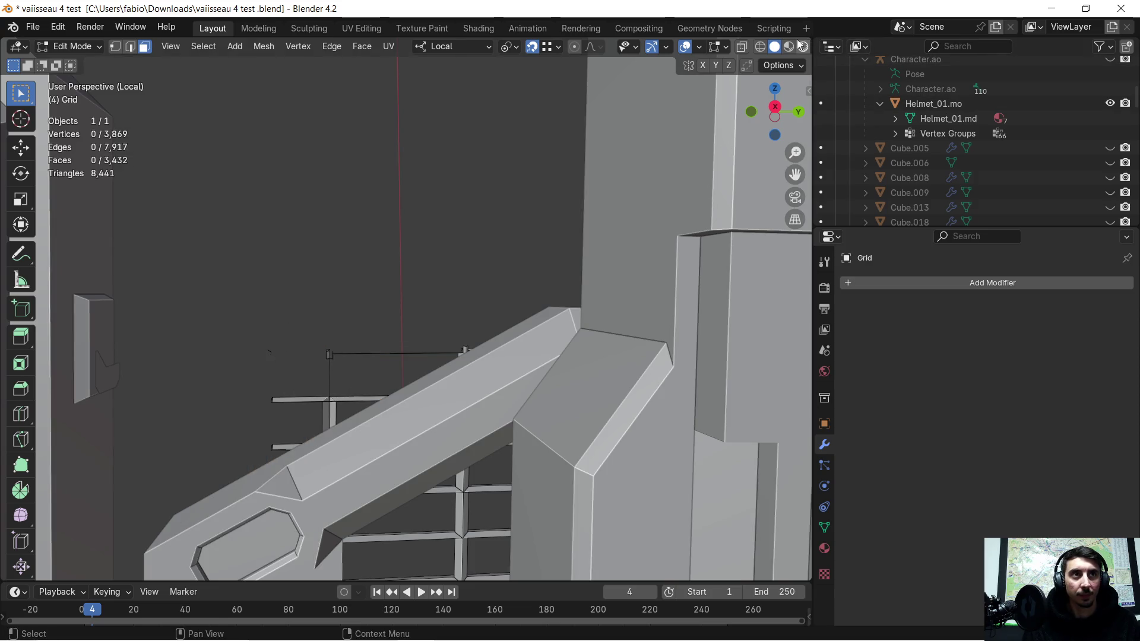
# - In wireframe, delete the stray bars and a leftover bar segment behind the beam
pyautogui.click(764, 47)
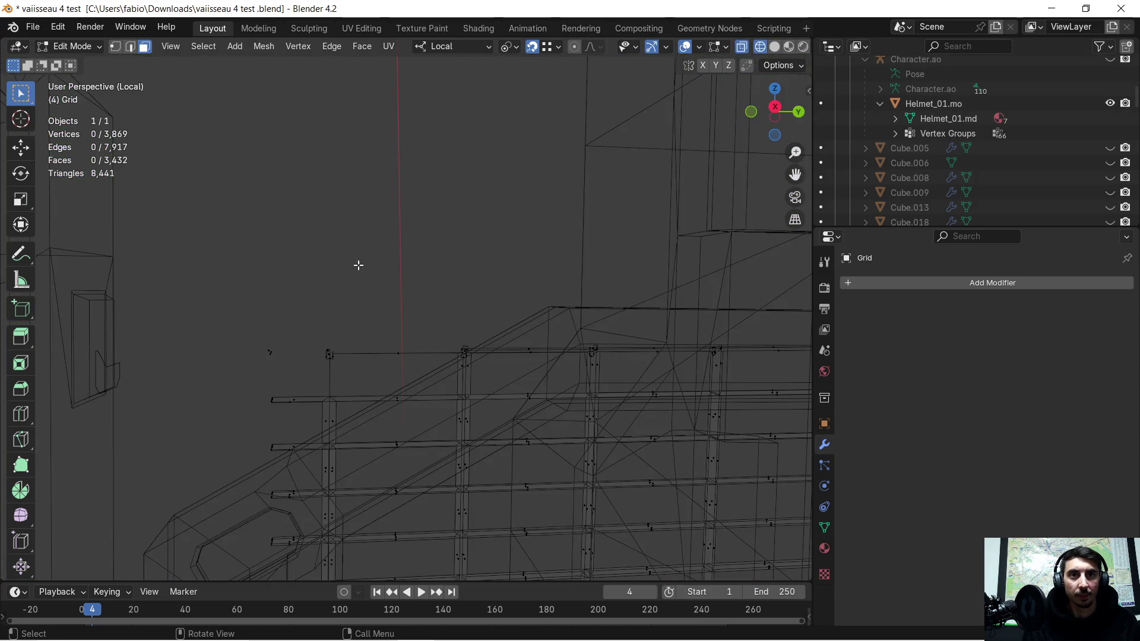
pyautogui.moveTo(244, 317); pyautogui.dragTo(350, 428)
pyautogui.moveTo(318, 329)
pyautogui.mouseDown()
pyautogui.moveTo(418, 391)
pyautogui.moveTo(407, 376)
pyautogui.mouseUp()
pyautogui.press('x')
pyautogui.click(339, 323)
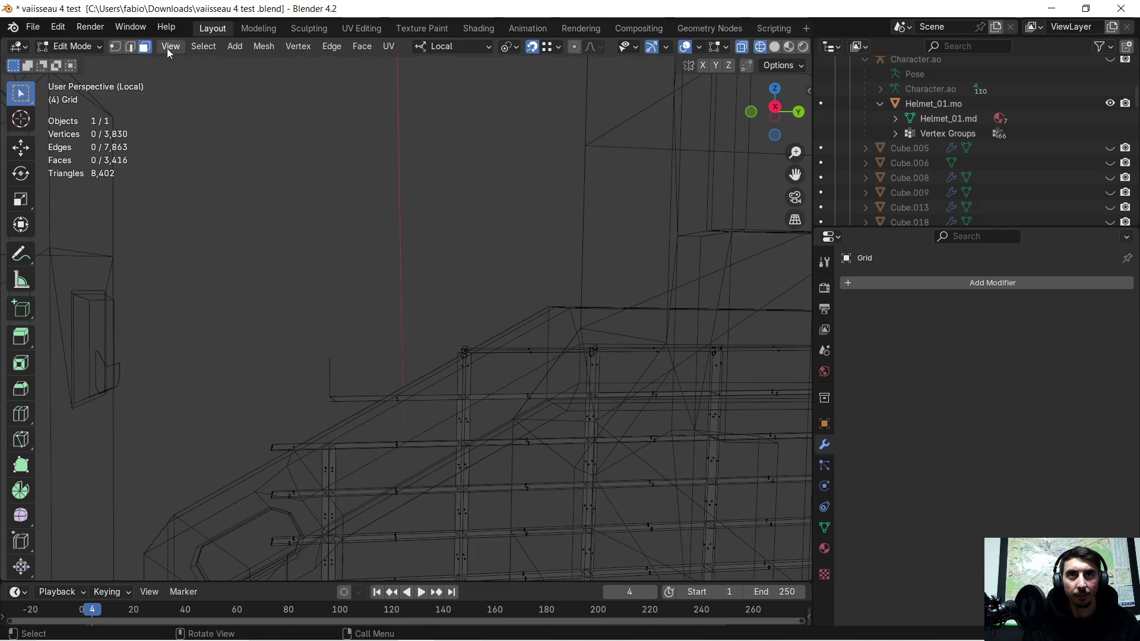
pyautogui.moveTo(295, 354)
pyautogui.mouseDown()
pyautogui.moveTo(349, 400)
pyautogui.moveTo(412, 407)
pyautogui.mouseUp()
pyautogui.press('x')
pyautogui.click(413, 413)
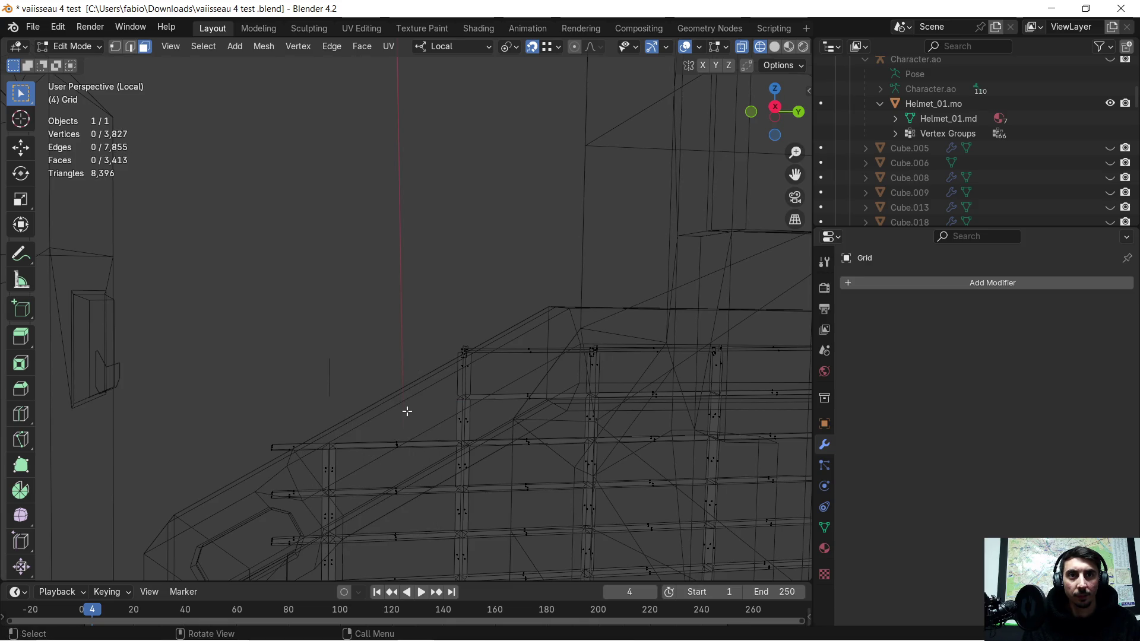
# - In edge select mode, delete the leftover edge and the stray edges at the bar's end
pyautogui.click(130, 46)
pyautogui.press('x')
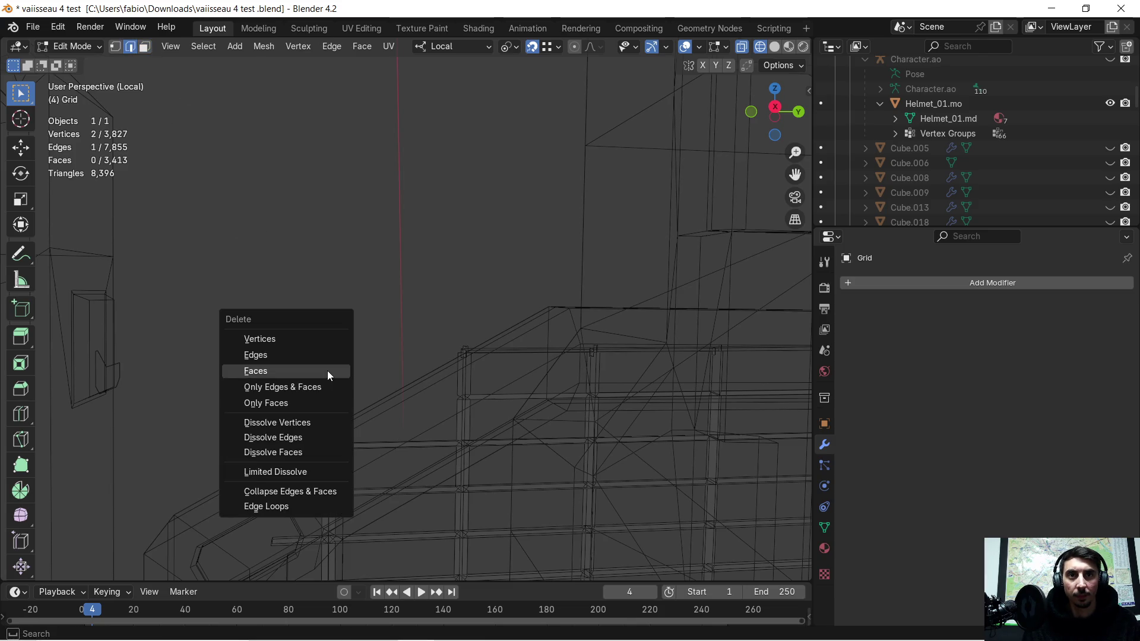
pyautogui.click(316, 350)
pyautogui.scroll(3, 322, 349)
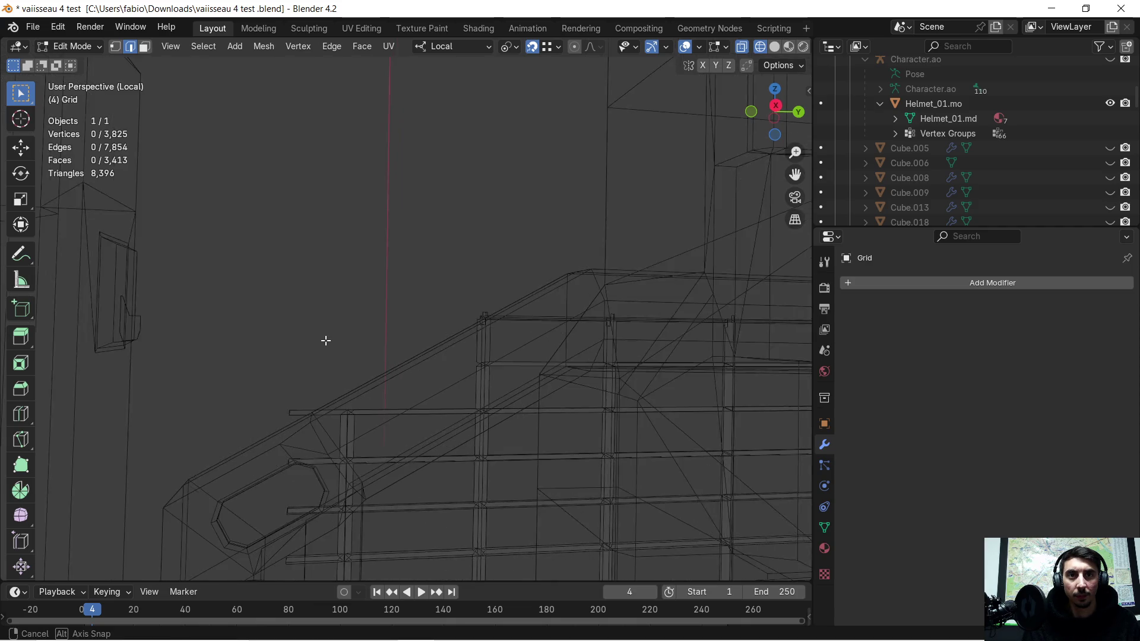
pyautogui.press('b')
pyautogui.moveTo(292, 404); pyautogui.dragTo(305, 426)
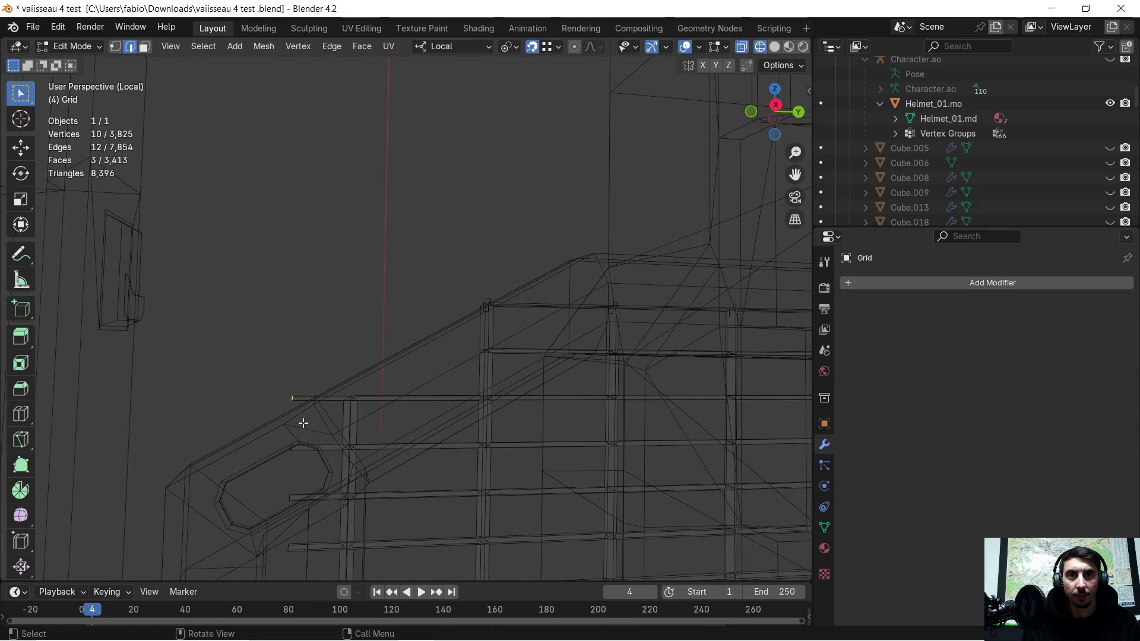
pyautogui.press('x')
pyautogui.click(301, 371)
# - Delete the remaining stray edges, then return to solid shading
pyautogui.press('b')
pyautogui.moveTo(287, 384); pyautogui.dragTo(310, 410)
pyautogui.press('x')
pyautogui.click(307, 409)
pyautogui.scroll(3, 305, 404)
pyautogui.scroll(2, 380, 326)
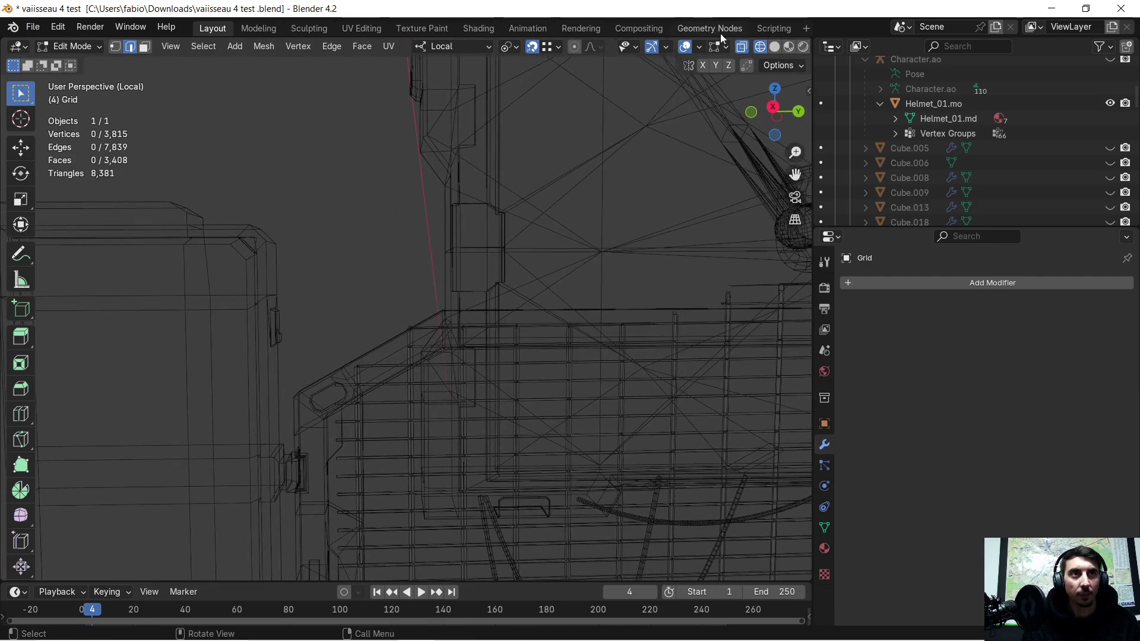
pyautogui.click(774, 48)
# - Orbit to the frame corner and delete the stray grid geometry there in X-ray wireframe
pyautogui.hotkey('alt', 'z')
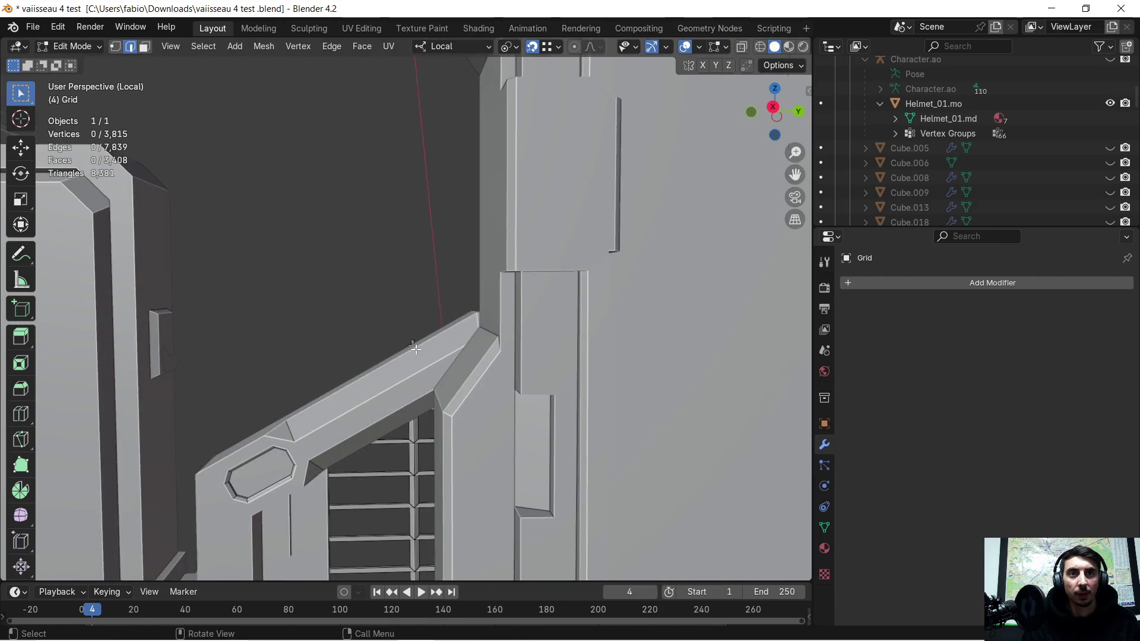
pyautogui.scroll(3, 416, 349)
pyautogui.moveTo(410, 372)
pyautogui.mouseDown(button='middle')
pyautogui.moveTo(571, 318)
pyautogui.moveTo(431, 303)
pyautogui.mouseUp(button='middle')
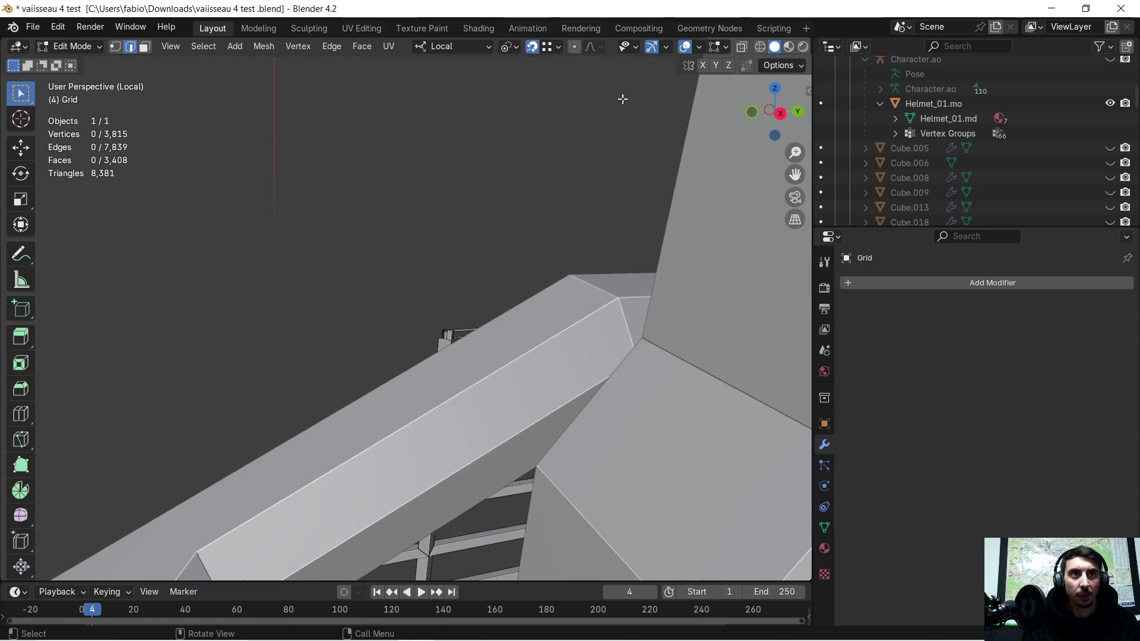
pyautogui.click(762, 48)
pyautogui.moveTo(403, 313); pyautogui.dragTo(472, 364)
pyautogui.press('x')
pyautogui.click(448, 311)
pyautogui.moveTo(447, 311)
pyautogui.mouseDown(button='middle')
pyautogui.moveTo(431, 289)
pyautogui.moveTo(438, 264)
pyautogui.mouseUp(button='middle')
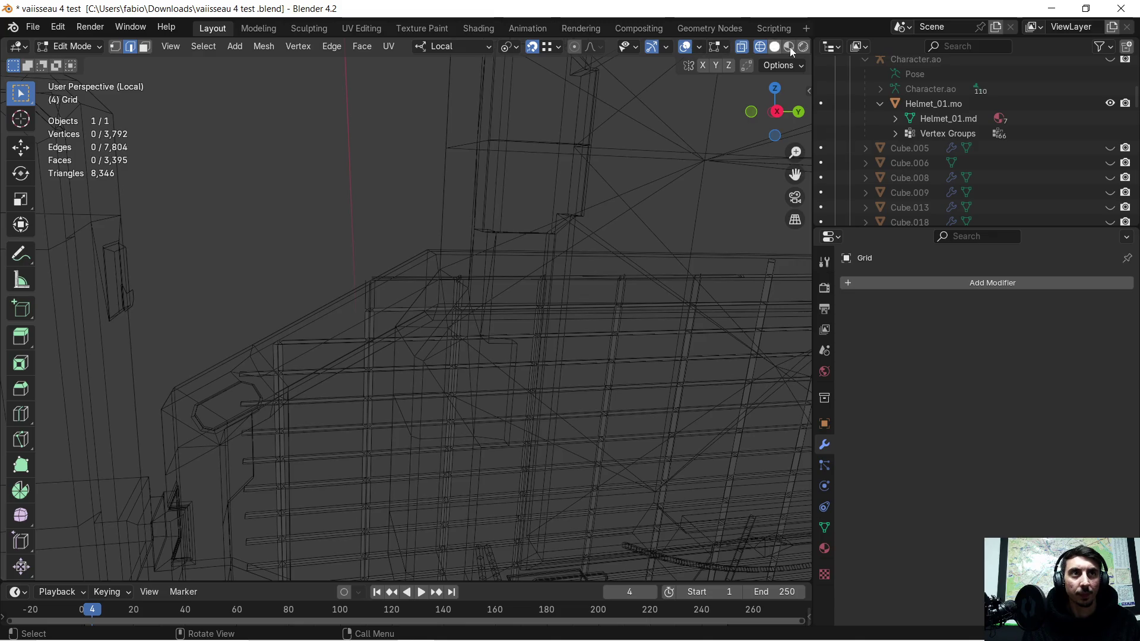
# - Return to solid shading in the Layout workspace and bring up the Windows Start menu
pyautogui.click(775, 29)
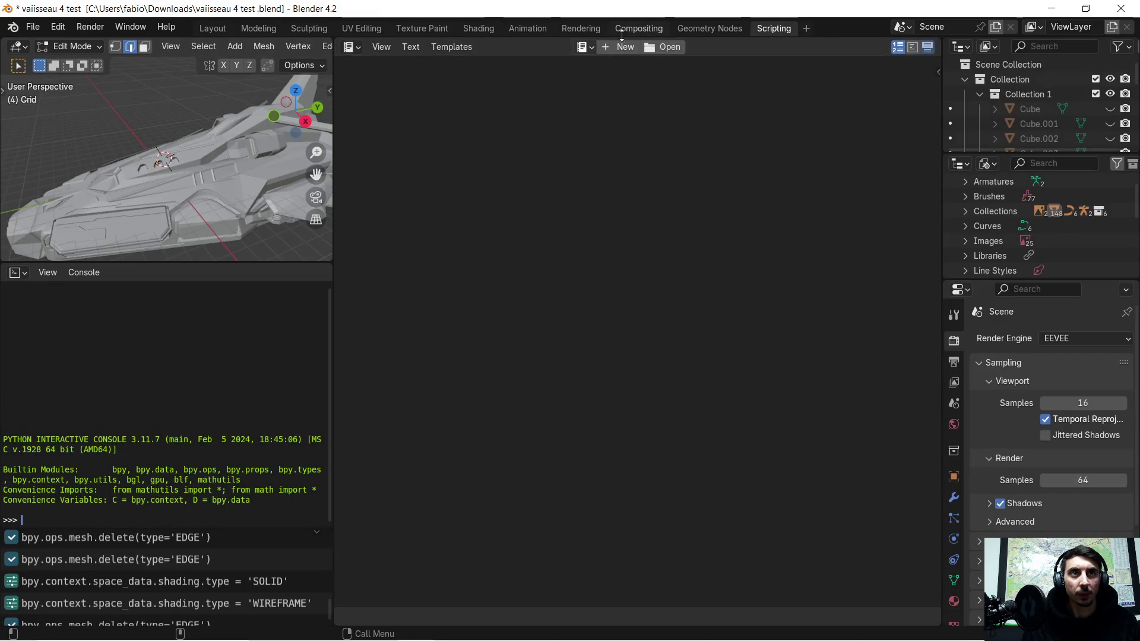
pyautogui.click(221, 29)
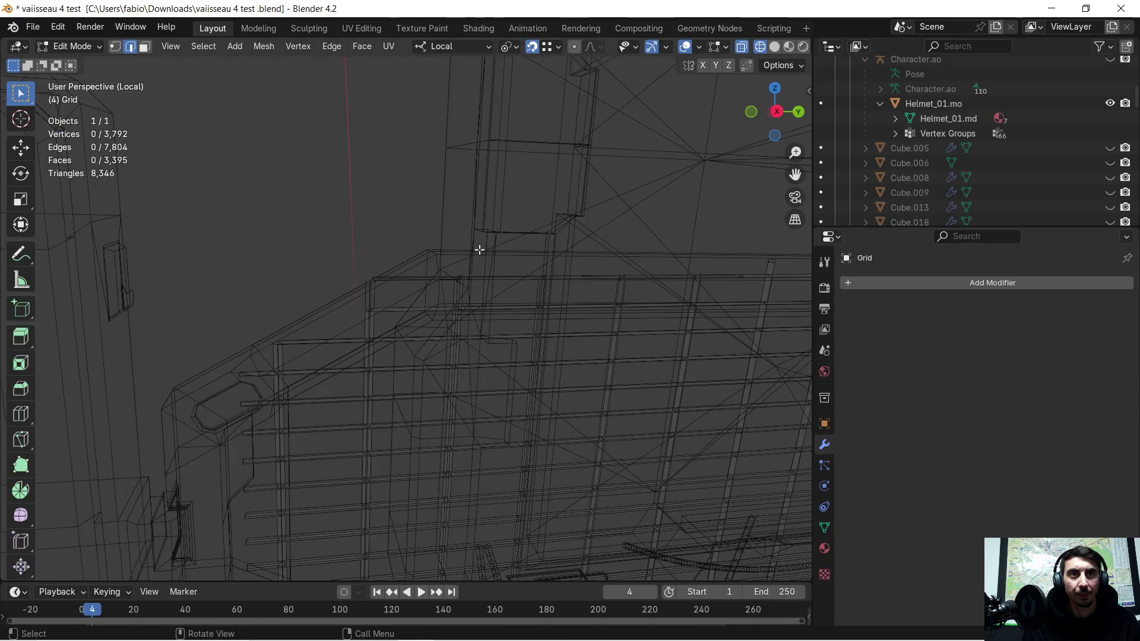
pyautogui.click(774, 47)
pyautogui.press('super')
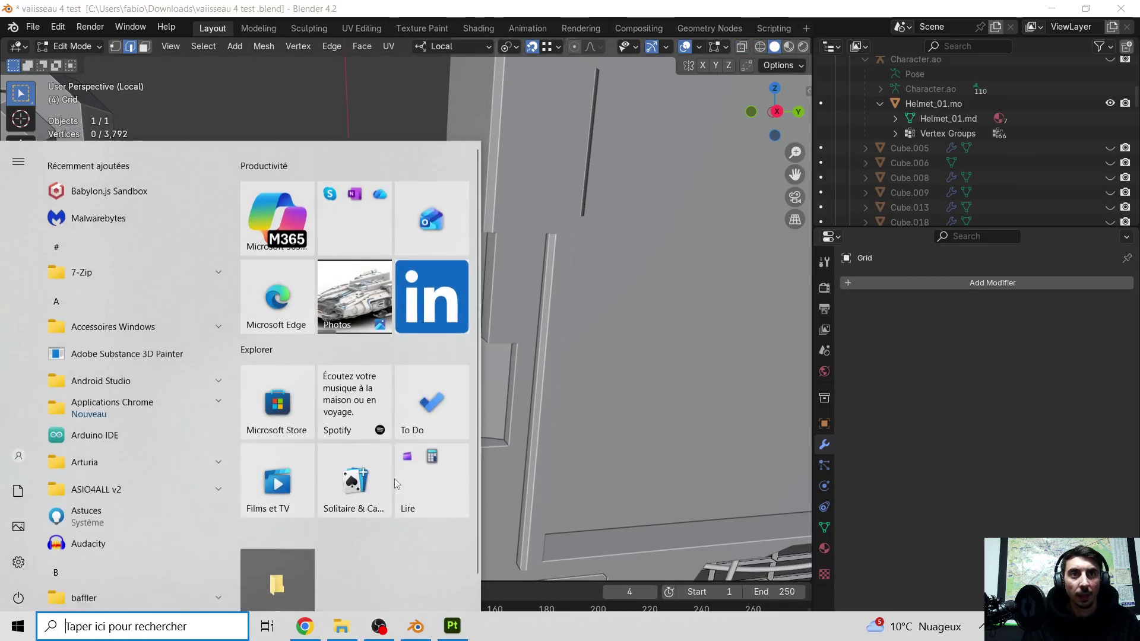
# - In the browser's YouTube tab, go back to the previous video and expand its description
pyautogui.click(304, 627)
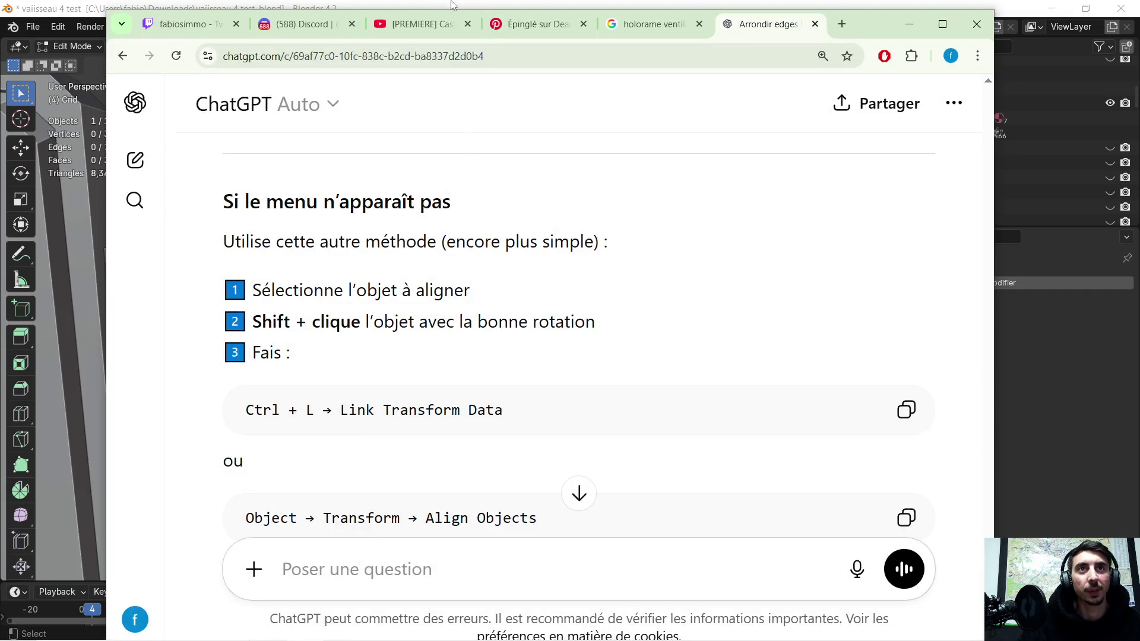
pyautogui.click(413, 25)
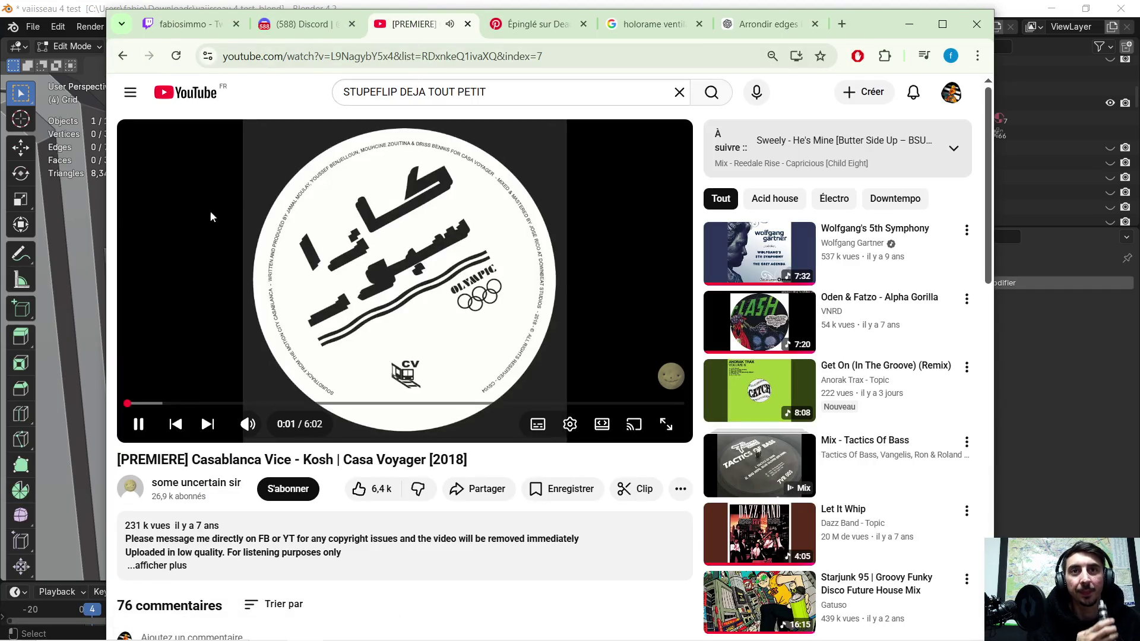
pyautogui.click(124, 57)
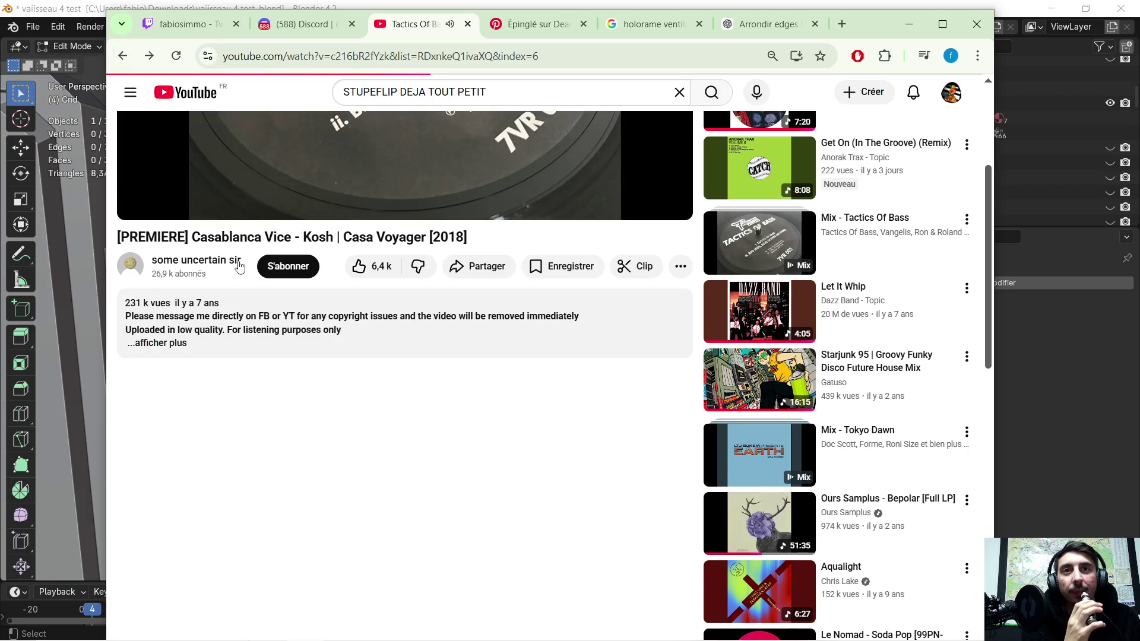
pyautogui.scroll(-3, 272, 382)
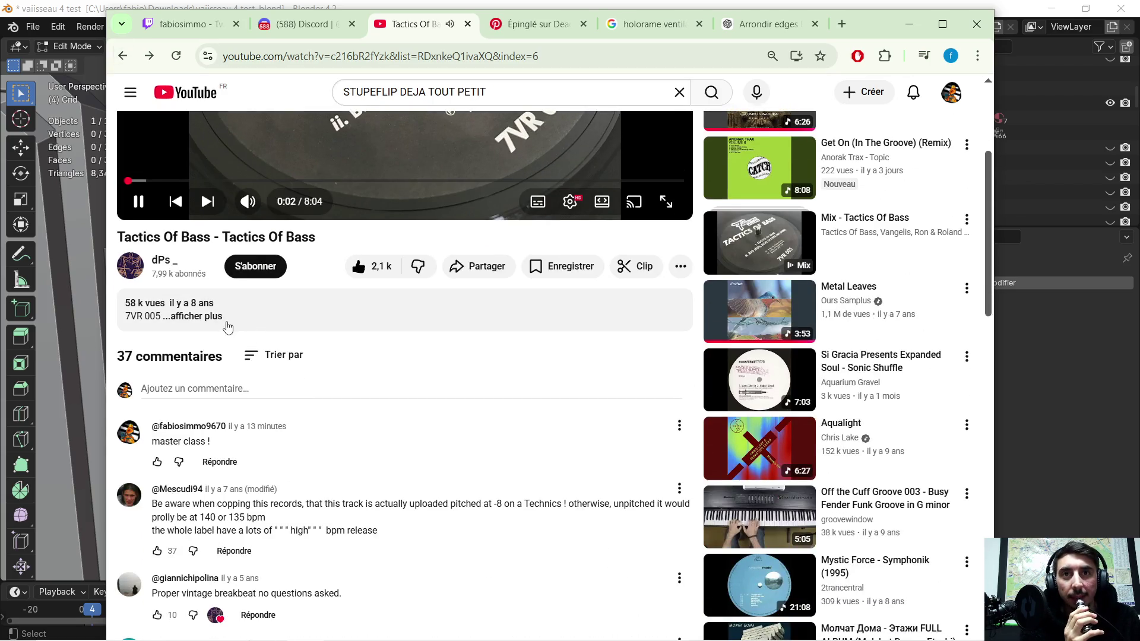
pyautogui.click(199, 316)
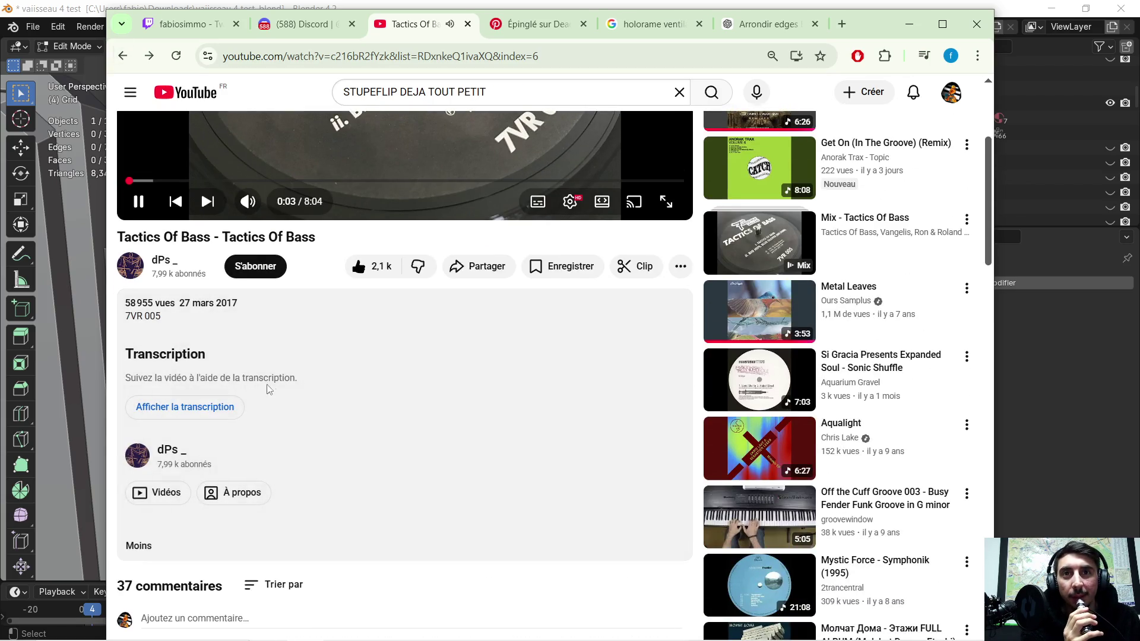
# - Open the dPs _ channel page and browse through its recent videos
pyautogui.click(164, 451)
pyautogui.scroll(-2, 469, 297)
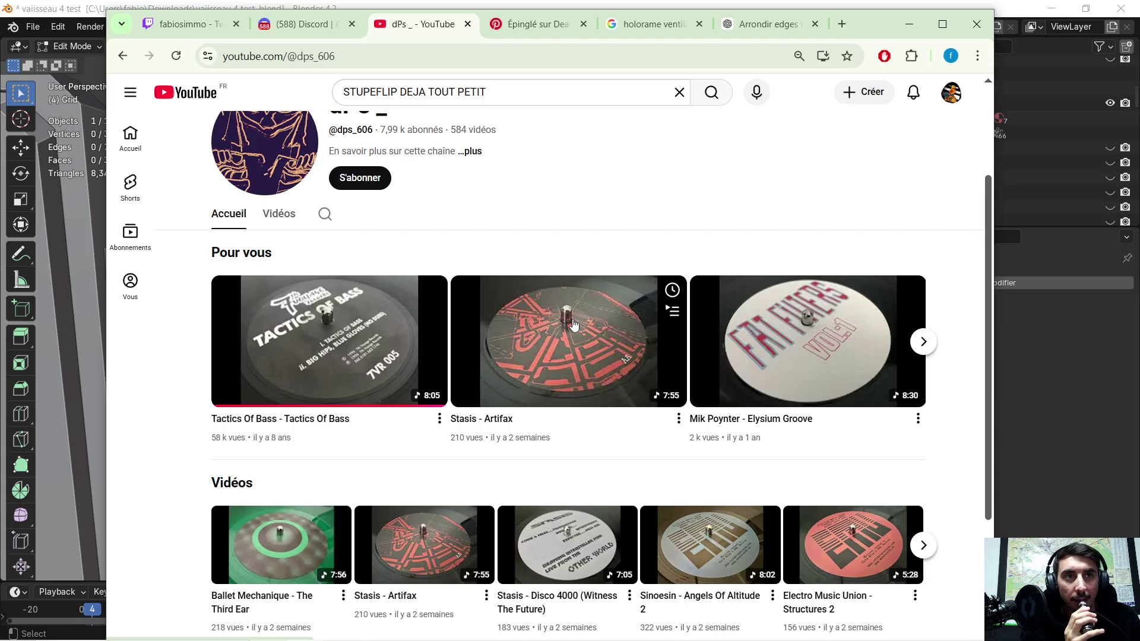
pyautogui.scroll(-3, 574, 324)
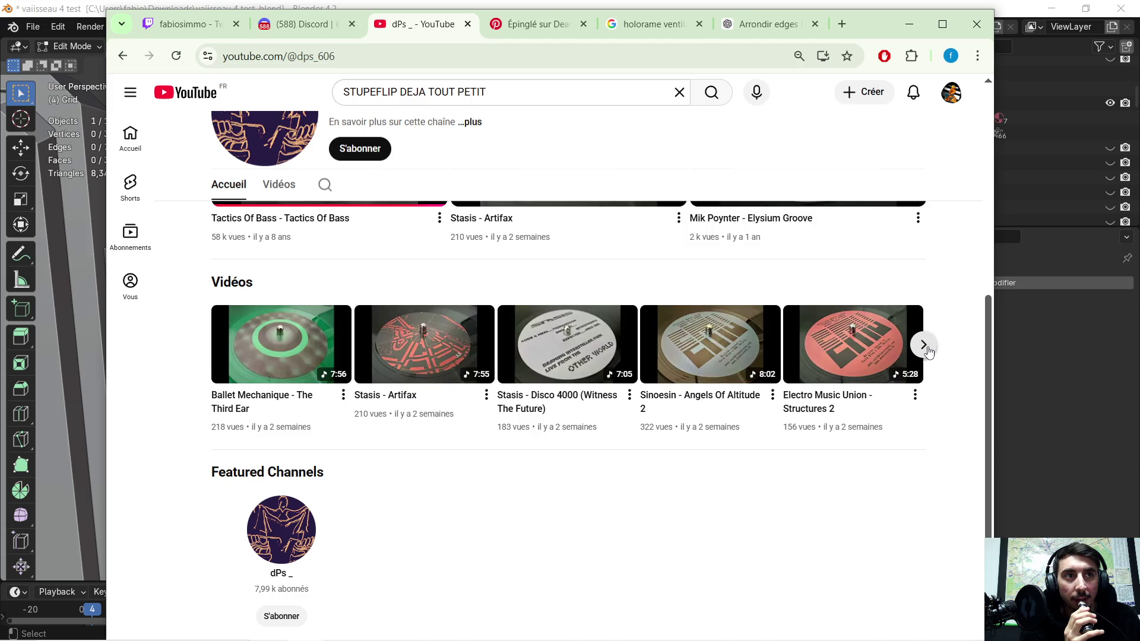
pyautogui.click(923, 345)
pyautogui.click(924, 344)
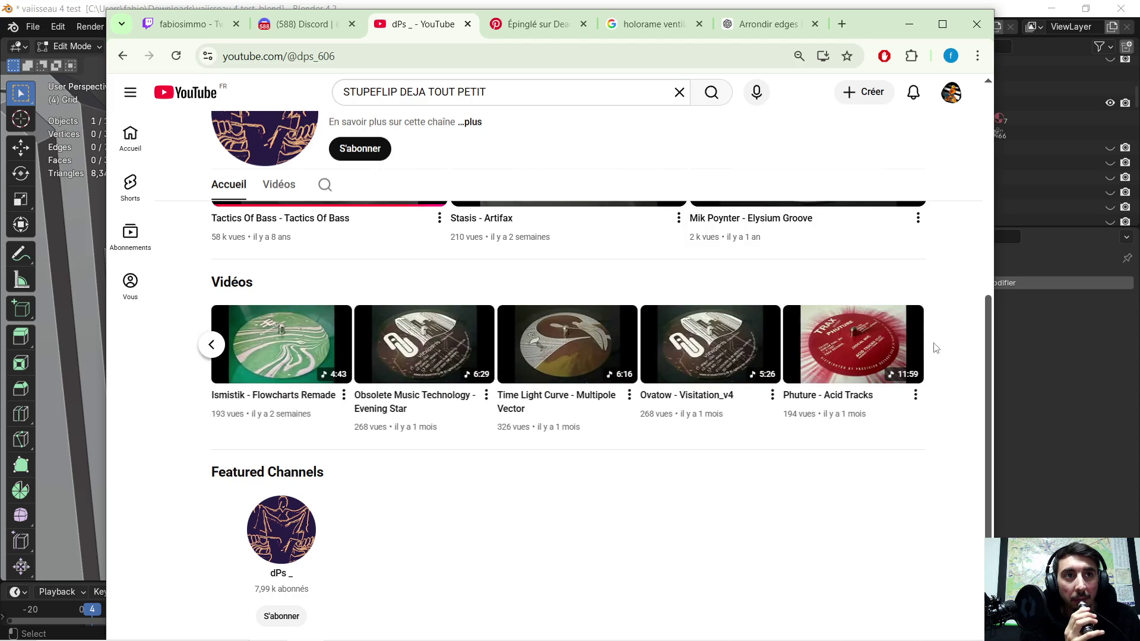
pyautogui.moveTo(835, 394)
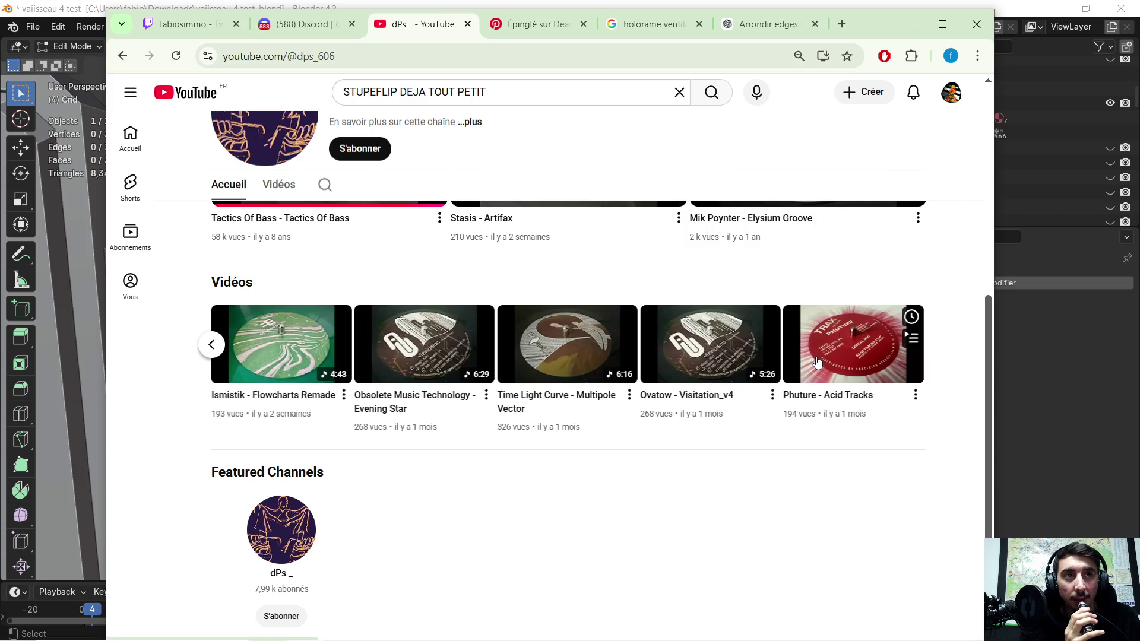
pyautogui.scroll(4, 820, 356)
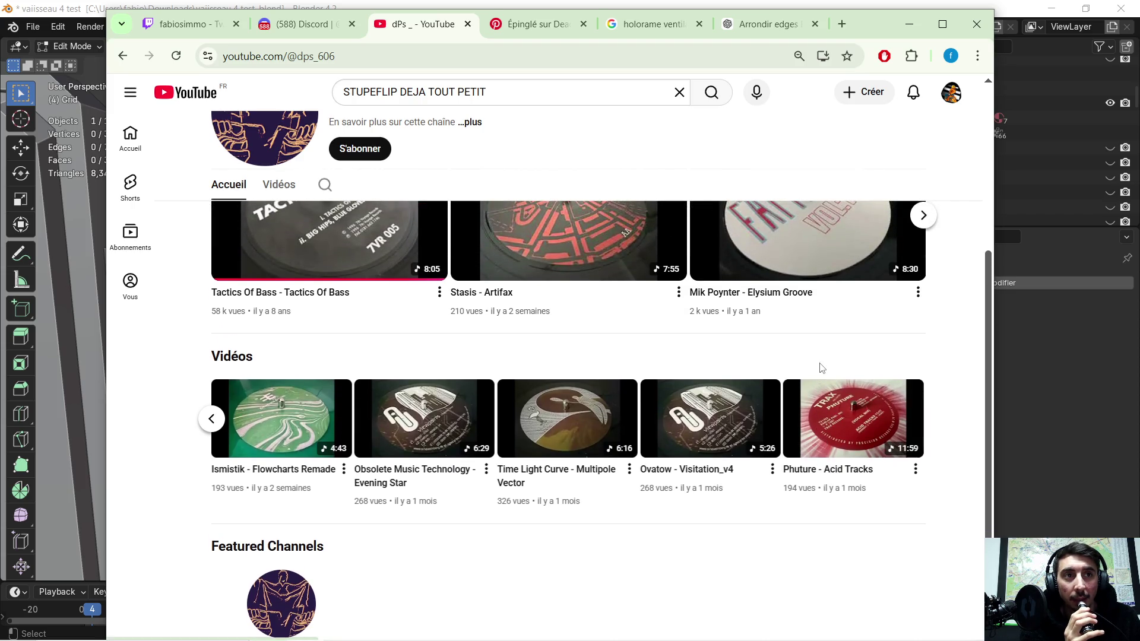
# - Play the Stasis - Artifax video, skipping ahead to about 2:25
pyautogui.click(556, 368)
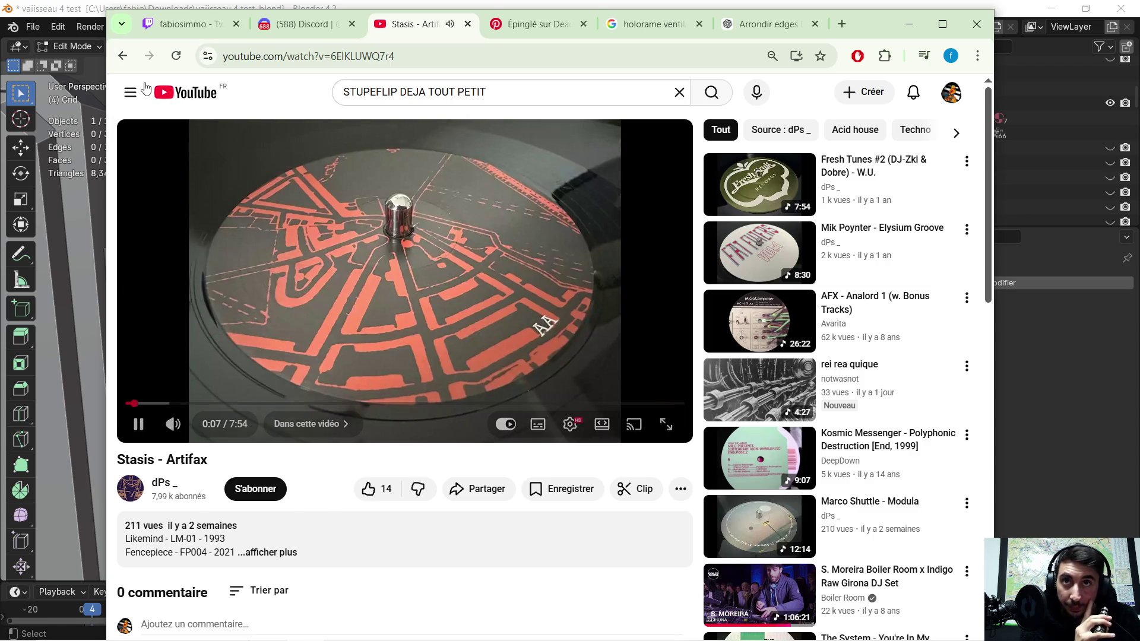
pyautogui.click(178, 405)
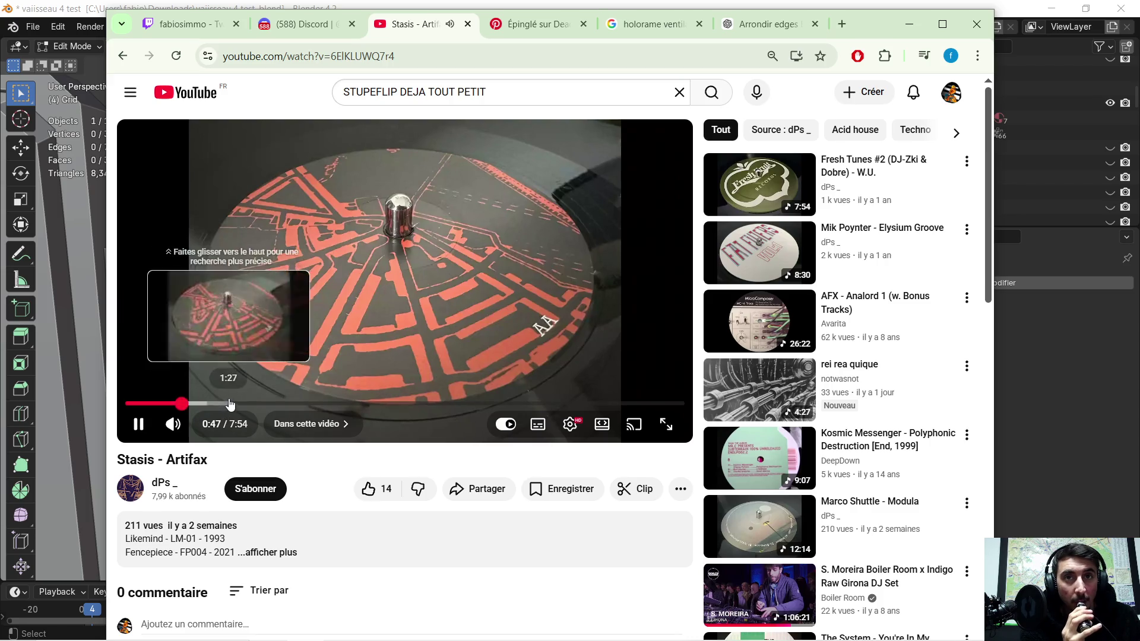
pyautogui.click(229, 404)
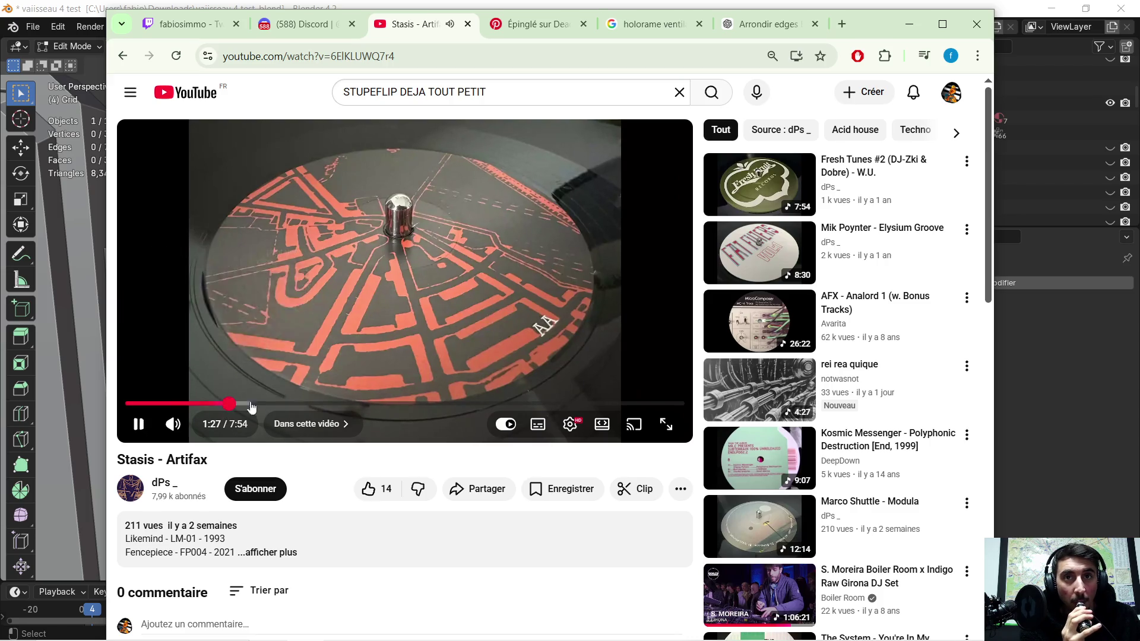
pyautogui.click(298, 403)
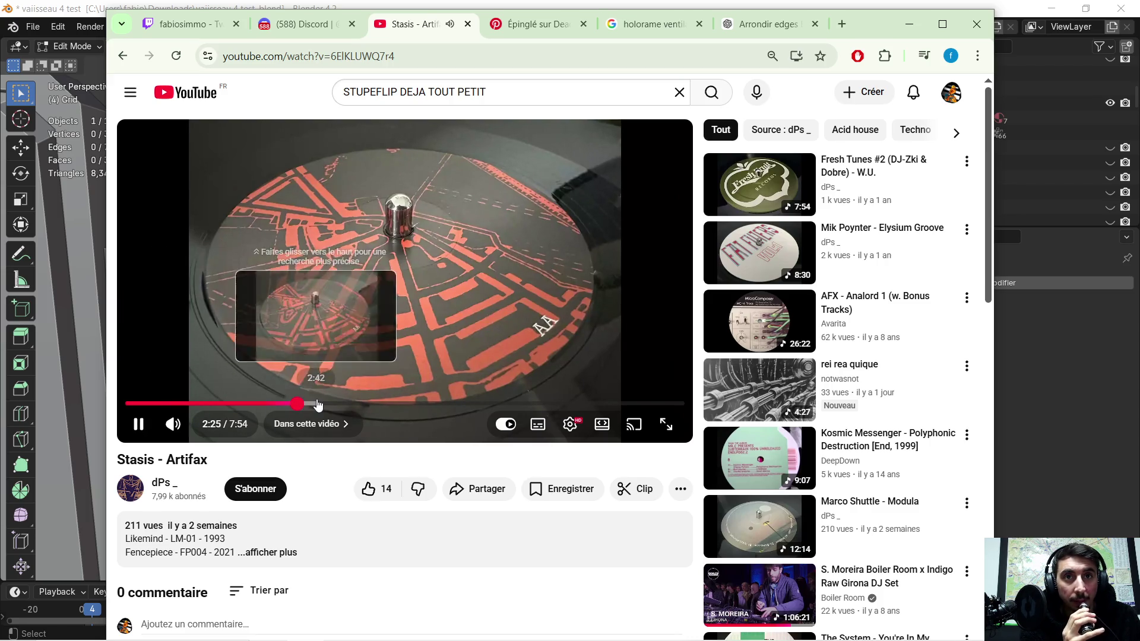
# - Back on the channel page, select the Tactics Of Bass title and open a new Google tab
pyautogui.click(121, 57)
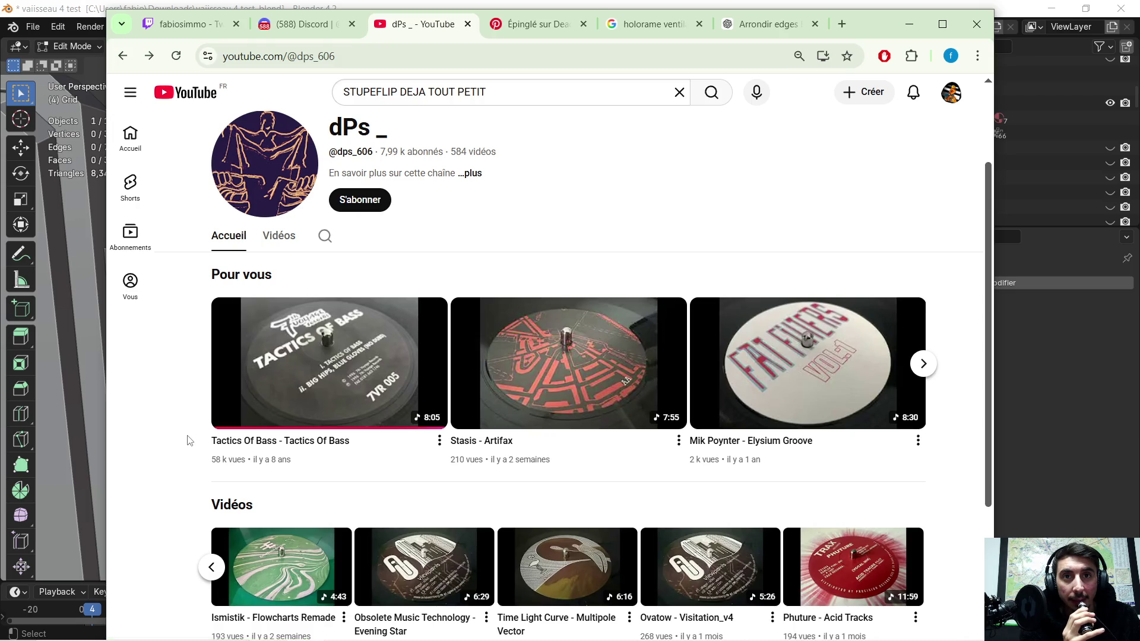
pyautogui.moveTo(209, 427); pyautogui.dragTo(267, 440)
pyautogui.moveTo(198, 444)
pyautogui.mouseDown()
pyautogui.moveTo(191, 452)
pyautogui.moveTo(215, 439)
pyautogui.moveTo(278, 442)
pyautogui.mouseUp()
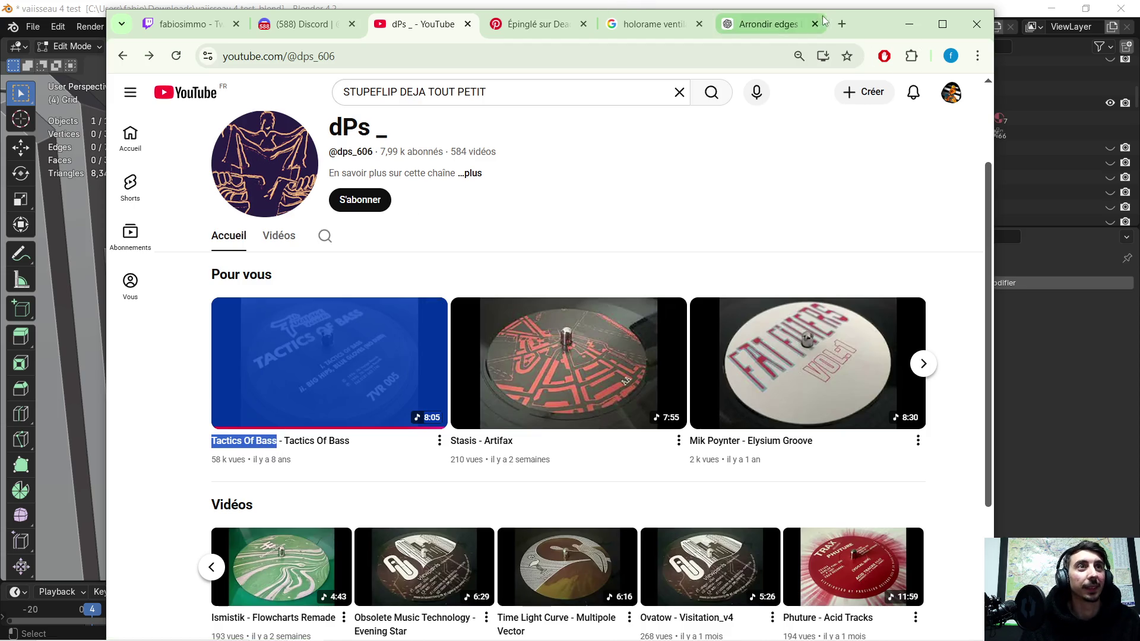
pyautogui.click(842, 23)
pyautogui.click(331, 314)
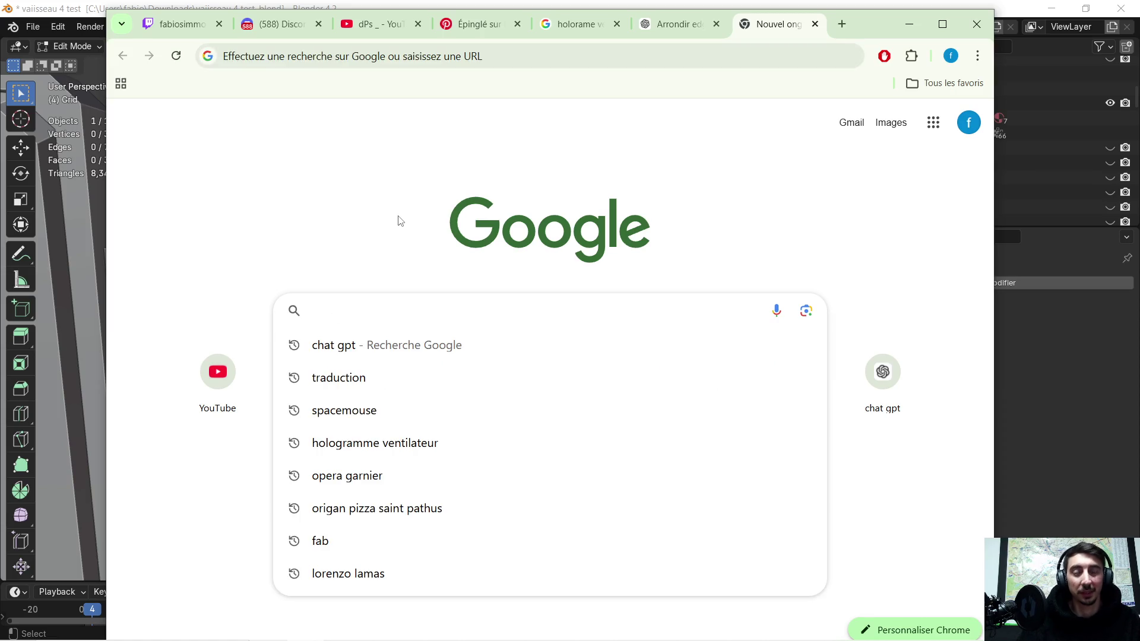
# - Google 'discog', search Discogs for 'Tactics Of Bass', and open the 1996 vinyl release
pyautogui.write('discog')
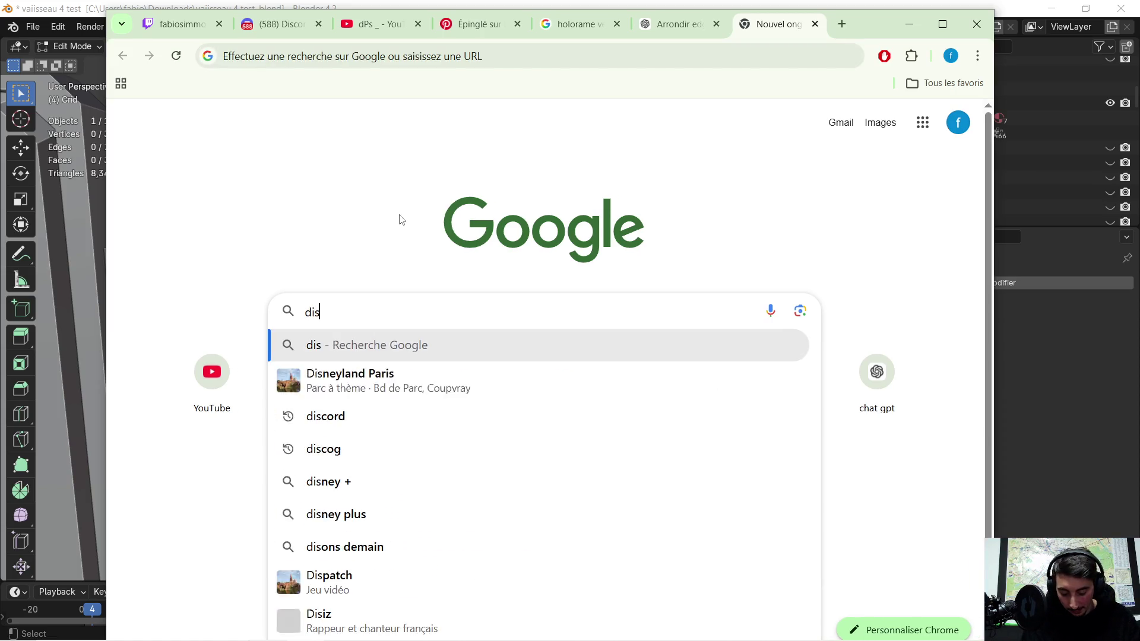
pyautogui.press('Return')
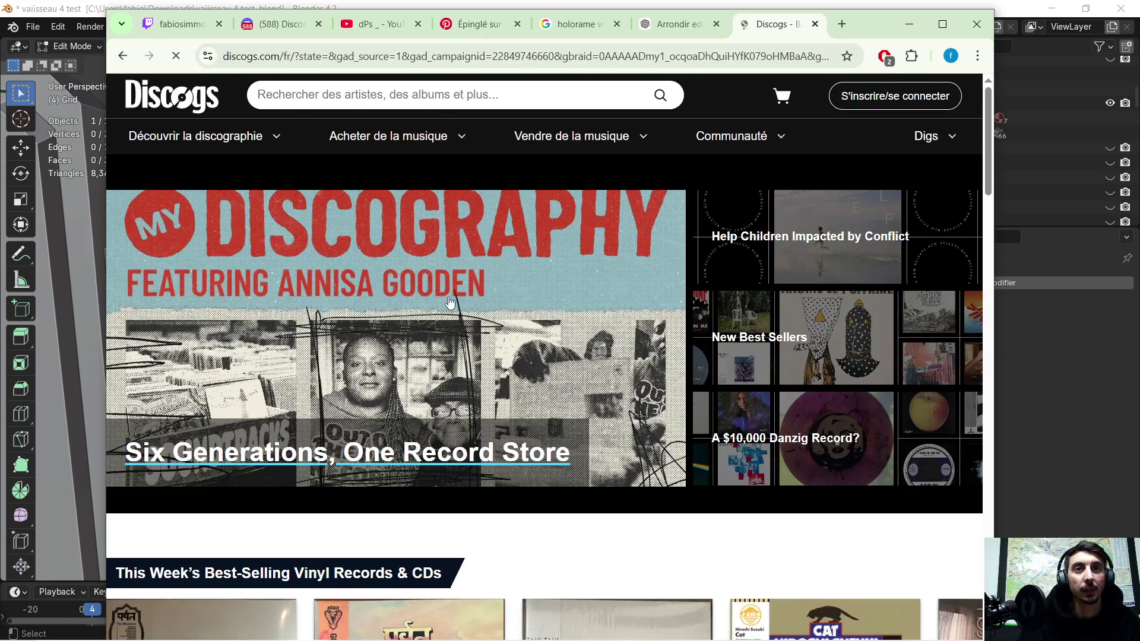
pyautogui.click(510, 98)
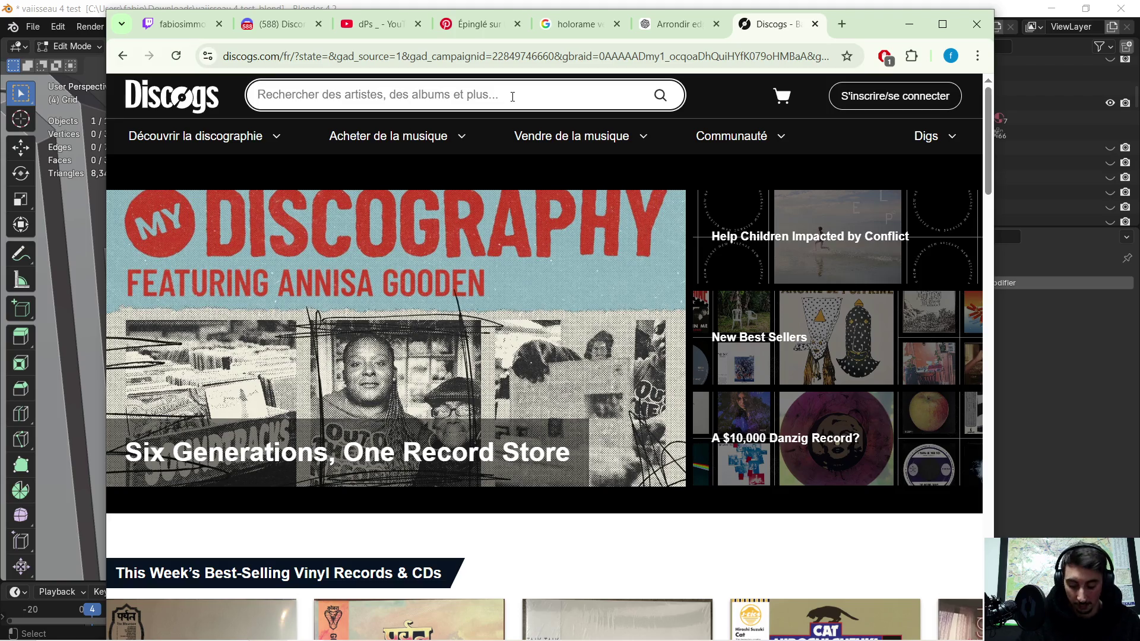
pyautogui.hotkey('ctrl', 'v')
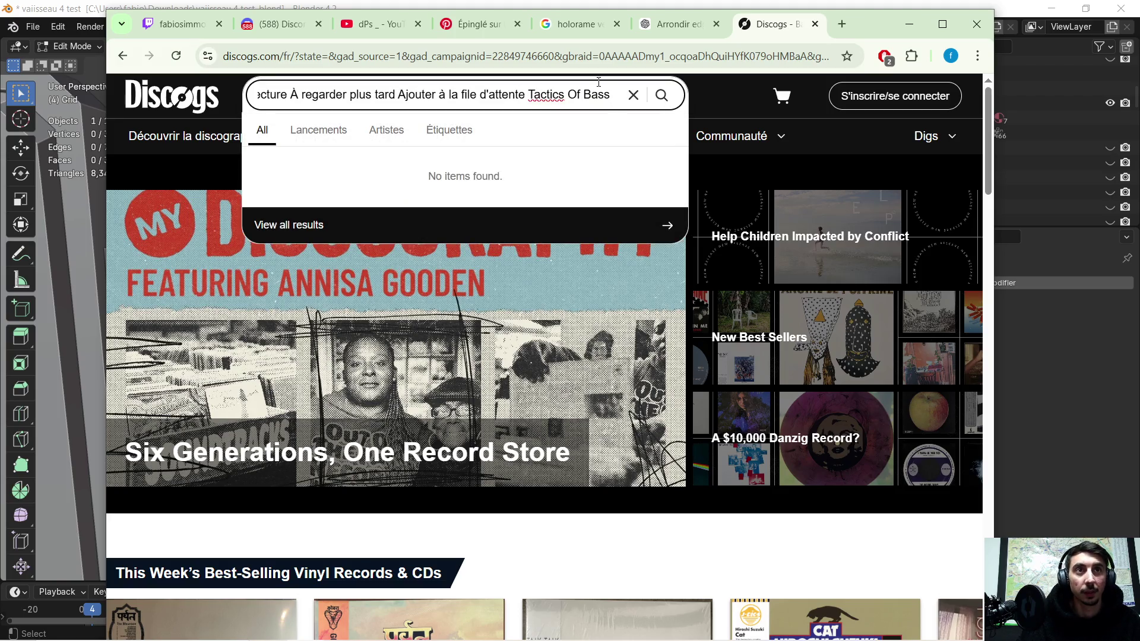
pyautogui.moveTo(524, 93); pyautogui.dragTo(204, 105)
pyautogui.press('BackSpace')
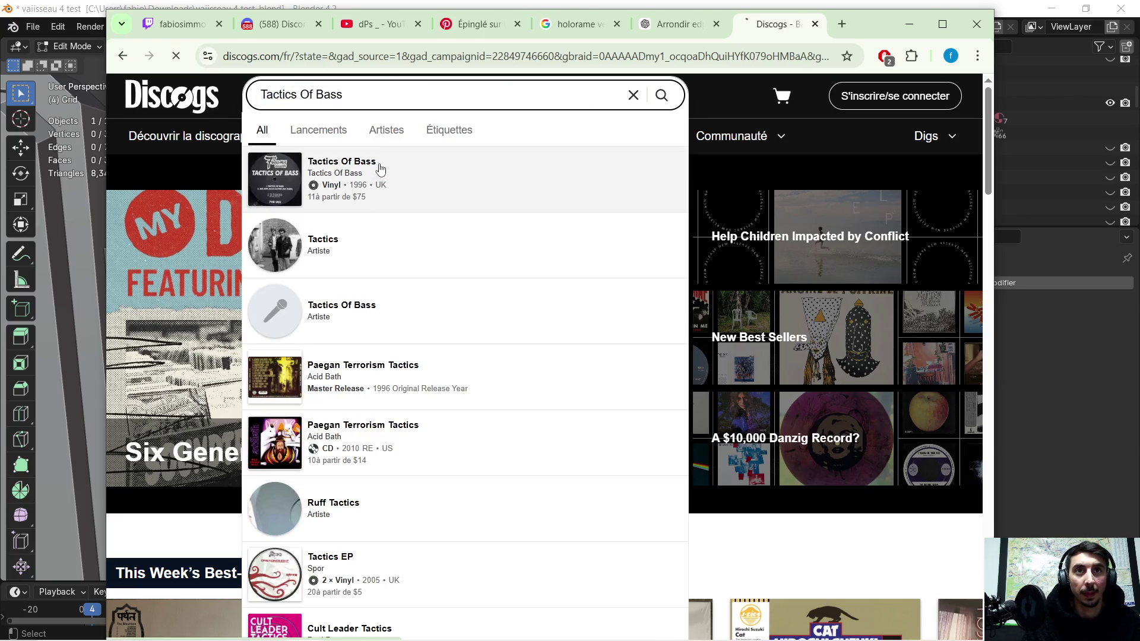
pyautogui.click(398, 189)
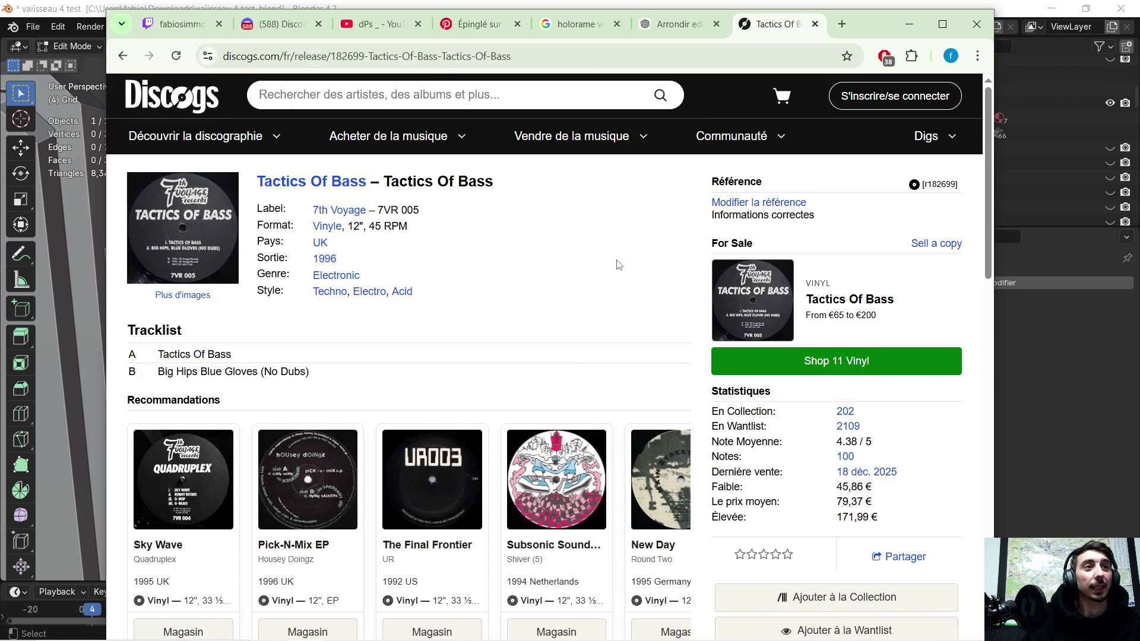
pyautogui.click(931, 30)
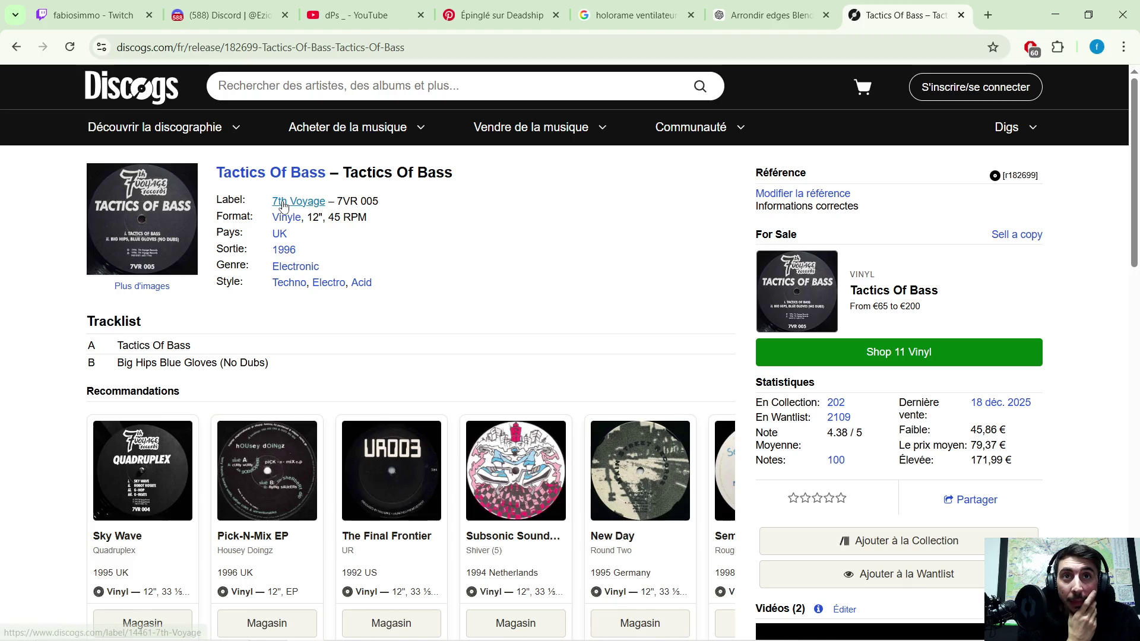
# - Open and browse the 7th Voyage label page
pyautogui.click(300, 205)
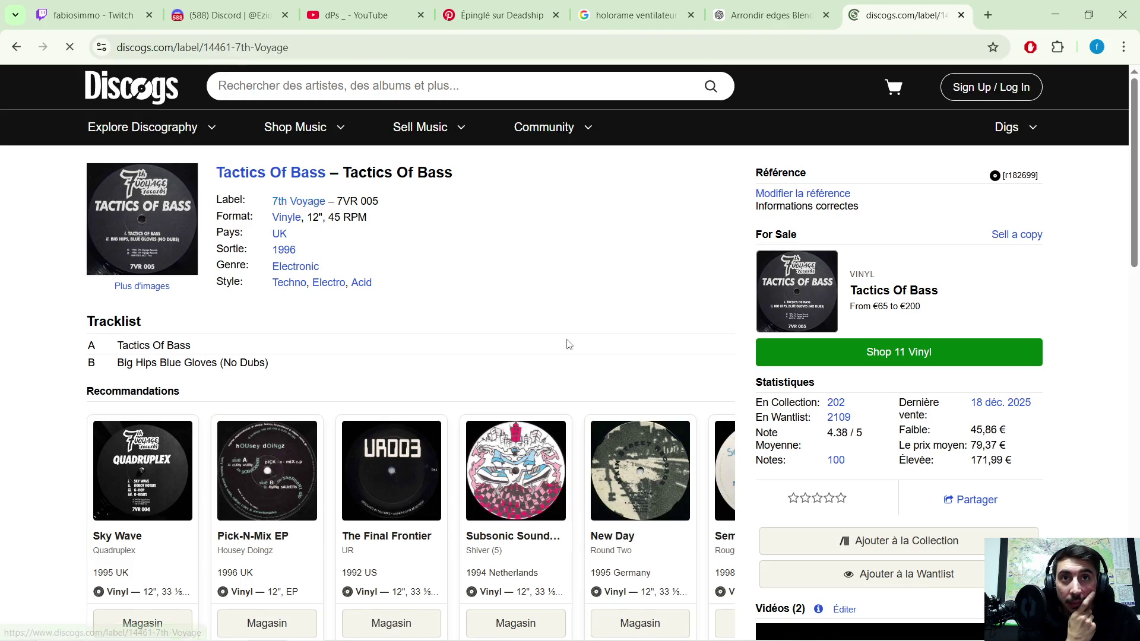
pyautogui.scroll(-1, 451, 297)
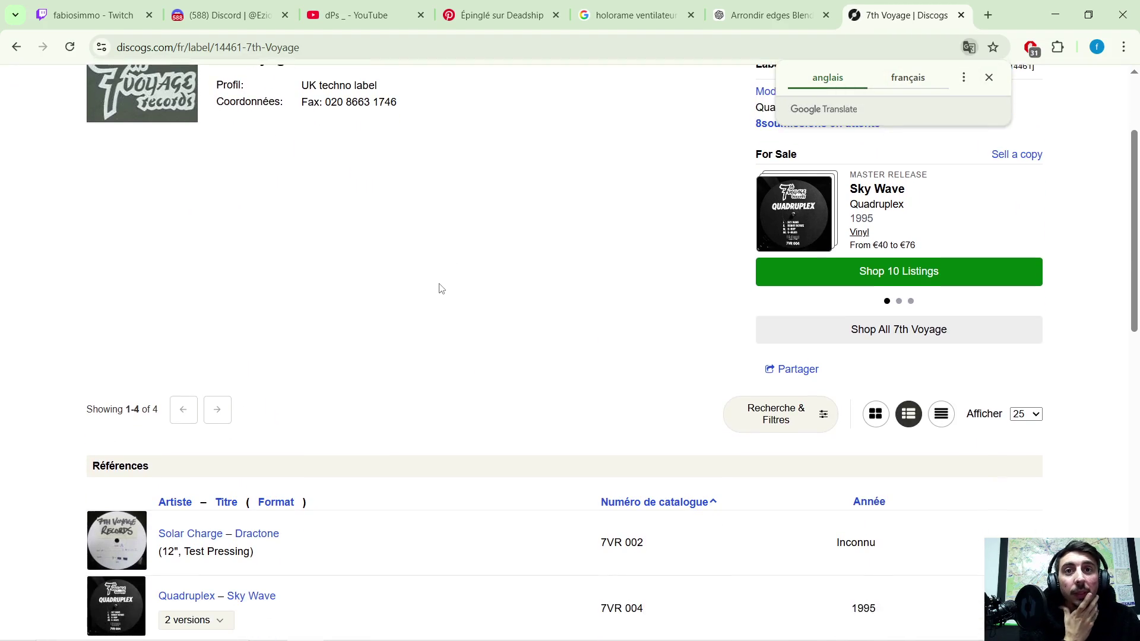
pyautogui.scroll(-4, 437, 287)
pyautogui.scroll(-2, 359, 276)
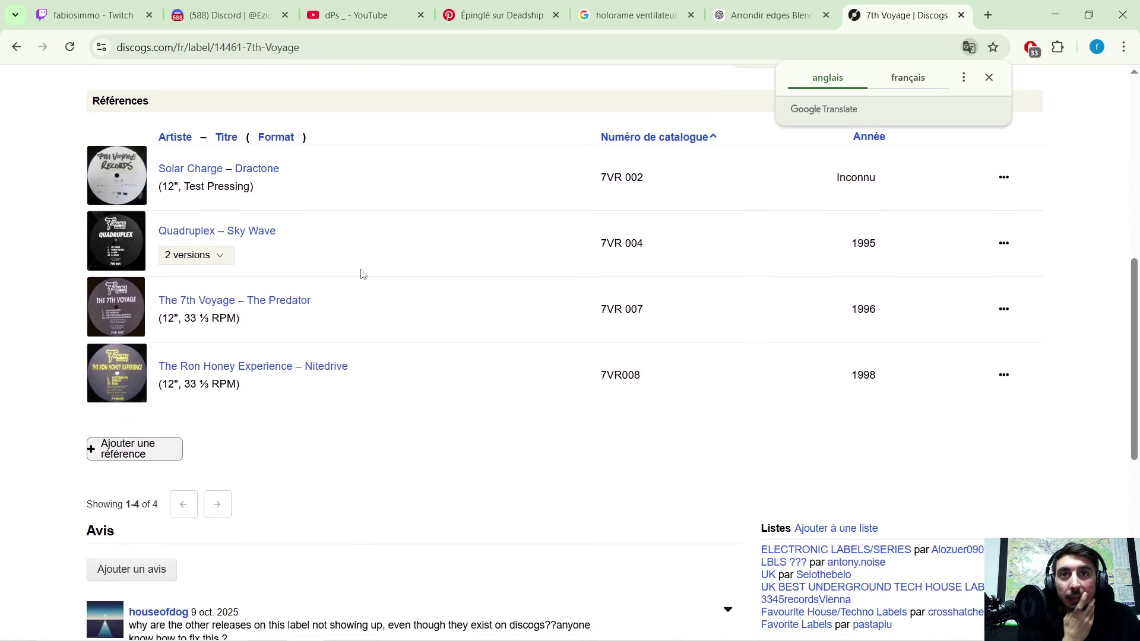
pyautogui.scroll(1, 362, 273)
pyautogui.scroll(1, 363, 271)
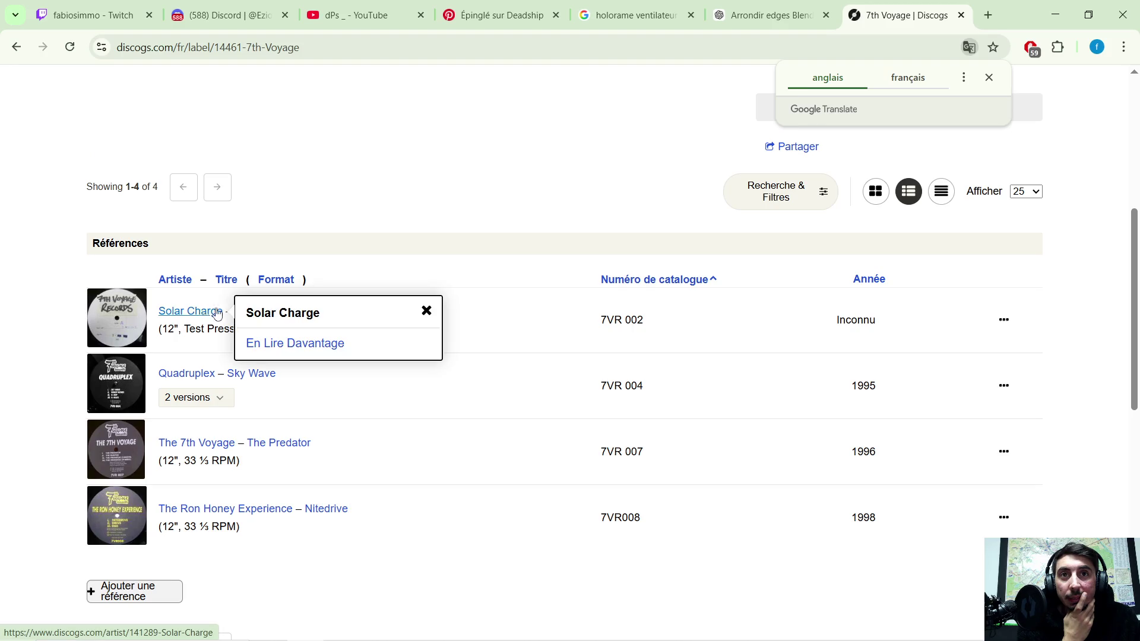
# - Open and scroll through the Solar Charge artist page
pyautogui.click(187, 310)
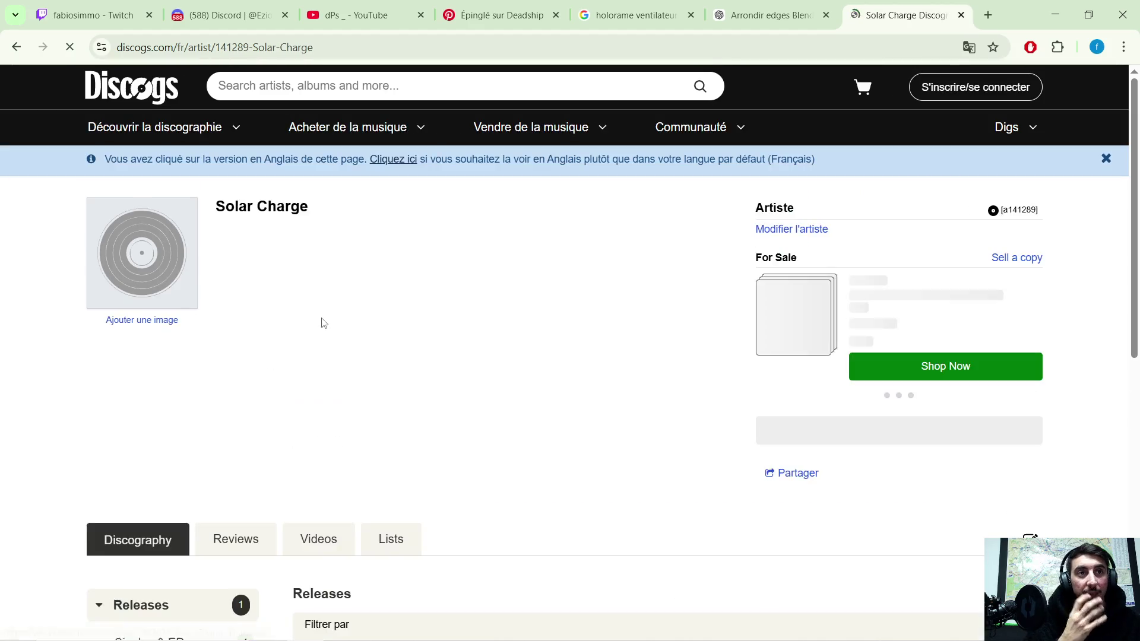
pyautogui.scroll(-3, 372, 293)
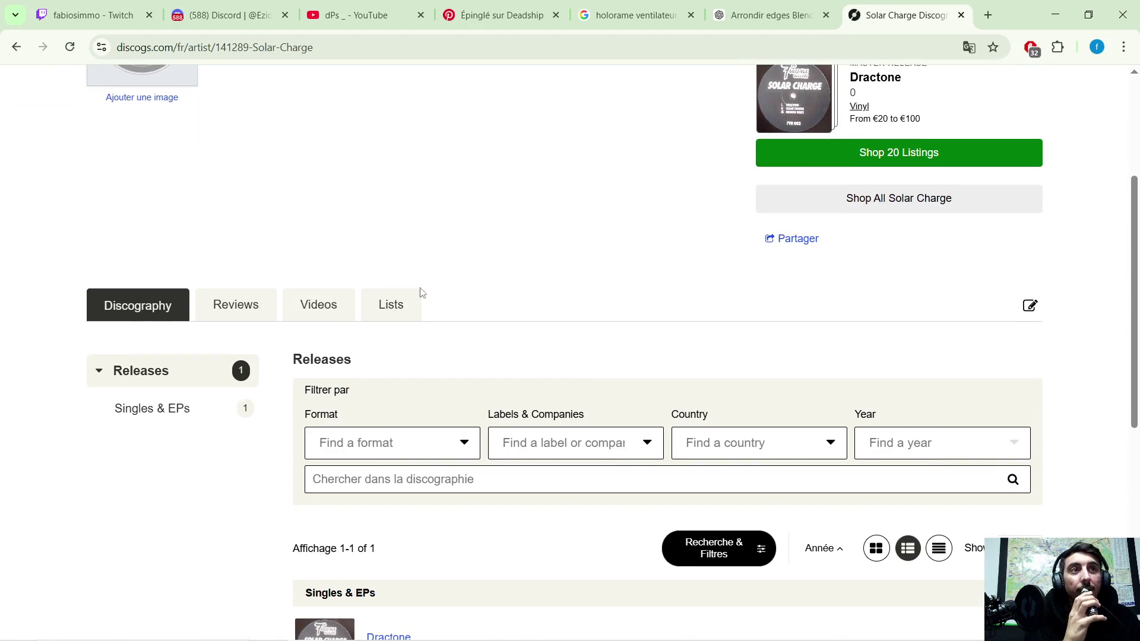
pyautogui.scroll(-4, 456, 256)
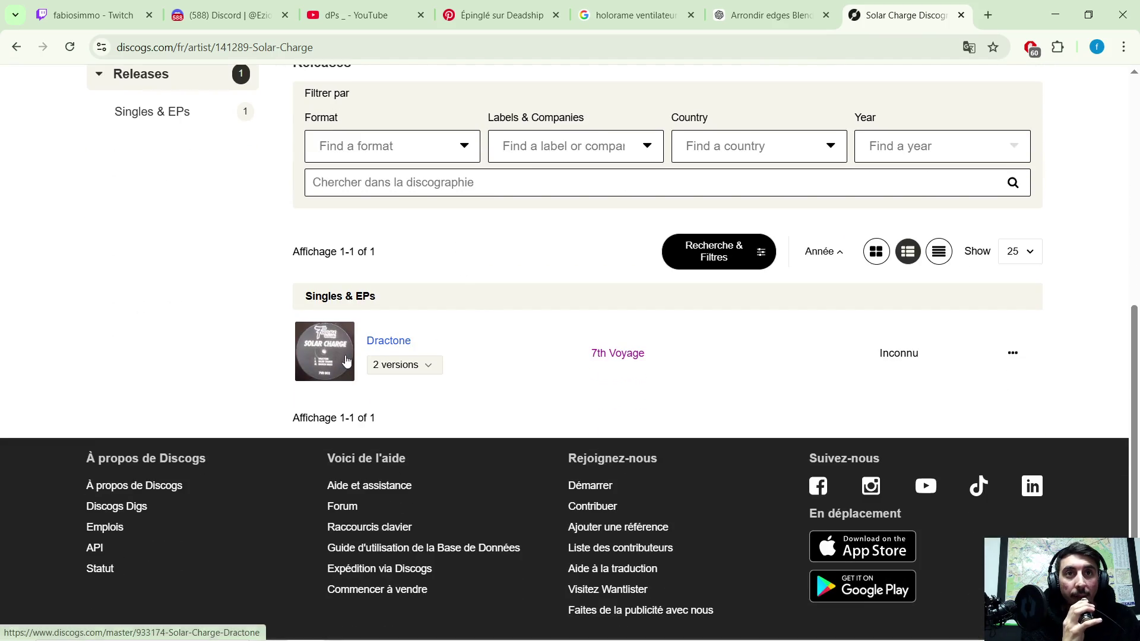
pyautogui.scroll(7, 430, 323)
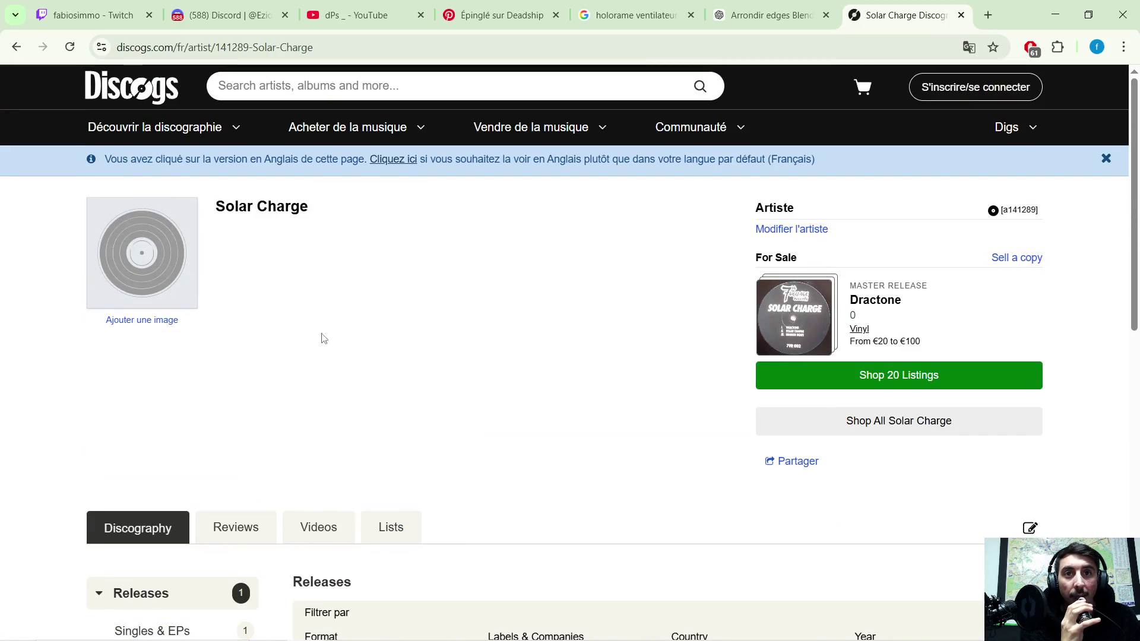
pyautogui.scroll(-5, 299, 235)
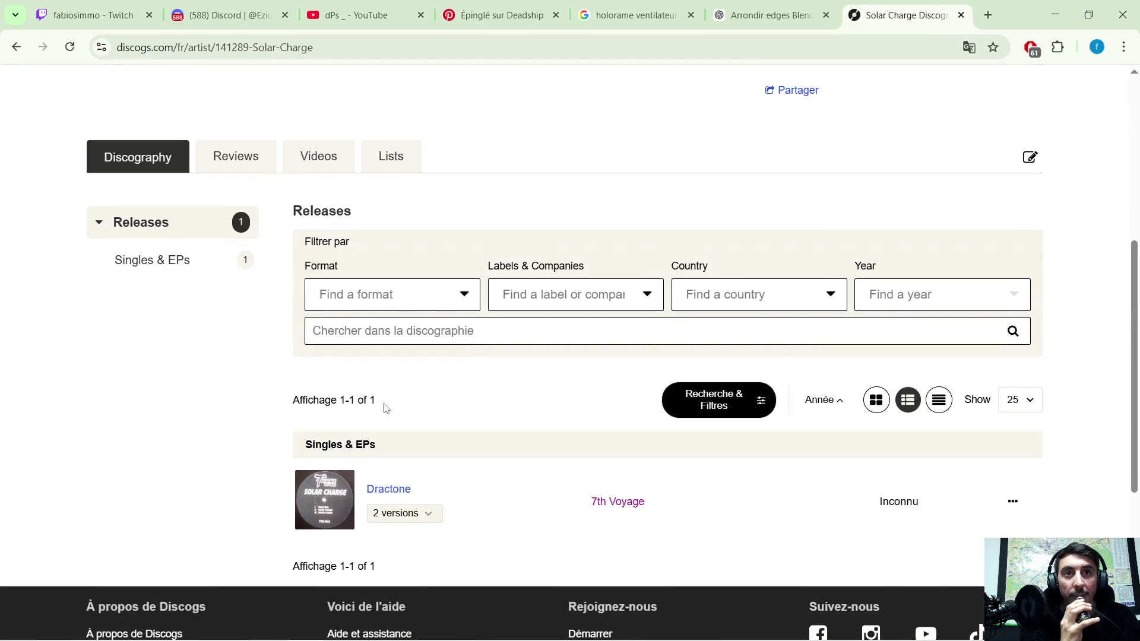
pyautogui.scroll(3, 428, 438)
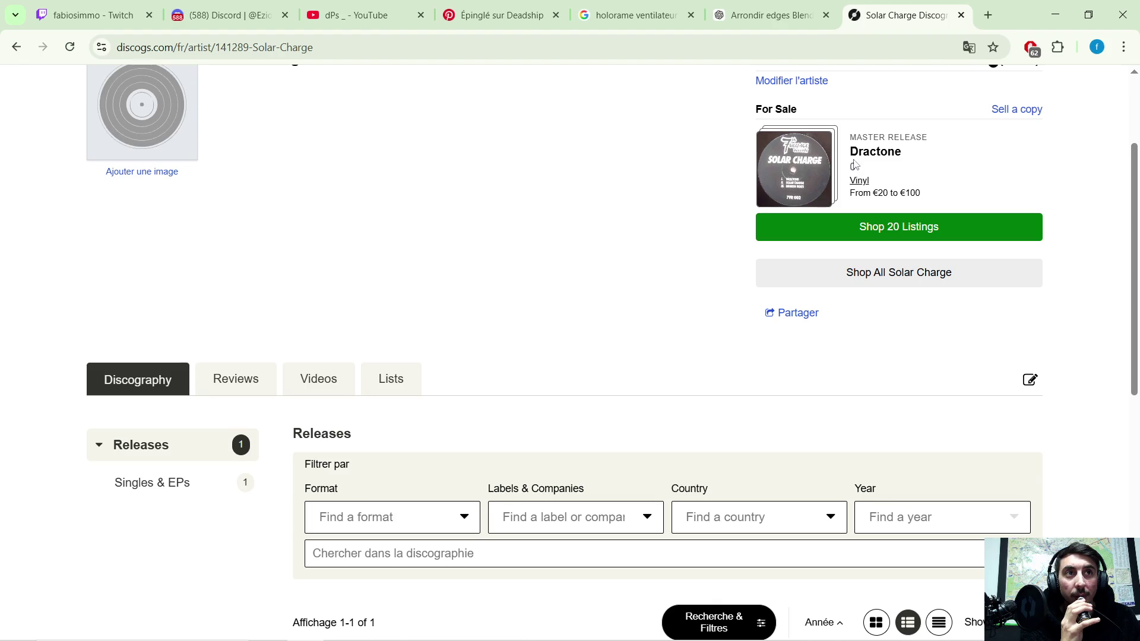
pyautogui.scroll(2, 847, 168)
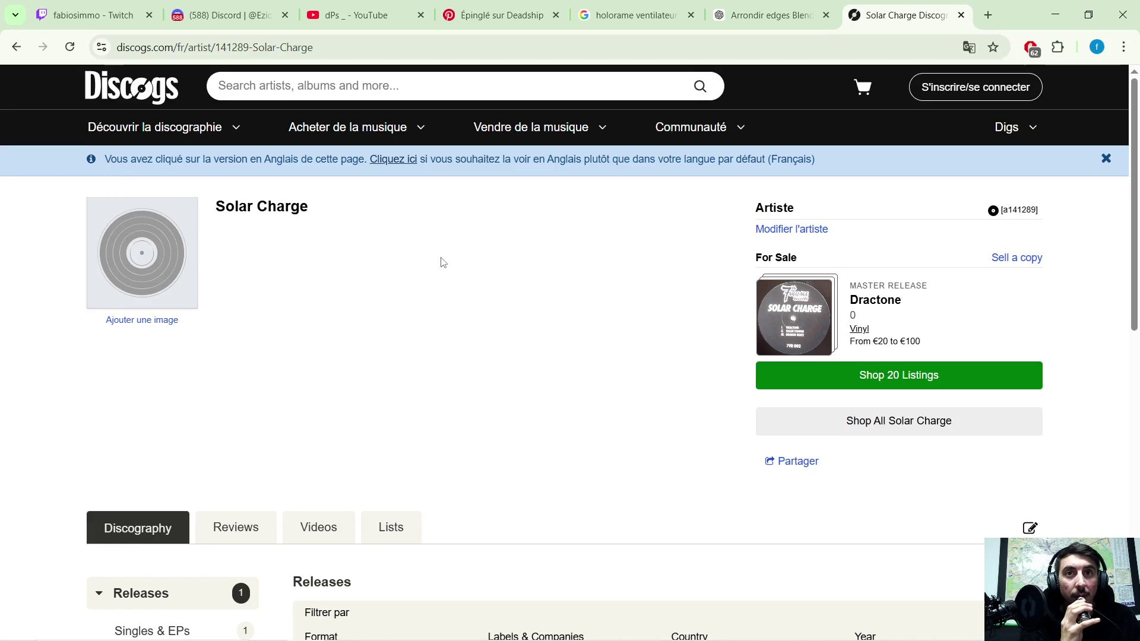
pyautogui.scroll(-8, 443, 261)
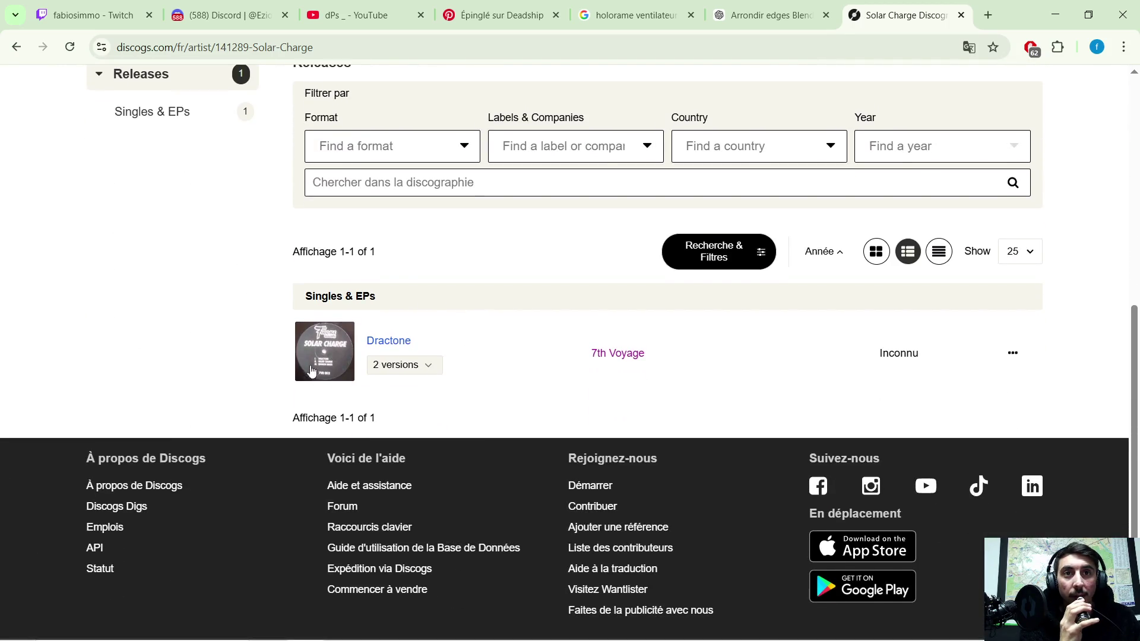
# - Open the Dractone master release, play its Solar Charge - Dractone video, then return to Blender
pyautogui.click(311, 371)
pyautogui.scroll(-1, 363, 346)
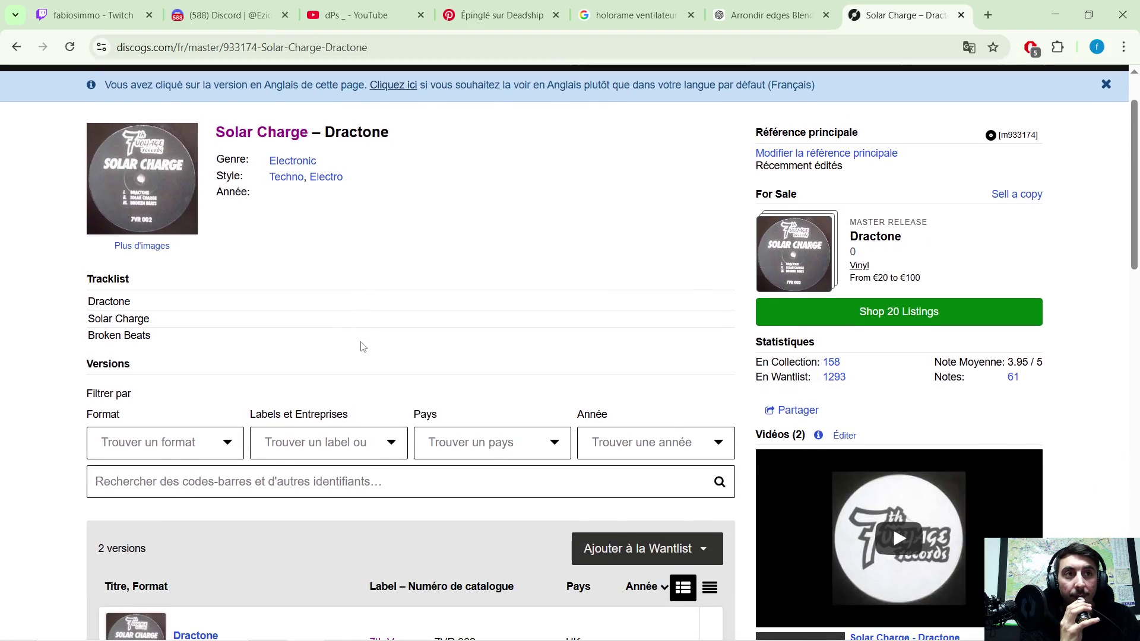
pyautogui.scroll(-6, 363, 346)
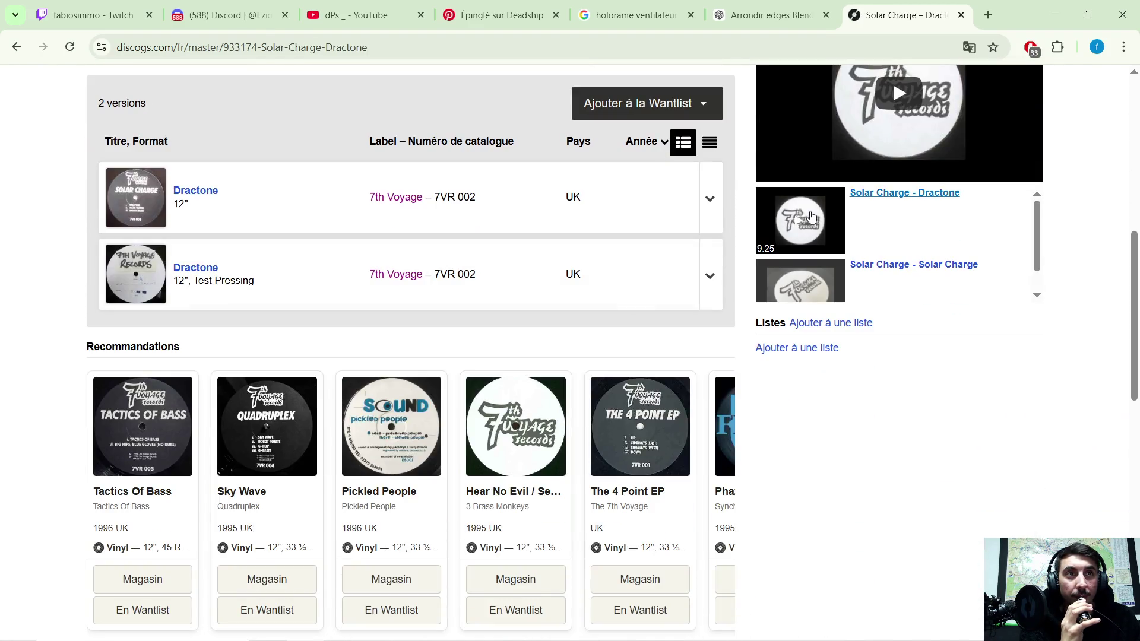
pyautogui.click(795, 253)
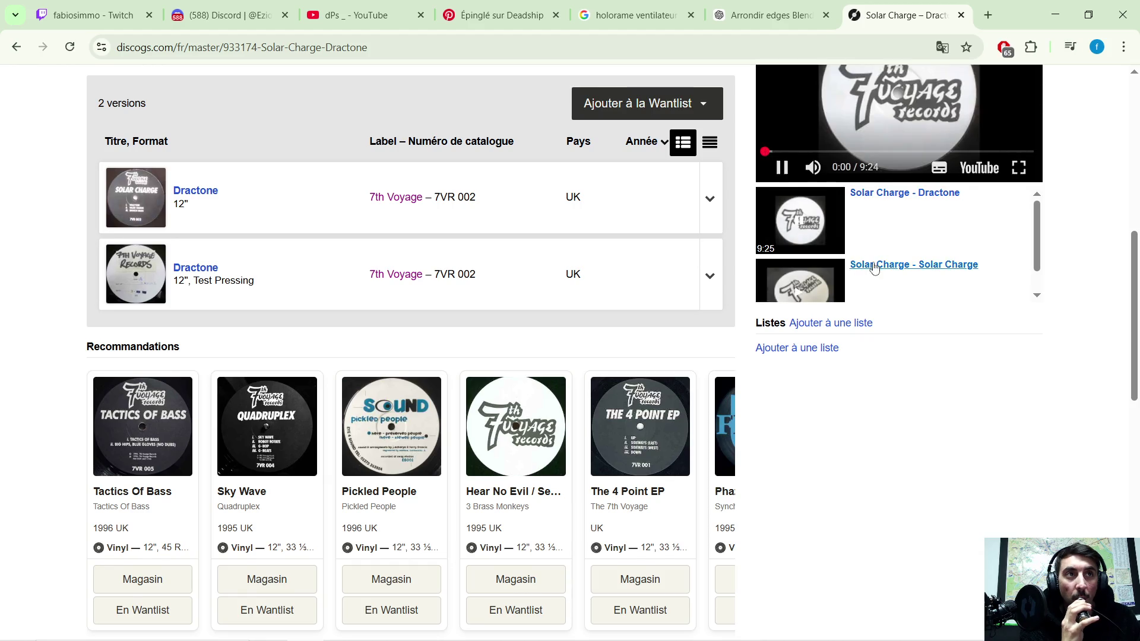
pyautogui.scroll(1, 870, 285)
pyautogui.scroll(1, 877, 301)
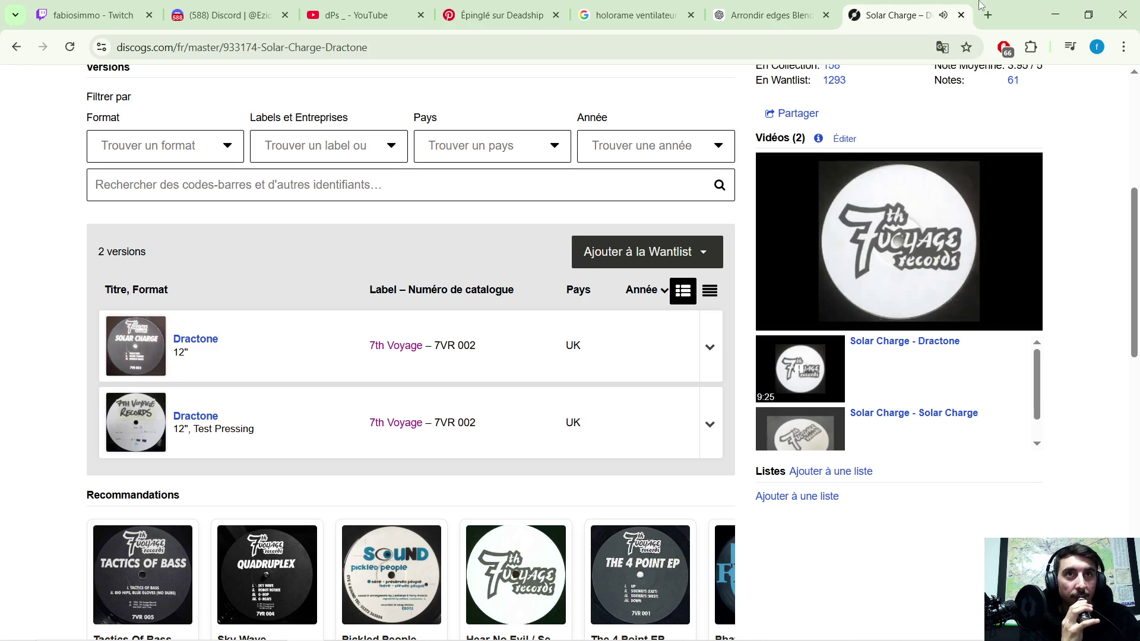
pyautogui.click(1056, 9)
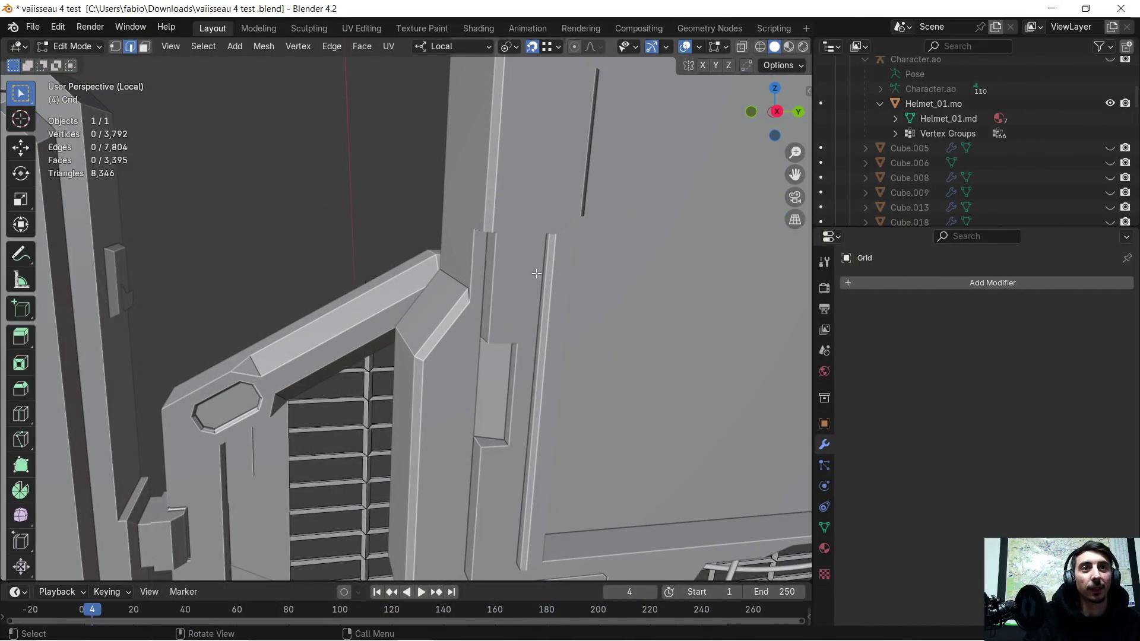
# - In X-ray wireframe, delete the stray edges at the grid joint and the vertical strut
pyautogui.scroll(4, 547, 265)
pyautogui.scroll(-5, 546, 266)
pyautogui.moveTo(522, 247)
pyautogui.mouseDown(button='middle')
pyautogui.moveTo(644, 265)
pyautogui.moveTo(315, 264)
pyautogui.moveTo(422, 312)
pyautogui.moveTo(374, 330)
pyautogui.moveTo(407, 325)
pyautogui.moveTo(394, 327)
pyautogui.mouseUp(button='middle')
pyautogui.scroll(4, 399, 326)
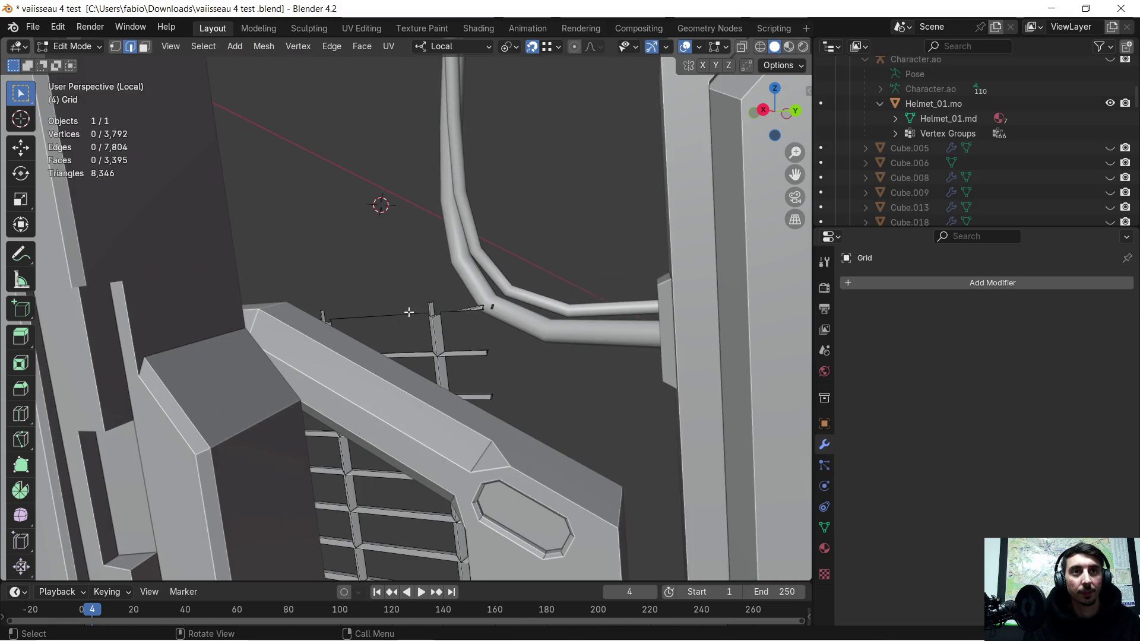
pyautogui.click(760, 47)
pyautogui.moveTo(303, 295); pyautogui.dragTo(359, 328)
pyautogui.moveTo(377, 307)
pyautogui.mouseDown(button='middle')
pyautogui.moveTo(394, 301)
pyautogui.moveTo(174, 105)
pyautogui.mouseUp(button='middle')
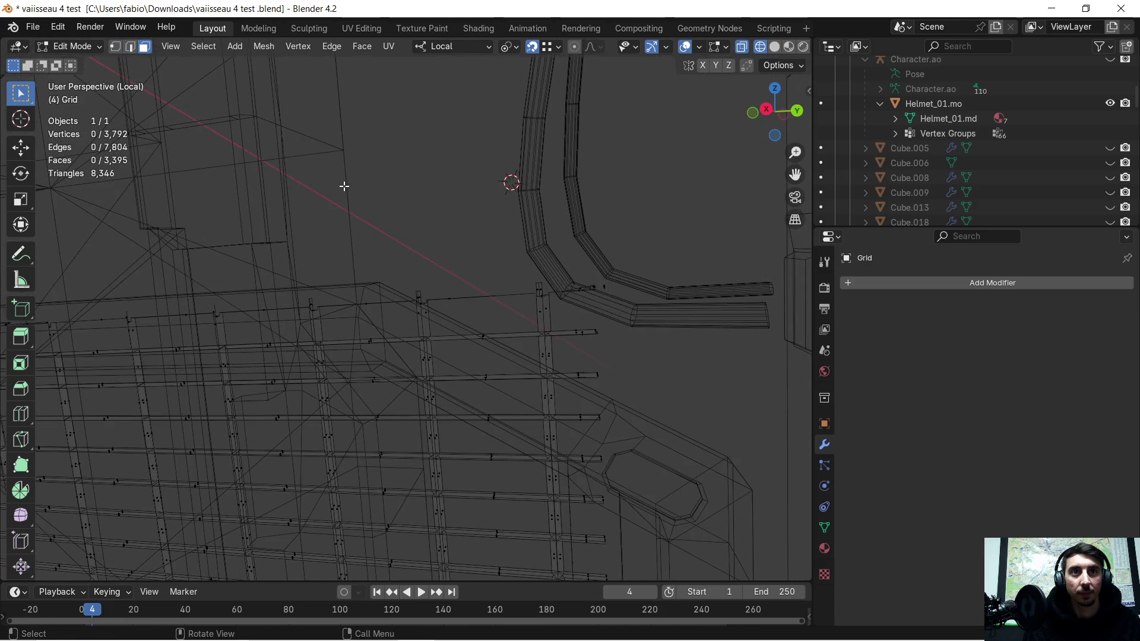
pyautogui.moveTo(344, 186); pyautogui.dragTo(382, 319, button='middle')
pyautogui.moveTo(389, 327); pyautogui.dragTo(422, 359)
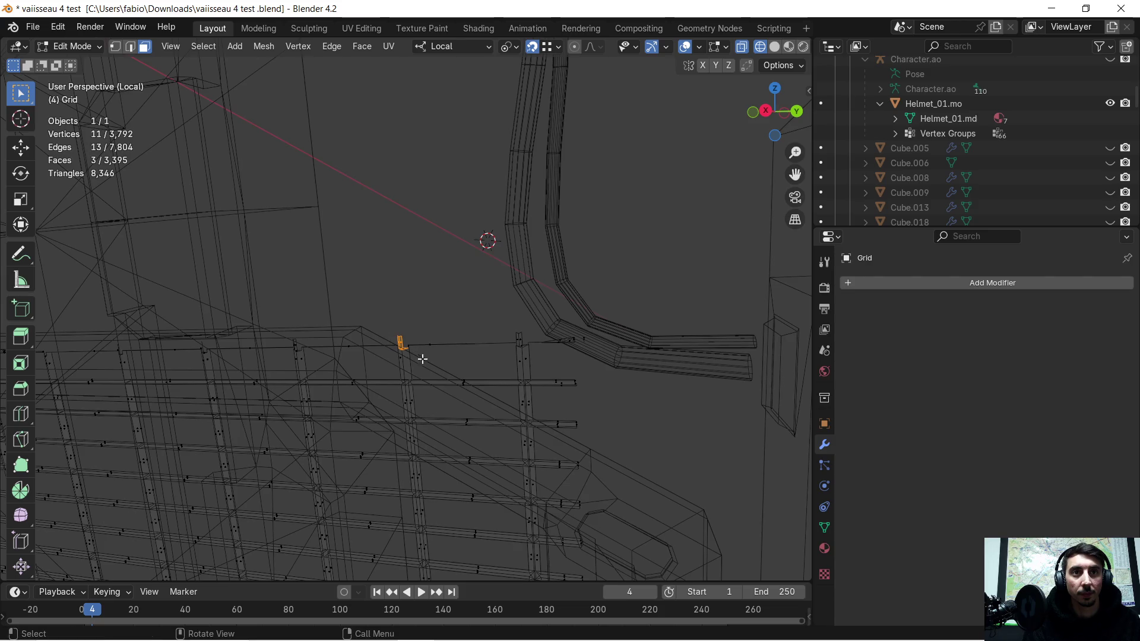
pyautogui.keyDown('shift'); pyautogui.moveTo(477, 319); pyautogui.dragTo(593, 408); pyautogui.keyUp('shift')
pyautogui.press('x')
pyautogui.click(457, 300)
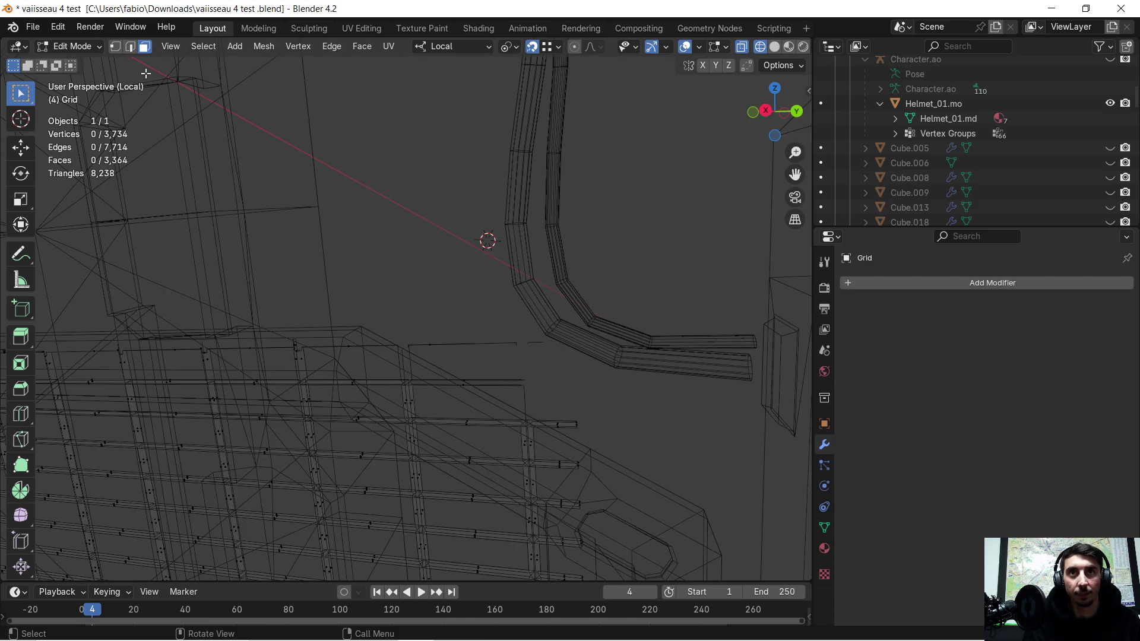
# - Delete two more stray edges near the joint
pyautogui.keyDown('shift'); pyautogui.moveTo(382, 238); pyautogui.dragTo(392, 266, button='middle'); pyautogui.keyUp('shift')
pyautogui.moveTo(431, 358)
pyautogui.mouseDown(button='middle')
pyautogui.moveTo(422, 318)
pyautogui.moveTo(420, 337)
pyautogui.mouseUp(button='middle')
pyautogui.moveTo(398, 343); pyautogui.dragTo(415, 376)
pyautogui.moveTo(422, 328)
pyautogui.mouseDown(button='middle')
pyautogui.moveTo(452, 312)
pyautogui.moveTo(430, 326)
pyautogui.moveTo(480, 341)
pyautogui.mouseUp(button='middle')
pyautogui.press('x')
pyautogui.click(478, 354)
# - Delete the eight stray edges near the beam
pyautogui.moveTo(497, 369); pyautogui.dragTo(529, 406)
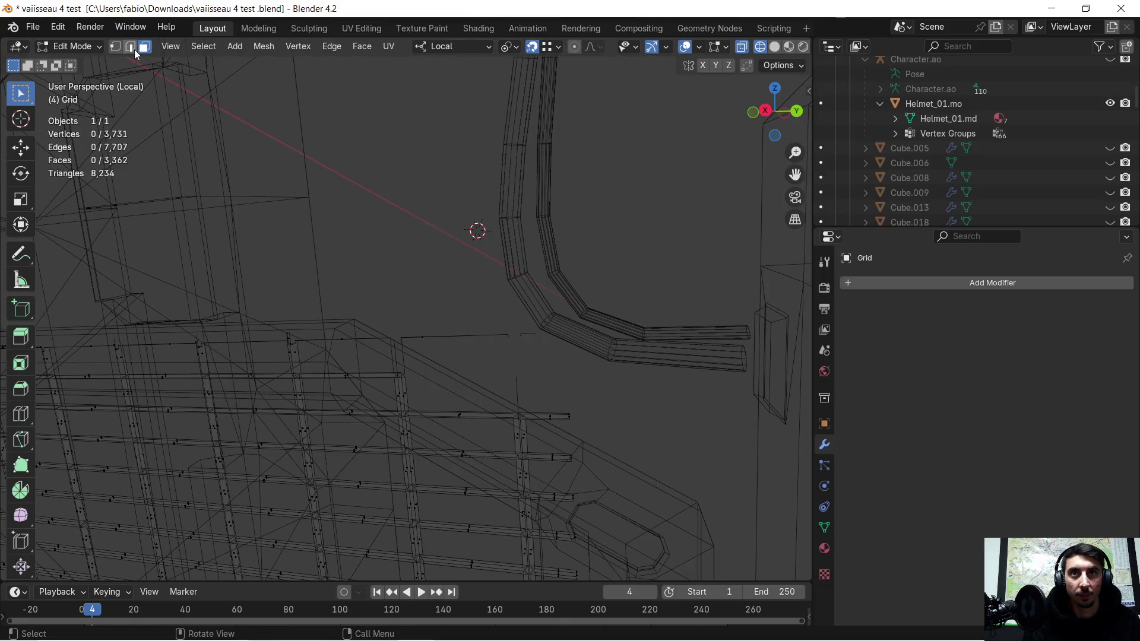
pyautogui.moveTo(397, 317)
pyautogui.mouseDown()
pyautogui.moveTo(491, 362)
pyautogui.moveTo(544, 364)
pyautogui.moveTo(526, 394)
pyautogui.moveTo(535, 410)
pyautogui.mouseUp()
pyautogui.press('x')
pyautogui.click(496, 340)
pyautogui.moveTo(494, 338)
pyautogui.mouseDown(button='middle')
pyautogui.moveTo(517, 370)
pyautogui.moveTo(491, 319)
pyautogui.mouseUp(button='middle')
# - Delete the leftover vertices near the beam
pyautogui.scroll(2, 517, 337)
pyautogui.scroll(2, 564, 349)
pyautogui.moveTo(466, 378); pyautogui.dragTo(523, 454)
pyautogui.press('x')
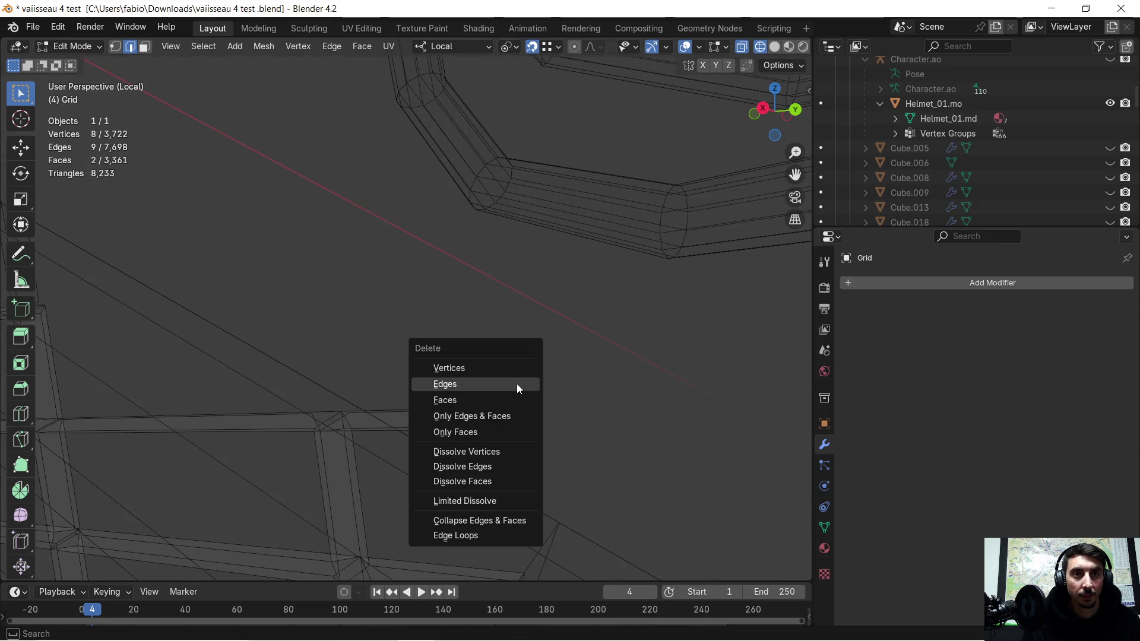
pyautogui.click(488, 368)
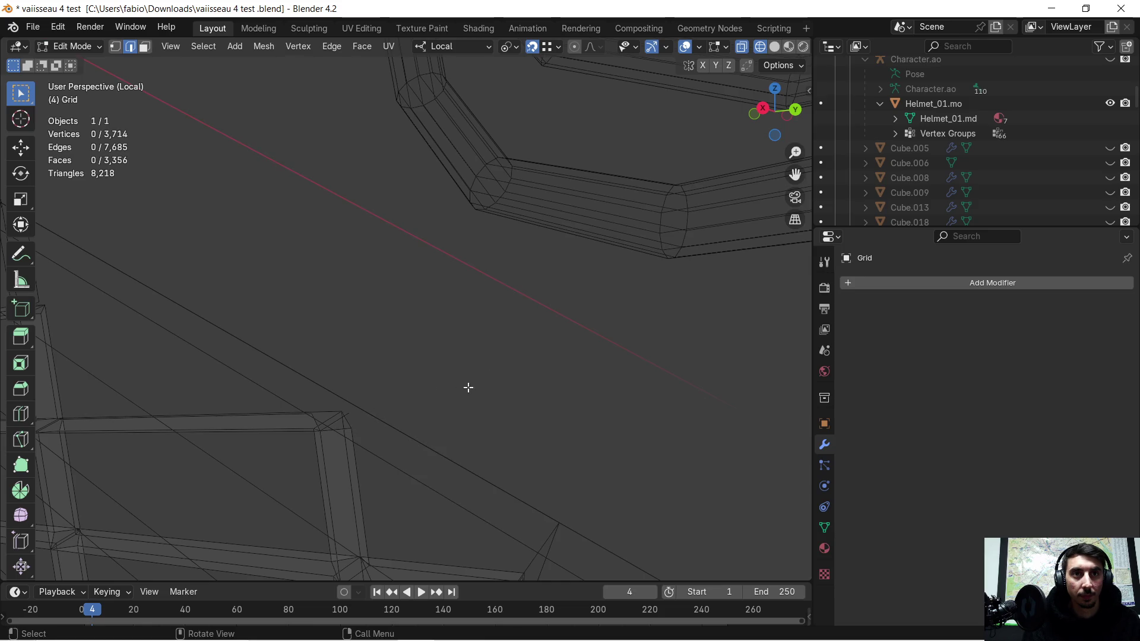
pyautogui.scroll(-2, 443, 382)
pyautogui.moveTo(443, 381)
pyautogui.mouseDown(button='middle')
pyautogui.moveTo(453, 389)
pyautogui.moveTo(440, 400)
pyautogui.moveTo(502, 384)
pyautogui.mouseUp(button='middle')
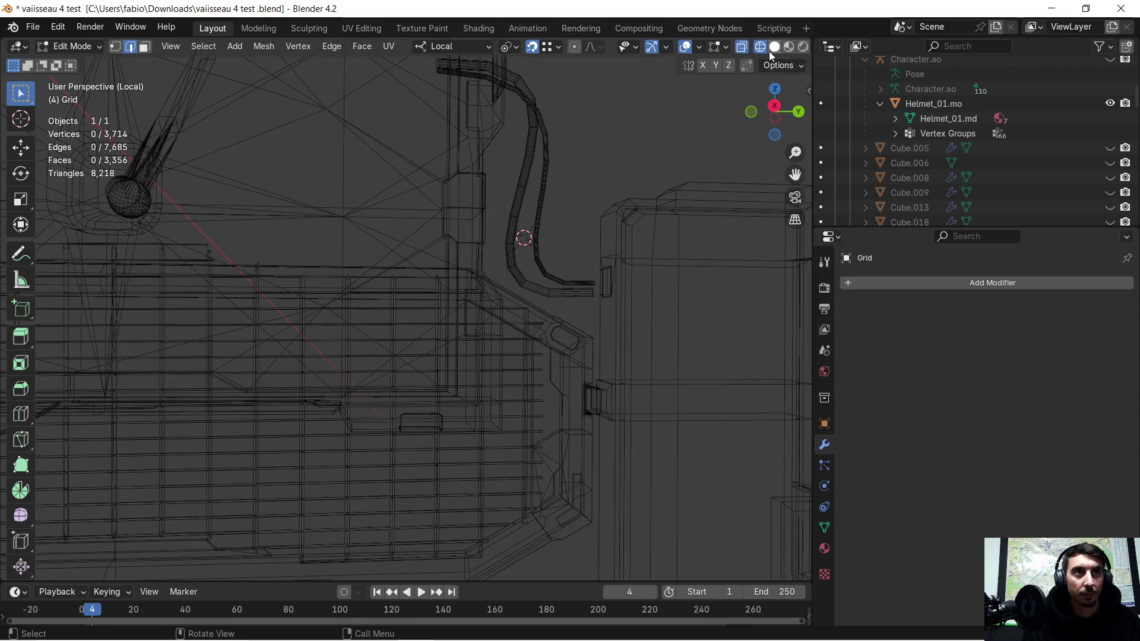
# - Switch to solid shading and orbit to a front-on view of the grid
pyautogui.click(769, 50)
pyautogui.scroll(-3, 477, 243)
pyautogui.moveTo(452, 255)
pyautogui.mouseDown(button='middle')
pyautogui.moveTo(477, 244)
pyautogui.moveTo(384, 267)
pyautogui.moveTo(438, 297)
pyautogui.moveTo(486, 287)
pyautogui.mouseUp(button='middle')
pyautogui.scroll(2, 530, 277)
pyautogui.moveTo(602, 244)
pyautogui.mouseDown(button='middle')
pyautogui.moveTo(364, 310)
pyautogui.moveTo(490, 304)
pyautogui.moveTo(438, 294)
pyautogui.mouseUp(button='middle')
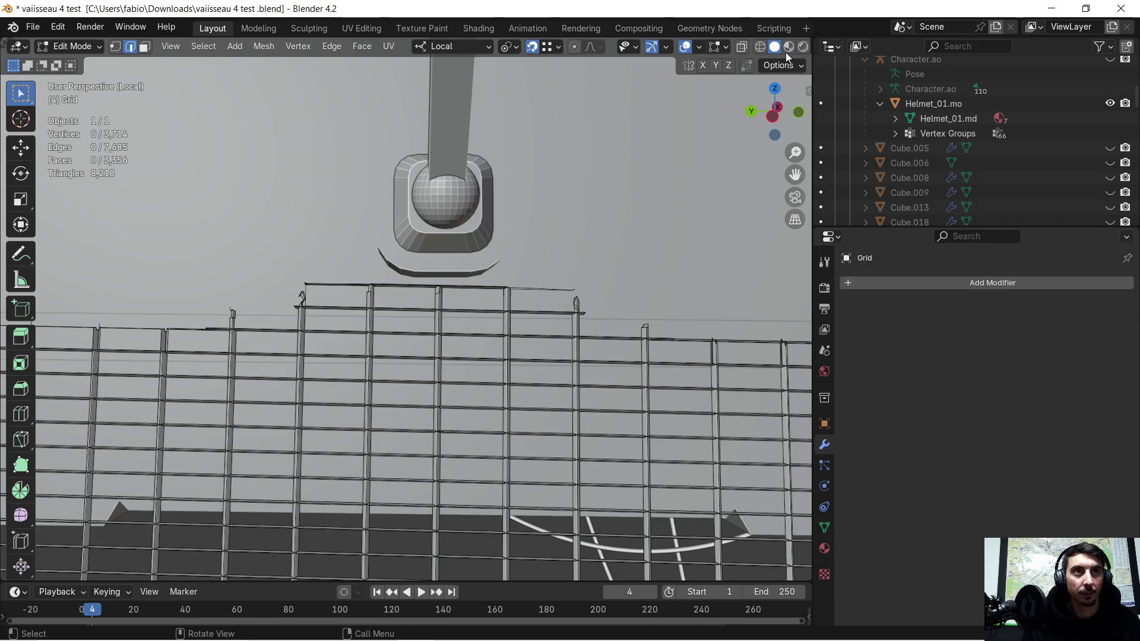
# - In X-ray wireframe, delete the railing strip's vertices and the remaining leftover vertices
pyautogui.click(760, 48)
pyautogui.press('b')
pyautogui.moveTo(275, 267)
pyautogui.mouseDown()
pyautogui.moveTo(605, 305)
pyautogui.moveTo(610, 322)
pyautogui.mouseUp()
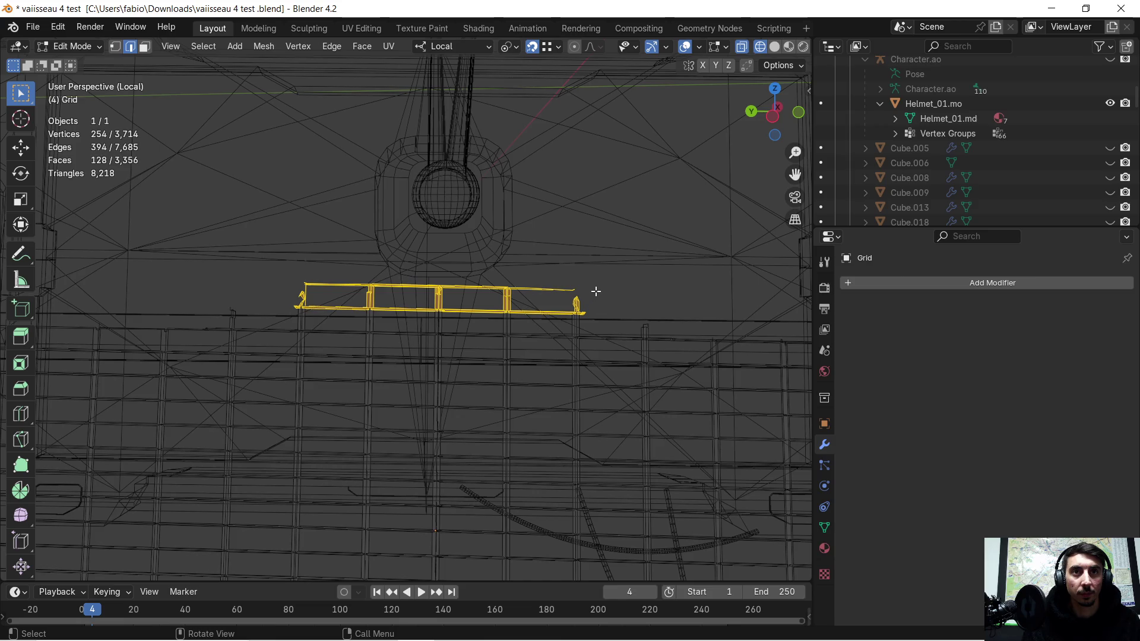
pyautogui.press('x')
pyautogui.click(578, 285)
pyautogui.press('b')
pyautogui.moveTo(255, 315); pyautogui.dragTo(256, 315)
pyautogui.press('x')
pyautogui.click(275, 287)
# - Check the trimmed grid in solid shading and return to Object Mode
pyautogui.scroll(-5, 375, 287)
pyautogui.moveTo(375, 287)
pyautogui.mouseDown(button='middle')
pyautogui.moveTo(432, 283)
pyautogui.moveTo(395, 291)
pyautogui.mouseUp(button='middle')
pyautogui.click(770, 47)
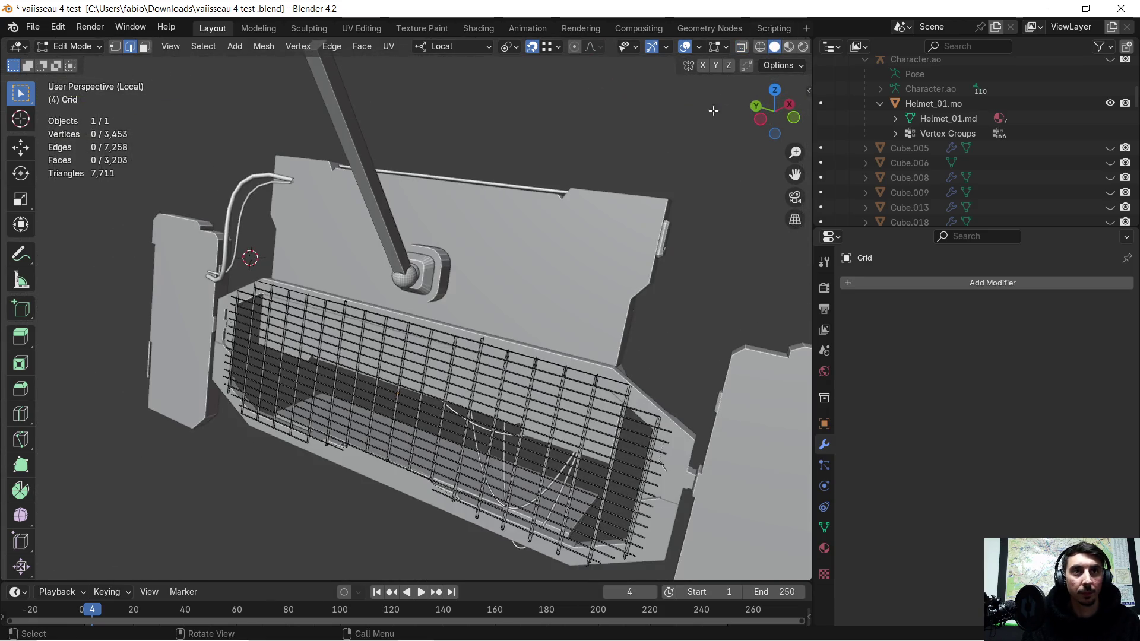
pyautogui.scroll(3, 625, 196)
pyautogui.moveTo(625, 196)
pyautogui.mouseDown(button='middle')
pyautogui.moveTo(554, 183)
pyautogui.moveTo(533, 321)
pyautogui.mouseUp(button='middle')
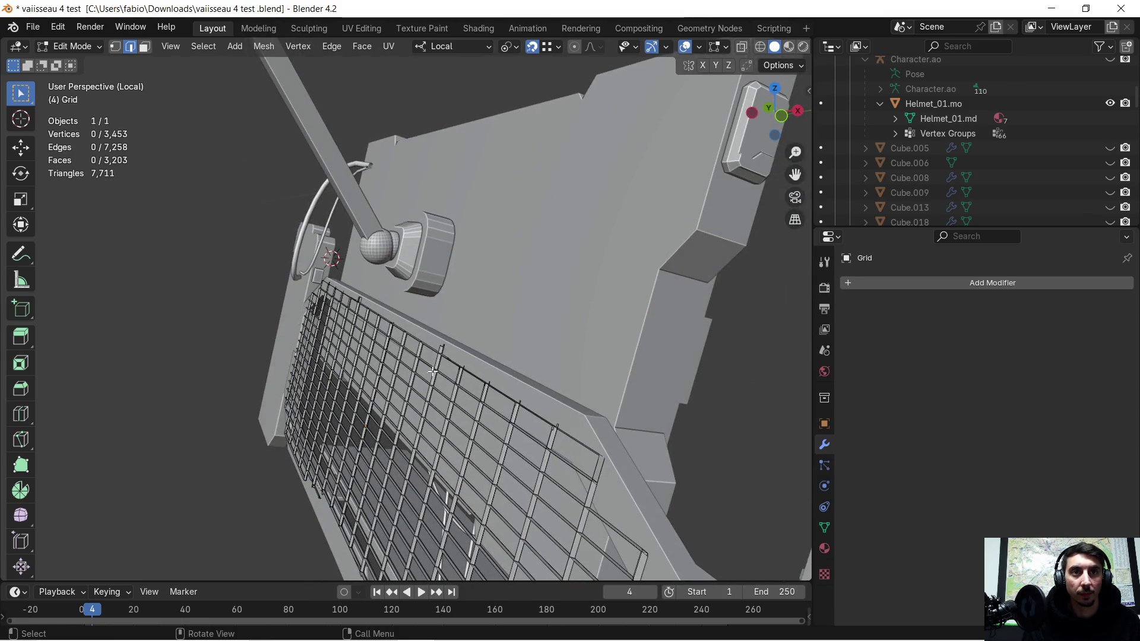
pyautogui.press('Tab')
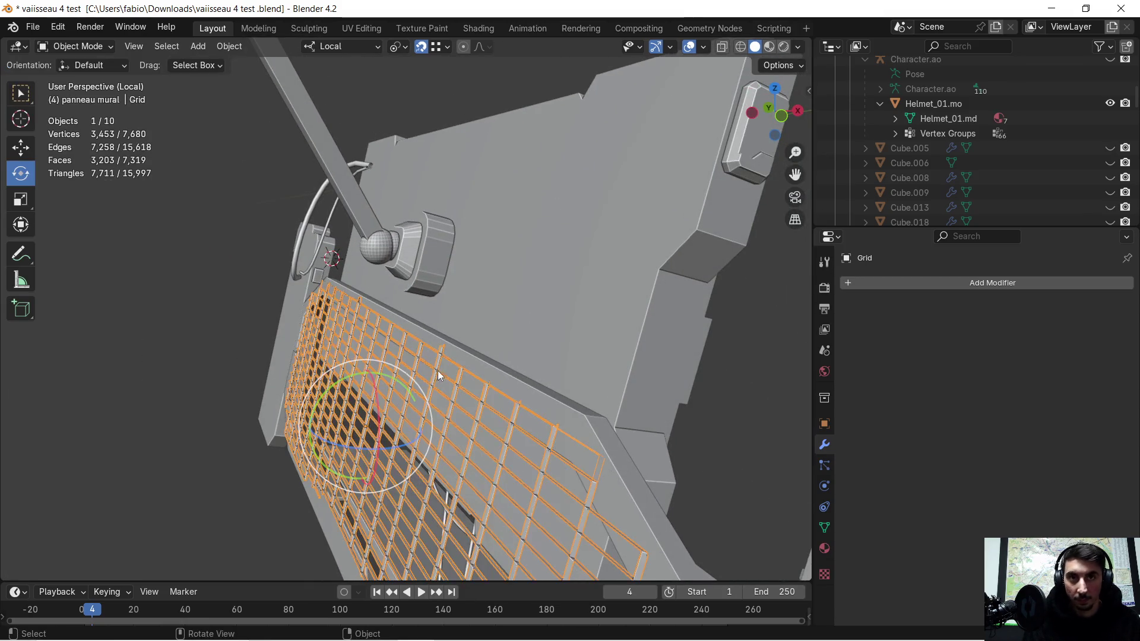
# - Shift the grid slightly along its local X axis
pyautogui.moveTo(436, 380)
pyautogui.mouseDown(button='middle')
pyautogui.moveTo(476, 329)
pyautogui.moveTo(454, 315)
pyautogui.moveTo(457, 325)
pyautogui.mouseUp(button='middle')
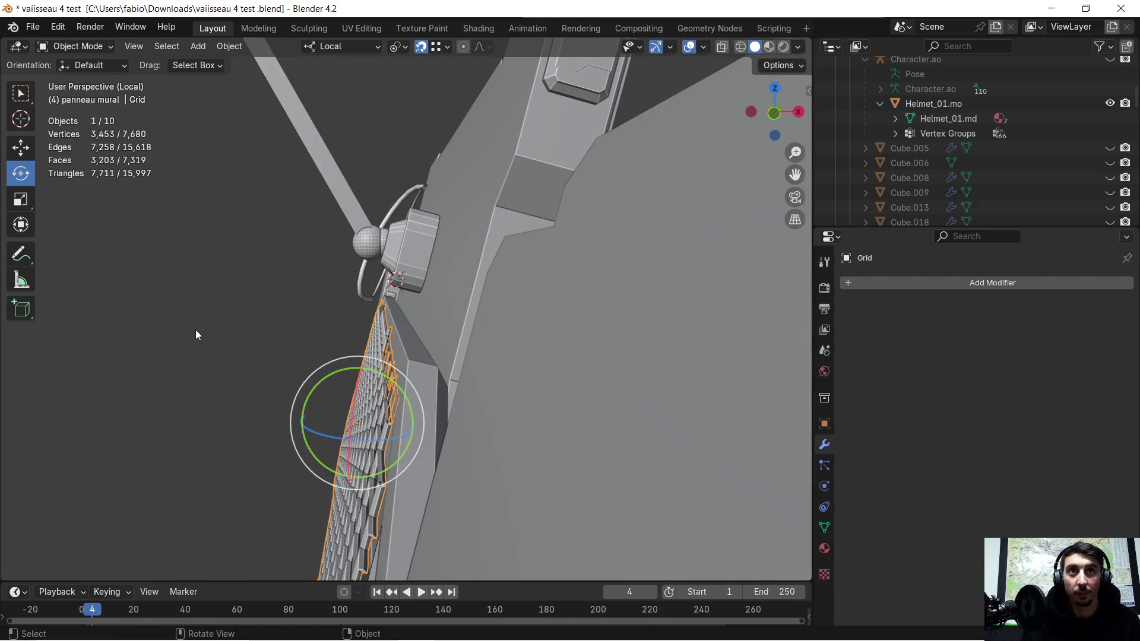
pyautogui.press('g')
pyautogui.press('x')
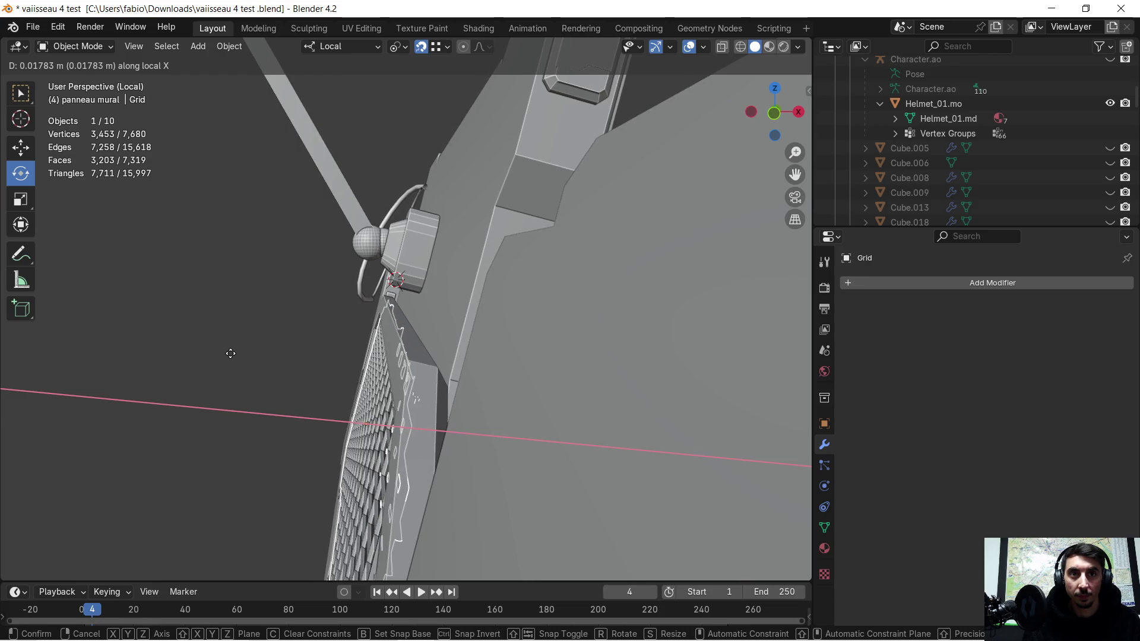
pyautogui.click(230, 353)
pyautogui.moveTo(218, 337)
pyautogui.mouseDown(button='middle')
pyautogui.moveTo(366, 354)
pyautogui.moveTo(401, 340)
pyautogui.moveTo(319, 343)
pyautogui.moveTo(260, 311)
pyautogui.moveTo(283, 407)
pyautogui.moveTo(312, 262)
pyautogui.moveTo(365, 269)
pyautogui.moveTo(347, 288)
pyautogui.moveTo(184, 297)
pyautogui.moveTo(216, 296)
pyautogui.mouseUp(button='middle')
pyautogui.click(184, 298)
# - Tilt the grid -0.88° about its local Y axis and check its fit in the frame
pyautogui.click(455, 233)
pyautogui.moveTo(455, 233)
pyautogui.mouseDown(button='middle')
pyautogui.moveTo(322, 227)
pyautogui.moveTo(302, 255)
pyautogui.mouseUp(button='middle')
pyautogui.press('r')
pyautogui.press('y')
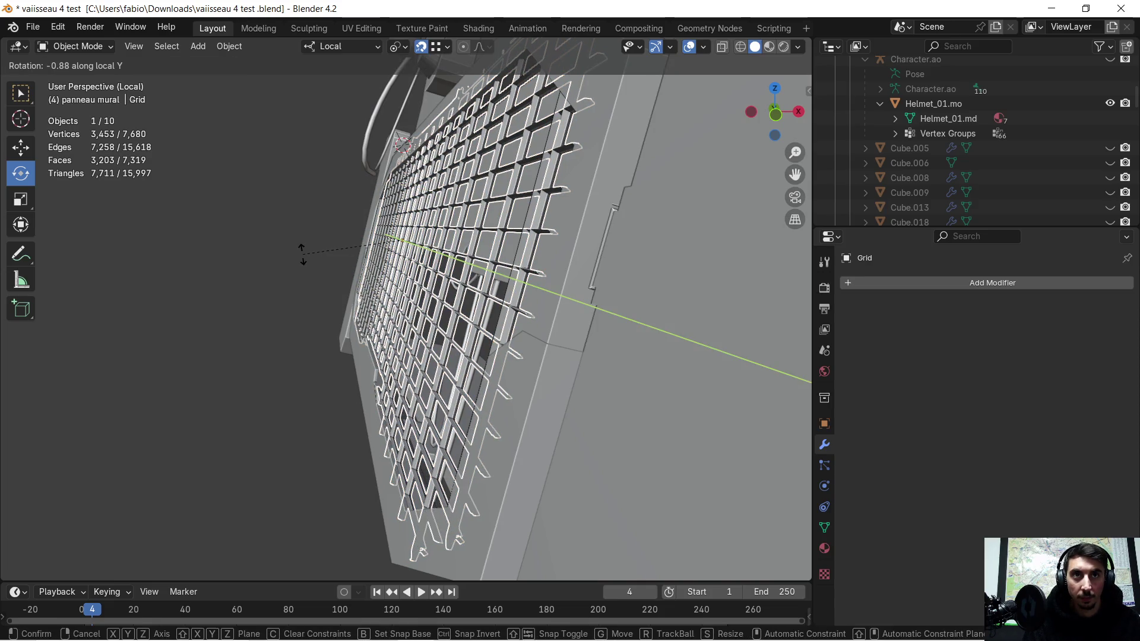
pyautogui.click(302, 254)
pyautogui.moveTo(305, 205); pyautogui.dragTo(315, 283, button='middle')
pyautogui.click(287, 234)
pyautogui.moveTo(286, 234)
pyautogui.mouseDown(button='middle')
pyautogui.moveTo(298, 250)
pyautogui.moveTo(308, 216)
pyautogui.moveTo(314, 294)
pyautogui.moveTo(300, 244)
pyautogui.moveTo(294, 269)
pyautogui.moveTo(386, 297)
pyautogui.moveTo(440, 291)
pyautogui.moveTo(536, 331)
pyautogui.moveTo(529, 341)
pyautogui.moveTo(534, 333)
pyautogui.mouseUp(button='middle')
pyautogui.moveTo(193, 224)
pyautogui.mouseDown(button='middle')
pyautogui.moveTo(176, 237)
pyautogui.moveTo(337, 243)
pyautogui.moveTo(245, 239)
pyautogui.moveTo(343, 259)
pyautogui.mouseUp(button='middle')
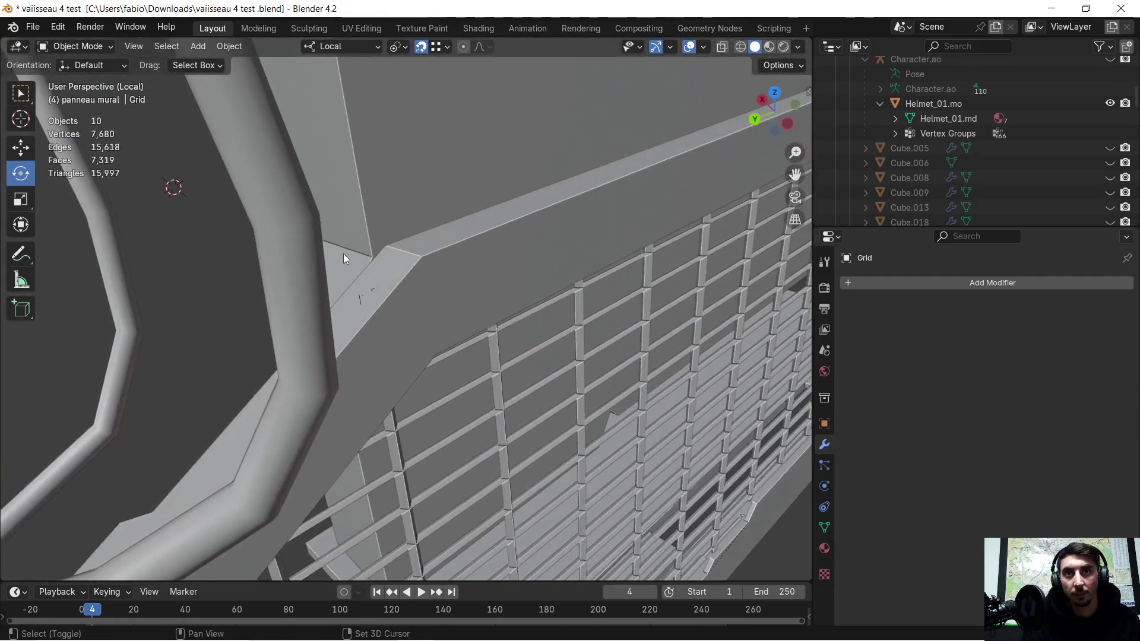
# - In Edit Mode on the Grid, box-select and delete the stray vertices on the frame's slanted edge
pyautogui.scroll(2, 341, 262)
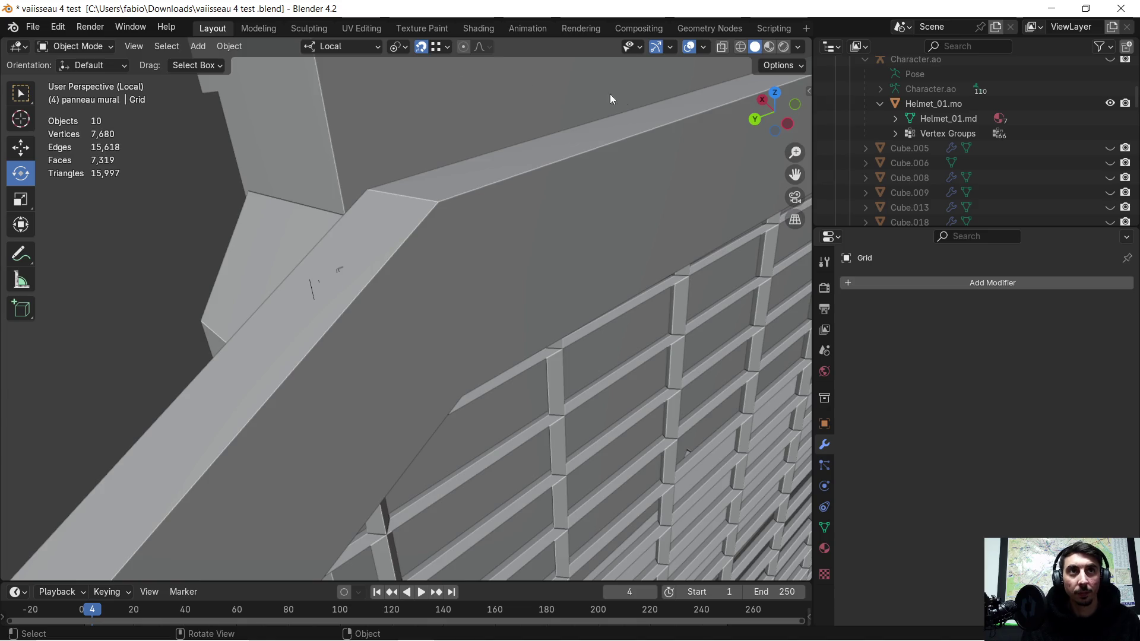
pyautogui.click(308, 289)
pyautogui.click(311, 288)
pyautogui.press('Tab')
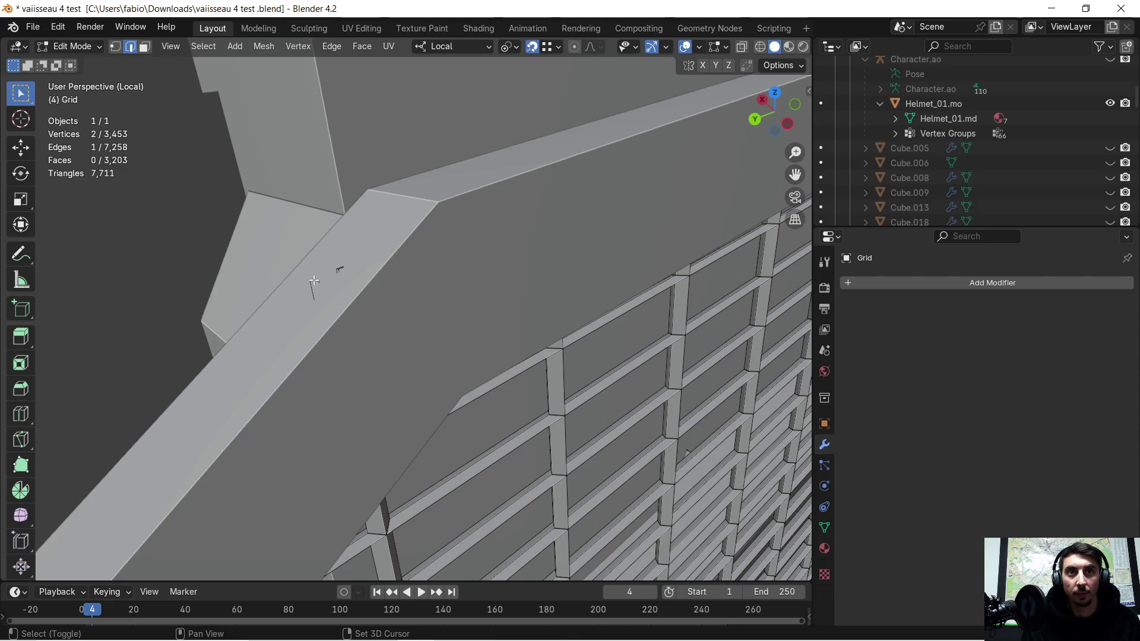
pyautogui.press('b')
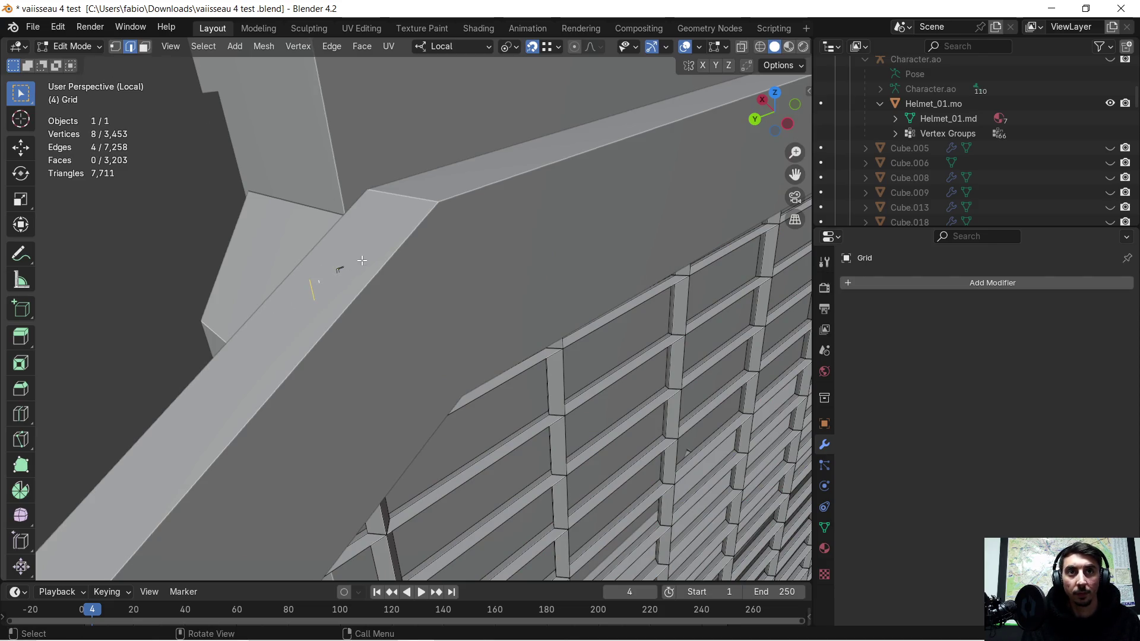
pyautogui.keyDown('shift'); pyautogui.click(336, 266); pyautogui.keyUp('shift')
pyautogui.press('x')
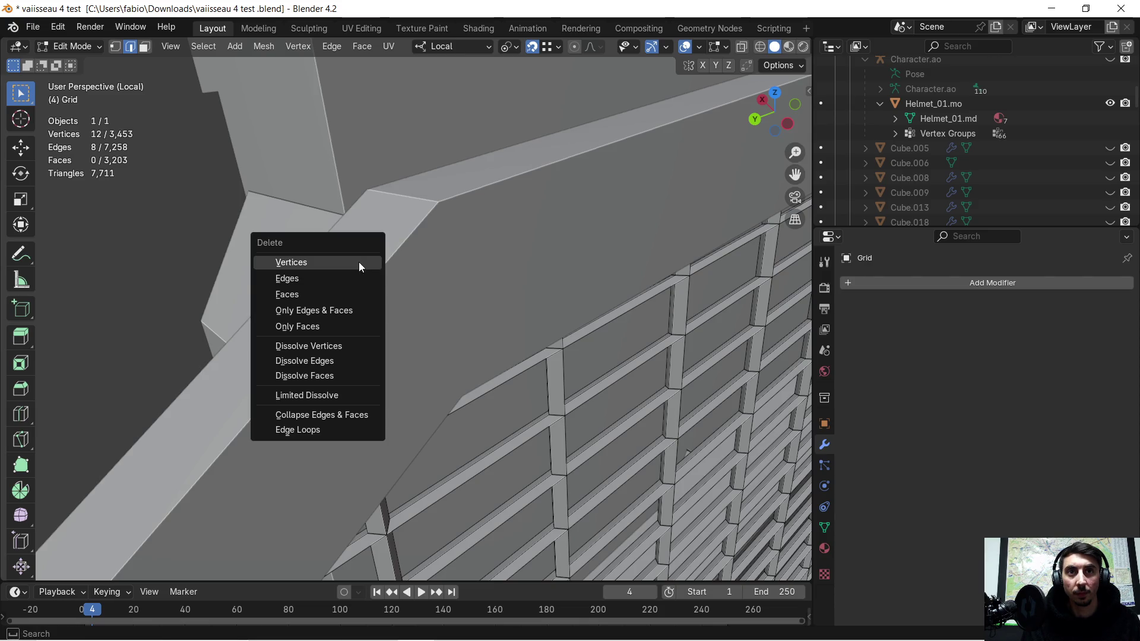
pyautogui.click(359, 262)
# - Delete the stray grid edges near the beam corner
pyautogui.moveTo(340, 278)
pyautogui.mouseDown(button='middle')
pyautogui.moveTo(272, 239)
pyautogui.moveTo(409, 256)
pyautogui.moveTo(429, 244)
pyautogui.moveTo(624, 321)
pyautogui.moveTo(582, 305)
pyautogui.moveTo(551, 325)
pyautogui.moveTo(394, 359)
pyautogui.mouseUp(button='middle')
pyautogui.scroll(3, 400, 360)
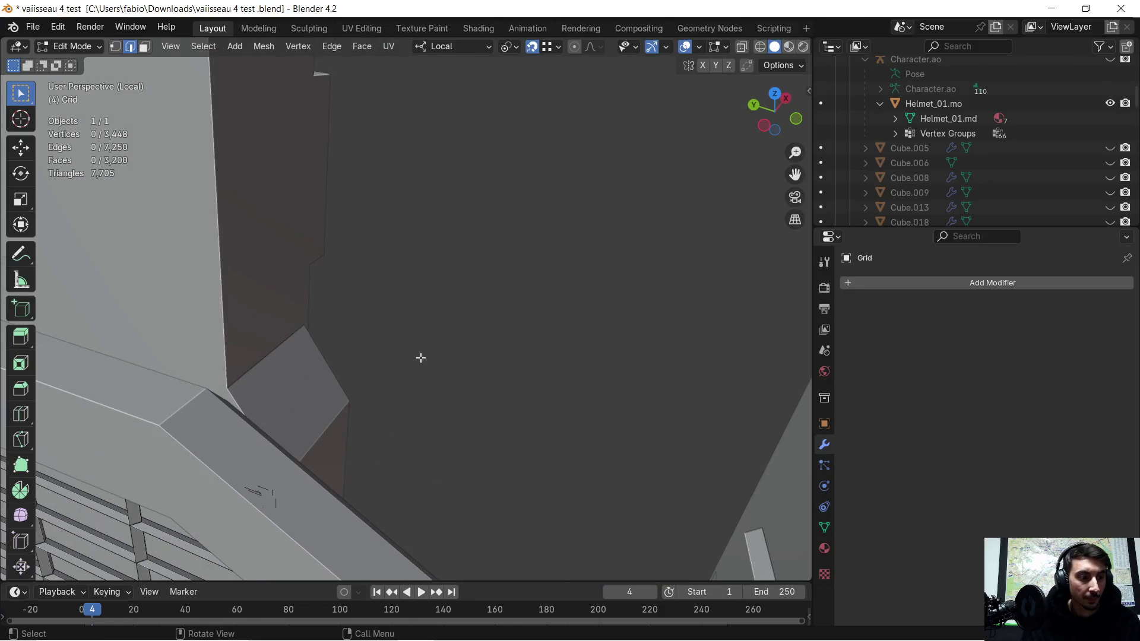
pyautogui.scroll(-2, 414, 367)
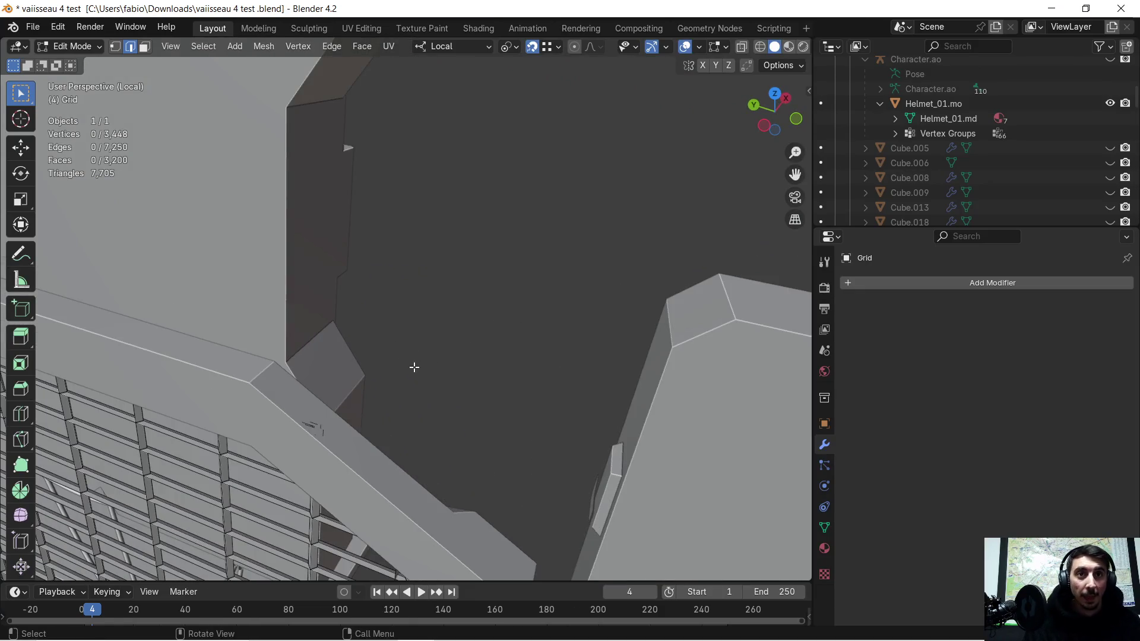
pyautogui.moveTo(383, 368)
pyautogui.keyDown('shift'); pyautogui.mouseDown(button='middle')
pyautogui.moveTo(382, 357)
pyautogui.moveTo(313, 399)
pyautogui.moveTo(334, 370)
pyautogui.mouseUp(button='middle'); pyautogui.keyUp('shift')
pyautogui.scroll(2, 380, 347)
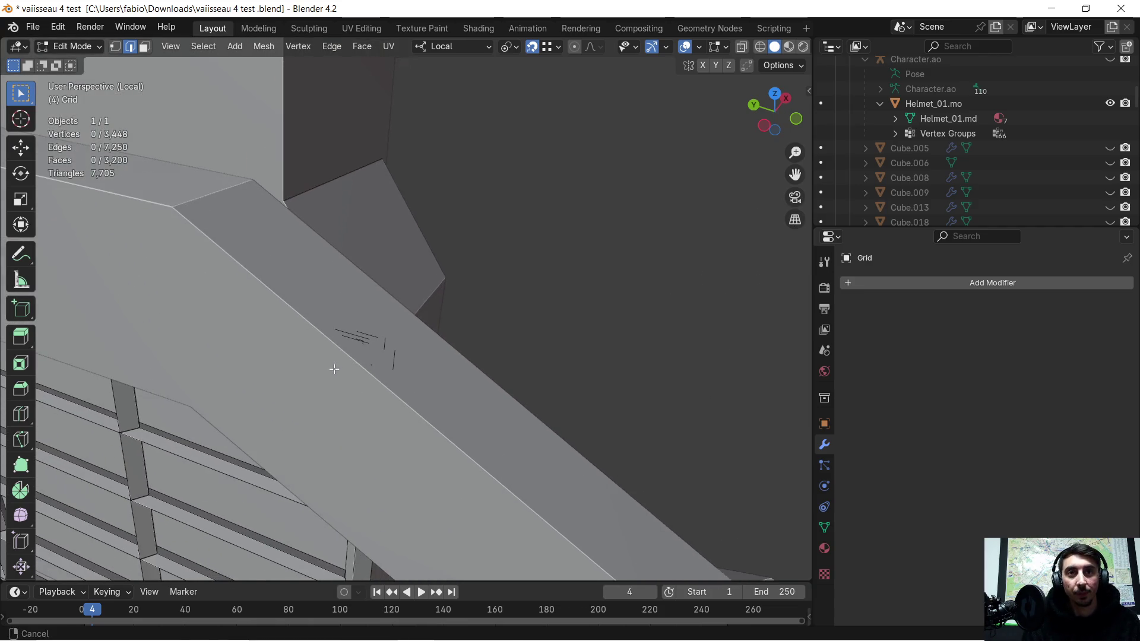
pyautogui.moveTo(407, 390); pyautogui.dragTo(411, 370)
pyautogui.press('x')
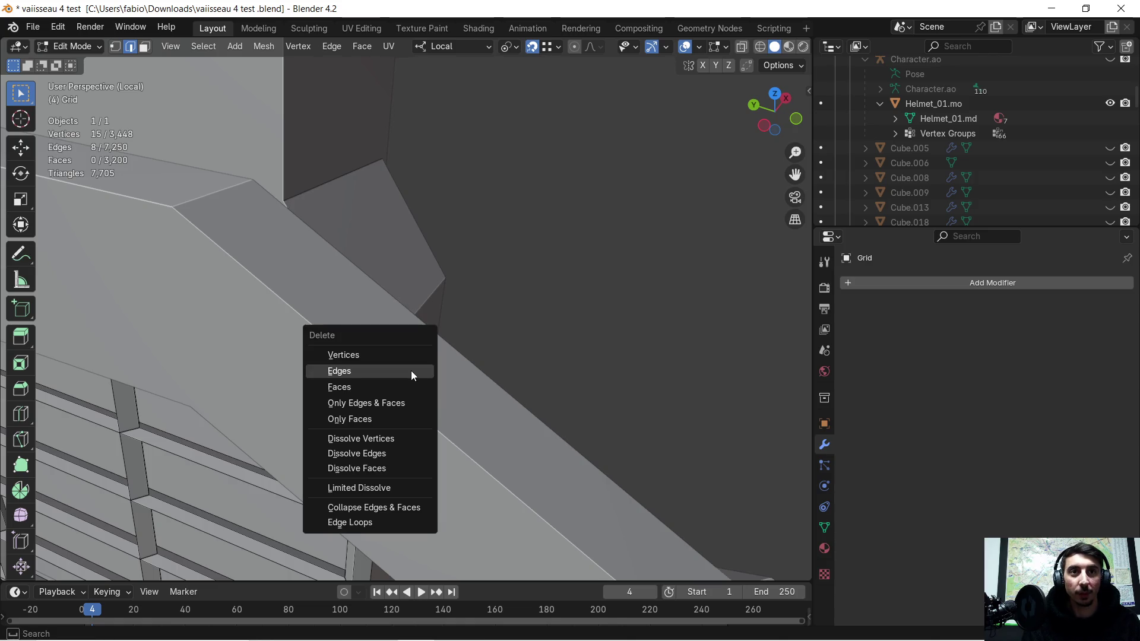
pyautogui.click(411, 369)
pyautogui.moveTo(411, 369)
pyautogui.mouseDown(button='middle')
pyautogui.moveTo(417, 346)
pyautogui.moveTo(370, 343)
pyautogui.moveTo(394, 311)
pyautogui.moveTo(530, 300)
pyautogui.moveTo(262, 339)
pyautogui.moveTo(547, 330)
pyautogui.moveTo(420, 287)
pyautogui.moveTo(404, 303)
pyautogui.mouseUp(button='middle')
pyautogui.scroll(-5, 403, 302)
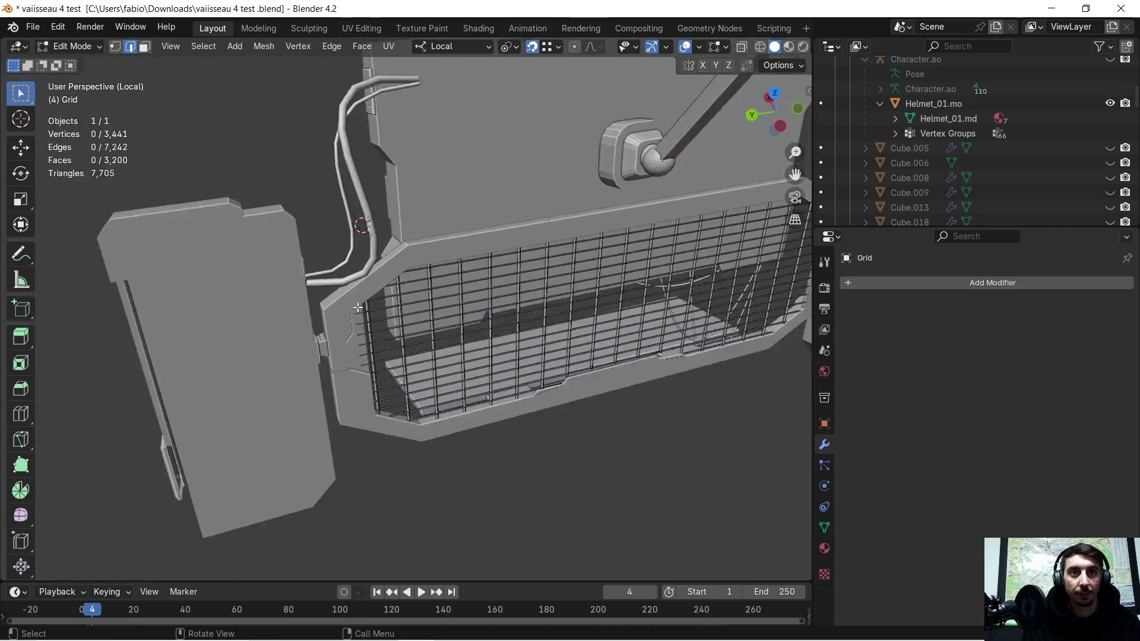
# - Back in Object Mode, move the Grid -0.010405 m along its local X axis
pyautogui.scroll(6, 348, 332)
pyautogui.moveTo(344, 342)
pyautogui.mouseDown(button='middle')
pyautogui.moveTo(412, 315)
pyautogui.moveTo(463, 315)
pyautogui.moveTo(484, 302)
pyautogui.moveTo(440, 321)
pyautogui.moveTo(657, 272)
pyautogui.moveTo(323, 331)
pyautogui.moveTo(414, 355)
pyautogui.moveTo(772, 335)
pyautogui.mouseUp(button='middle')
pyautogui.scroll(3, 415, 356)
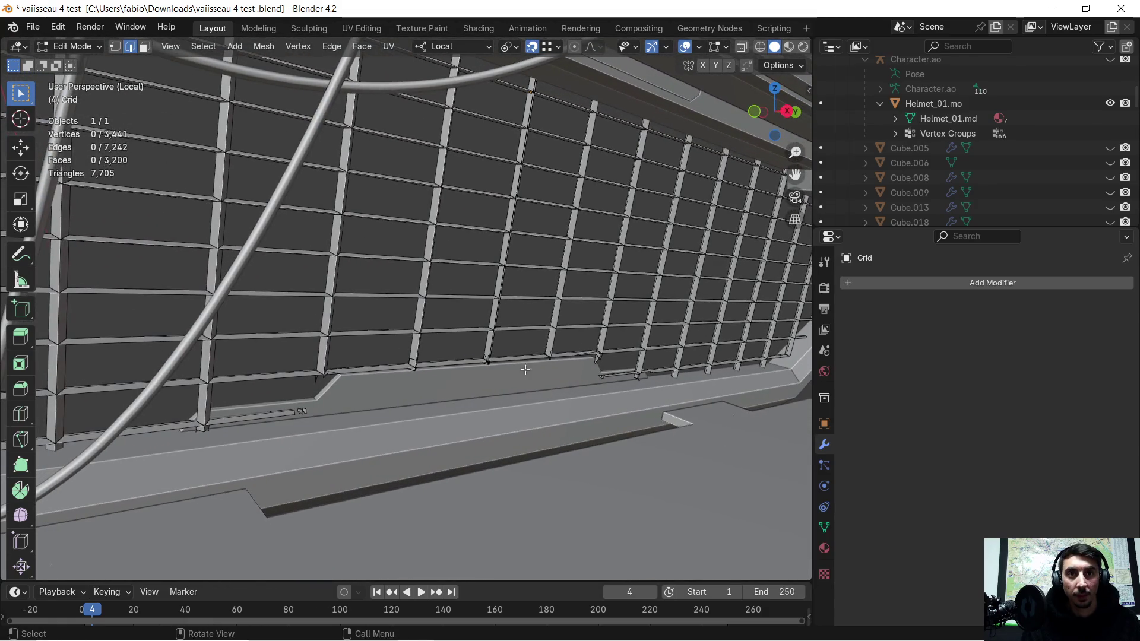
pyautogui.scroll(-2, 291, 380)
pyautogui.scroll(-2, 297, 380)
pyautogui.moveTo(314, 372); pyautogui.dragTo(506, 349, button='middle')
pyautogui.press('Tab')
pyautogui.press('g')
pyautogui.press('x')
pyautogui.press('x')
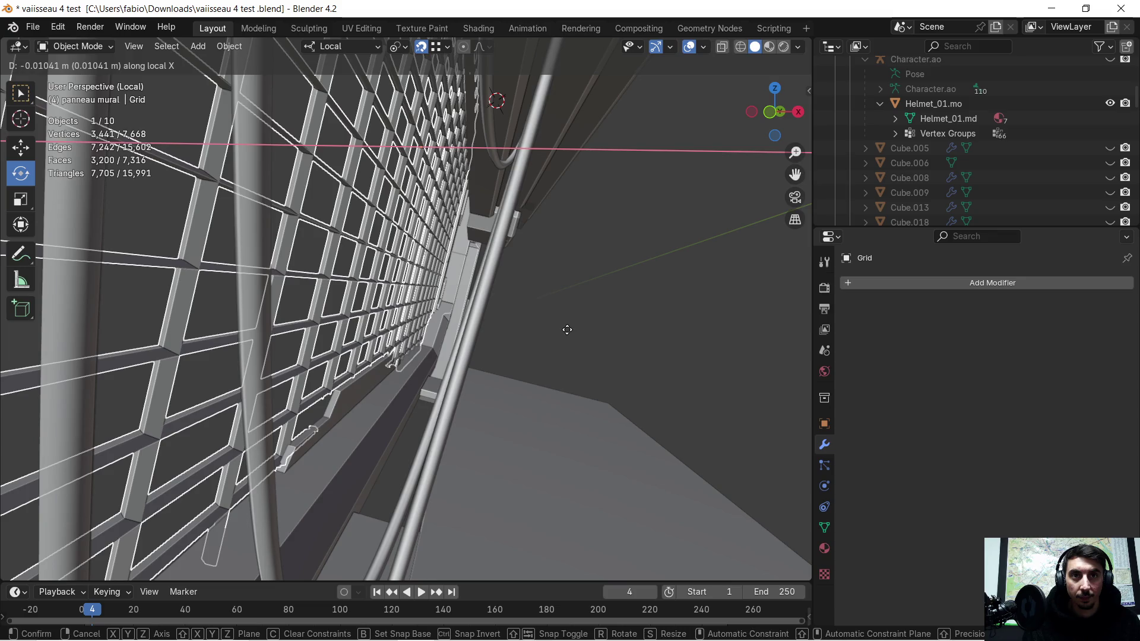
pyautogui.click(568, 330)
pyautogui.moveTo(568, 330)
pyautogui.mouseDown(button='middle')
pyautogui.moveTo(526, 338)
pyautogui.moveTo(445, 318)
pyautogui.moveTo(537, 347)
pyautogui.moveTo(452, 337)
pyautogui.moveTo(464, 326)
pyautogui.moveTo(457, 337)
pyautogui.mouseUp(button='middle')
pyautogui.scroll(5, 308, 389)
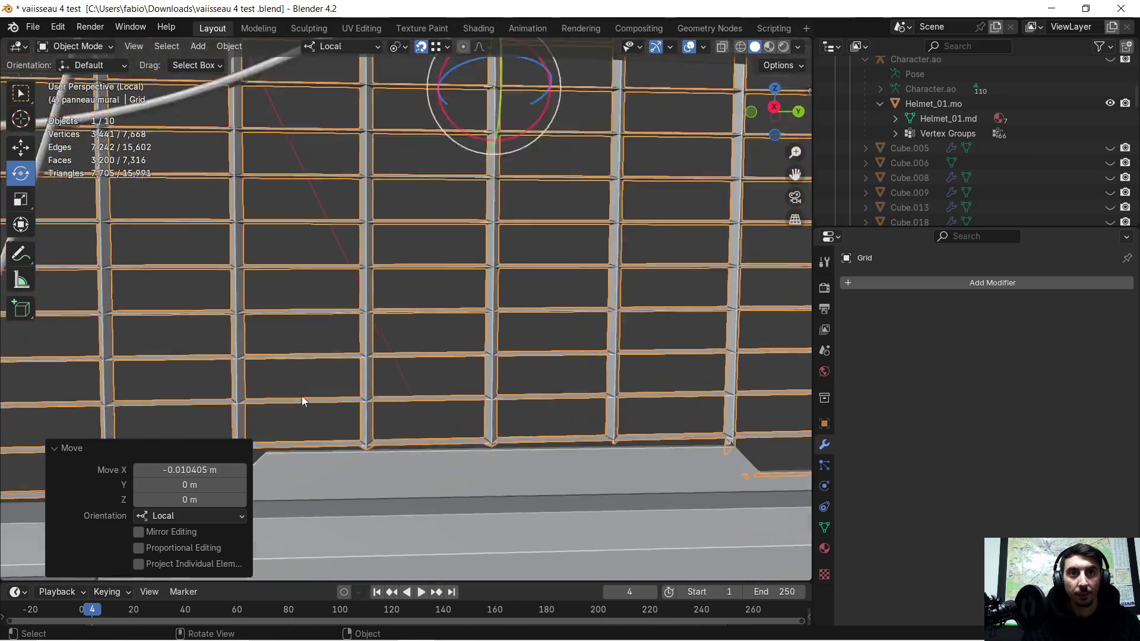
# - In Edit Mode, frame and delete the stray edge below the vertical bar
pyautogui.moveTo(343, 366)
pyautogui.mouseDown(button='middle')
pyautogui.moveTo(643, 216)
pyautogui.moveTo(457, 348)
pyautogui.moveTo(380, 429)
pyautogui.moveTo(544, 313)
pyautogui.moveTo(375, 418)
pyautogui.mouseUp(button='middle')
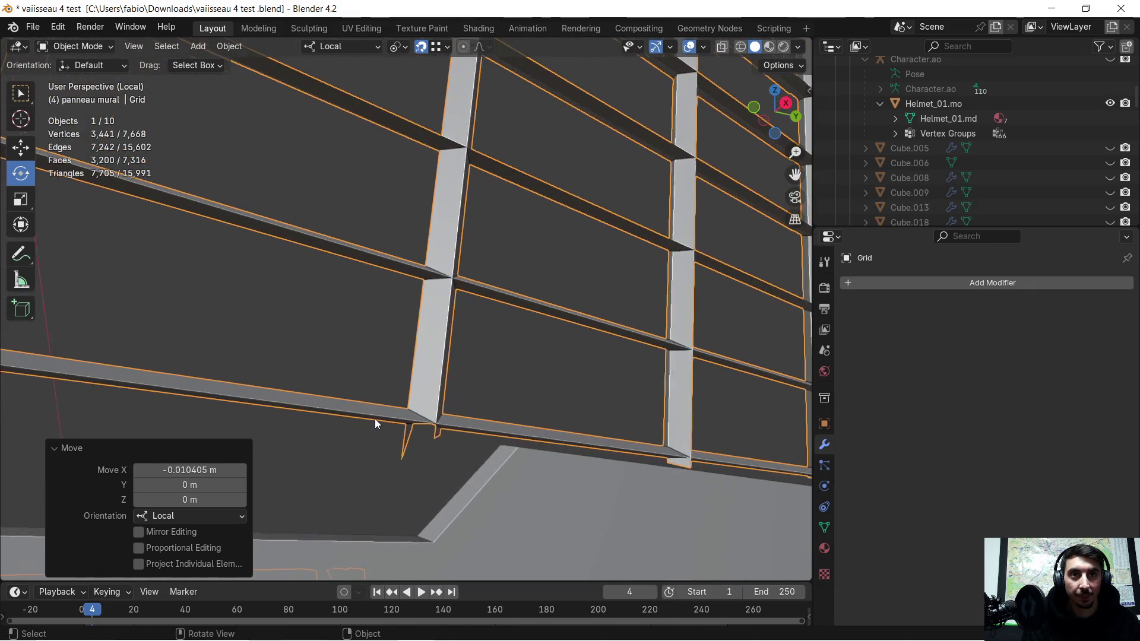
pyautogui.press('Tab')
pyautogui.click(412, 421)
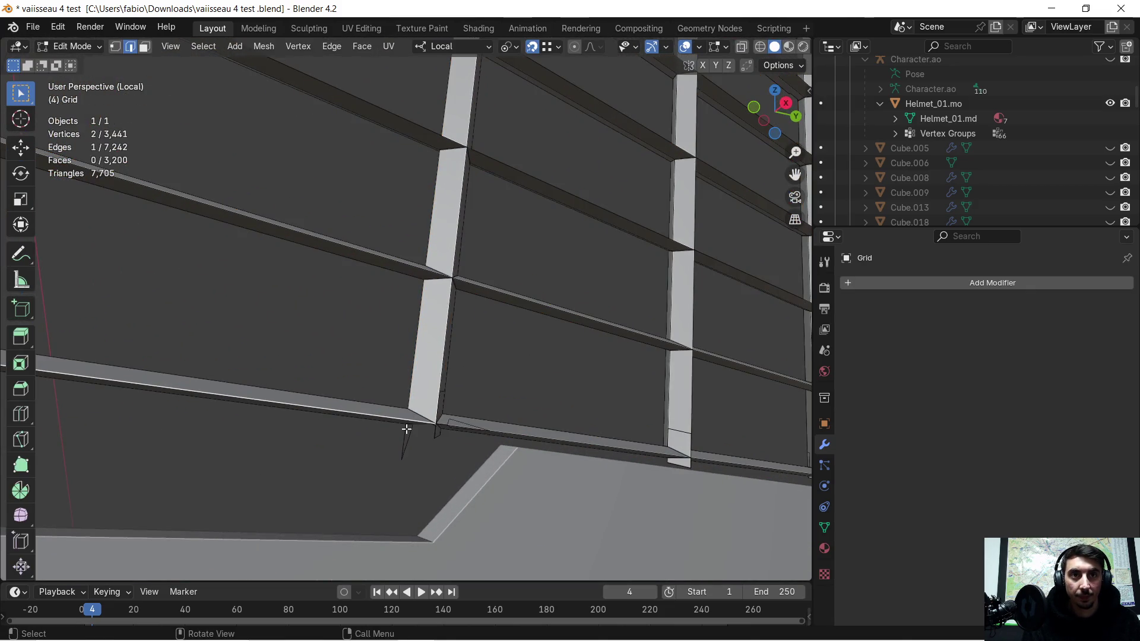
pyautogui.press('KP_Decimal')
pyautogui.moveTo(399, 445)
pyautogui.mouseDown(button='middle')
pyautogui.moveTo(403, 310)
pyautogui.moveTo(303, 333)
pyautogui.moveTo(318, 351)
pyautogui.moveTo(307, 308)
pyautogui.mouseUp(button='middle')
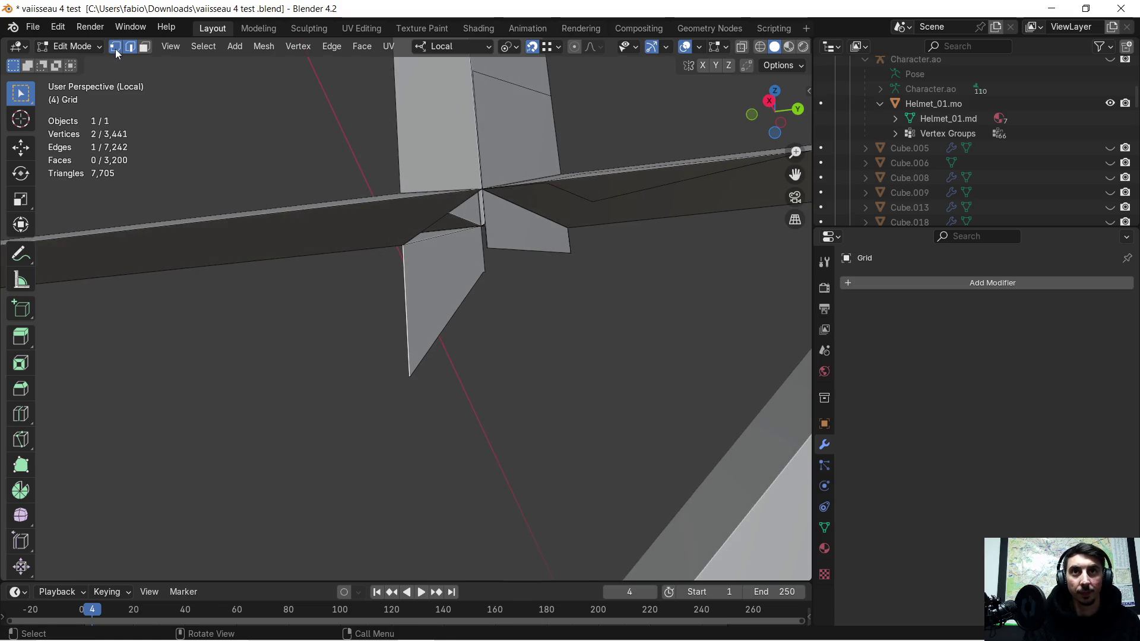
pyautogui.moveTo(431, 383)
pyautogui.mouseDown(button='middle')
pyautogui.moveTo(415, 390)
pyautogui.moveTo(534, 401)
pyautogui.moveTo(425, 401)
pyautogui.moveTo(424, 392)
pyautogui.moveTo(486, 364)
pyautogui.moveTo(431, 321)
pyautogui.moveTo(371, 305)
pyautogui.moveTo(458, 323)
pyautogui.mouseUp(button='middle')
pyautogui.press('x')
pyautogui.click(414, 319)
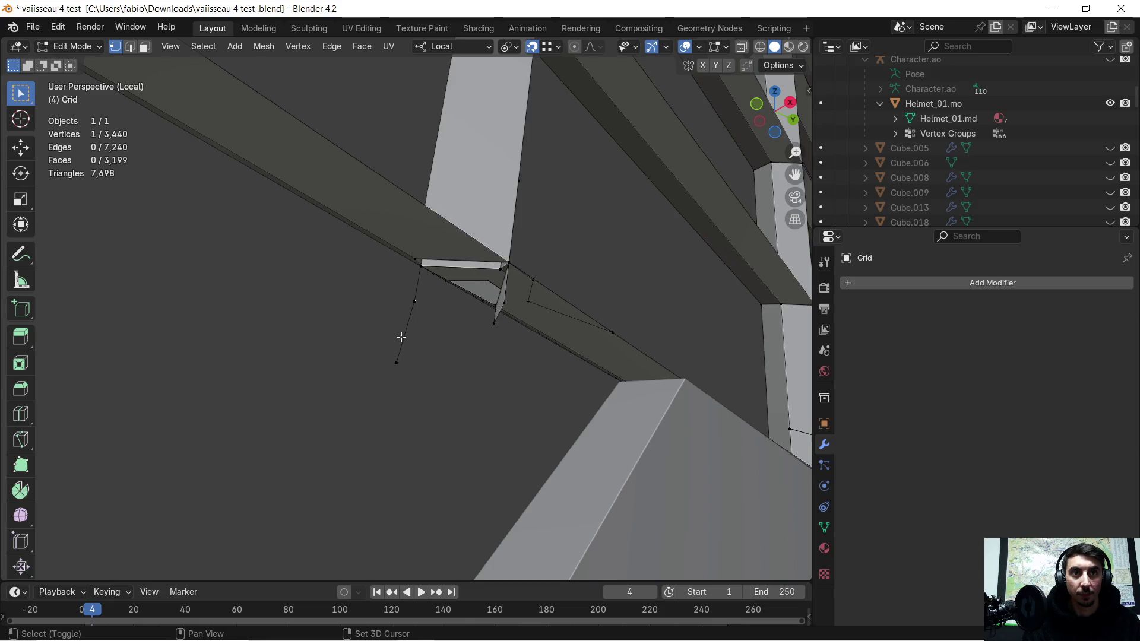
# - Delete the leftover edges and two stray vertices at the bar's corner
pyautogui.keyDown('shift'); pyautogui.moveTo(385, 292); pyautogui.dragTo(422, 309); pyautogui.keyUp('shift')
pyautogui.keyDown('shift'); pyautogui.moveTo(368, 343); pyautogui.dragTo(412, 387); pyautogui.keyUp('shift')
pyautogui.press('x')
pyautogui.click(410, 384)
pyautogui.moveTo(409, 382); pyautogui.dragTo(398, 355, button='middle')
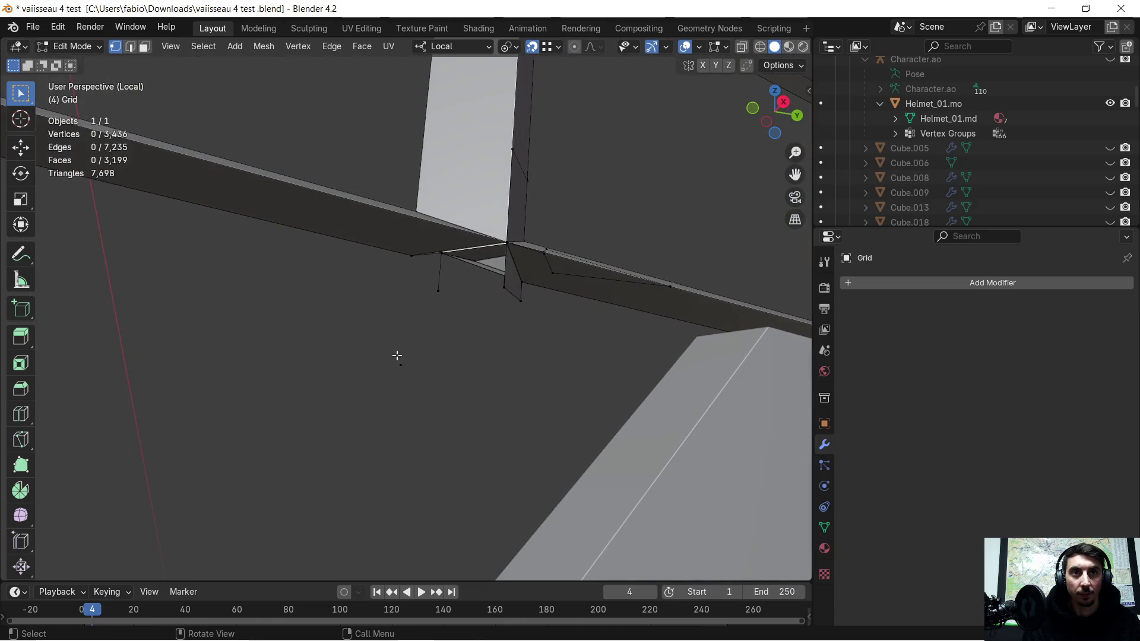
pyautogui.press('x')
pyautogui.click(426, 365)
pyautogui.moveTo(453, 298); pyautogui.dragTo(451, 301)
pyautogui.press('x')
pyautogui.click(451, 303)
# - Delete only the face at the bar's base, undoing an accidental vertex deletion
pyautogui.moveTo(453, 310)
pyautogui.mouseDown(button='middle')
pyautogui.moveTo(377, 326)
pyautogui.moveTo(379, 311)
pyautogui.moveTo(367, 325)
pyautogui.mouseUp(button='middle')
pyautogui.click(485, 243)
pyautogui.press('x')
pyautogui.click(483, 248)
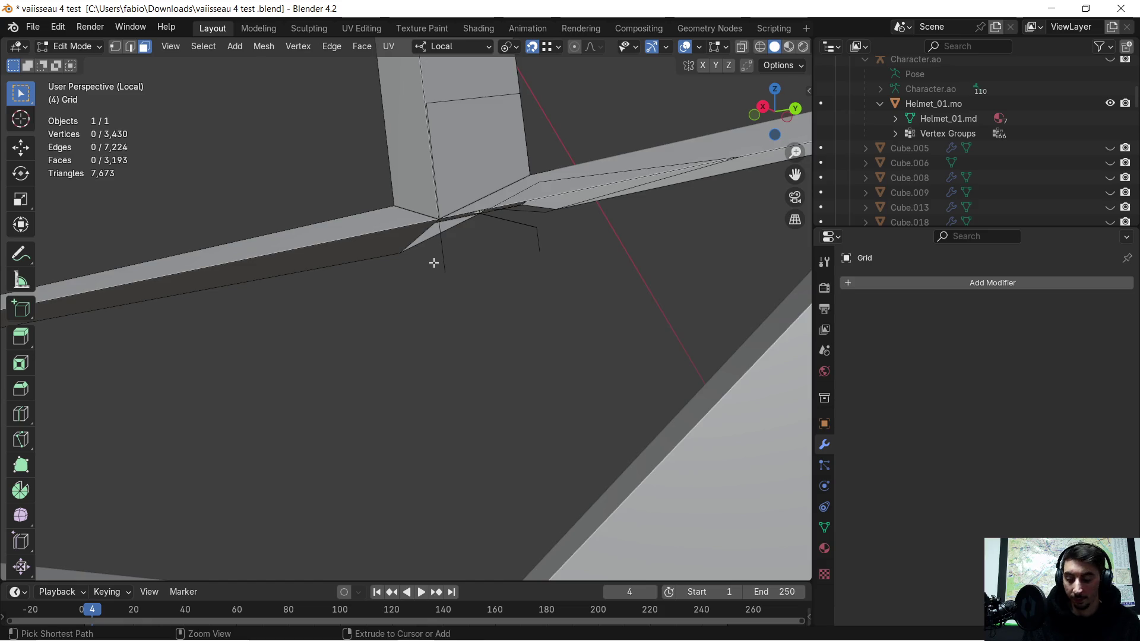
pyautogui.hotkey('ctrl', 'z')
pyautogui.press('x')
pyautogui.click(437, 287)
pyautogui.moveTo(425, 275)
pyautogui.mouseDown(button='middle')
pyautogui.moveTo(461, 247)
pyautogui.moveTo(458, 272)
pyautogui.mouseUp(button='middle')
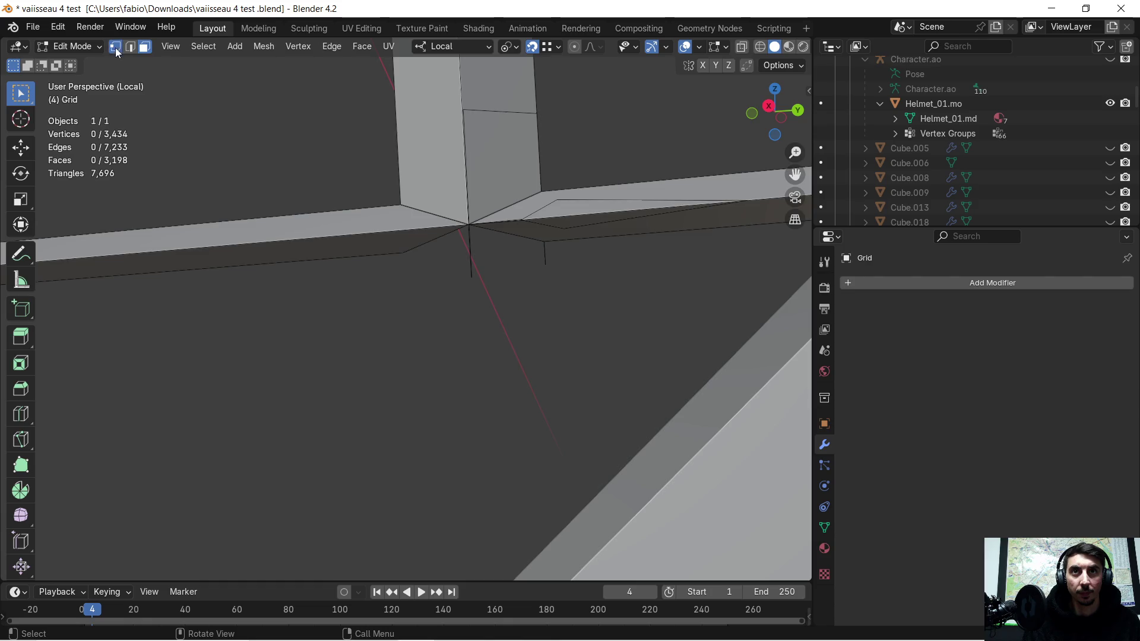
# - Delete the vertical edge below the corner and the last stray vertices
pyautogui.click(471, 272)
pyautogui.press('x')
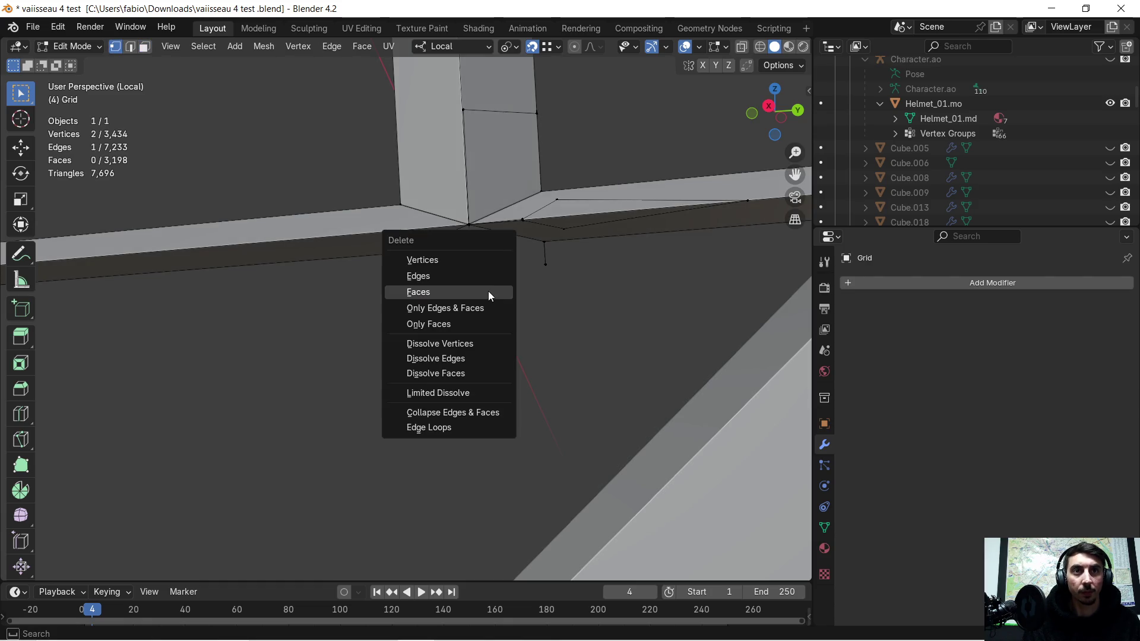
pyautogui.click(451, 261)
pyautogui.moveTo(539, 272)
pyautogui.mouseDown(button='middle')
pyautogui.moveTo(466, 264)
pyautogui.moveTo(539, 255)
pyautogui.moveTo(572, 234)
pyautogui.moveTo(514, 366)
pyautogui.moveTo(525, 217)
pyautogui.mouseUp(button='middle')
pyautogui.click(557, 268)
pyautogui.press('x')
pyautogui.click(556, 268)
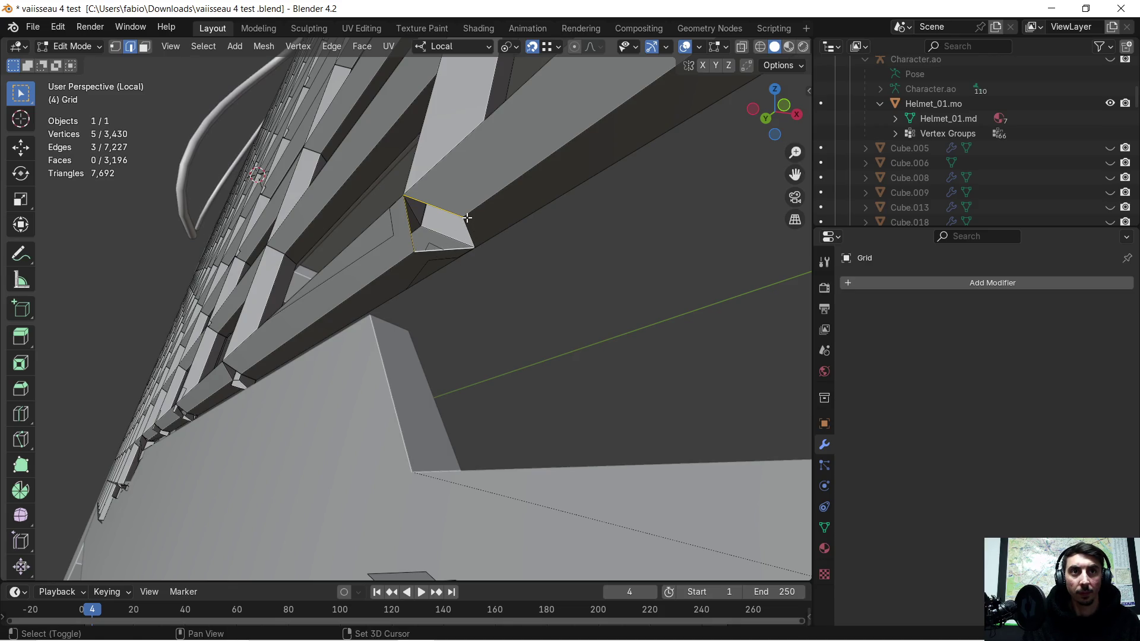
# - Try extruding the bar's bottom edges downward, undo it, and switch orientation to Global
pyautogui.moveTo(470, 230)
pyautogui.mouseDown(button='middle')
pyautogui.moveTo(457, 272)
pyautogui.moveTo(363, 251)
pyautogui.mouseUp(button='middle')
pyautogui.press('e')
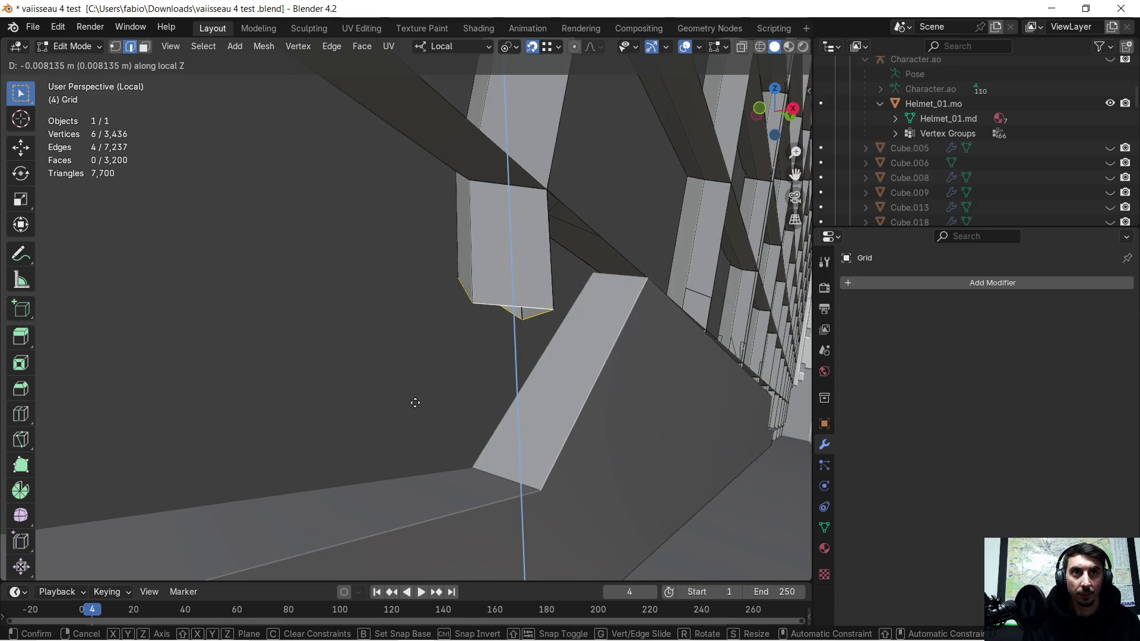
pyautogui.press('x')
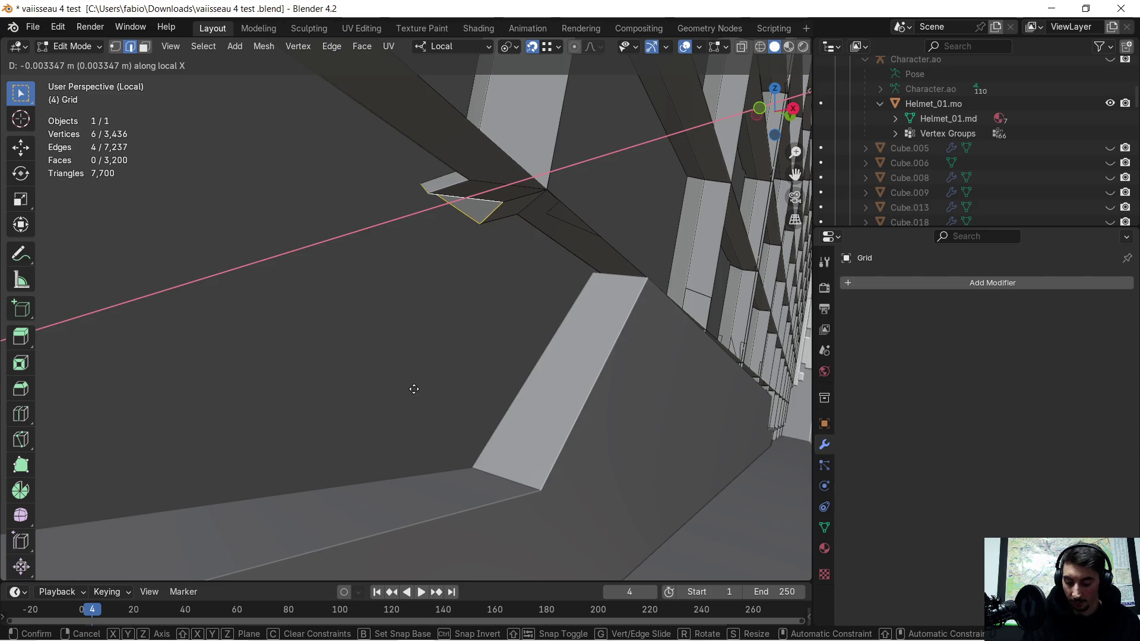
pyautogui.press('y')
pyautogui.press('z')
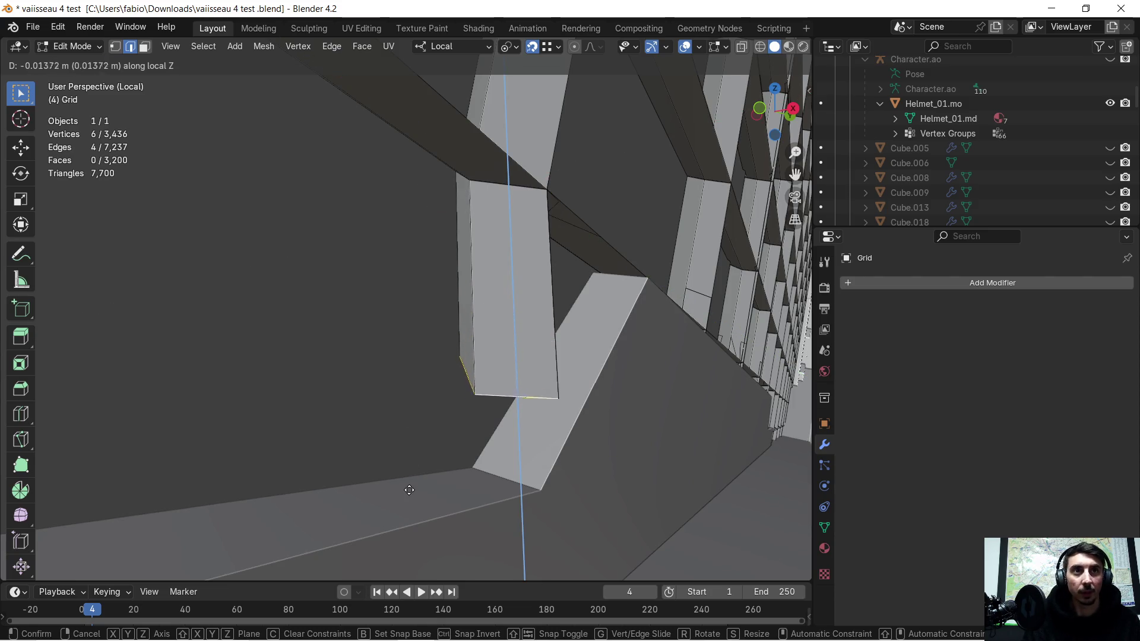
pyautogui.click(407, 495)
pyautogui.moveTo(399, 366)
pyautogui.mouseDown(button='middle')
pyautogui.moveTo(339, 333)
pyautogui.moveTo(394, 351)
pyautogui.mouseUp(button='middle')
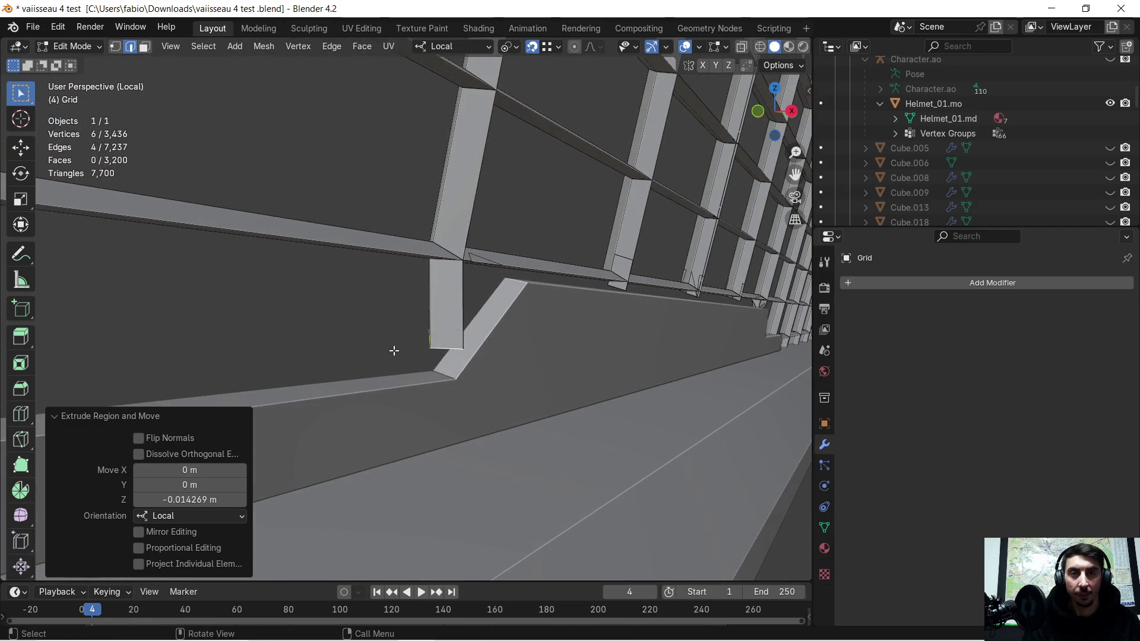
pyautogui.hotkey('ctrl', 'z')
pyautogui.click(461, 47)
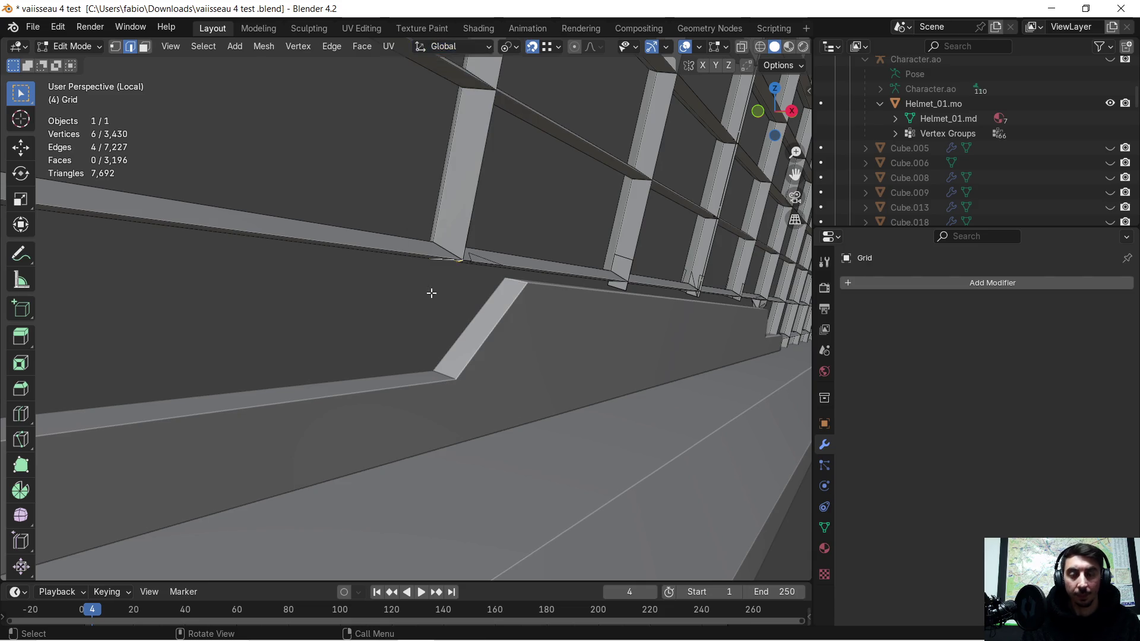
# - Extrude the bottom edges along Z and shift them along X, then undo both
pyautogui.press('e')
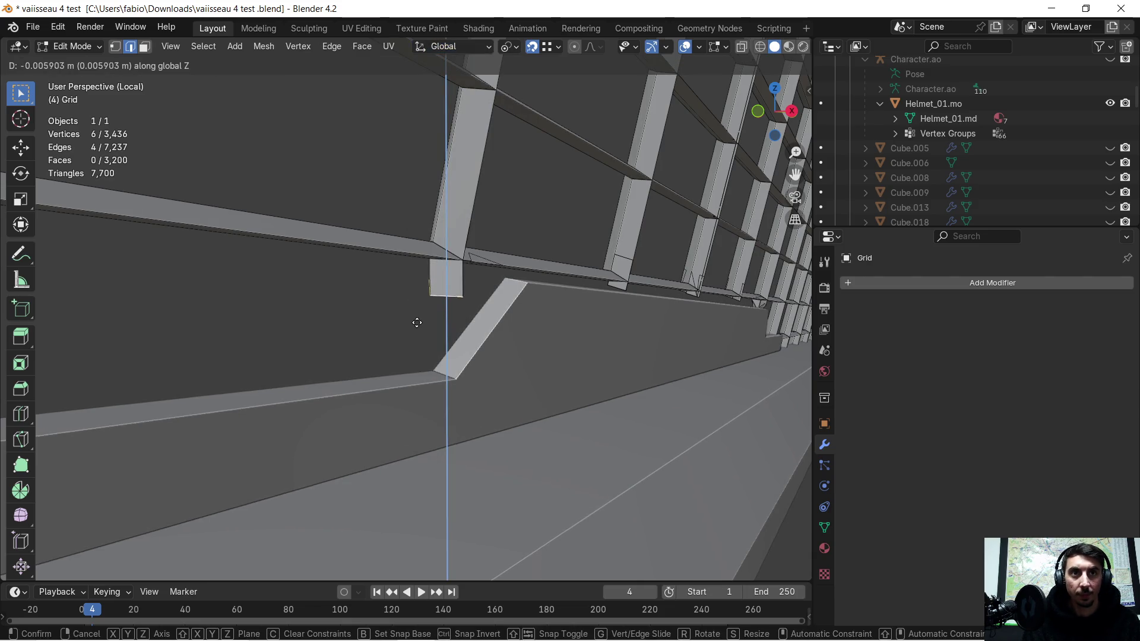
pyautogui.press('z')
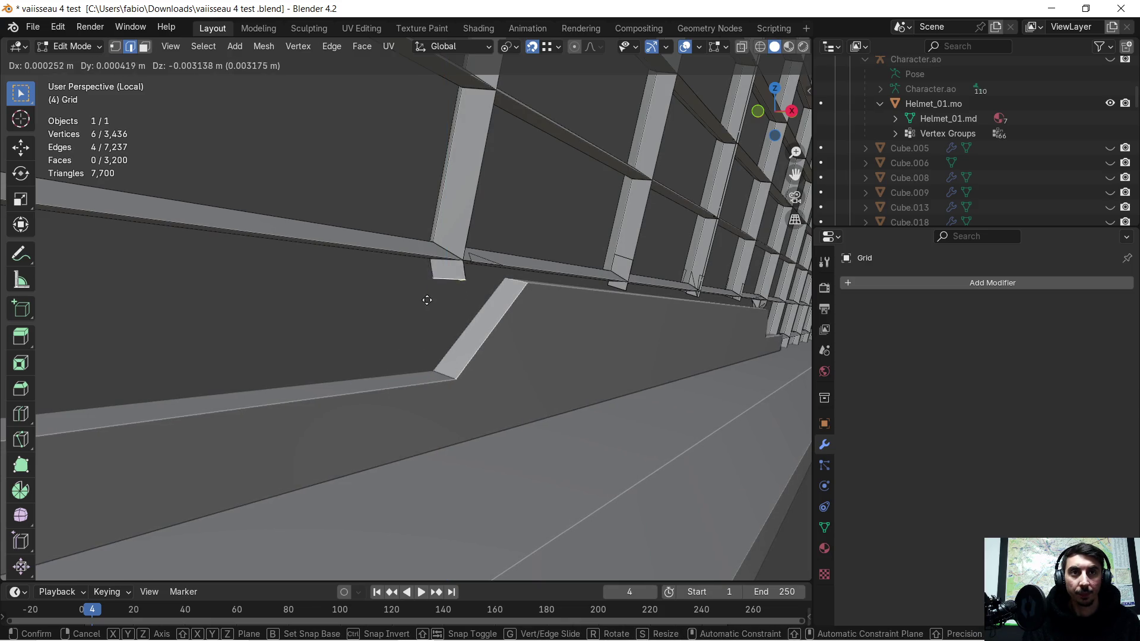
pyautogui.click(410, 463)
pyautogui.moveTo(415, 458); pyautogui.dragTo(546, 434, button='middle')
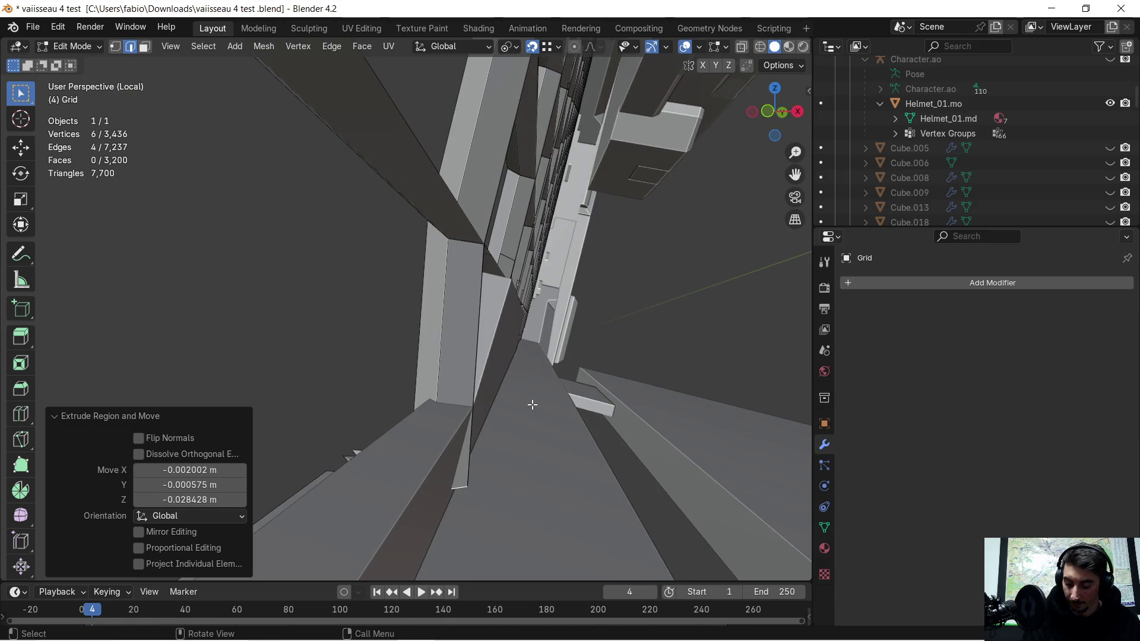
pyautogui.press('g')
pyautogui.press('y')
pyautogui.press('x')
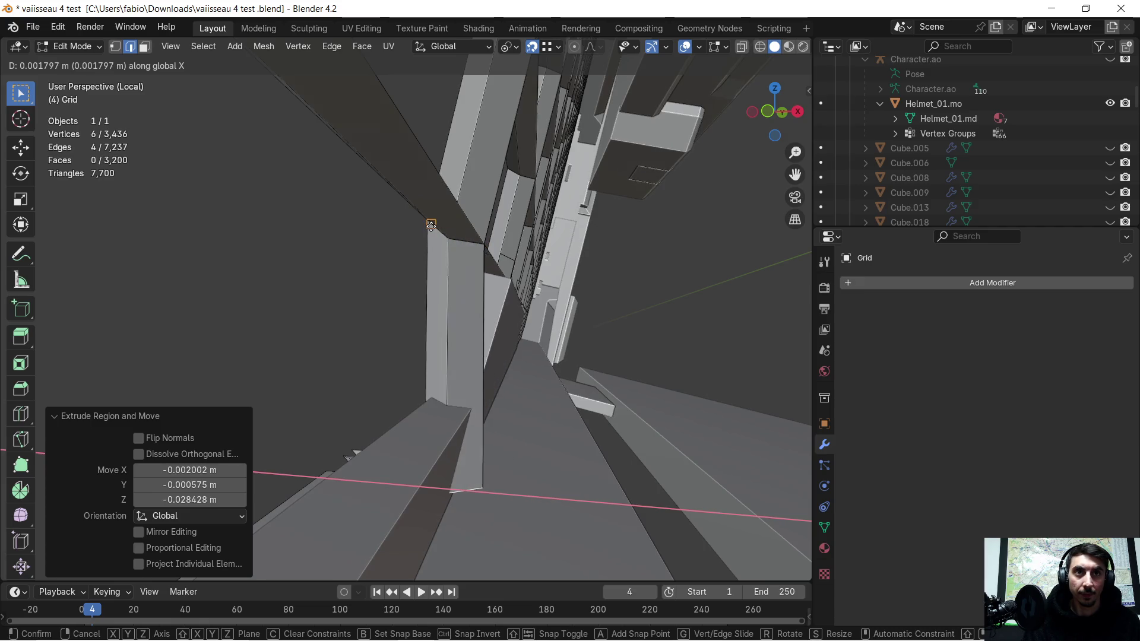
pyautogui.click(427, 221)
pyautogui.moveTo(392, 299)
pyautogui.mouseDown(button='middle')
pyautogui.moveTo(453, 311)
pyautogui.moveTo(504, 300)
pyautogui.moveTo(318, 305)
pyautogui.moveTo(349, 330)
pyautogui.moveTo(328, 305)
pyautogui.moveTo(394, 331)
pyautogui.mouseUp(button='middle')
pyautogui.hotkey('ctrl', 'z')
pyautogui.hotkey('ctrl', 'z')
# - Extrude the bar's bottom edges straight down along Z to reach the lower frame
pyautogui.press('e')
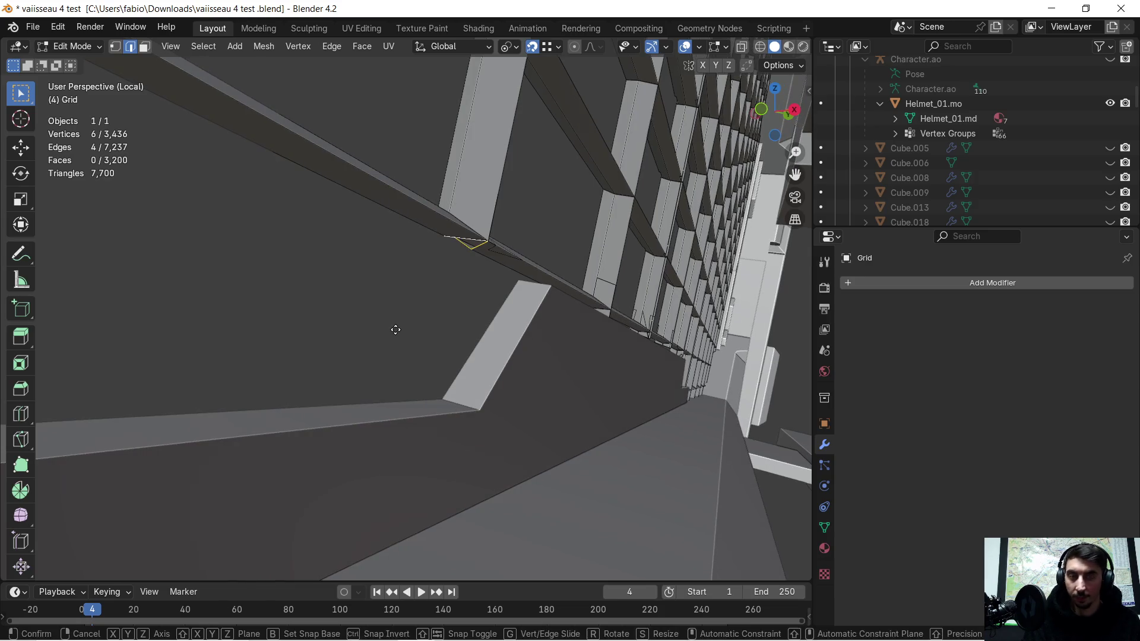
pyautogui.press('z')
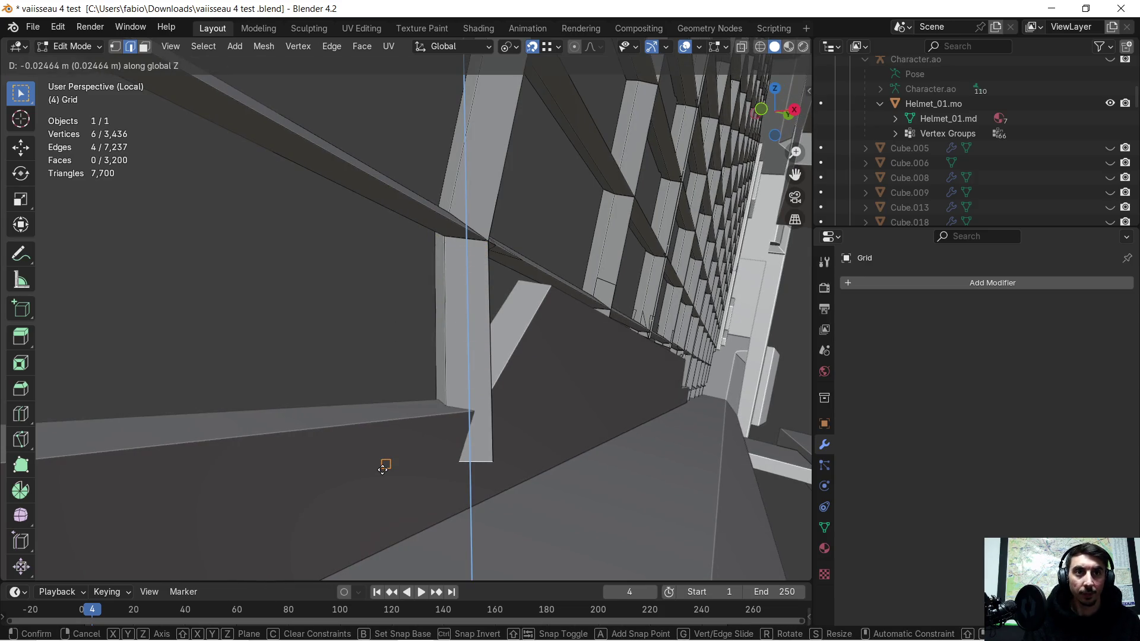
pyautogui.click(383, 469)
pyautogui.click(497, 462)
pyautogui.scroll(3, 514, 453)
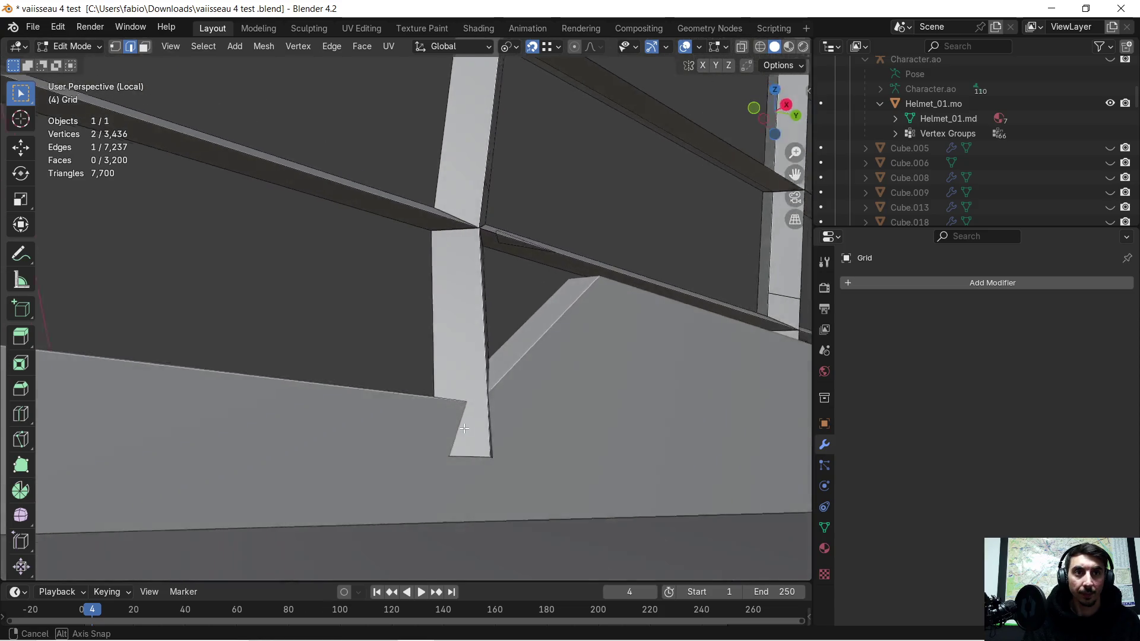
# - Move the bar's bottom corner vertex along X to line it up with the frame
pyautogui.click(117, 47)
pyautogui.moveTo(240, 244); pyautogui.dragTo(392, 319, button='middle')
pyautogui.click(481, 433)
pyautogui.moveTo(485, 245); pyautogui.dragTo(504, 273, button='middle')
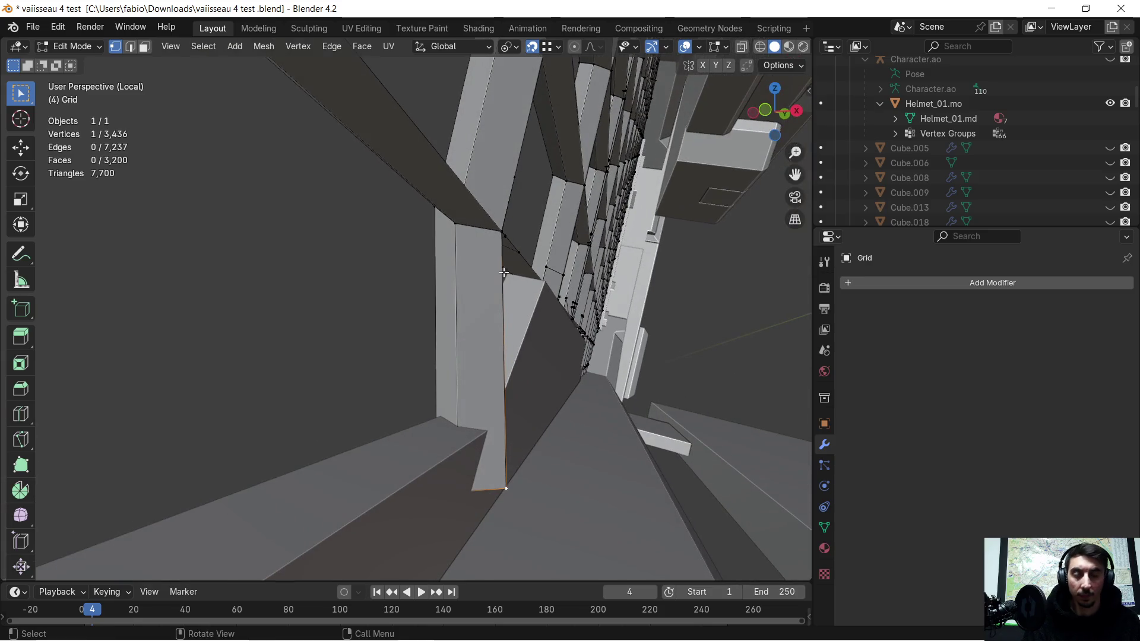
pyautogui.press('g')
pyautogui.press('x')
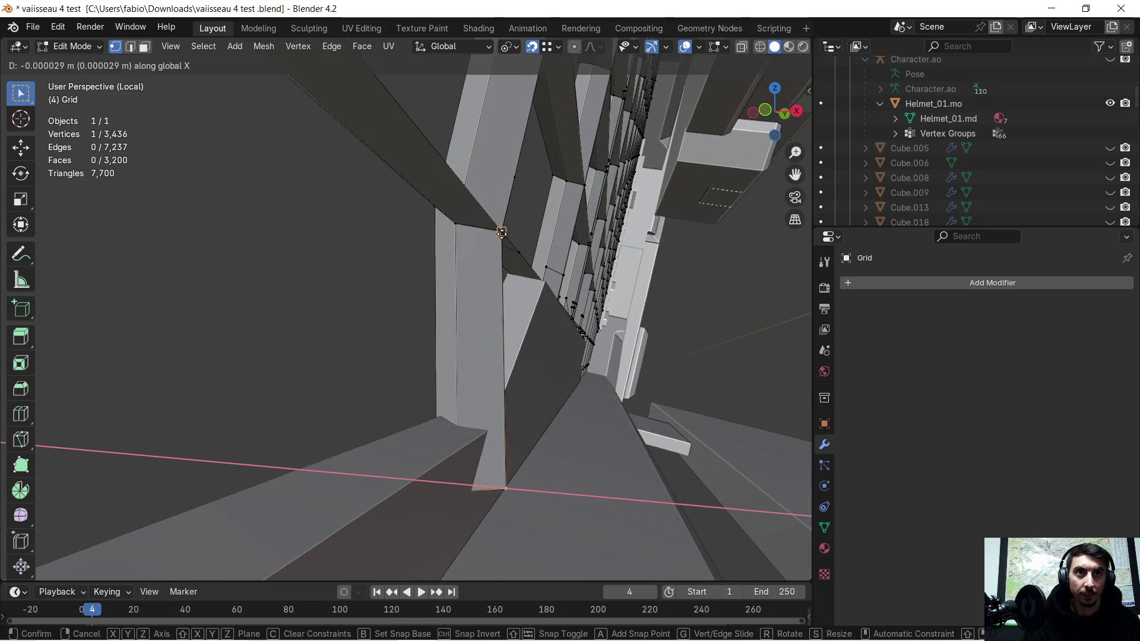
pyautogui.click(502, 231)
pyautogui.moveTo(533, 290)
pyautogui.mouseDown(button='middle')
pyautogui.moveTo(547, 326)
pyautogui.moveTo(389, 348)
pyautogui.moveTo(423, 342)
pyautogui.moveTo(418, 365)
pyautogui.moveTo(409, 351)
pyautogui.moveTo(422, 325)
pyautogui.mouseUp(button='middle')
pyautogui.scroll(-5, 423, 341)
pyautogui.scroll(4, 409, 351)
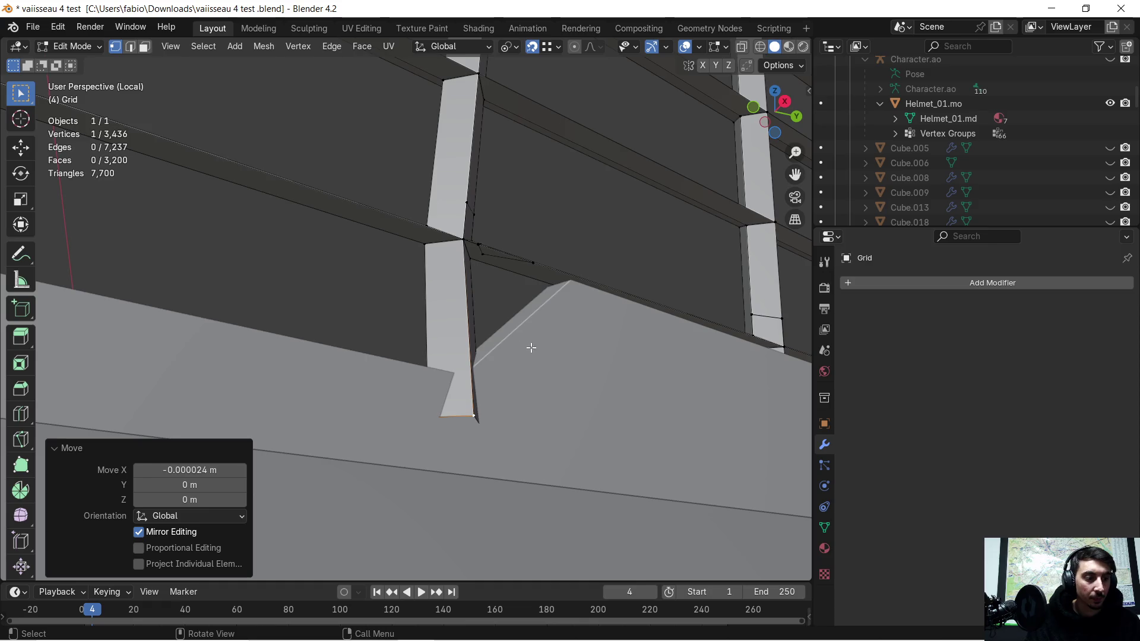
pyautogui.scroll(1, 531, 348)
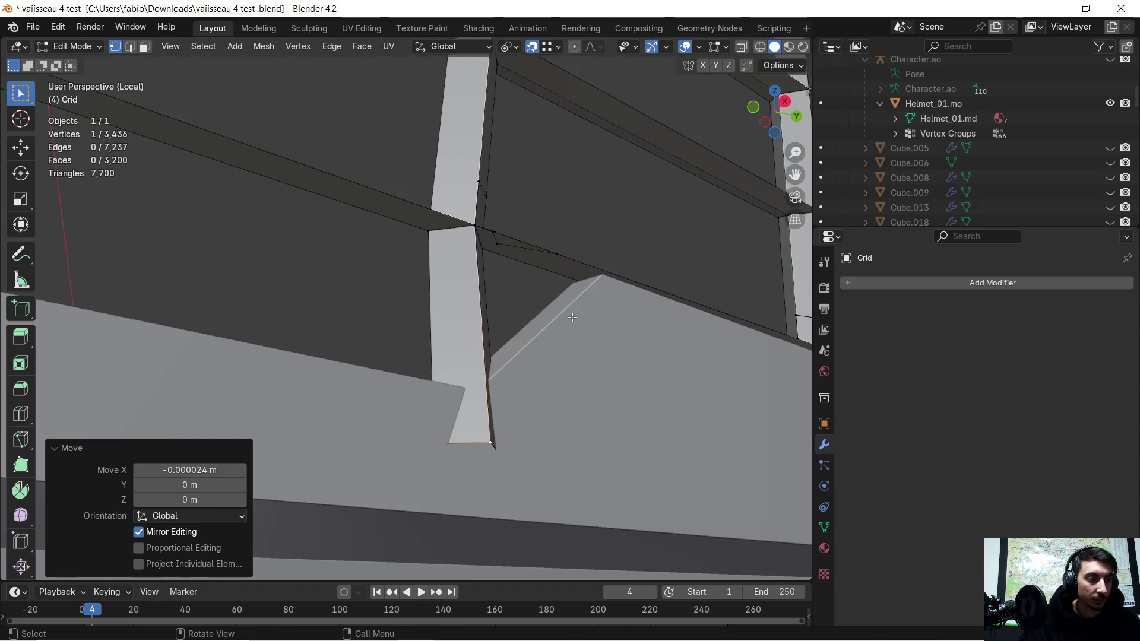
pyautogui.scroll(-5, 572, 318)
pyautogui.moveTo(573, 312)
pyautogui.mouseDown(button='middle')
pyautogui.moveTo(548, 350)
pyautogui.moveTo(532, 353)
pyautogui.mouseUp(button='middle')
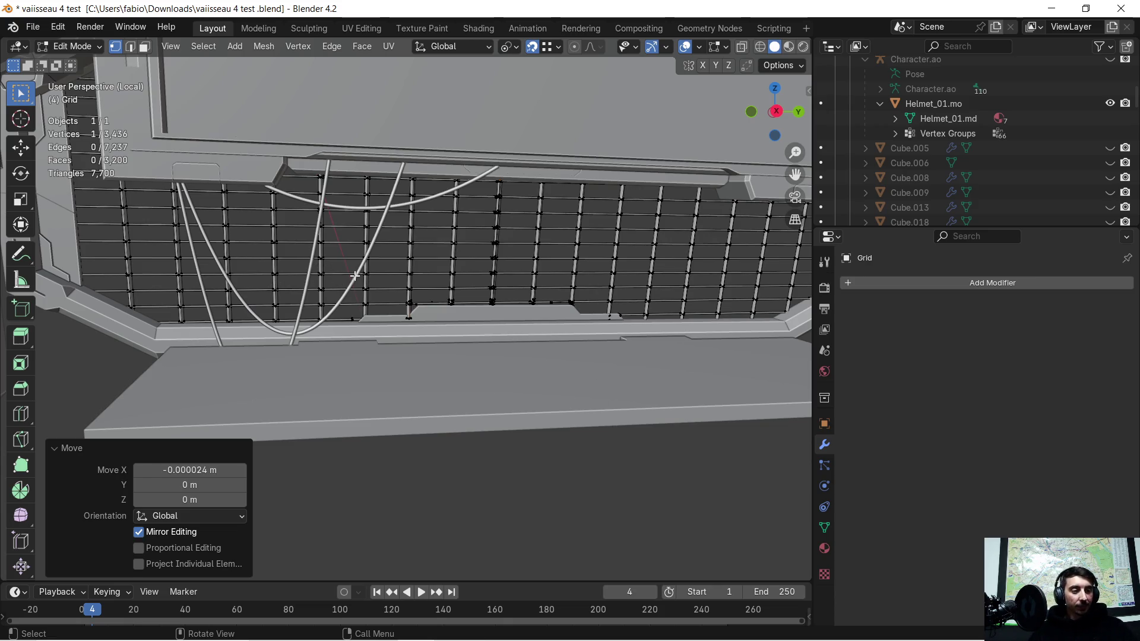
pyautogui.scroll(-2, 349, 300)
pyautogui.moveTo(328, 305)
pyautogui.mouseDown(button='middle')
pyautogui.moveTo(342, 312)
pyautogui.moveTo(368, 287)
pyautogui.moveTo(441, 285)
pyautogui.moveTo(493, 315)
pyautogui.moveTo(512, 370)
pyautogui.moveTo(595, 394)
pyautogui.moveTo(483, 303)
pyautogui.moveTo(452, 308)
pyautogui.moveTo(413, 338)
pyautogui.moveTo(333, 300)
pyautogui.moveTo(319, 327)
pyautogui.moveTo(372, 291)
pyautogui.mouseUp(button='middle')
# - Exit the isolated view, return to Object Mode and select the mur style 1.004 crate
pyautogui.press('KP_Divide')
pyautogui.press('Tab')
pyautogui.click(464, 248)
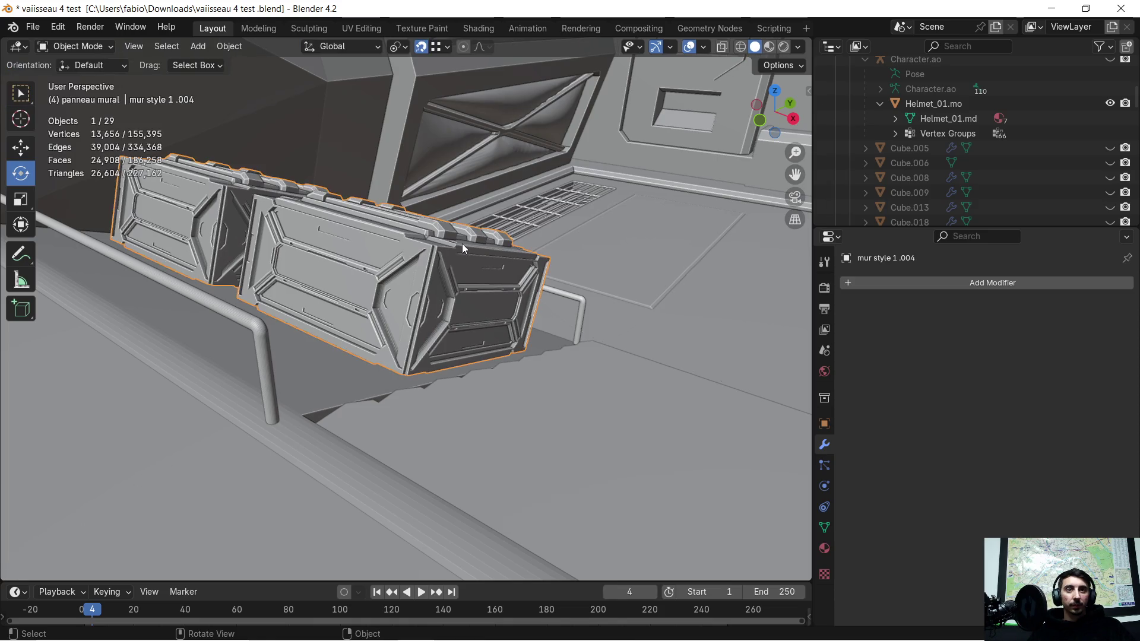
pyautogui.moveTo(462, 243)
pyautogui.mouseDown(button='middle')
pyautogui.moveTo(437, 283)
pyautogui.moveTo(500, 230)
pyautogui.moveTo(508, 358)
pyautogui.moveTo(488, 377)
pyautogui.moveTo(520, 366)
pyautogui.moveTo(446, 266)
pyautogui.mouseUp(button='middle')
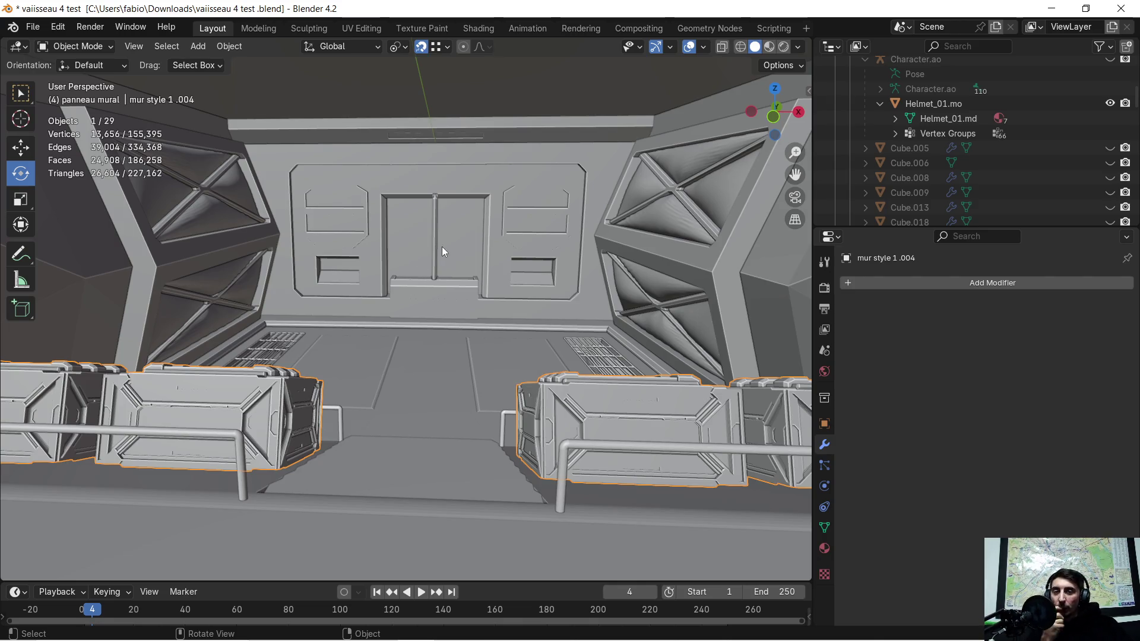
# - Orbit, pan and zoom out from the wall panel and crates to view the whole ship
pyautogui.moveTo(479, 265)
pyautogui.mouseDown(button='middle')
pyautogui.moveTo(312, 382)
pyautogui.moveTo(292, 348)
pyautogui.moveTo(282, 354)
pyautogui.mouseUp(button='middle')
pyautogui.scroll(5, 244, 309)
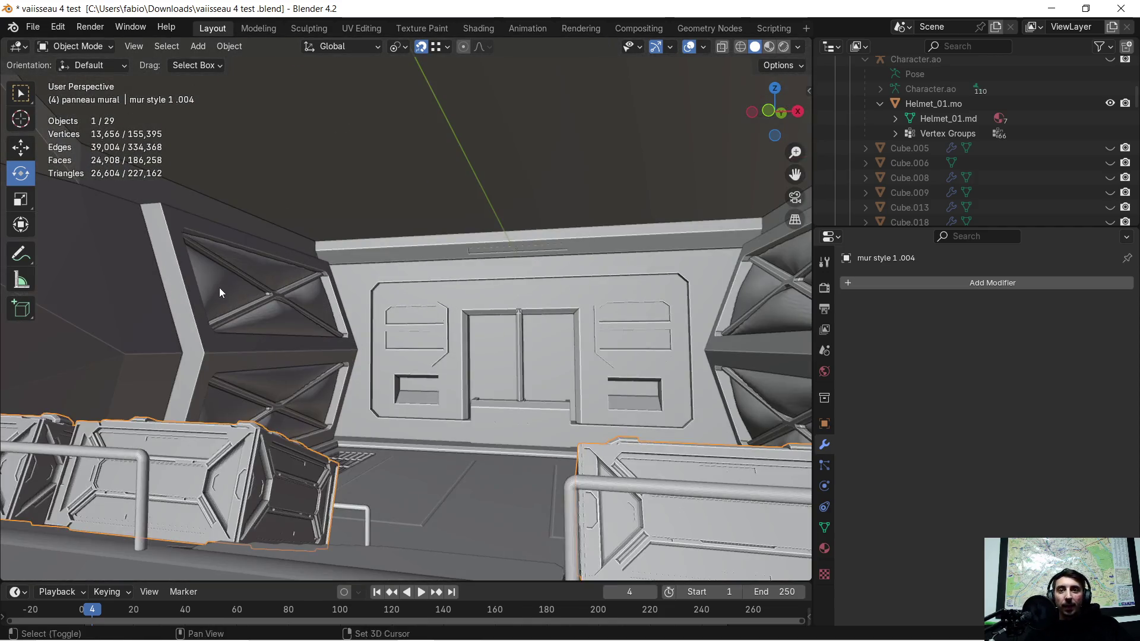
pyautogui.moveTo(219, 288); pyautogui.dragTo(475, 314, button='middle')
pyautogui.scroll(-5, 482, 322)
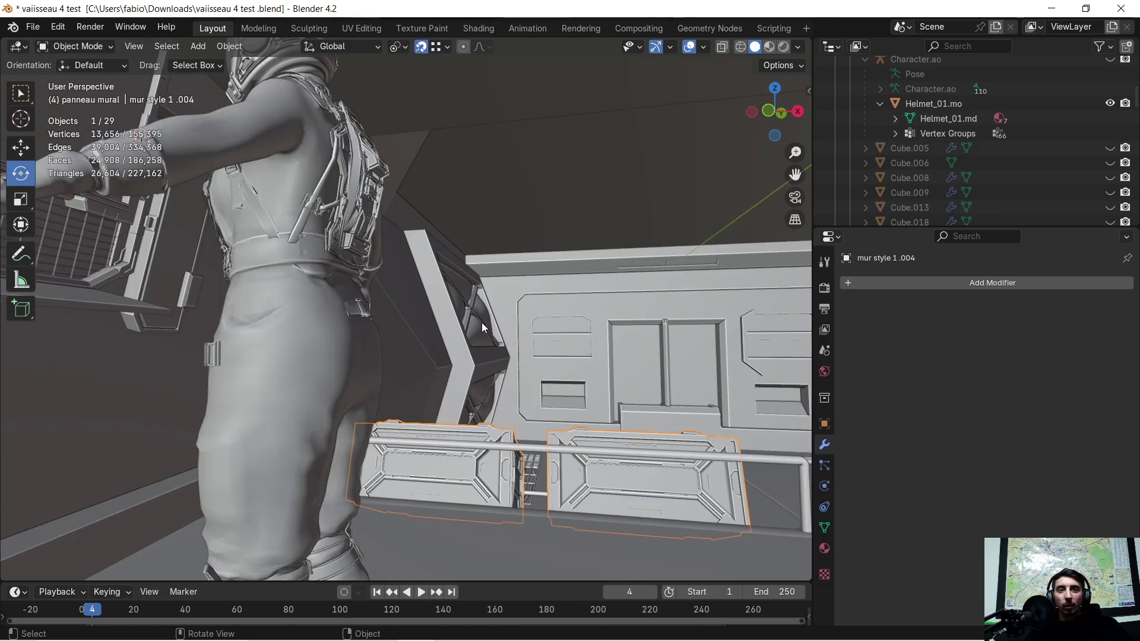
pyautogui.keyDown('shift'); pyautogui.moveTo(407, 343); pyautogui.dragTo(226, 311, button='middle'); pyautogui.keyUp('shift')
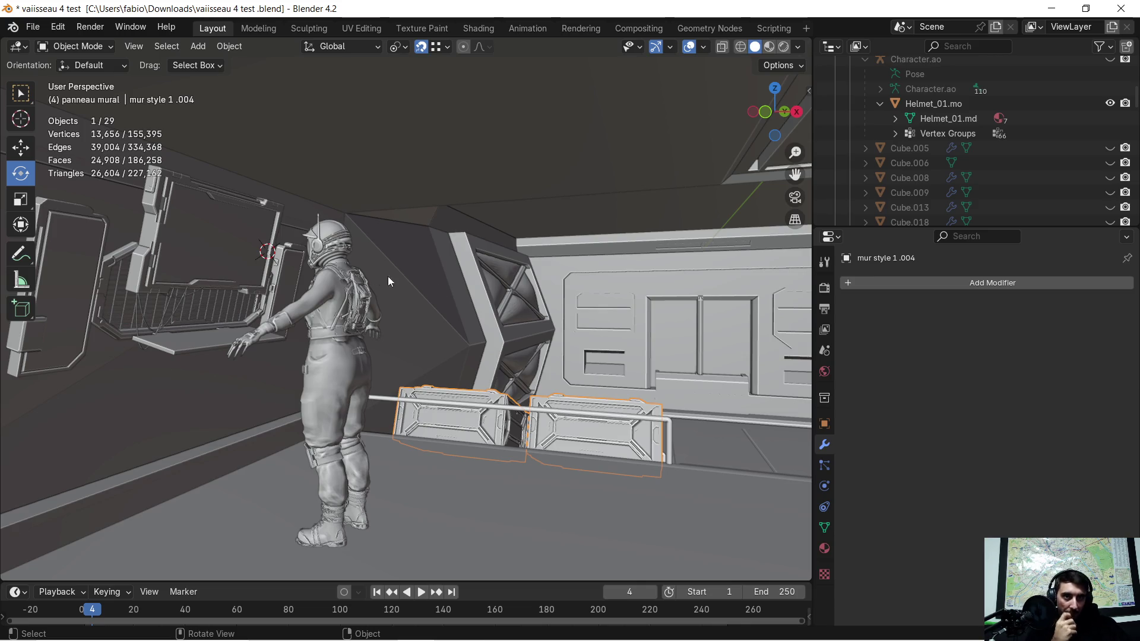
pyautogui.moveTo(586, 312)
pyautogui.keyDown('shift'); pyautogui.mouseDown(button='middle')
pyautogui.moveTo(289, 295)
pyautogui.moveTo(383, 334)
pyautogui.mouseUp(button='middle'); pyautogui.keyUp('shift')
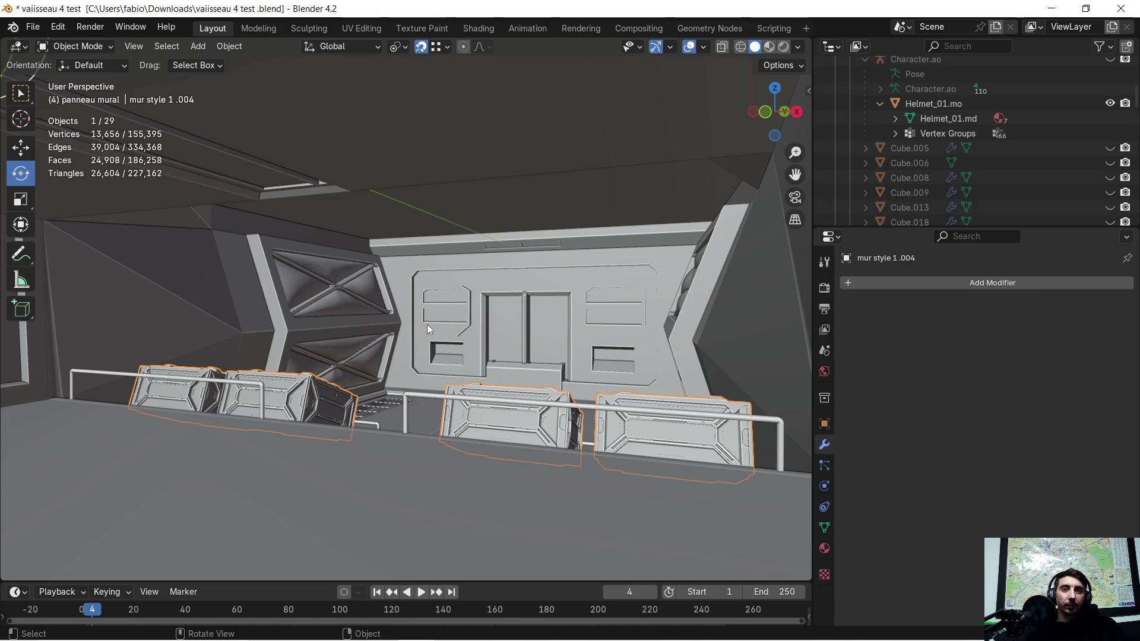
pyautogui.scroll(-10, 448, 295)
pyautogui.moveTo(445, 295)
pyautogui.mouseDown(button='middle')
pyautogui.moveTo(406, 290)
pyautogui.moveTo(415, 301)
pyautogui.moveTo(453, 289)
pyautogui.moveTo(490, 297)
pyautogui.moveTo(472, 332)
pyautogui.moveTo(439, 319)
pyautogui.moveTo(502, 330)
pyautogui.mouseUp(button='middle')
# - Delete the duplicate helmet object and turn the view toward the wall panel
pyautogui.click(44, 181)
pyautogui.press('Delete')
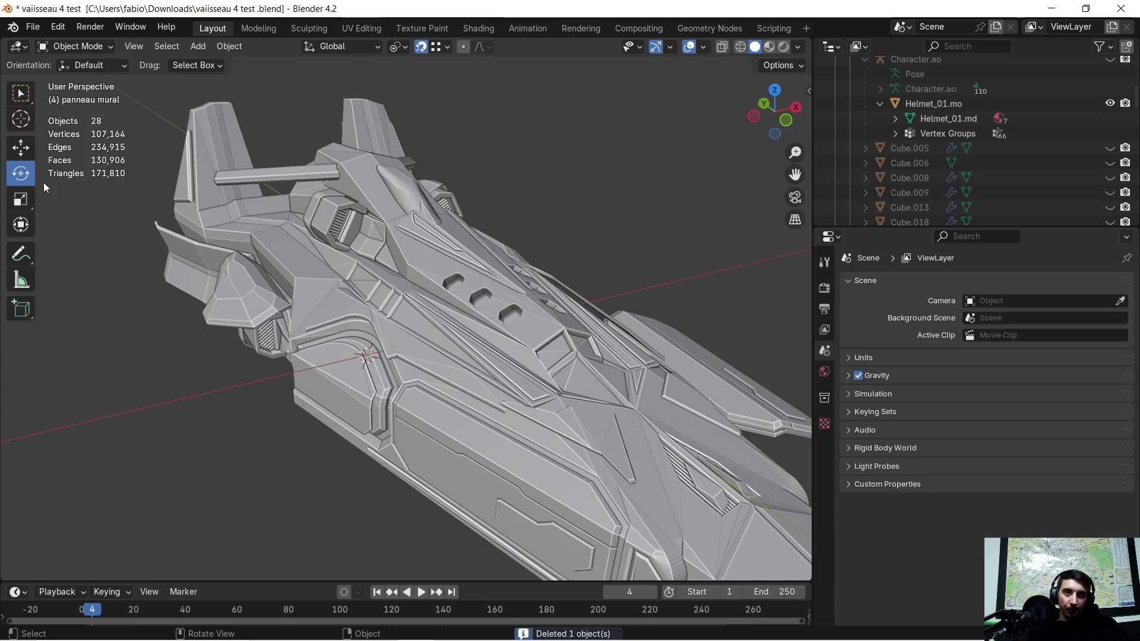
pyautogui.moveTo(483, 279)
pyautogui.mouseDown(button='middle')
pyautogui.moveTo(380, 265)
pyautogui.moveTo(384, 250)
pyautogui.mouseUp(button='middle')
pyautogui.scroll(5, 393, 316)
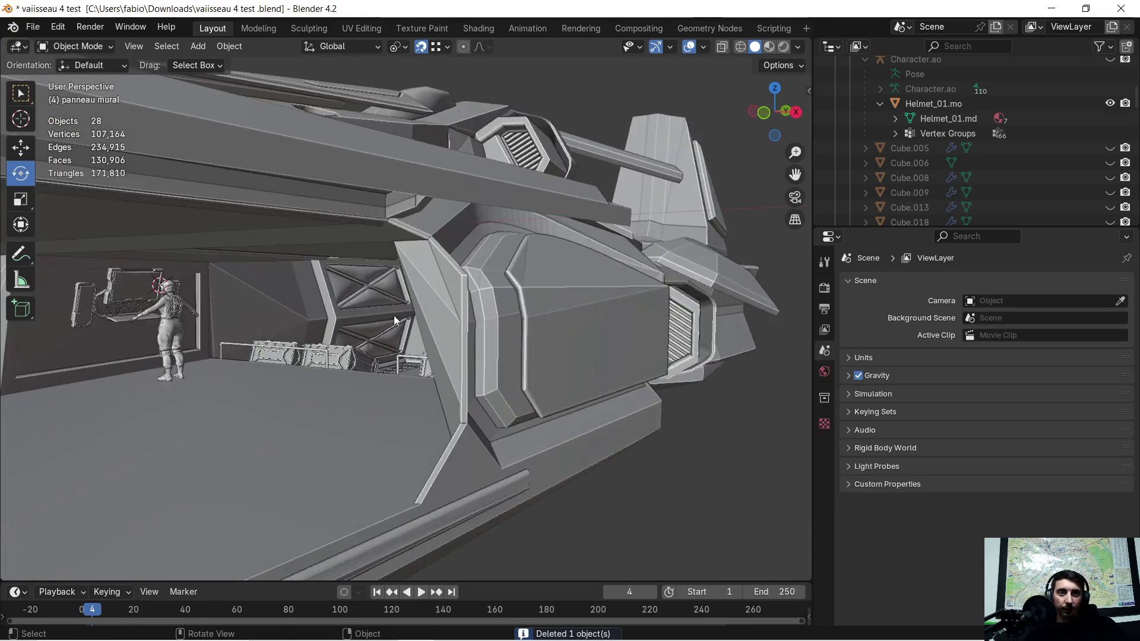
pyautogui.scroll(5, 354, 330)
pyautogui.moveTo(353, 330)
pyautogui.mouseDown(button='middle')
pyautogui.moveTo(396, 323)
pyautogui.moveTo(323, 342)
pyautogui.moveTo(516, 329)
pyautogui.moveTo(438, 364)
pyautogui.moveTo(266, 350)
pyautogui.moveTo(241, 330)
pyautogui.moveTo(350, 322)
pyautogui.moveTo(410, 296)
pyautogui.moveTo(354, 316)
pyautogui.moveTo(397, 285)
pyautogui.moveTo(568, 303)
pyautogui.moveTo(290, 286)
pyautogui.moveTo(397, 346)
pyautogui.moveTo(460, 263)
pyautogui.moveTo(482, 186)
pyautogui.moveTo(468, 383)
pyautogui.moveTo(629, 372)
pyautogui.moveTo(425, 403)
pyautogui.mouseUp(button='middle')
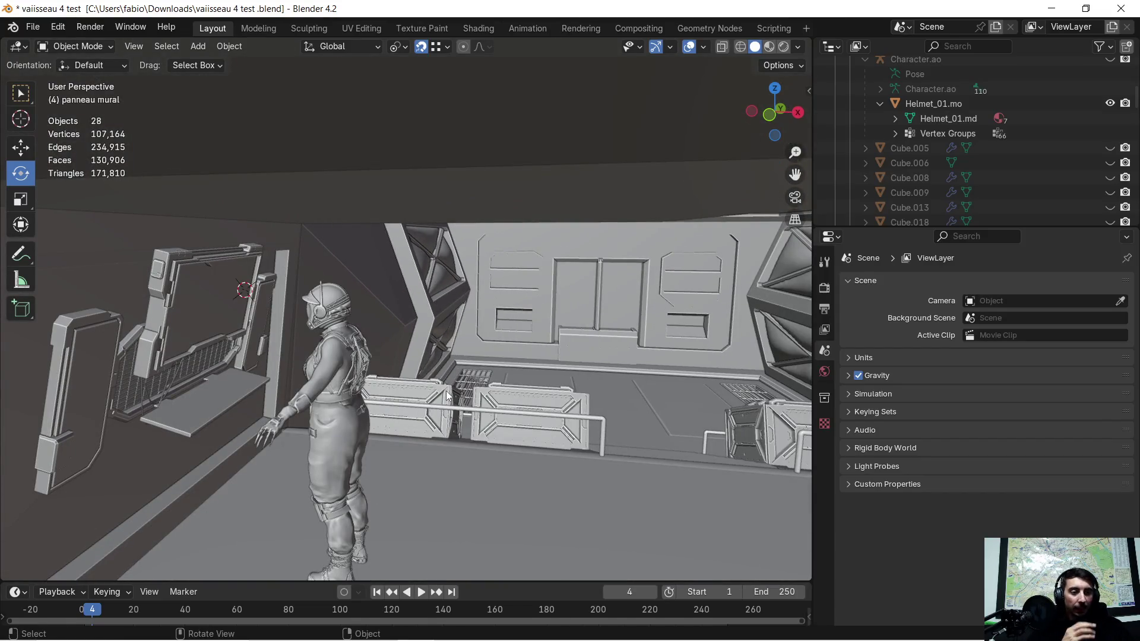
# - Select the console frames, metal grid, cable curve and both side panels, then isolate them
pyautogui.click(186, 336)
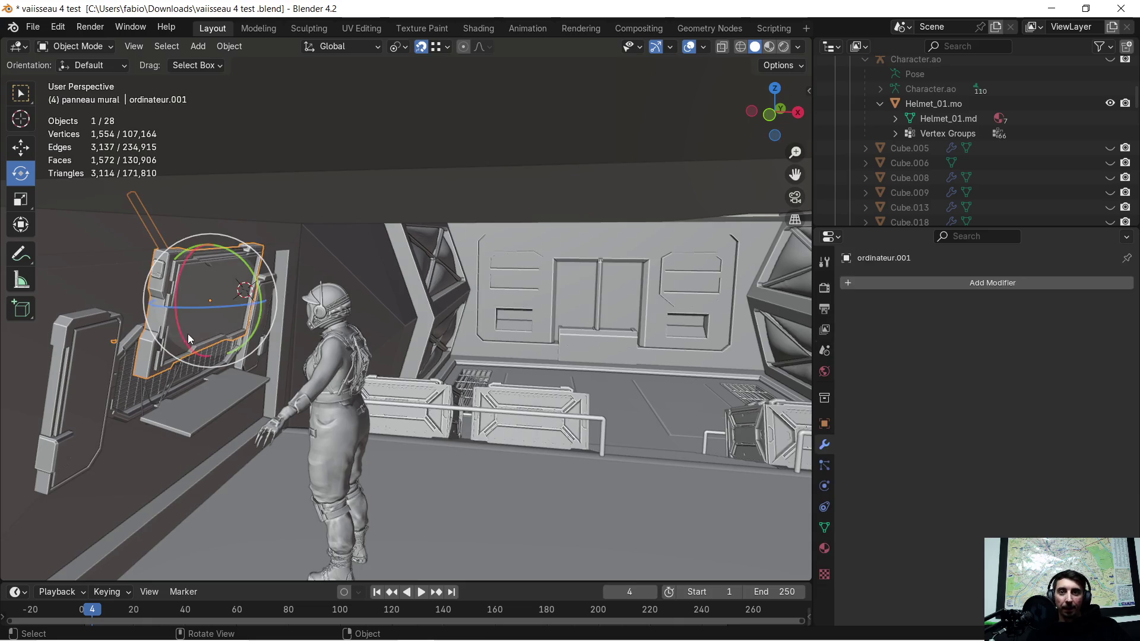
pyautogui.click(169, 377)
pyautogui.keyDown('shift'); pyautogui.click(126, 389); pyautogui.keyUp('shift')
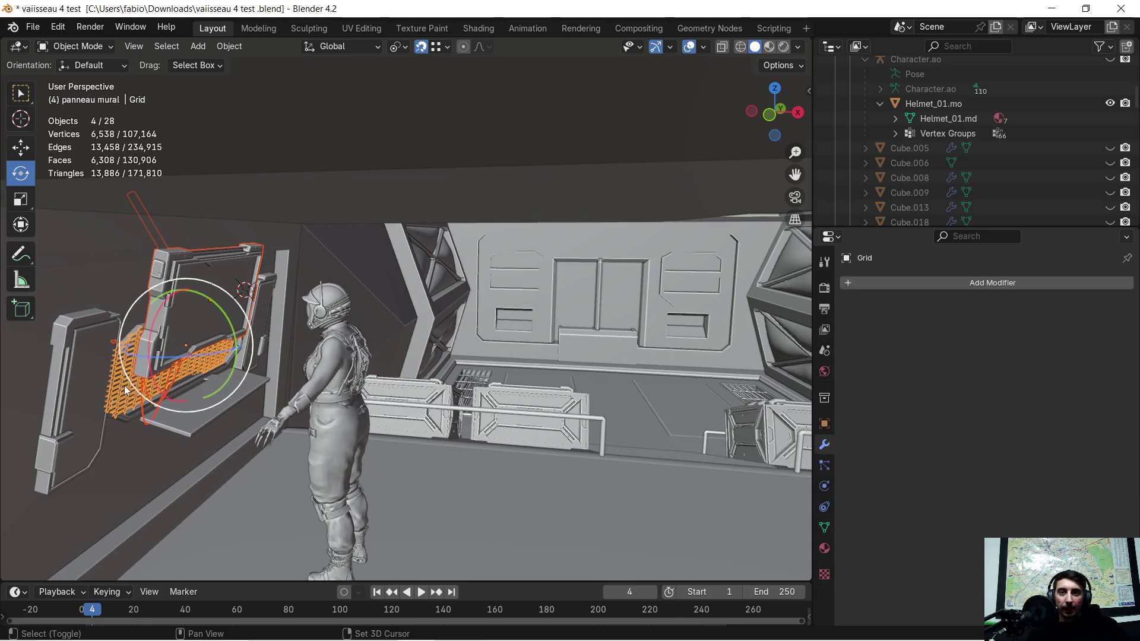
pyautogui.keyDown('shift'); pyautogui.click(70, 373); pyautogui.keyUp('shift')
pyautogui.moveTo(195, 380)
pyautogui.mouseDown(button='middle')
pyautogui.moveTo(111, 362)
pyautogui.moveTo(390, 394)
pyautogui.moveTo(417, 295)
pyautogui.moveTo(277, 308)
pyautogui.moveTo(313, 308)
pyautogui.moveTo(296, 305)
pyautogui.mouseUp(button='middle')
pyautogui.keyDown('shift'); pyautogui.click(248, 265); pyautogui.keyUp('shift')
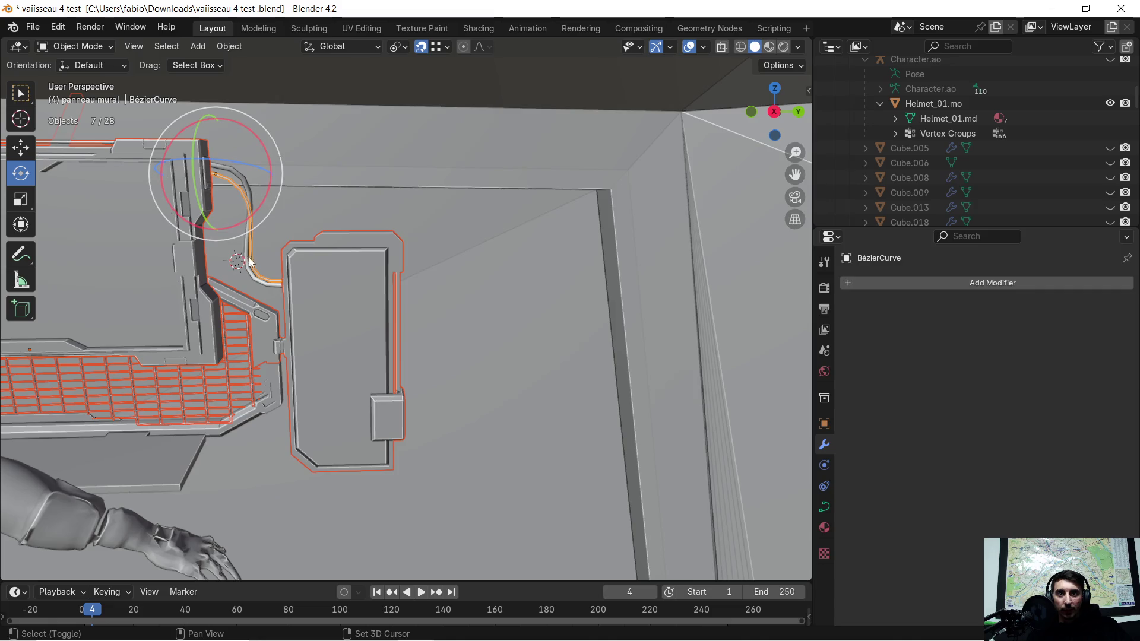
pyautogui.keyDown('shift'); pyautogui.click(169, 472); pyautogui.keyUp('shift')
pyautogui.moveTo(147, 411)
pyautogui.mouseDown(button='middle')
pyautogui.moveTo(276, 417)
pyautogui.moveTo(287, 392)
pyautogui.mouseUp(button='middle')
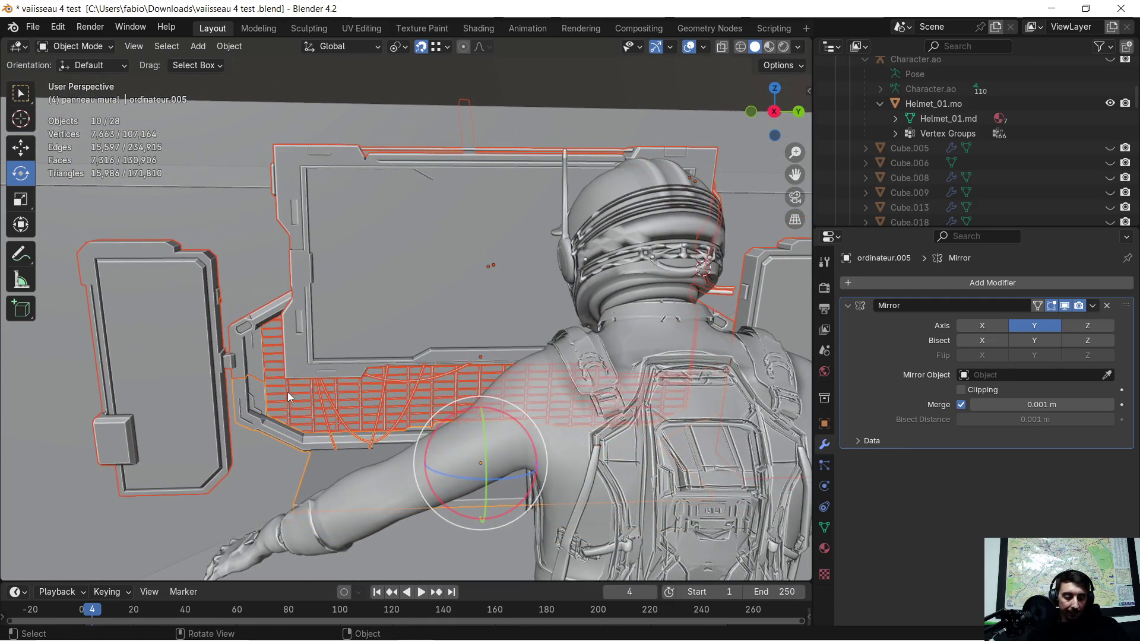
pyautogui.press('KP_Divide')
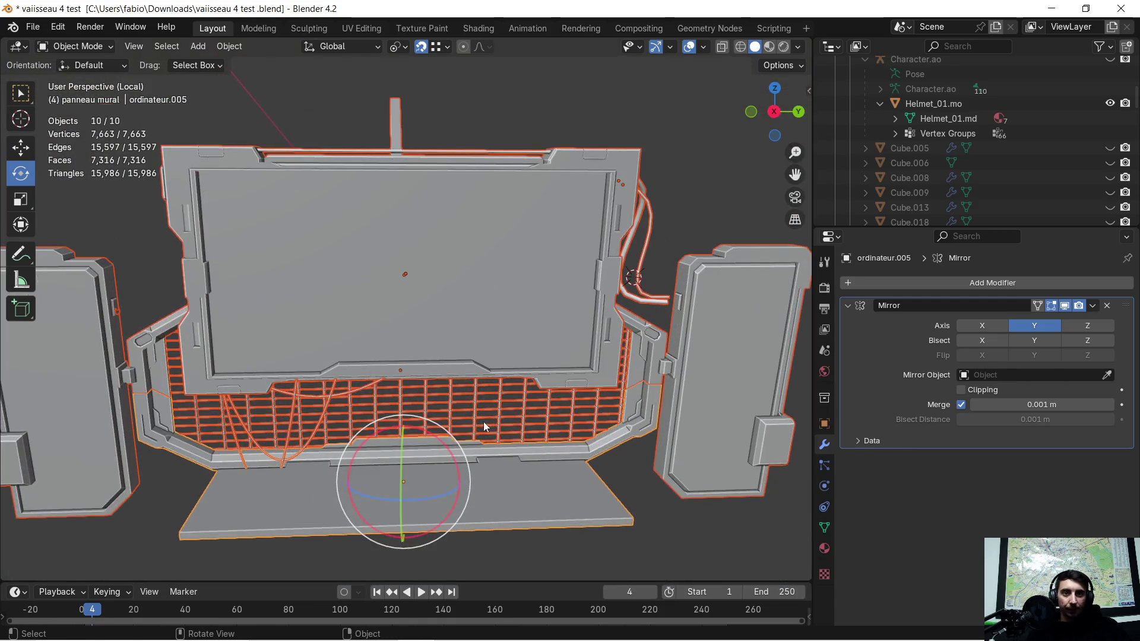
# - Orbit around the isolated console to inspect the metal grid's bottom edge
pyautogui.scroll(1, 483, 421)
pyautogui.moveTo(483, 422)
pyautogui.mouseDown(button='middle')
pyautogui.moveTo(285, 504)
pyautogui.moveTo(390, 281)
pyautogui.moveTo(381, 317)
pyautogui.moveTo(435, 452)
pyautogui.moveTo(364, 387)
pyautogui.moveTo(375, 404)
pyautogui.moveTo(440, 418)
pyautogui.moveTo(636, 437)
pyautogui.moveTo(501, 343)
pyautogui.moveTo(470, 381)
pyautogui.moveTo(462, 422)
pyautogui.moveTo(507, 415)
pyautogui.moveTo(540, 432)
pyautogui.moveTo(504, 423)
pyautogui.moveTo(686, 394)
pyautogui.moveTo(485, 369)
pyautogui.mouseUp(button='middle')
pyautogui.scroll(4, 233, 519)
pyautogui.scroll(4, 435, 452)
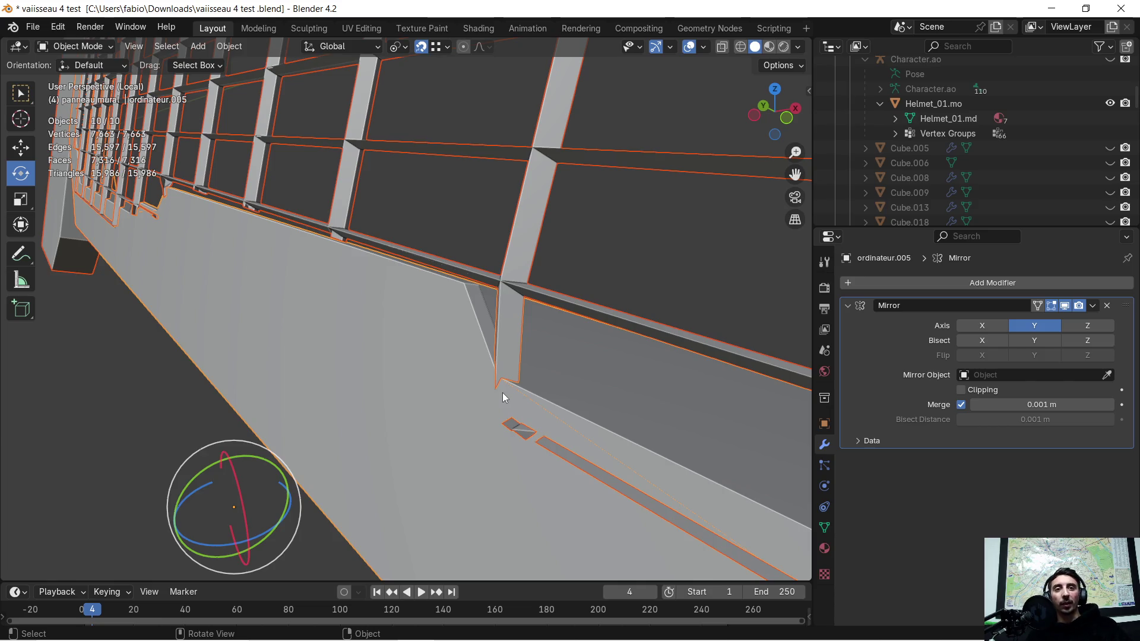
pyautogui.moveTo(445, 349)
pyautogui.mouseDown(button='middle')
pyautogui.moveTo(612, 349)
pyautogui.moveTo(548, 355)
pyautogui.mouseUp(button='middle')
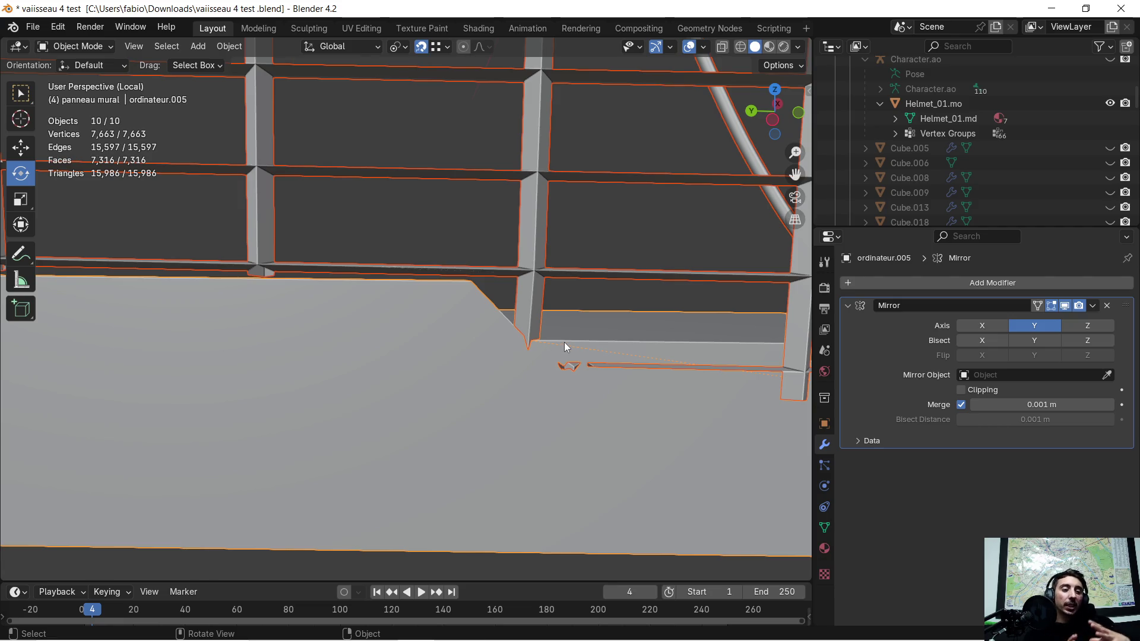
pyautogui.moveTo(582, 342)
pyautogui.mouseDown(button='middle')
pyautogui.moveTo(494, 366)
pyautogui.moveTo(446, 333)
pyautogui.moveTo(290, 346)
pyautogui.moveTo(397, 340)
pyautogui.moveTo(346, 325)
pyautogui.moveTo(423, 323)
pyautogui.moveTo(264, 259)
pyautogui.mouseUp(button='middle')
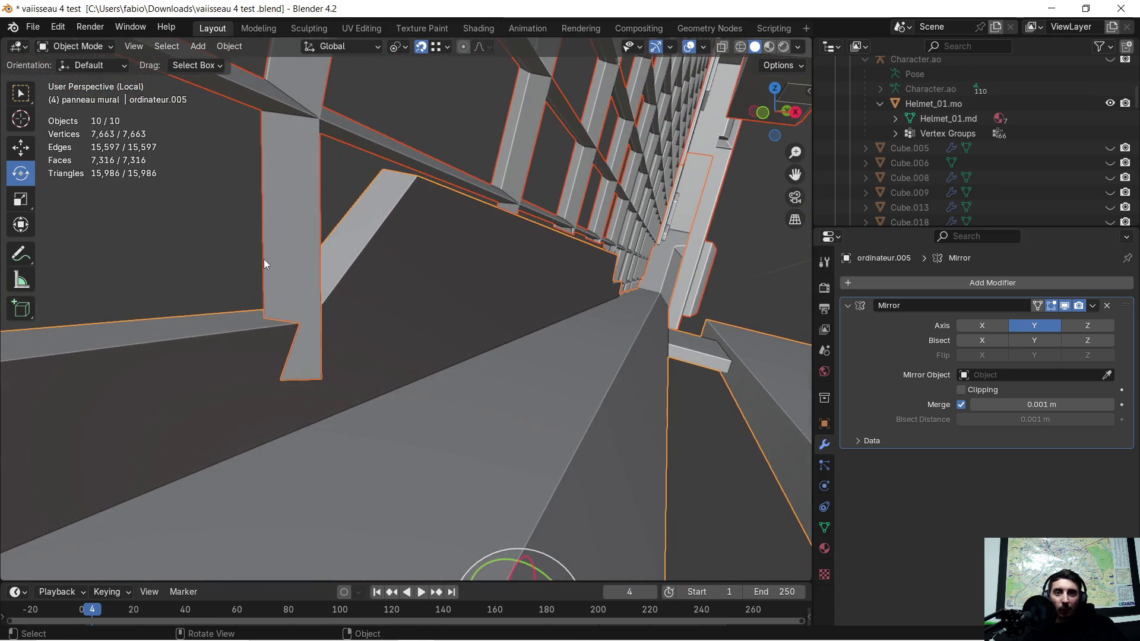
# - Select only the Grid object and enter Edit Mode on its mesh
pyautogui.click(296, 257)
pyautogui.scroll(1, 296, 294)
pyautogui.press('Tab')
pyautogui.scroll(2, 295, 303)
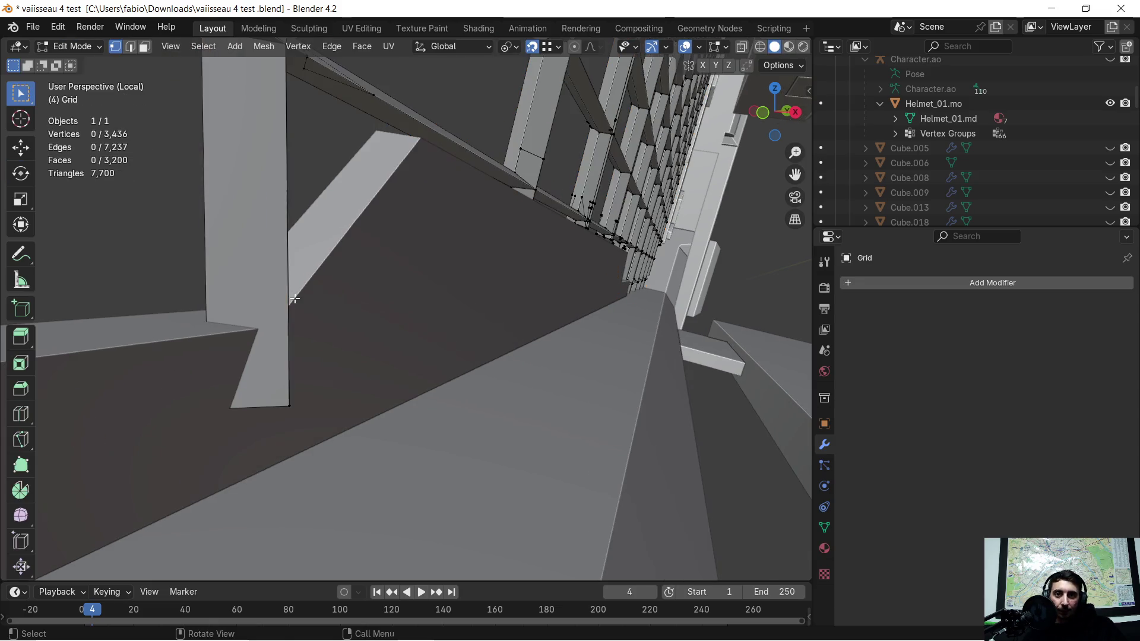
# - Select a vertex at the grid column's bottom and set Transform Orientation to Local
pyautogui.scroll(2, 299, 302)
pyautogui.moveTo(303, 301)
pyautogui.mouseDown(button='middle')
pyautogui.moveTo(226, 326)
pyautogui.moveTo(188, 311)
pyautogui.moveTo(394, 338)
pyautogui.moveTo(412, 348)
pyautogui.moveTo(398, 369)
pyautogui.moveTo(418, 401)
pyautogui.mouseUp(button='middle')
pyautogui.click(373, 439)
pyautogui.moveTo(373, 439); pyautogui.dragTo(477, 404, button='middle')
pyautogui.scroll(-10, 477, 405)
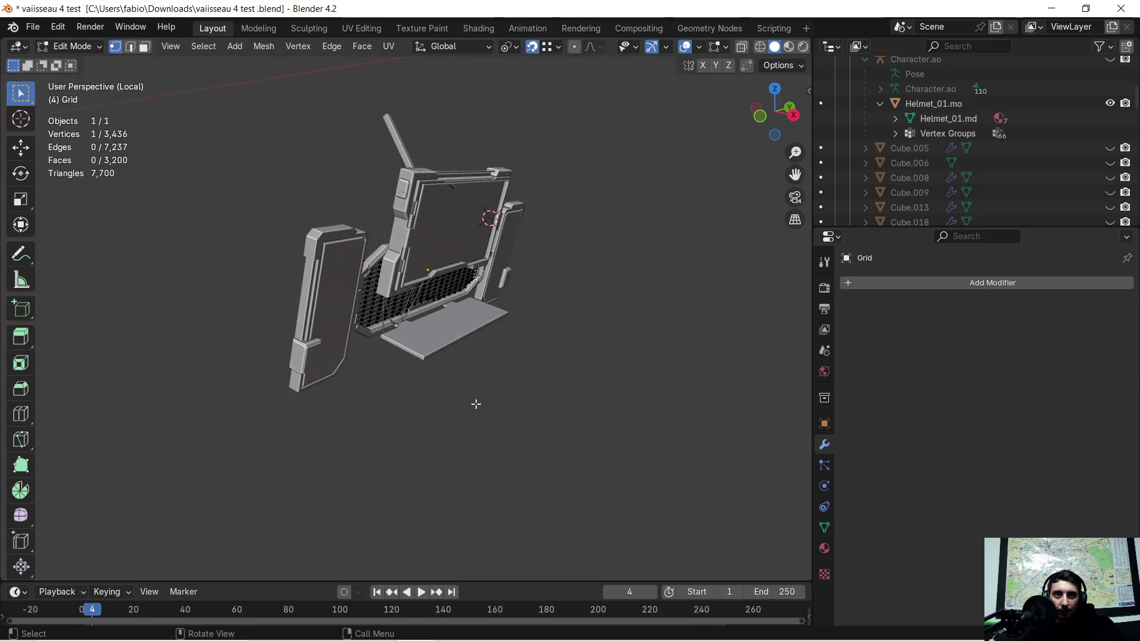
pyautogui.scroll(10, 476, 404)
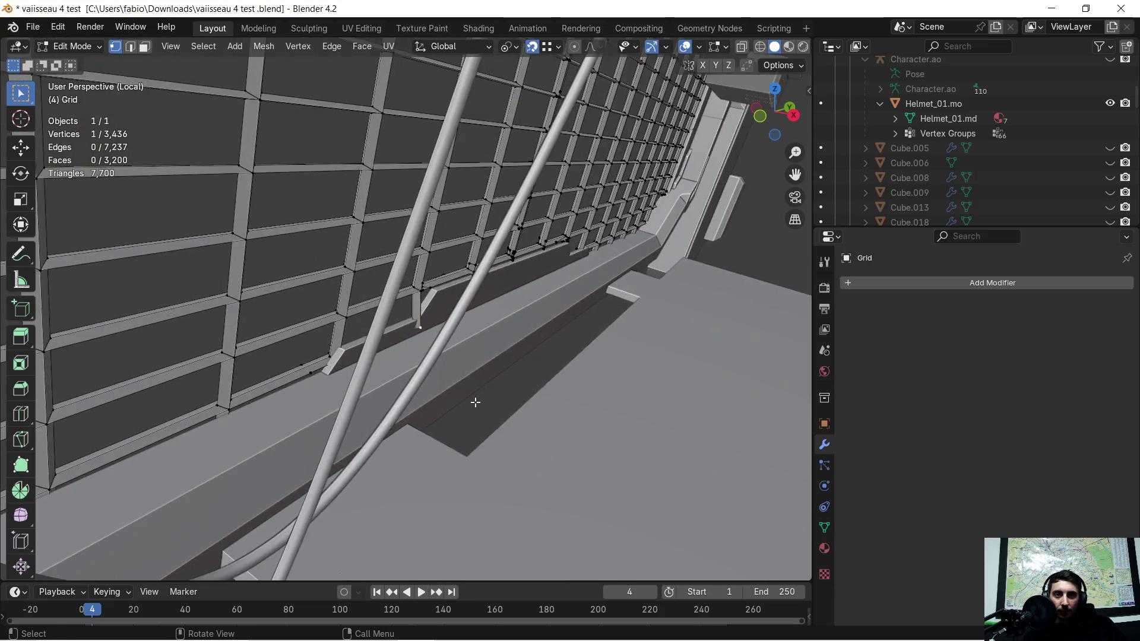
pyautogui.moveTo(475, 402)
pyautogui.mouseDown(button='middle')
pyautogui.moveTo(445, 338)
pyautogui.moveTo(439, 225)
pyautogui.mouseUp(button='middle')
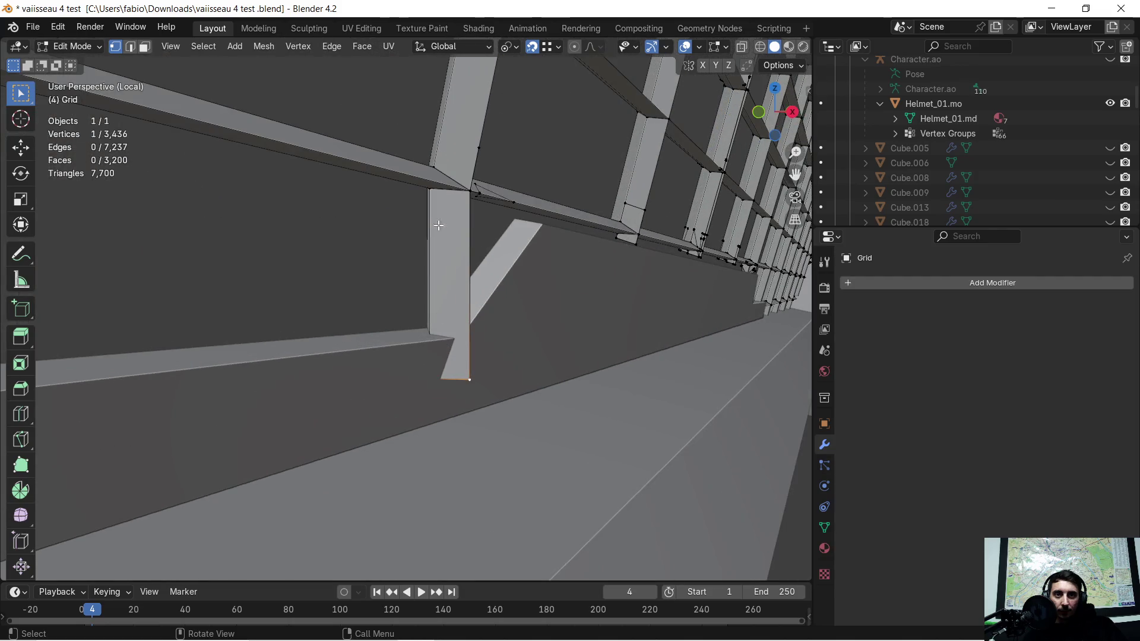
pyautogui.click(439, 47)
pyautogui.click(424, 109)
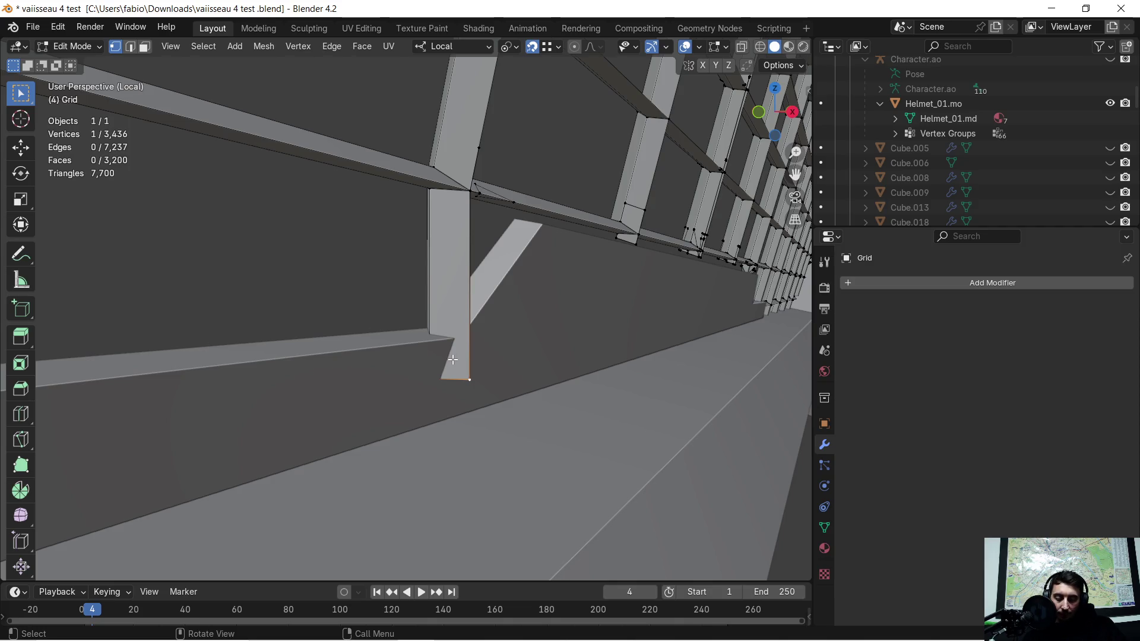
# - Nudge the selected vertex 0.000024 m along local X and check its new position
pyautogui.press('g')
pyautogui.press('x')
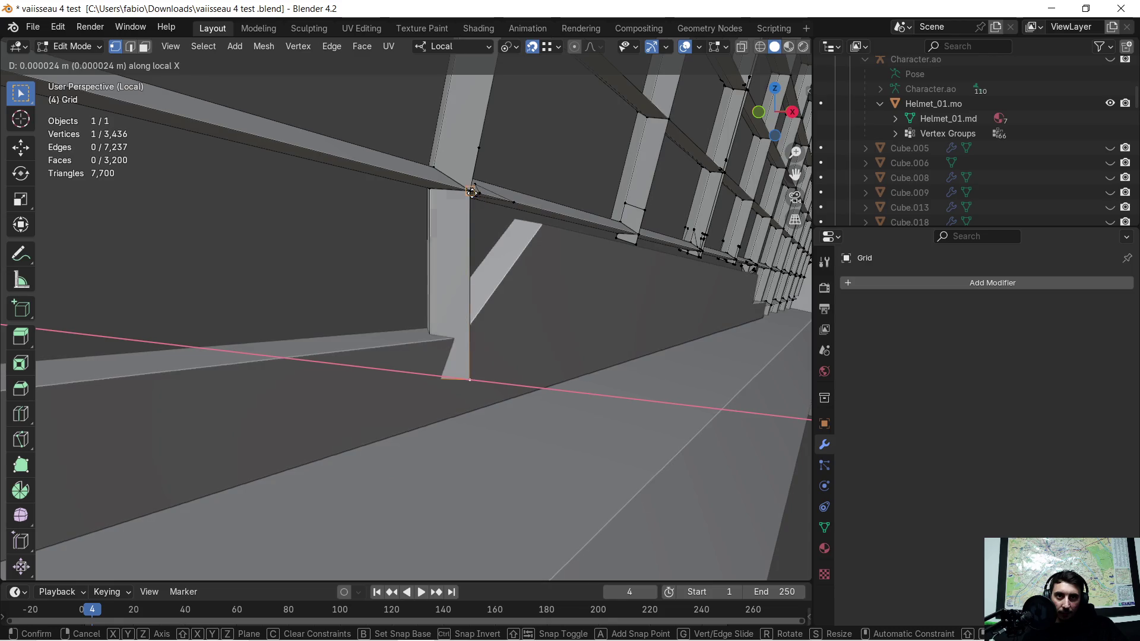
pyautogui.click(471, 189)
pyautogui.moveTo(471, 210); pyautogui.dragTo(385, 230, button='middle')
pyautogui.press('g')
pyautogui.press('x')
pyautogui.click(367, 201)
pyautogui.moveTo(362, 243)
pyautogui.mouseDown(button='middle')
pyautogui.moveTo(369, 255)
pyautogui.moveTo(428, 263)
pyautogui.moveTo(489, 258)
pyautogui.mouseUp(button='middle')
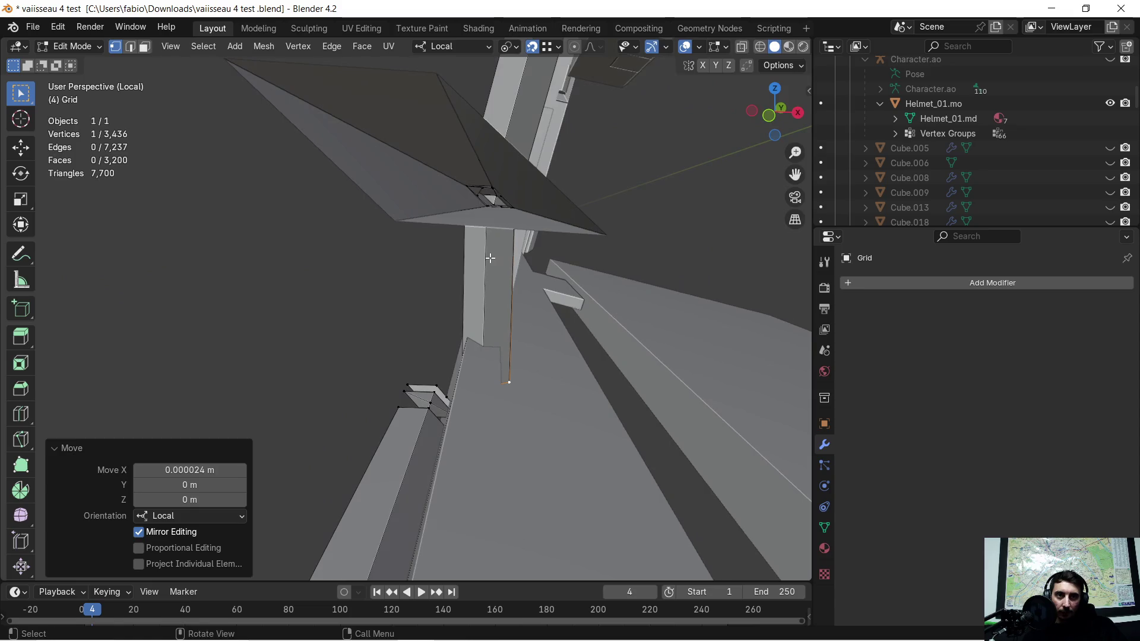
pyautogui.moveTo(561, 281)
pyautogui.mouseDown(button='middle')
pyautogui.moveTo(555, 267)
pyautogui.moveTo(526, 318)
pyautogui.moveTo(491, 333)
pyautogui.moveTo(475, 308)
pyautogui.mouseUp(button='middle')
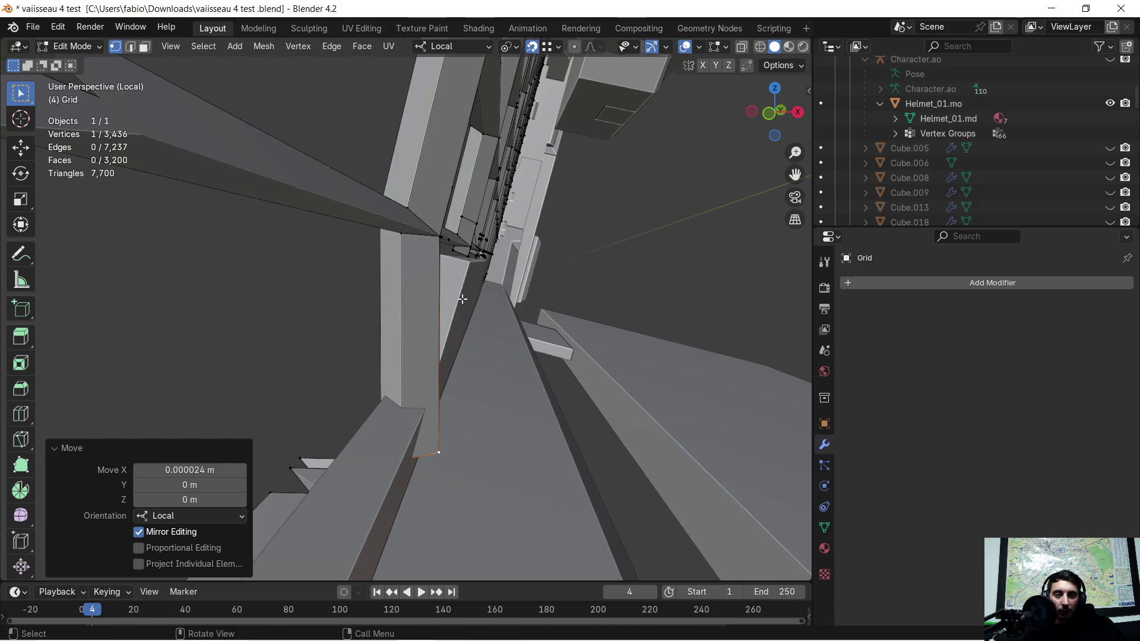
pyautogui.moveTo(454, 406)
pyautogui.mouseDown(button='middle')
pyautogui.moveTo(454, 393)
pyautogui.moveTo(498, 389)
pyautogui.moveTo(412, 403)
pyautogui.moveTo(356, 392)
pyautogui.mouseUp(button='middle')
pyautogui.click(144, 46)
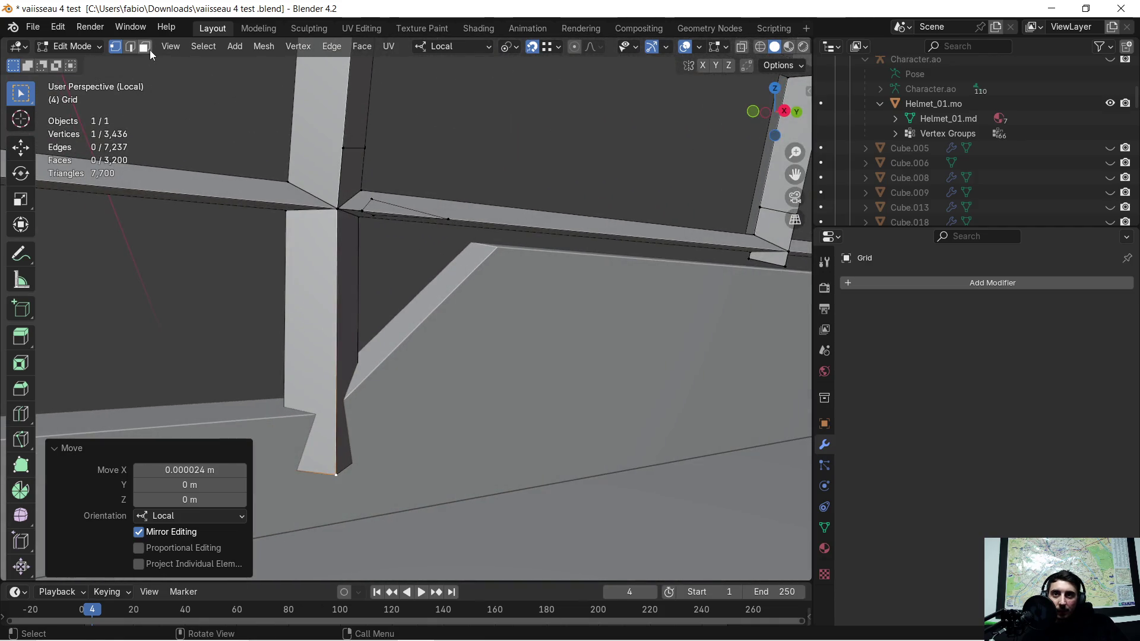
# - Delete the column stub's faces and the remaining column piece below the grid rail
pyautogui.click(359, 300)
pyautogui.press('x')
pyautogui.click(364, 300)
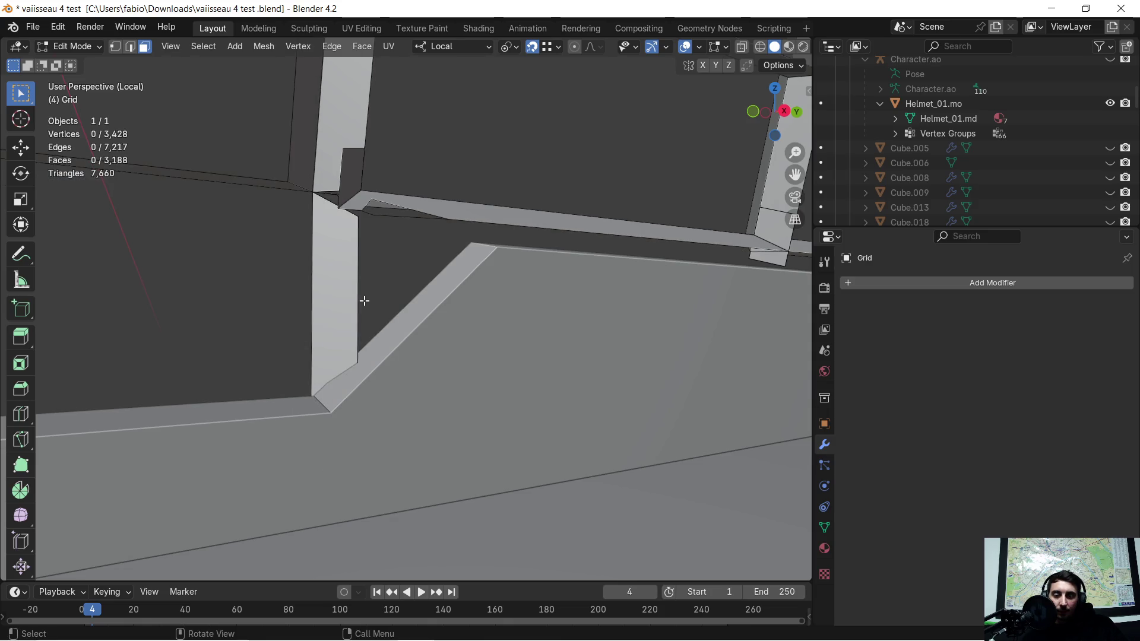
pyautogui.hotkey('ctrl', 'z')
pyautogui.press('x')
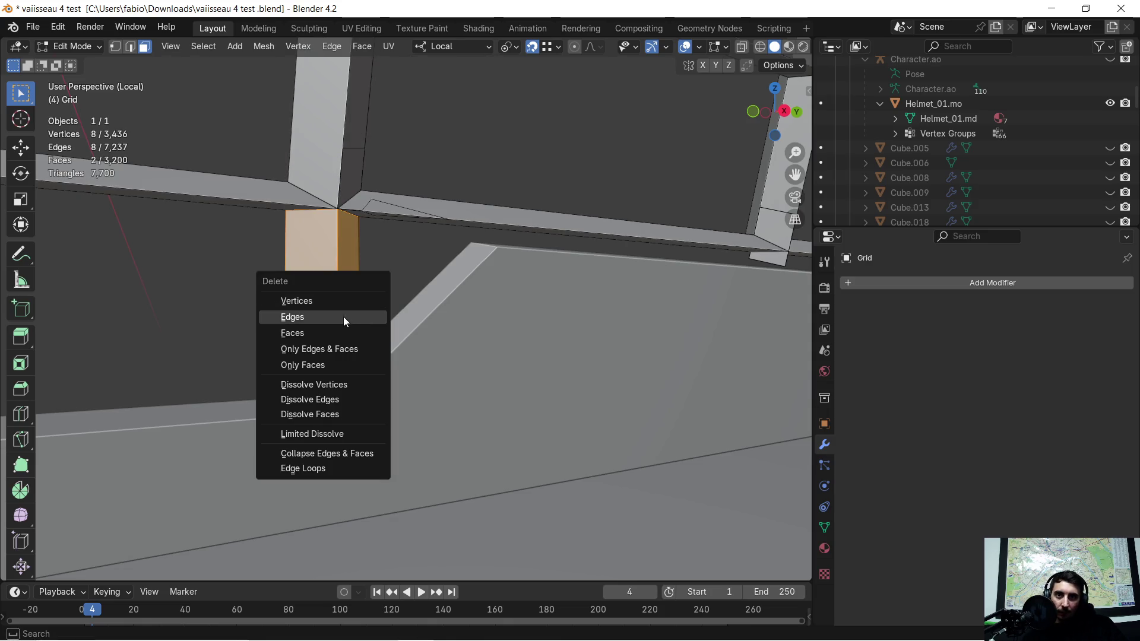
pyautogui.click(326, 333)
pyautogui.moveTo(280, 250); pyautogui.dragTo(372, 297)
pyautogui.press('x')
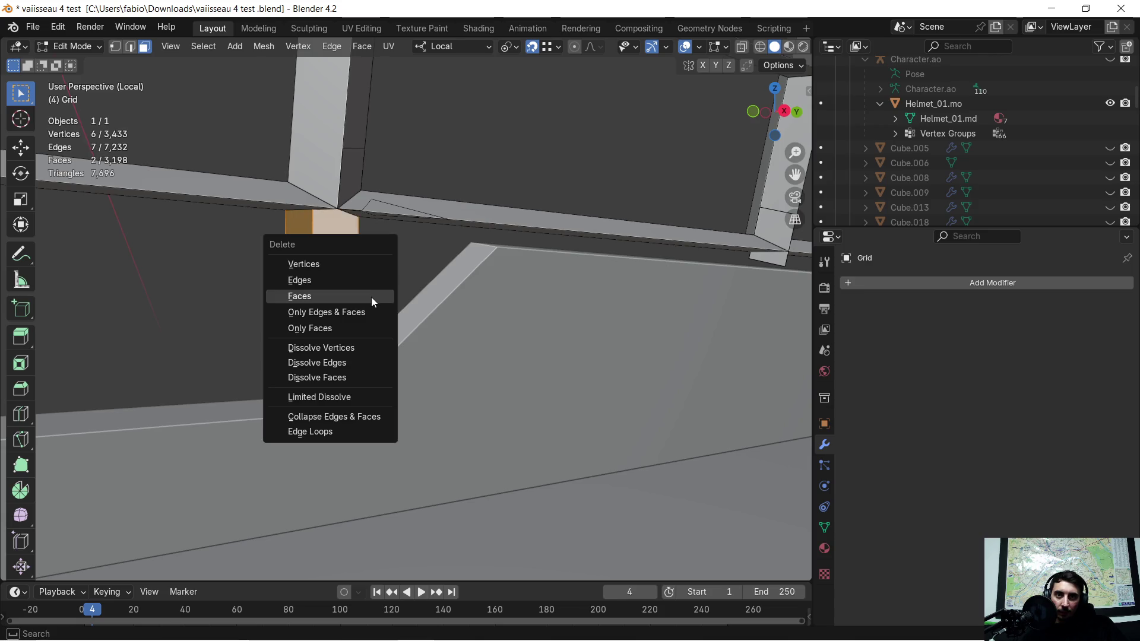
pyautogui.click(372, 297)
pyautogui.moveTo(283, 289)
pyautogui.mouseDown(button='middle')
pyautogui.moveTo(333, 389)
pyautogui.moveTo(369, 344)
pyautogui.moveTo(370, 312)
pyautogui.mouseUp(button='middle')
# - Select the top, diagonal, bottom and right edges around the small gap
pyautogui.click(130, 47)
pyautogui.click(324, 133)
pyautogui.keyDown('shift'); pyautogui.click(308, 160); pyautogui.keyUp('shift')
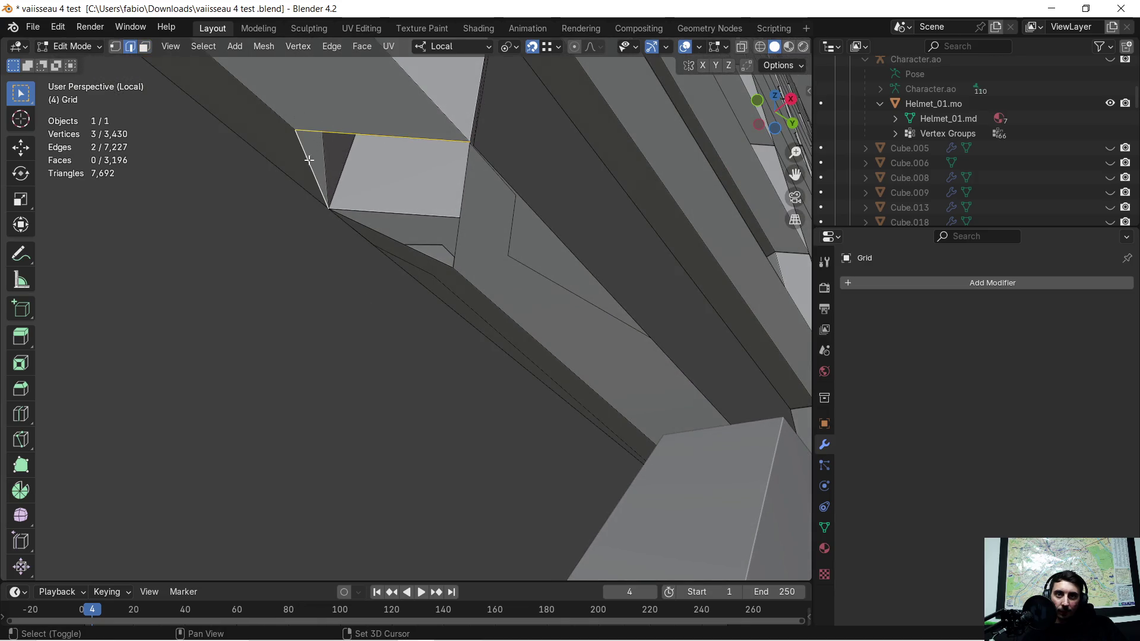
pyautogui.keyDown('shift'); pyautogui.click(418, 218); pyautogui.keyUp('shift')
pyautogui.keyDown('shift'); pyautogui.click(455, 184); pyautogui.keyUp('shift')
pyautogui.moveTo(455, 184)
pyautogui.mouseDown(button='middle')
pyautogui.moveTo(373, 230)
pyautogui.moveTo(415, 185)
pyautogui.mouseUp(button='middle')
pyautogui.keyDown('shift'); pyautogui.click(378, 251); pyautogui.keyUp('shift')
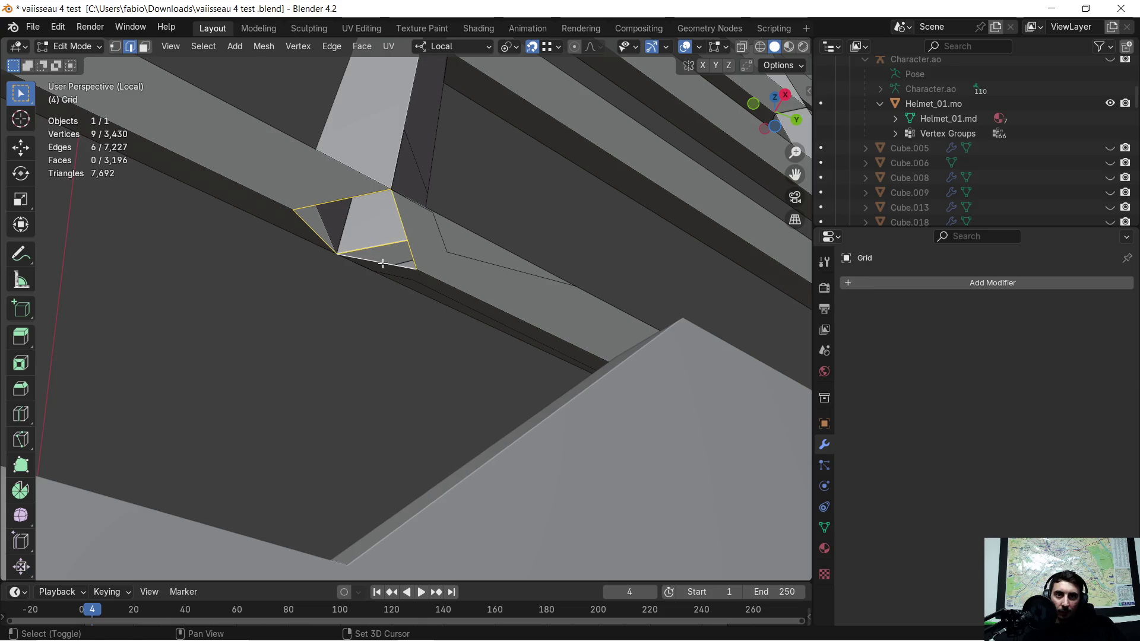
pyautogui.hotkey('alt', 'a')
pyautogui.keyDown('shift'); pyautogui.click(322, 196); pyautogui.keyUp('shift')
pyautogui.keyDown('shift'); pyautogui.click(311, 231); pyautogui.keyUp('shift')
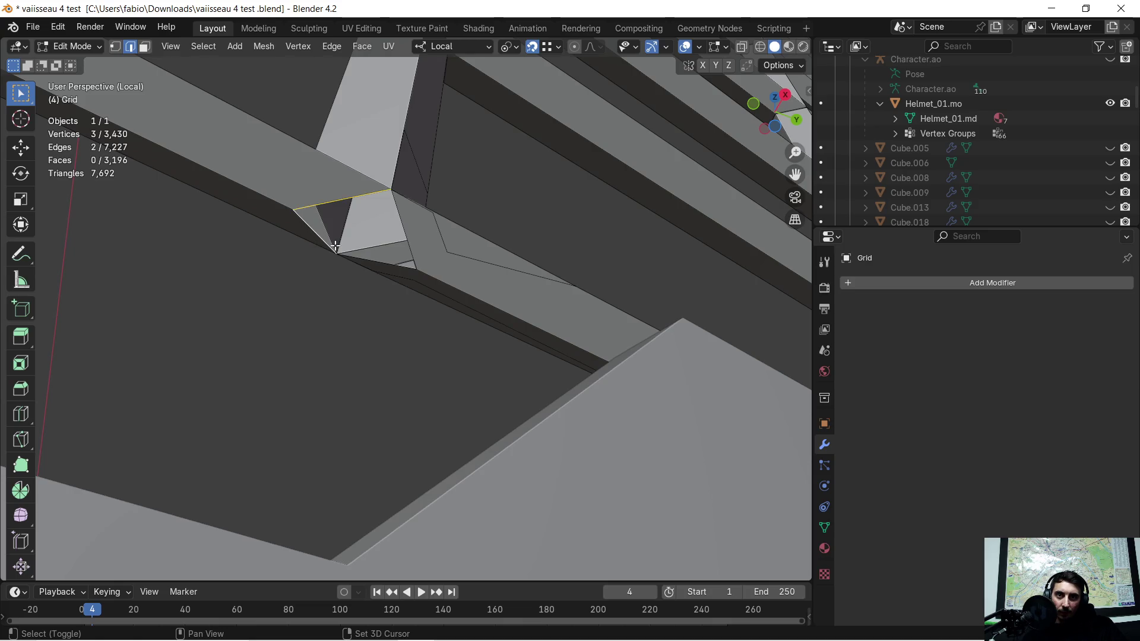
pyautogui.keyDown('shift'); pyautogui.click(390, 261); pyautogui.keyUp('shift')
pyautogui.keyDown('shift'); pyautogui.click(403, 237); pyautogui.keyUp('shift')
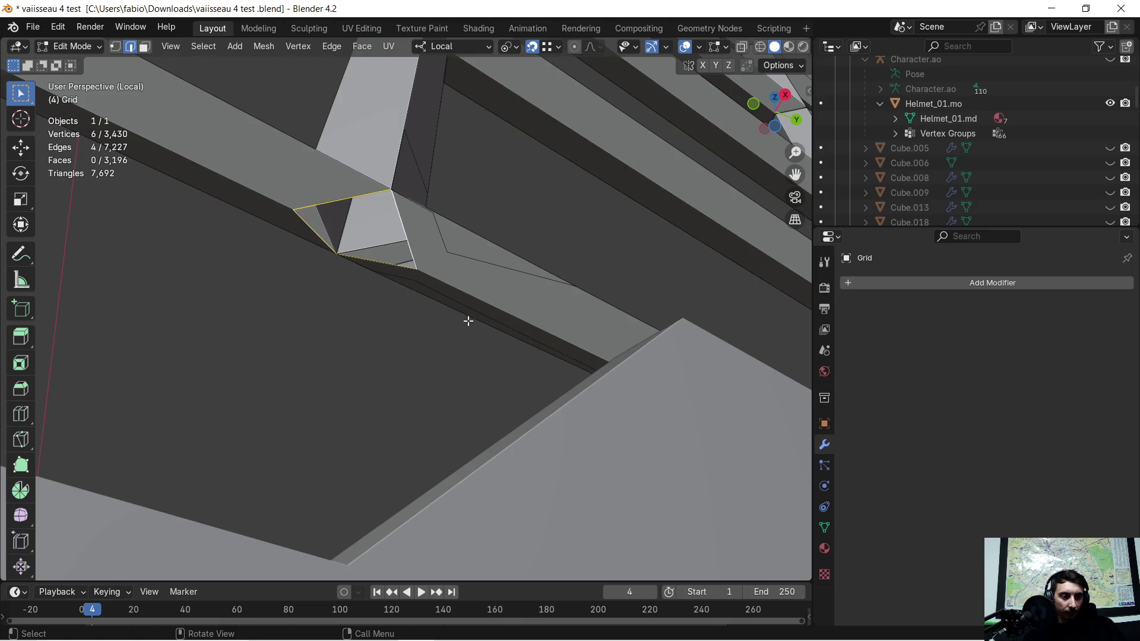
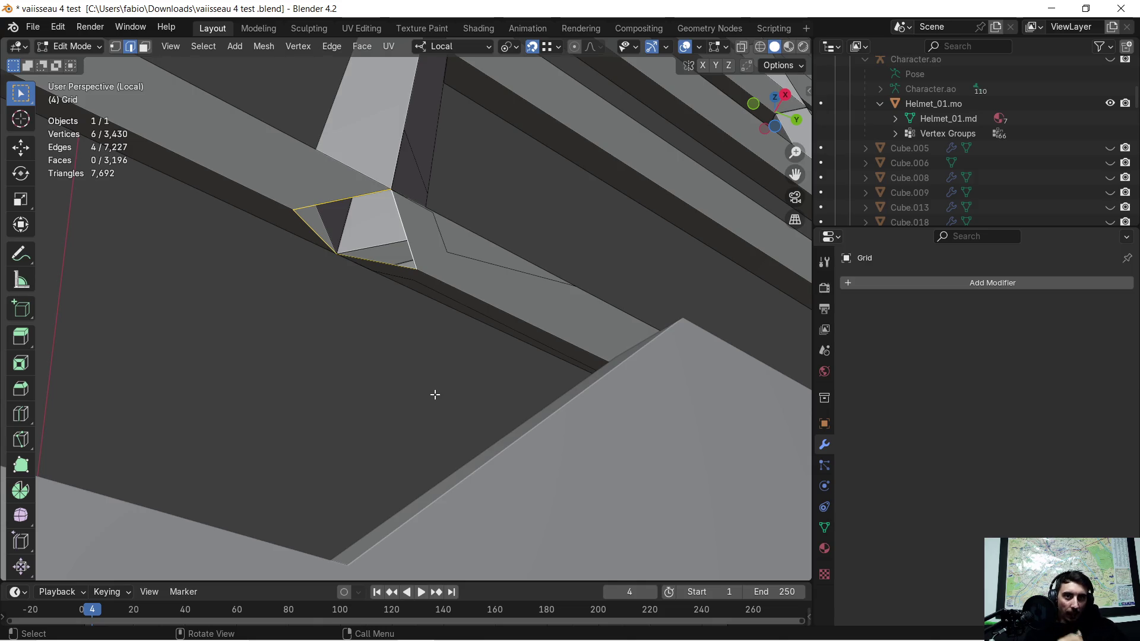
# - Extrude the post's bottom edges down along Z by -0.019178 m to the floor ledge
pyautogui.moveTo(435, 354)
pyautogui.mouseDown(button='middle')
pyautogui.moveTo(409, 343)
pyautogui.moveTo(447, 396)
pyautogui.moveTo(384, 415)
pyautogui.moveTo(379, 381)
pyautogui.moveTo(477, 304)
pyautogui.moveTo(450, 320)
pyautogui.moveTo(444, 304)
pyautogui.mouseUp(button='middle')
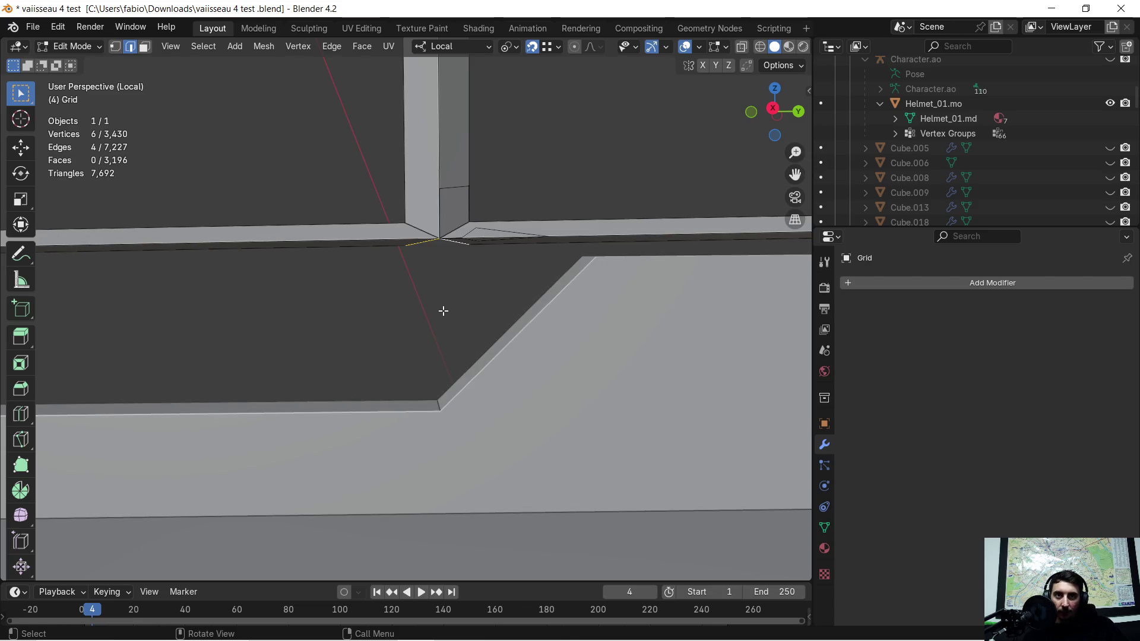
pyautogui.press('e')
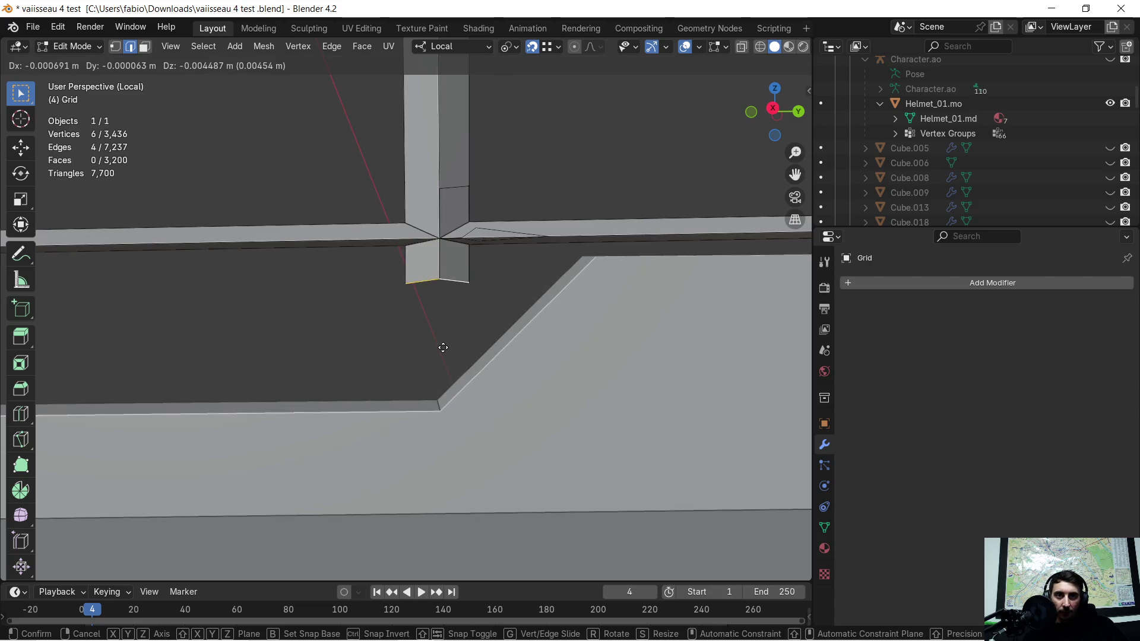
pyautogui.press('z')
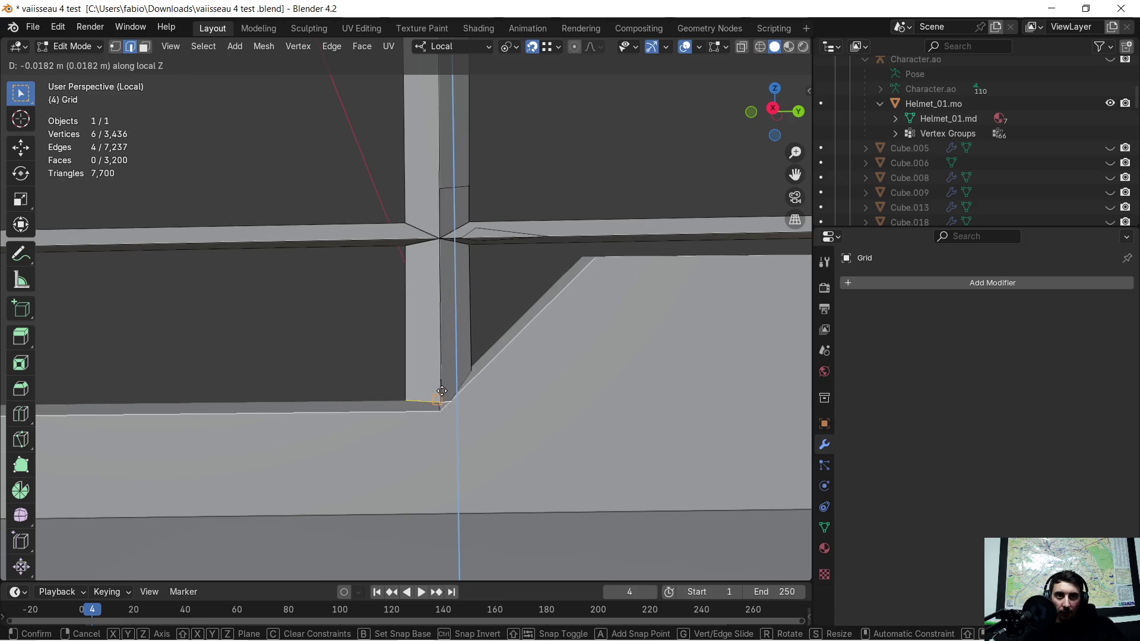
pyautogui.click(446, 417)
# - Inspect the extended post along the wall grid, then stop editing the grid mesh
pyautogui.moveTo(446, 417)
pyautogui.mouseDown(button='middle')
pyautogui.moveTo(580, 466)
pyautogui.moveTo(572, 440)
pyautogui.moveTo(537, 433)
pyautogui.moveTo(536, 415)
pyautogui.moveTo(558, 387)
pyautogui.moveTo(586, 385)
pyautogui.mouseUp(button='middle')
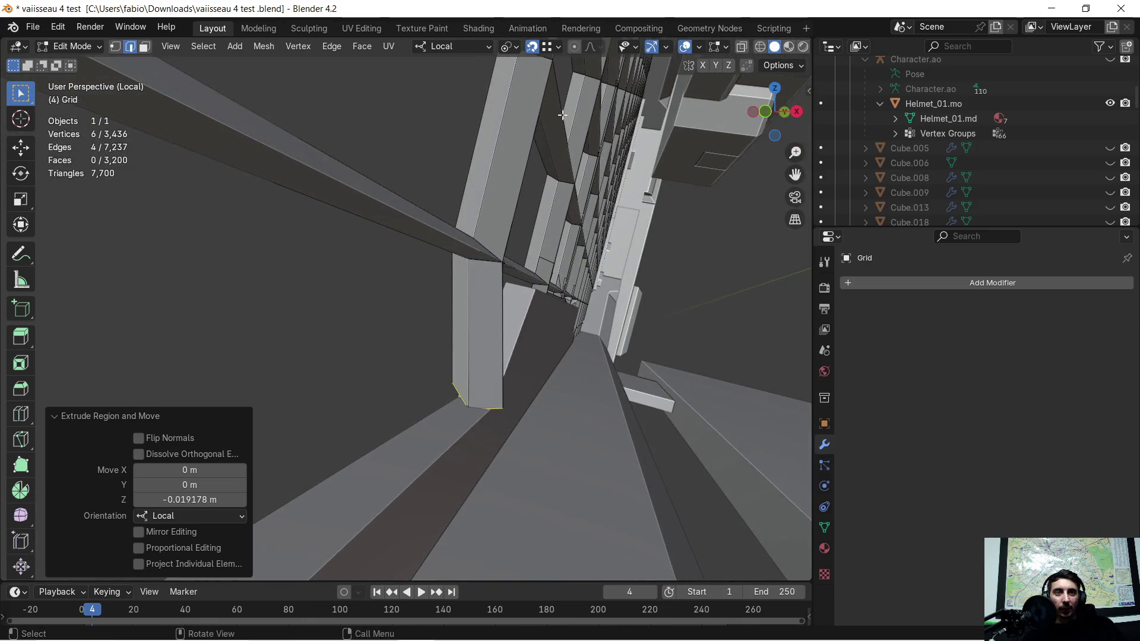
pyautogui.scroll(-4, 503, 209)
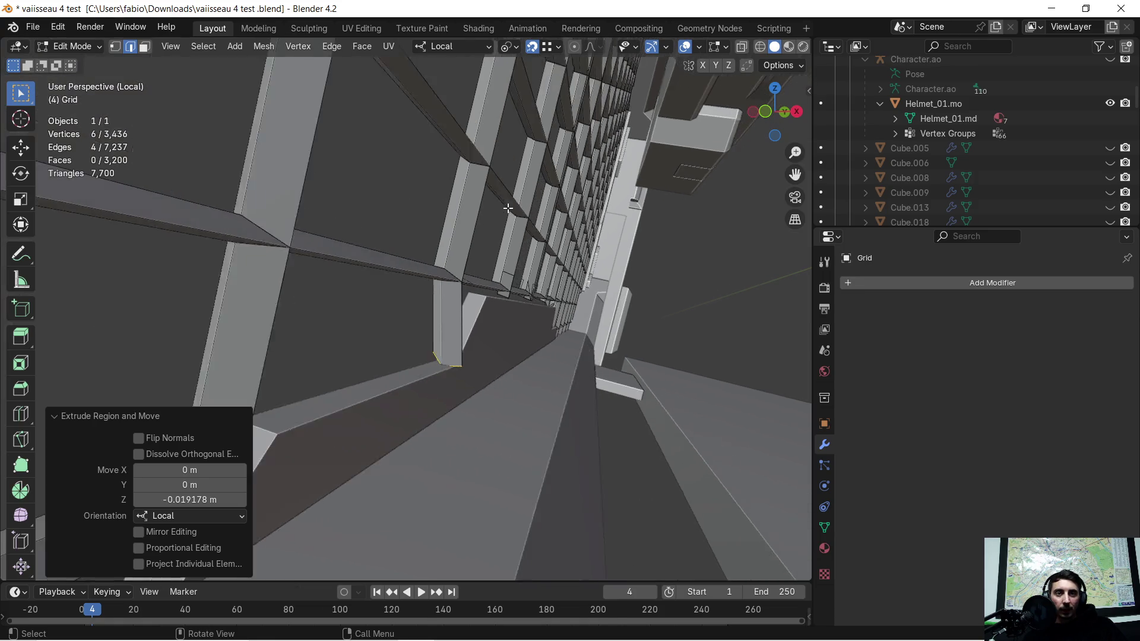
pyautogui.moveTo(509, 208)
pyautogui.mouseDown(button='middle')
pyautogui.moveTo(501, 284)
pyautogui.moveTo(465, 278)
pyautogui.mouseUp(button='middle')
pyautogui.scroll(3, 465, 307)
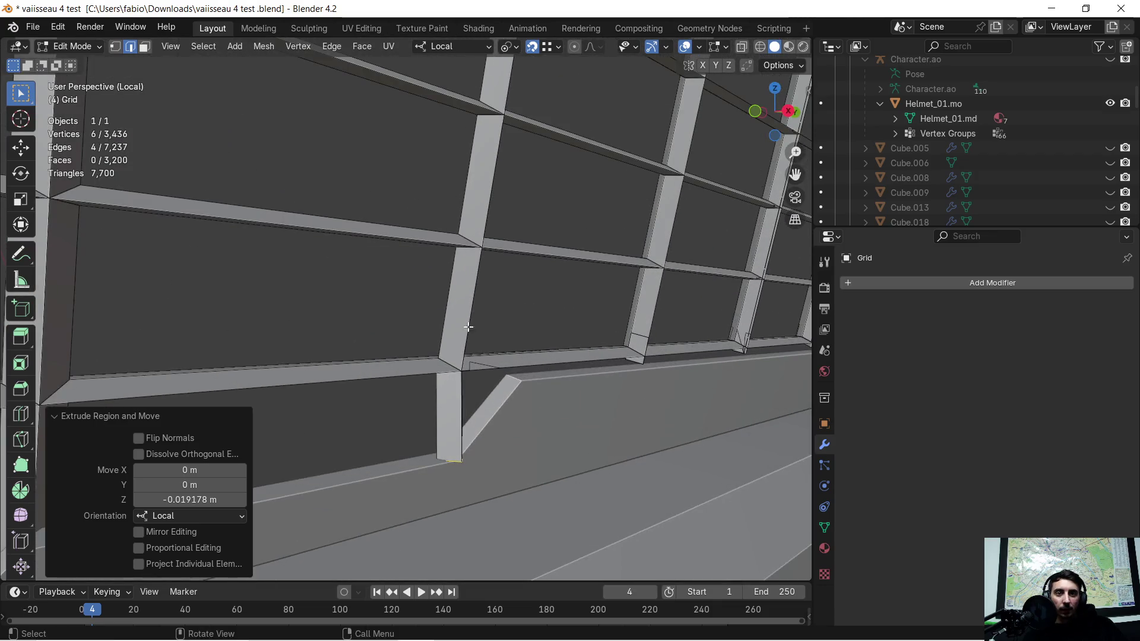
pyautogui.moveTo(468, 344)
pyautogui.mouseDown(button='middle')
pyautogui.moveTo(529, 344)
pyautogui.moveTo(507, 330)
pyautogui.moveTo(514, 316)
pyautogui.moveTo(480, 301)
pyautogui.mouseUp(button='middle')
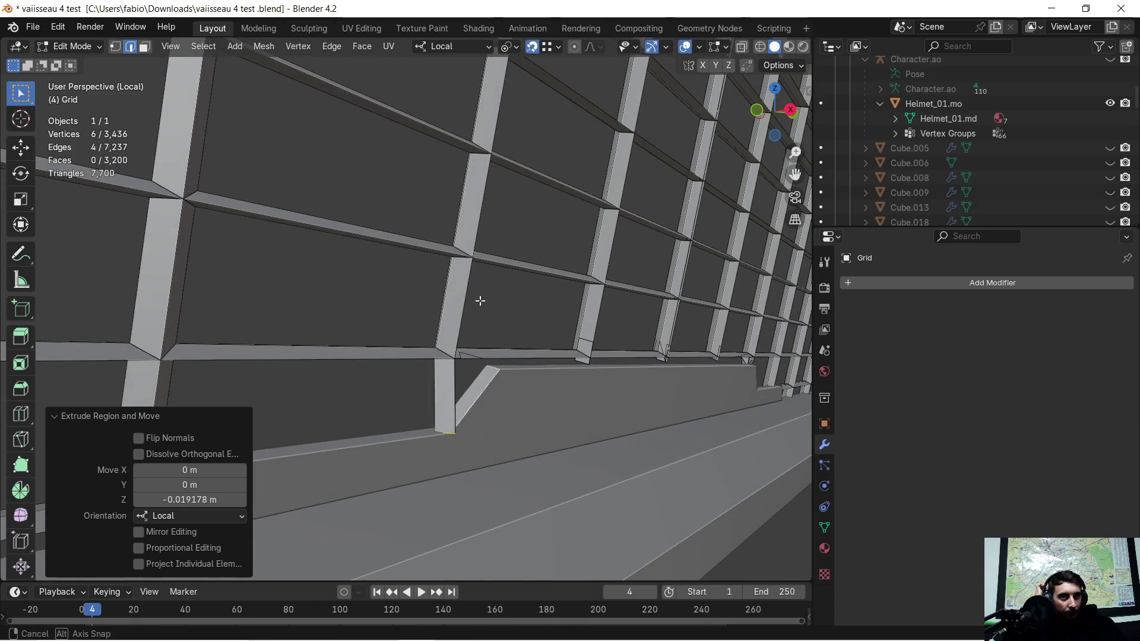
pyautogui.moveTo(481, 301); pyautogui.dragTo(483, 297, button='middle')
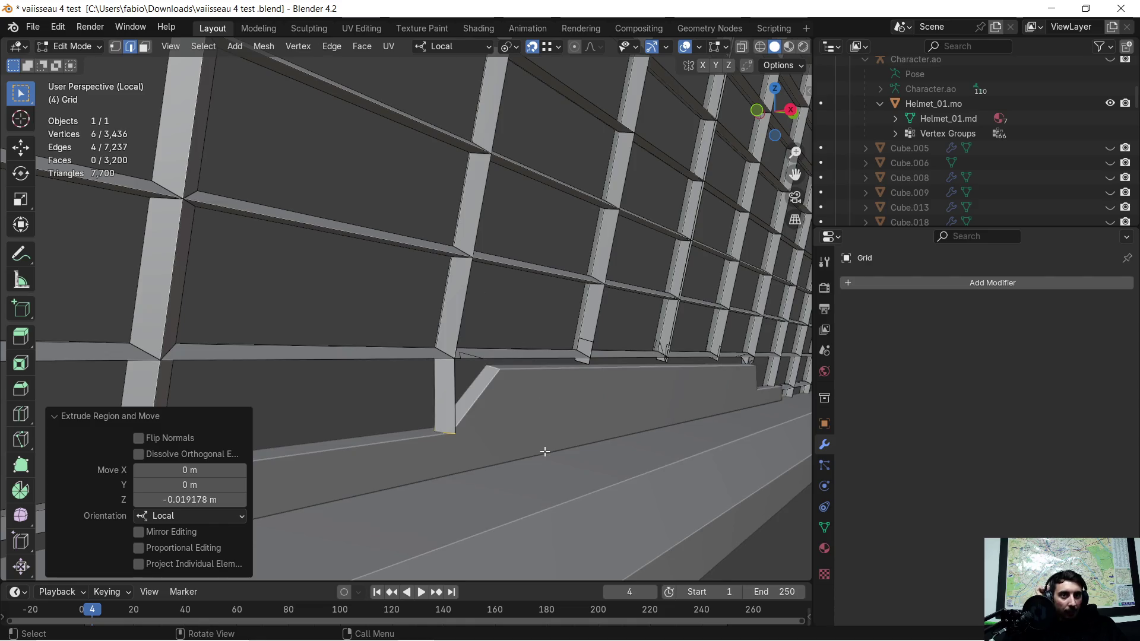
pyautogui.hotkey('ctrl', 'z')
pyautogui.hotkey('ctrl', 'z')
pyautogui.hotkey('ctrl', 'z')
pyautogui.moveTo(493, 425)
pyautogui.mouseDown(button='middle')
pyautogui.moveTo(493, 408)
pyautogui.moveTo(501, 418)
pyautogui.mouseUp(button='middle')
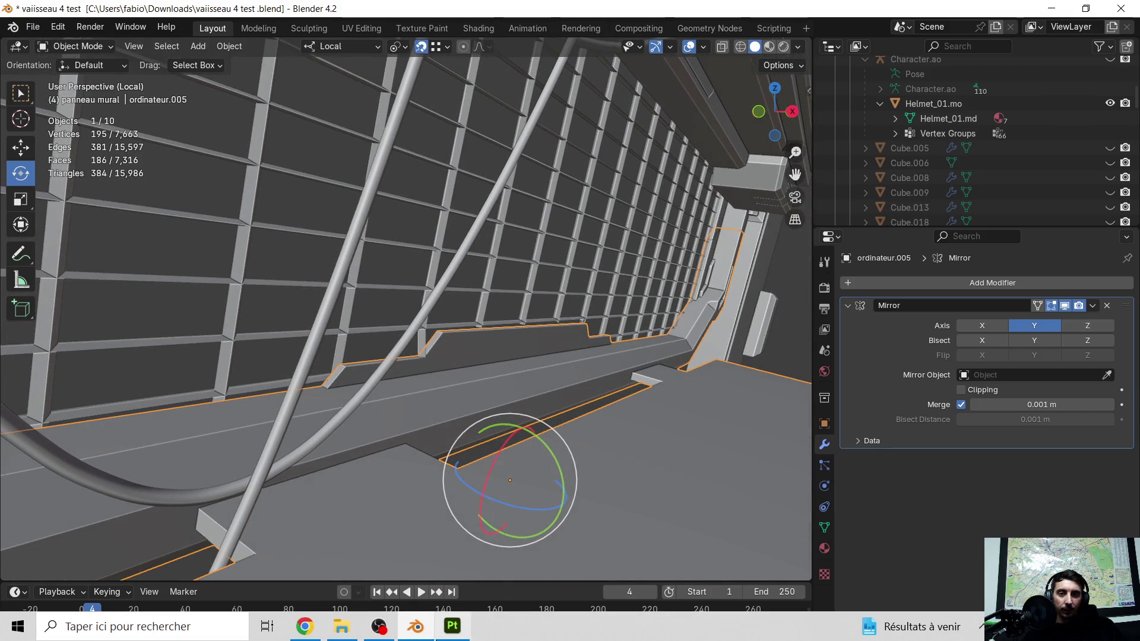
# - In ChatGPT, find the 'Méthode brute (100% sûre)' steps for copying Rotation X Y Z values
pyautogui.click(305, 626)
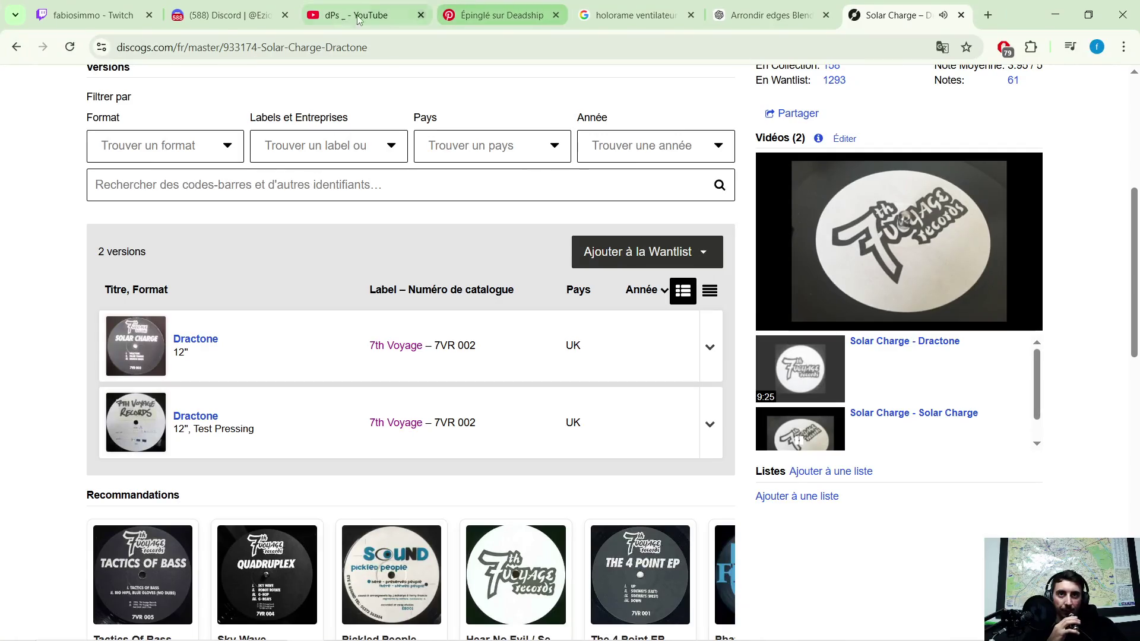
pyautogui.click(763, 15)
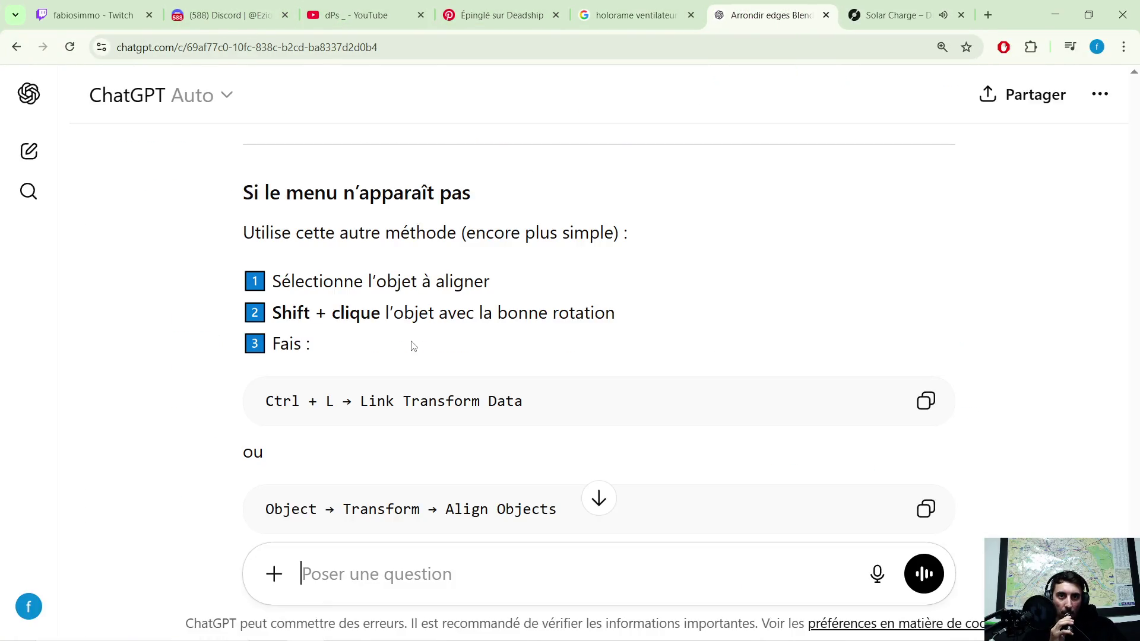
pyautogui.scroll(-1, 398, 395)
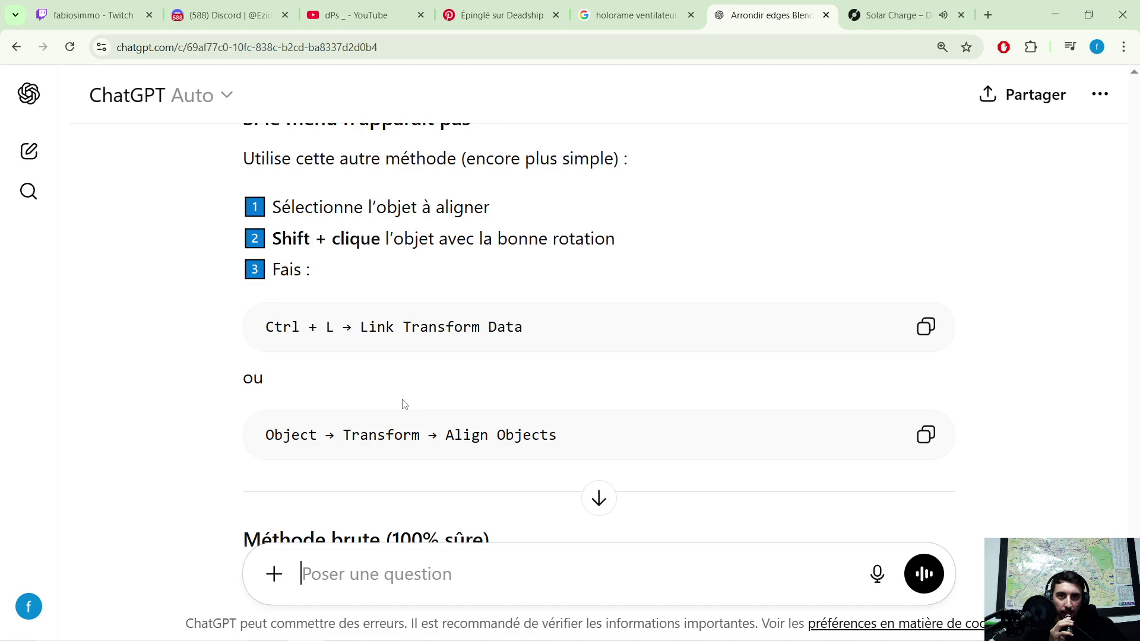
pyautogui.scroll(-1, 455, 406)
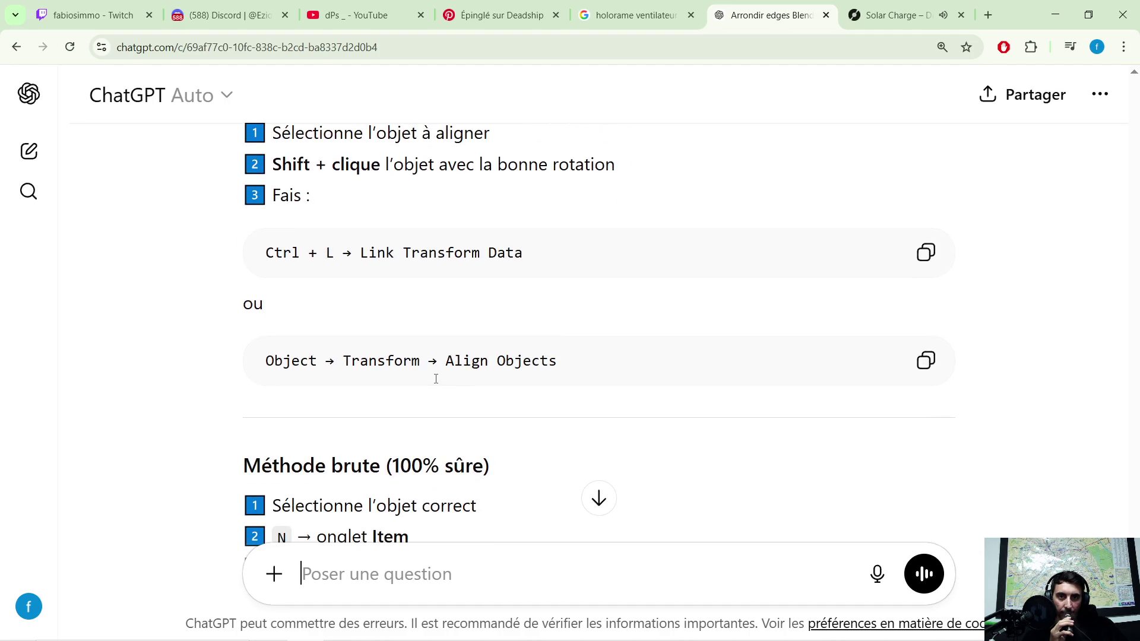
pyautogui.scroll(-1, 436, 378)
pyautogui.scroll(-1, 404, 380)
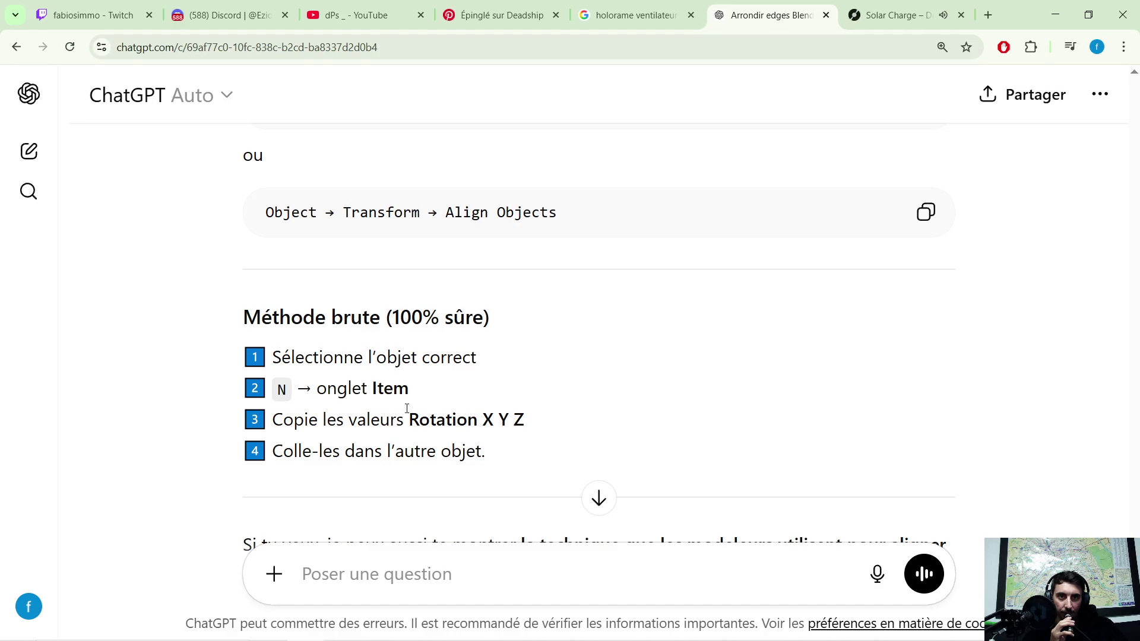
pyautogui.click(1055, 15)
# - Show the Item sidebar to read ordinateur.005's tilted Rotation values
pyautogui.moveTo(522, 394); pyautogui.dragTo(548, 390, button='middle')
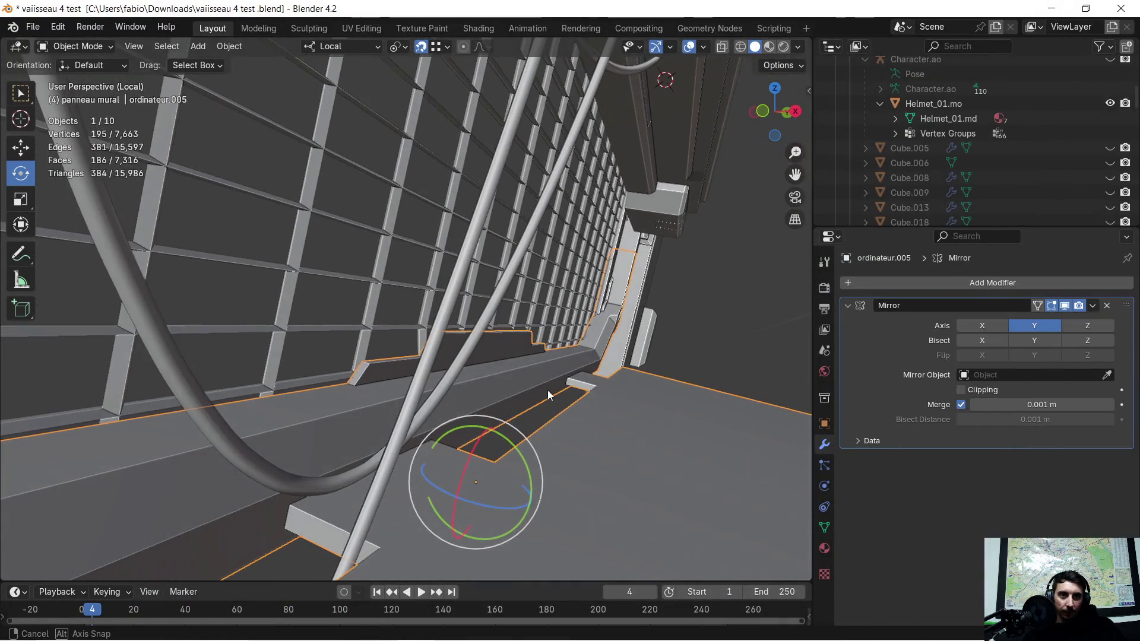
pyautogui.press('n')
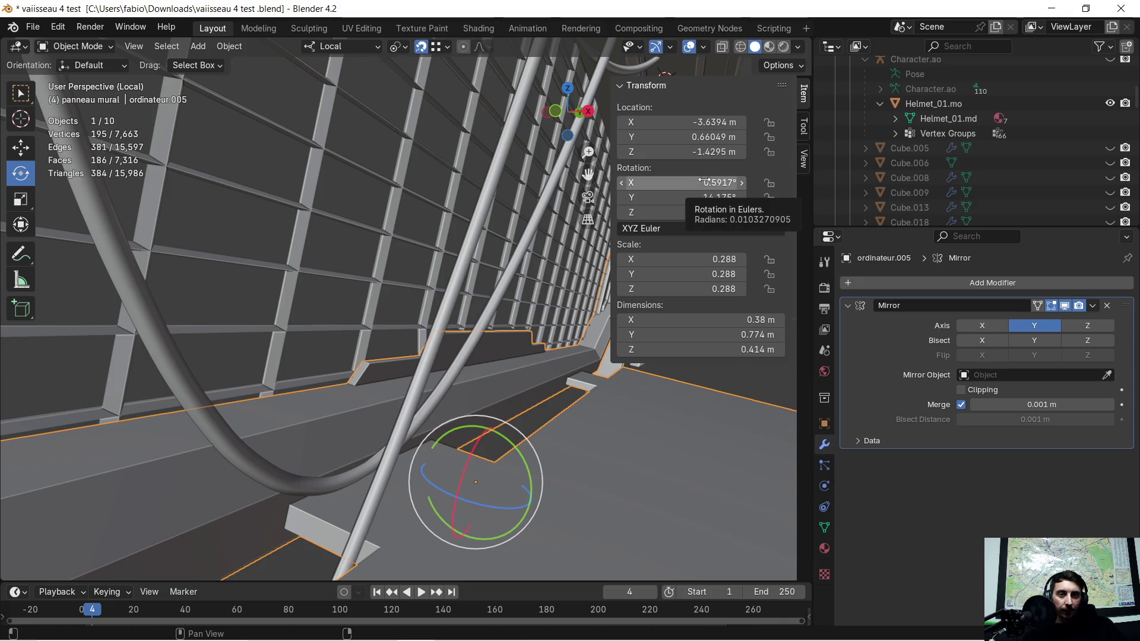
pyautogui.moveTo(323, 312)
pyautogui.mouseDown(button='middle')
pyautogui.moveTo(412, 282)
pyautogui.moveTo(401, 266)
pyautogui.mouseUp(button='middle')
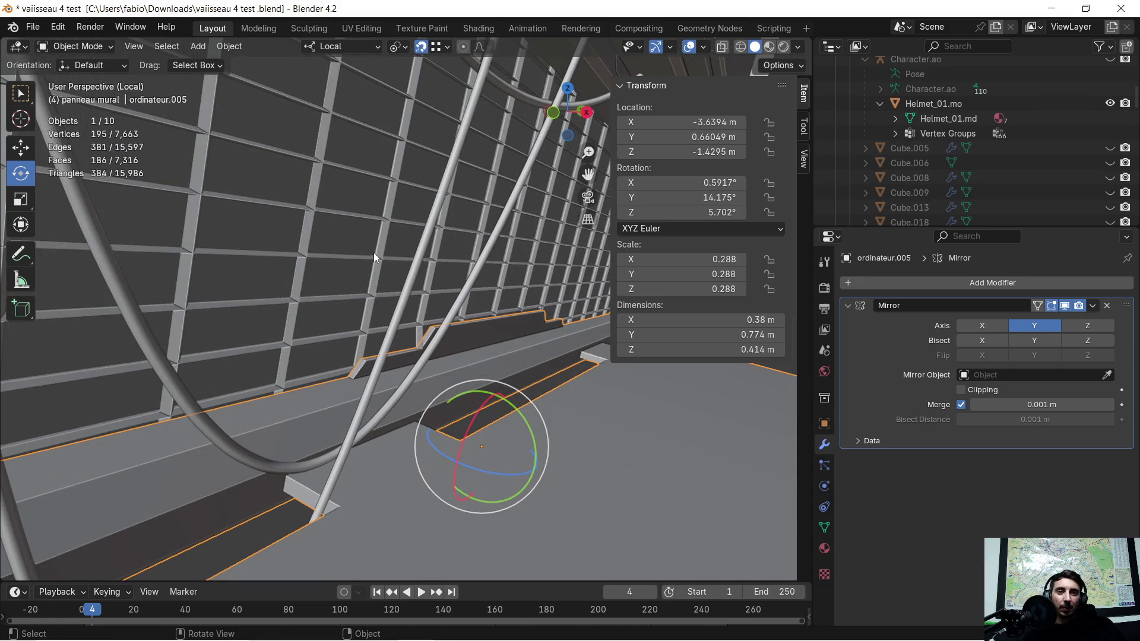
pyautogui.moveTo(359, 234)
pyautogui.mouseDown(button='middle')
pyautogui.moveTo(332, 272)
pyautogui.moveTo(379, 277)
pyautogui.mouseUp(button='middle')
# - Select the Grid wall, compare its zero rotation, and enter Edit Mode at a post's end
pyautogui.click(376, 275)
pyautogui.moveTo(381, 276)
pyautogui.mouseDown(button='middle')
pyautogui.moveTo(379, 290)
pyautogui.moveTo(520, 294)
pyautogui.mouseUp(button='middle')
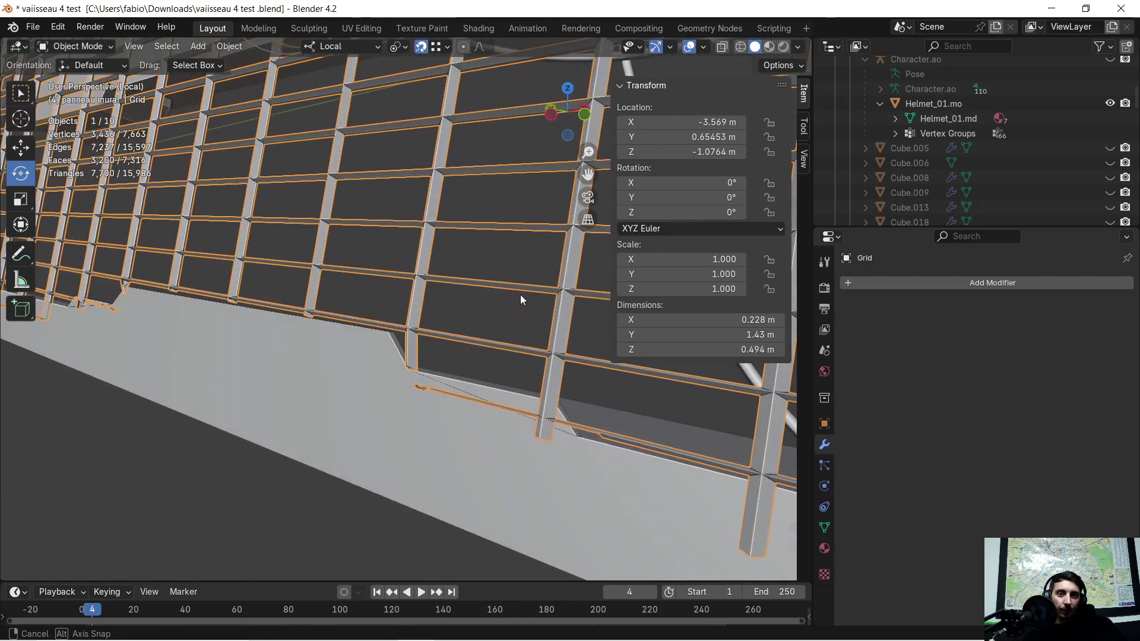
pyautogui.moveTo(501, 349)
pyautogui.keyDown('ctrl'); pyautogui.mouseDown(button='middle')
pyautogui.moveTo(513, 357)
pyautogui.moveTo(521, 307)
pyautogui.moveTo(482, 316)
pyautogui.moveTo(441, 297)
pyautogui.mouseUp(button='middle'); pyautogui.keyUp('ctrl')
pyautogui.moveTo(451, 344)
pyautogui.mouseDown(button='middle')
pyautogui.moveTo(471, 408)
pyautogui.moveTo(426, 393)
pyautogui.moveTo(442, 420)
pyautogui.moveTo(444, 386)
pyautogui.moveTo(479, 411)
pyautogui.moveTo(596, 426)
pyautogui.moveTo(495, 413)
pyautogui.moveTo(449, 392)
pyautogui.mouseUp(button='middle')
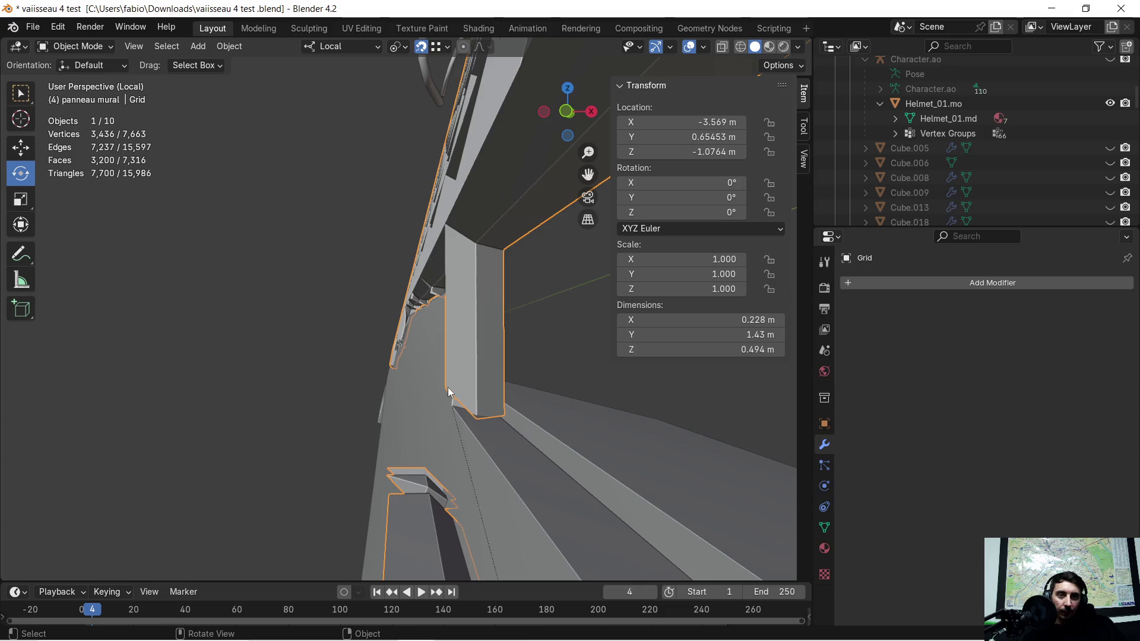
pyautogui.press('Tab')
# - In vertex mode, move the post's bottom corner vertex about -0.0057 m along local X
pyautogui.scroll(2, 447, 400)
pyautogui.click(478, 421)
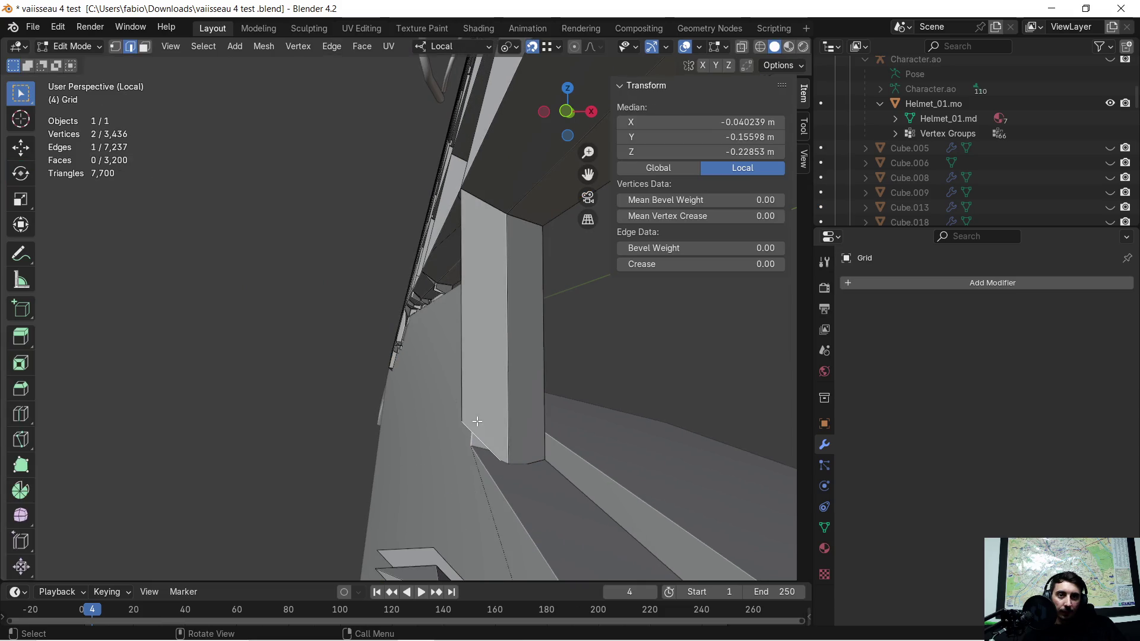
pyautogui.click(115, 46)
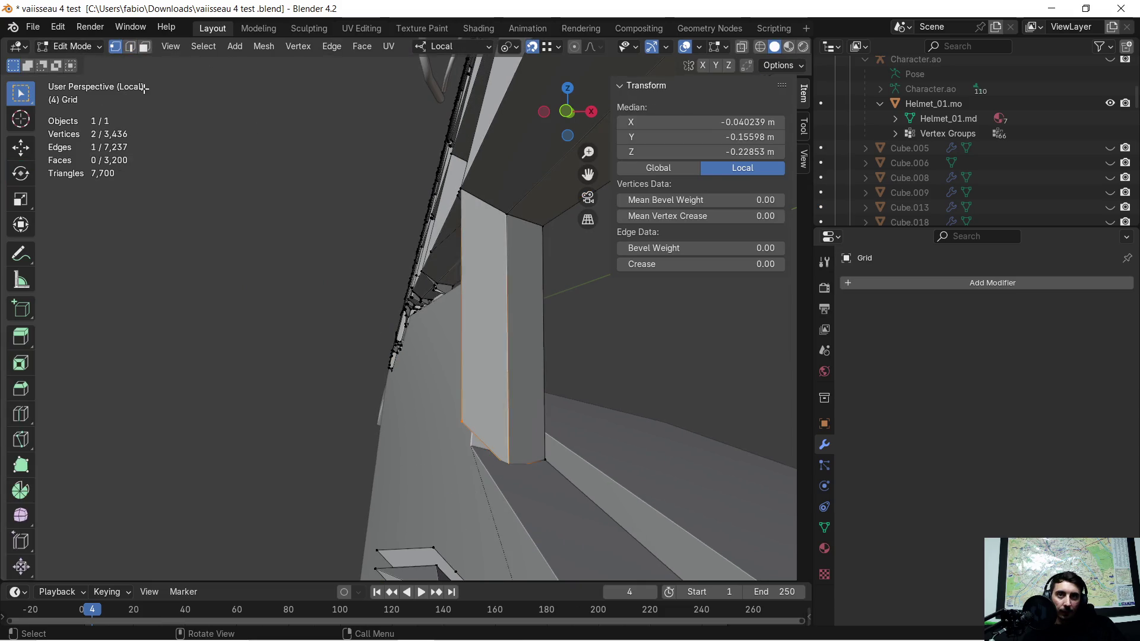
pyautogui.click(471, 429)
pyautogui.keyDown('shift'); pyautogui.moveTo(349, 468); pyautogui.dragTo(393, 416, button='middle'); pyautogui.keyUp('shift')
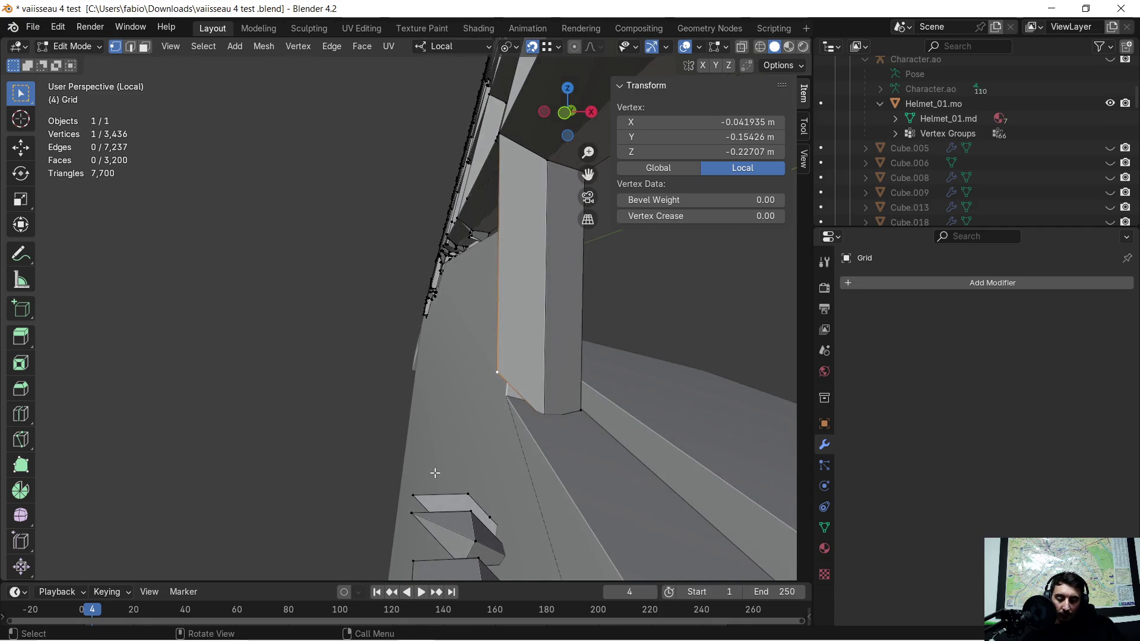
pyautogui.press('g')
pyautogui.press('y')
pyautogui.press('x')
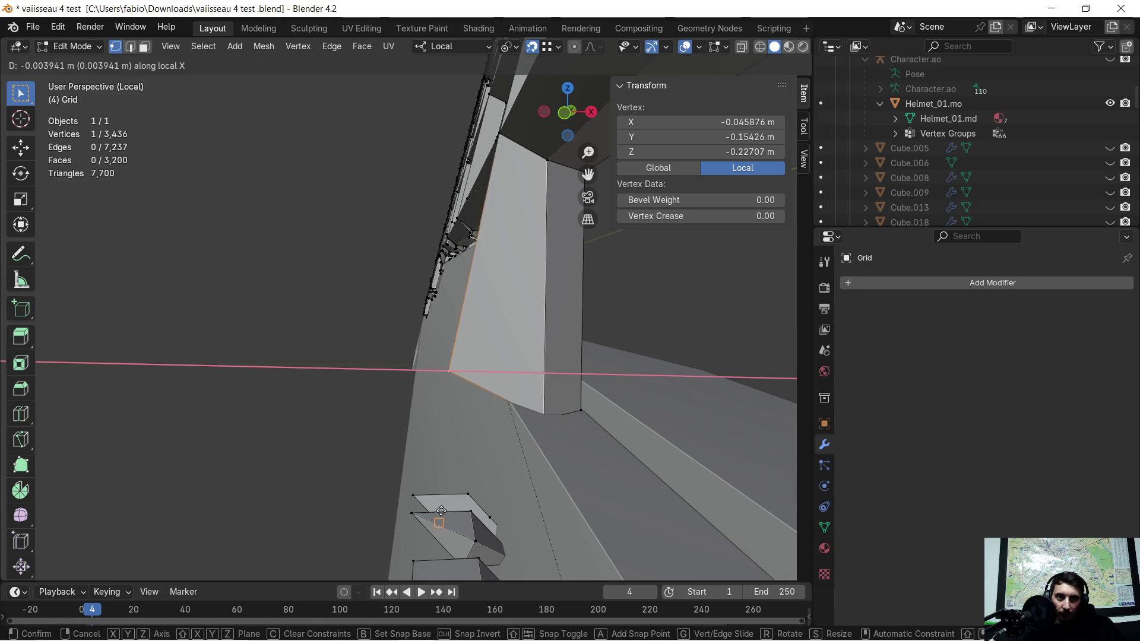
pyautogui.click(504, 443)
# - Slide the next two post-foot corner vertices along local X to meet the ledge
pyautogui.click(541, 404)
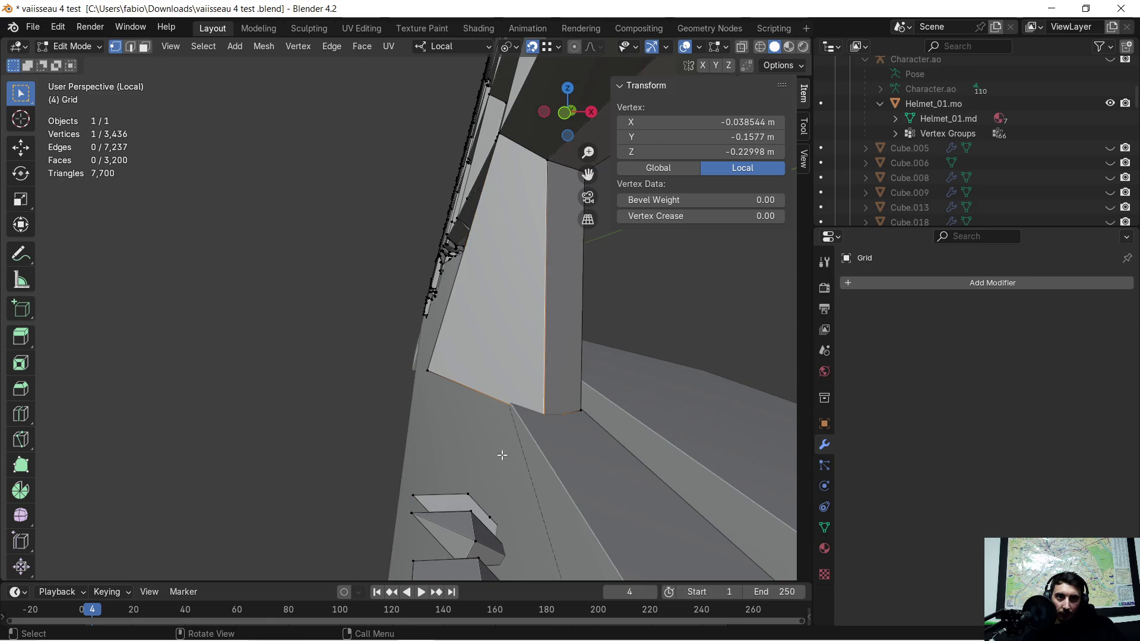
pyautogui.press('g')
pyautogui.press('x')
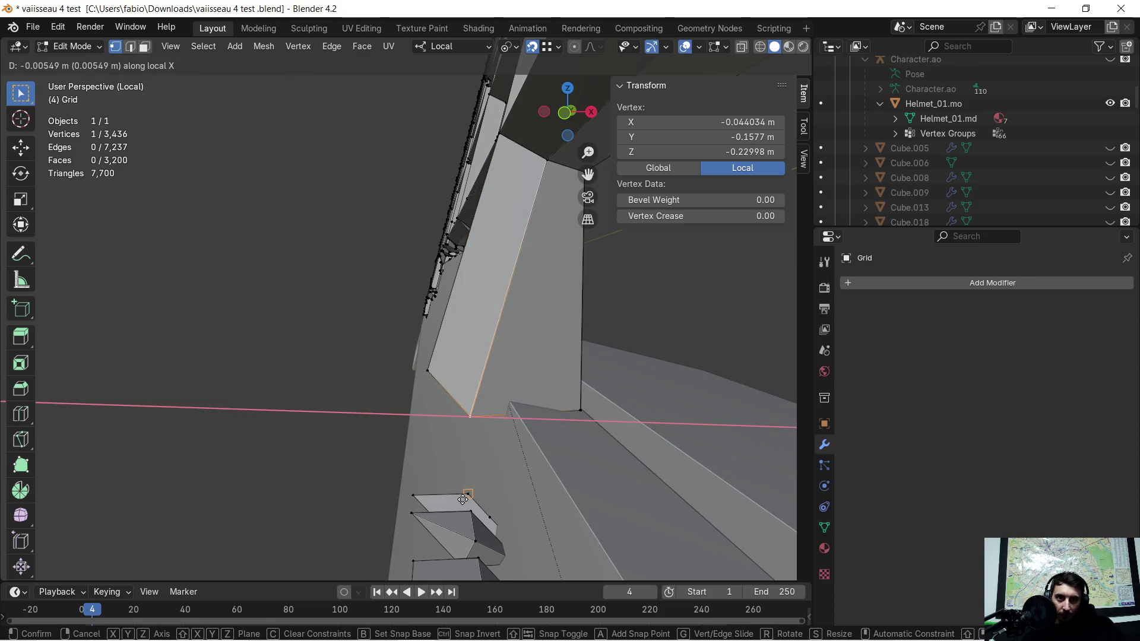
pyautogui.click(463, 499)
pyautogui.click(596, 407)
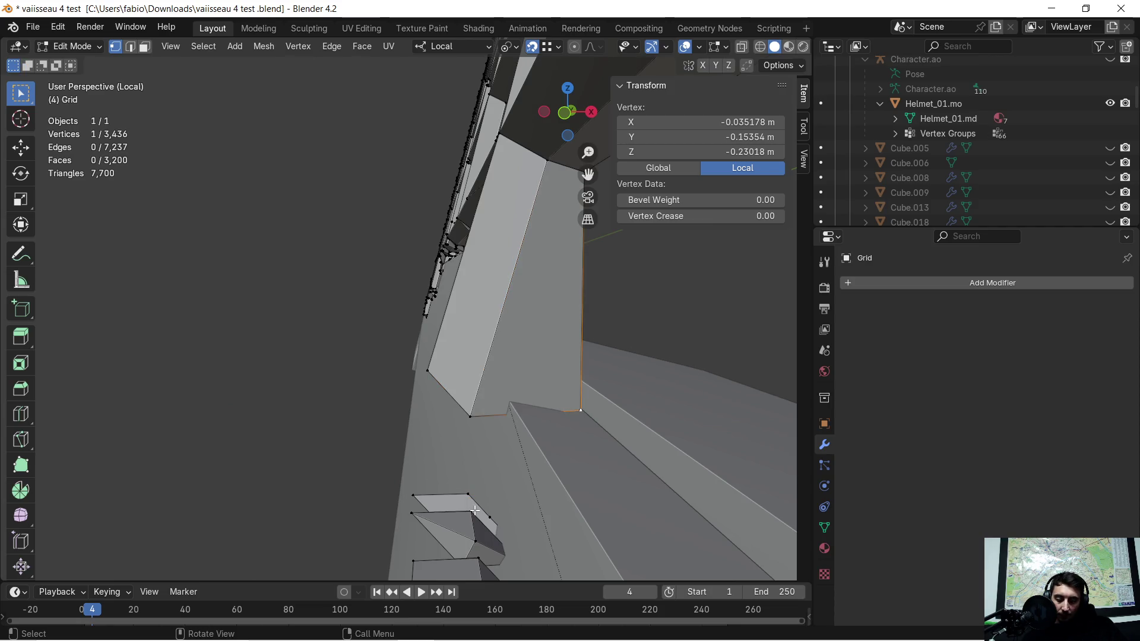
pyautogui.press('g')
pyautogui.press('x')
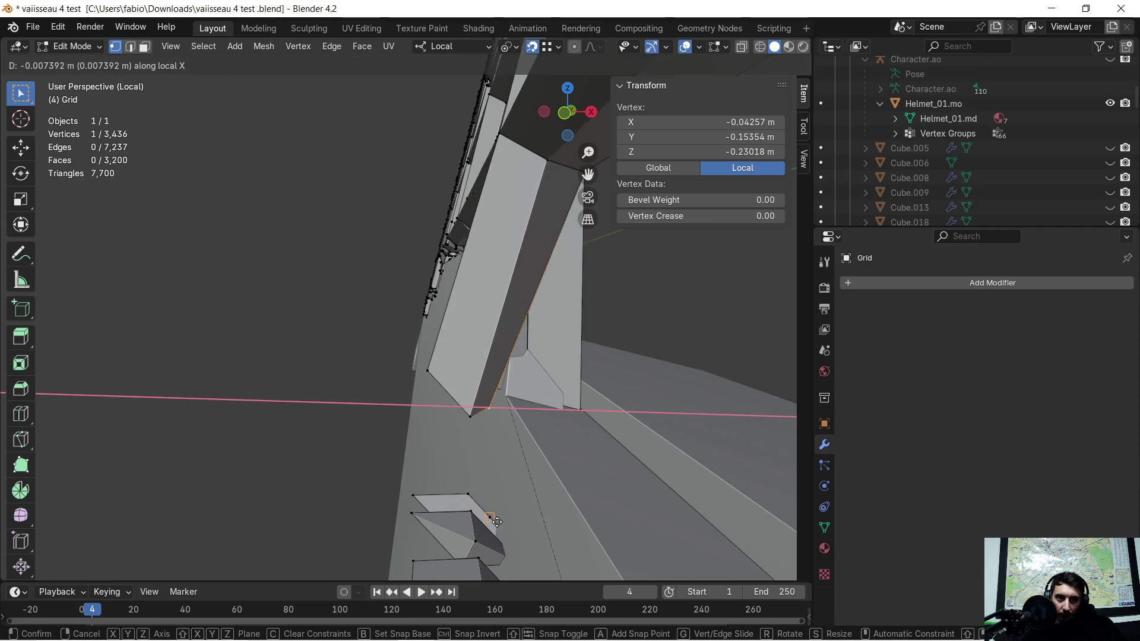
pyautogui.click(509, 528)
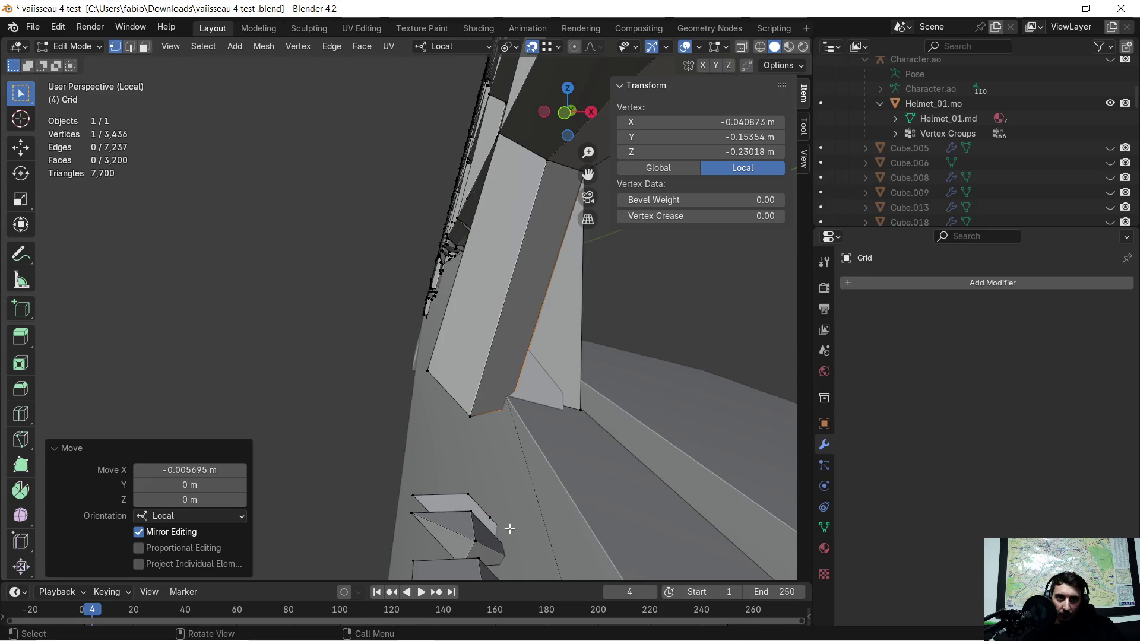
pyautogui.scroll(2, 564, 465)
pyautogui.moveTo(565, 465)
pyautogui.mouseDown(button='middle')
pyautogui.moveTo(431, 463)
pyautogui.moveTo(435, 407)
pyautogui.moveTo(461, 395)
pyautogui.moveTo(398, 408)
pyautogui.moveTo(600, 399)
pyautogui.moveTo(583, 402)
pyautogui.mouseUp(button='middle')
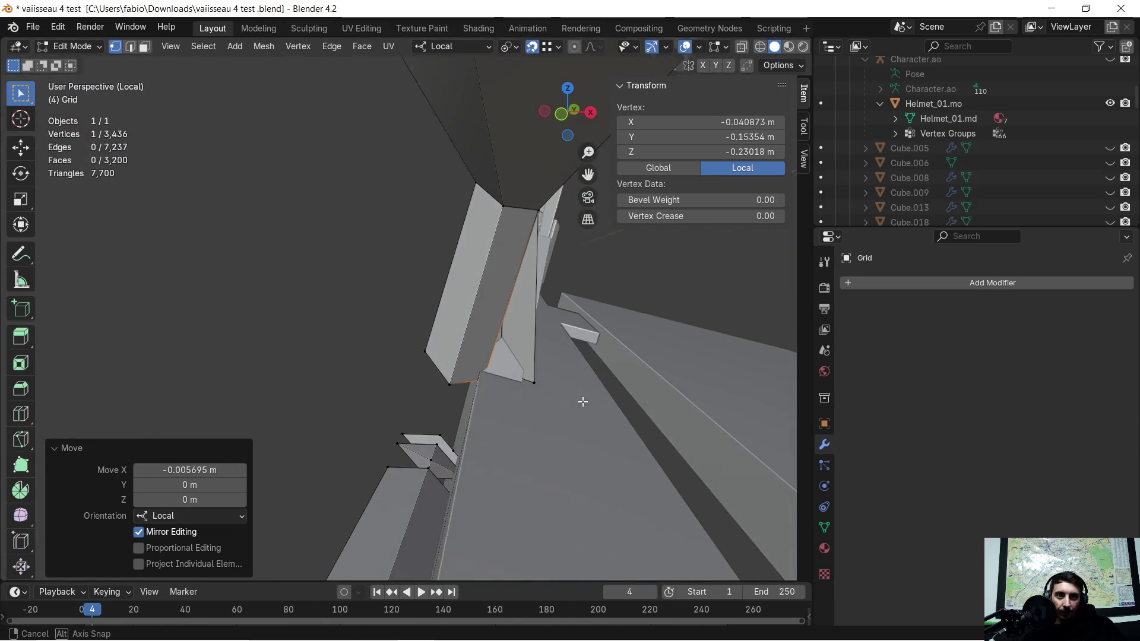
pyautogui.click(534, 383)
pyautogui.moveTo(508, 397); pyautogui.dragTo(429, 457, button='middle')
# - Shift a post-foot vertex sideways to line up with the ledge and check the result
pyautogui.scroll(2, 523, 455)
pyautogui.moveTo(523, 454)
pyautogui.mouseDown(button='middle')
pyautogui.moveTo(611, 417)
pyautogui.moveTo(533, 450)
pyautogui.mouseUp(button='middle')
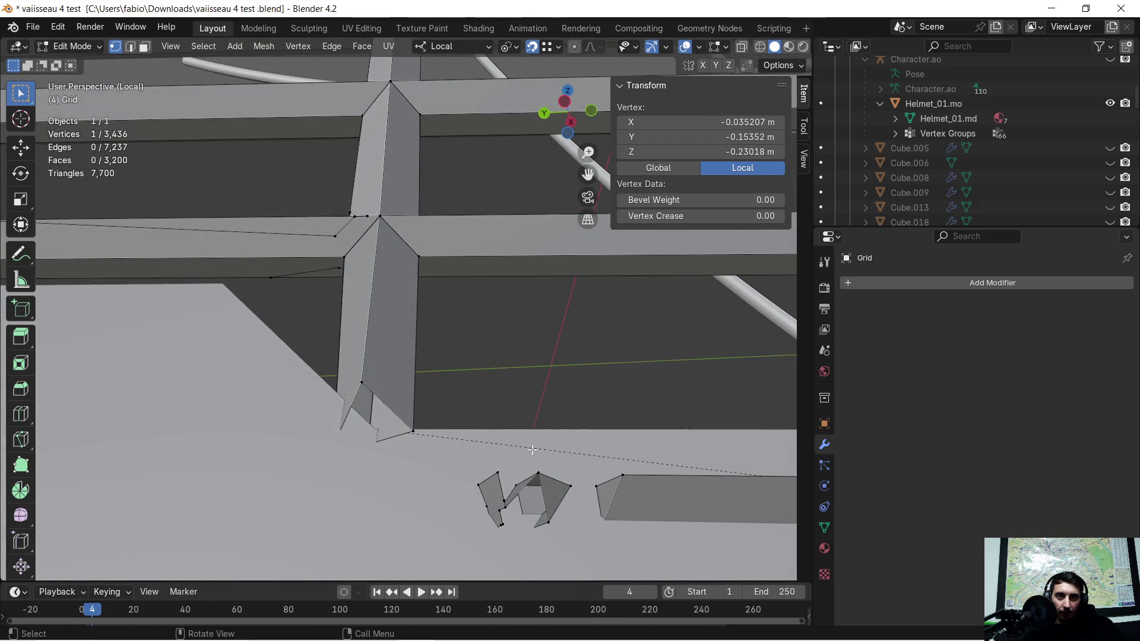
pyautogui.press('g')
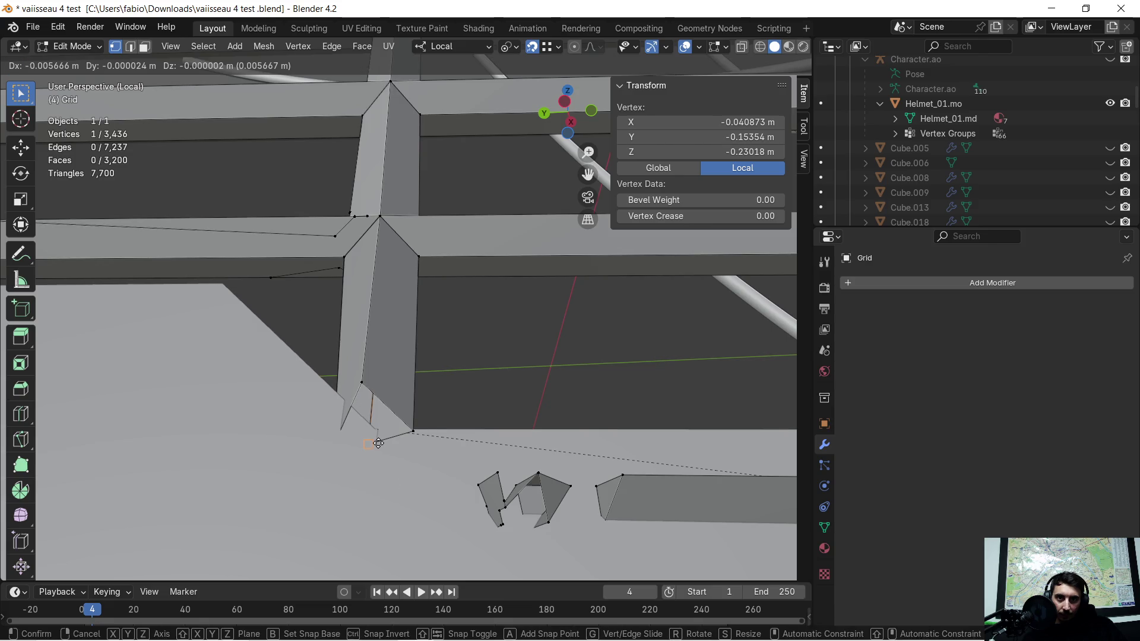
pyautogui.click(374, 443)
pyautogui.moveTo(374, 442)
pyautogui.mouseDown(button='middle')
pyautogui.moveTo(544, 470)
pyautogui.moveTo(533, 458)
pyautogui.mouseUp(button='middle')
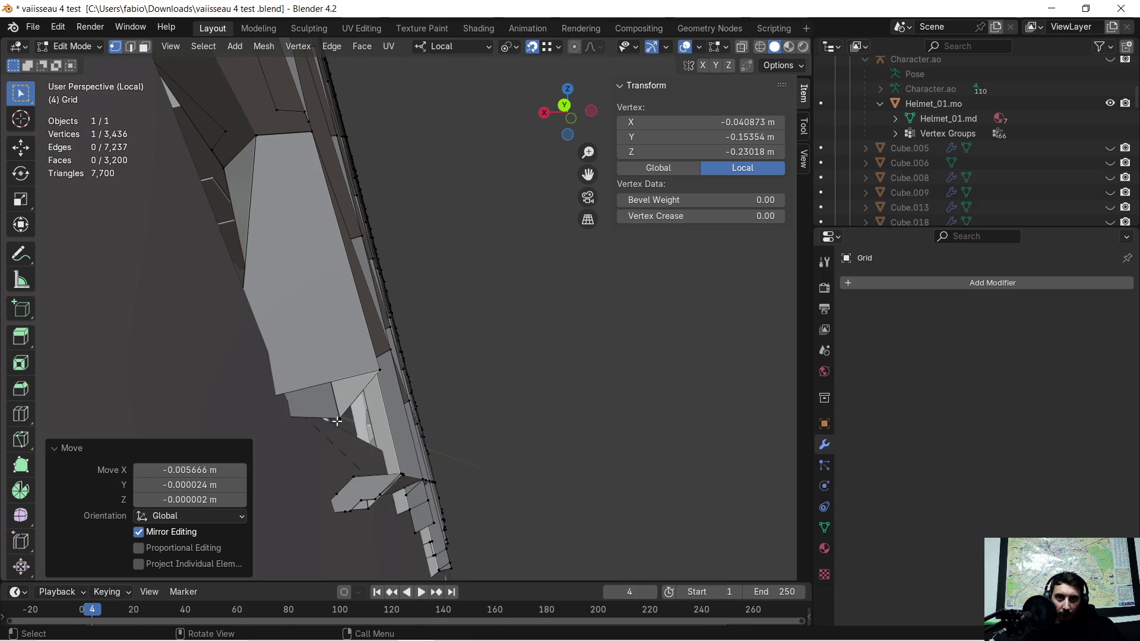
pyautogui.click(276, 406)
pyautogui.moveTo(303, 434); pyautogui.dragTo(356, 463, button='middle')
pyautogui.scroll(10, 374, 473)
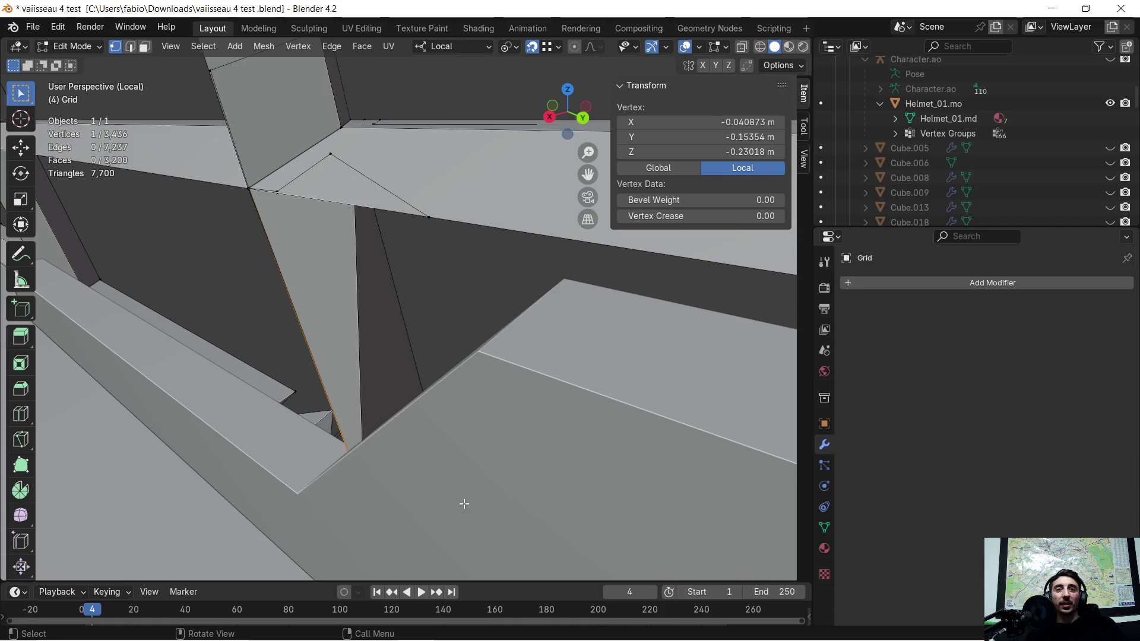
pyautogui.moveTo(476, 492)
pyautogui.mouseDown(button='middle')
pyautogui.moveTo(536, 473)
pyautogui.moveTo(539, 458)
pyautogui.moveTo(519, 461)
pyautogui.moveTo(468, 508)
pyautogui.moveTo(467, 476)
pyautogui.moveTo(489, 455)
pyautogui.moveTo(364, 493)
pyautogui.moveTo(310, 489)
pyautogui.moveTo(285, 403)
pyautogui.moveTo(315, 415)
pyautogui.moveTo(205, 428)
pyautogui.mouseUp(button='middle')
pyautogui.click(471, 512)
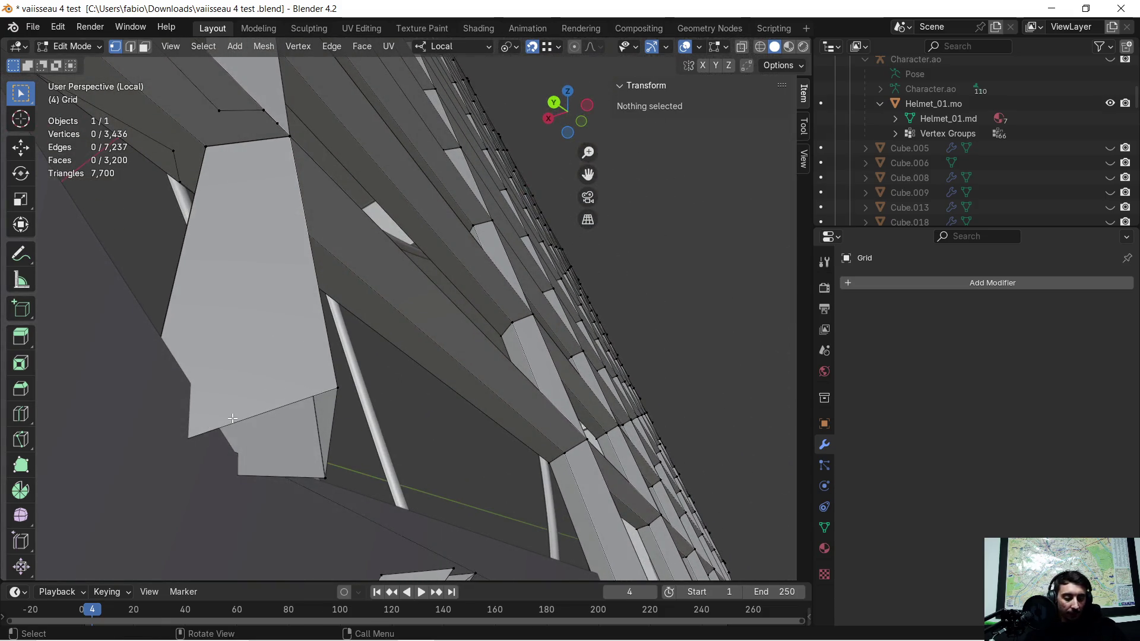
# - Isolate the Grid in Local view and go back into editing its mesh
pyautogui.press('KP_Divide')
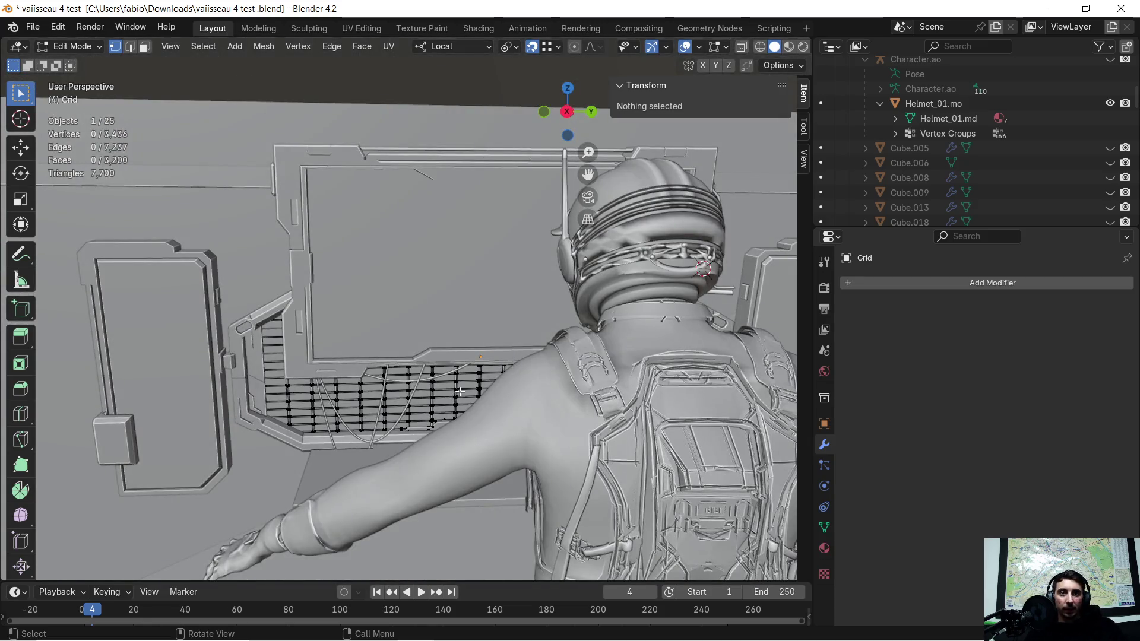
pyautogui.press('Tab')
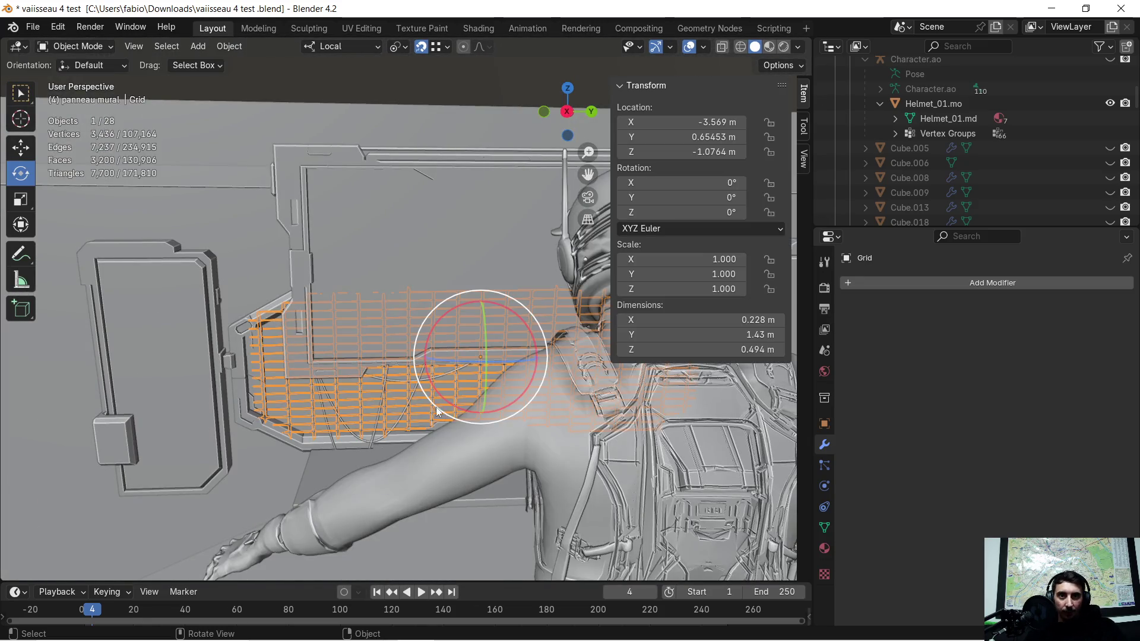
pyautogui.press('KP_Divide')
pyautogui.moveTo(435, 403)
pyautogui.mouseDown(button='middle')
pyautogui.moveTo(440, 394)
pyautogui.moveTo(328, 428)
pyautogui.moveTo(432, 416)
pyautogui.moveTo(459, 380)
pyautogui.moveTo(433, 420)
pyautogui.mouseUp(button='middle')
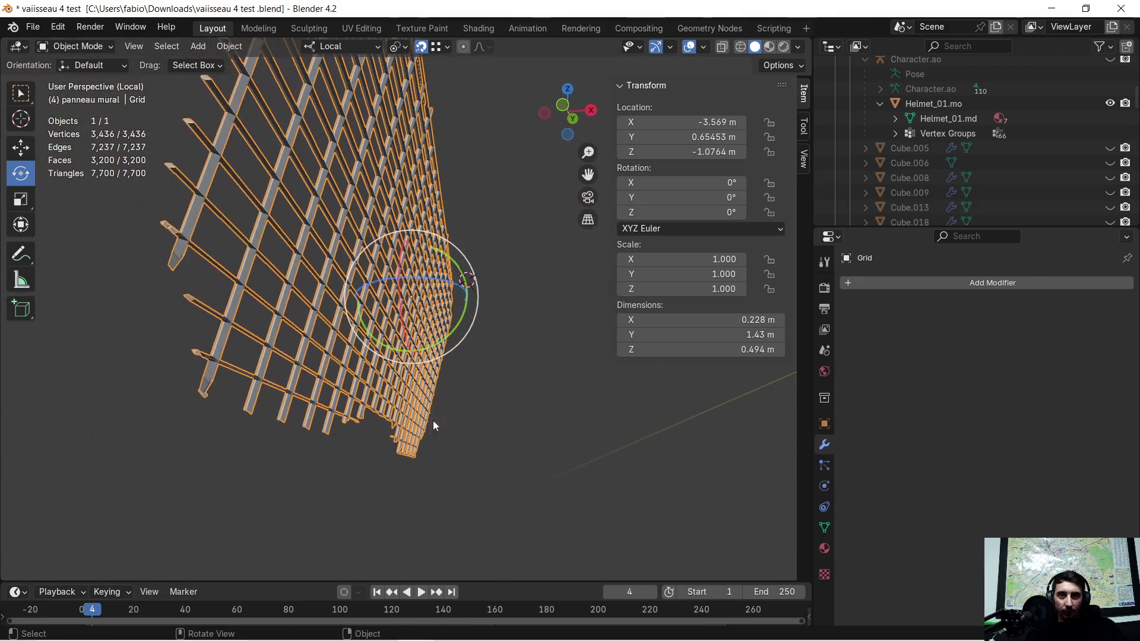
pyautogui.click(323, 465)
pyautogui.moveTo(322, 464)
pyautogui.keyDown('ctrl'); pyautogui.mouseDown(button='middle')
pyautogui.moveTo(214, 419)
pyautogui.moveTo(294, 362)
pyautogui.moveTo(322, 290)
pyautogui.moveTo(312, 275)
pyautogui.moveTo(297, 306)
pyautogui.moveTo(310, 337)
pyautogui.moveTo(226, 349)
pyautogui.mouseUp(button='middle'); pyautogui.keyUp('ctrl')
pyautogui.scroll(-3, 296, 304)
pyautogui.press('Tab')
# - Frame another post-foot vertex and move it along local X to the ledge
pyautogui.click(224, 337)
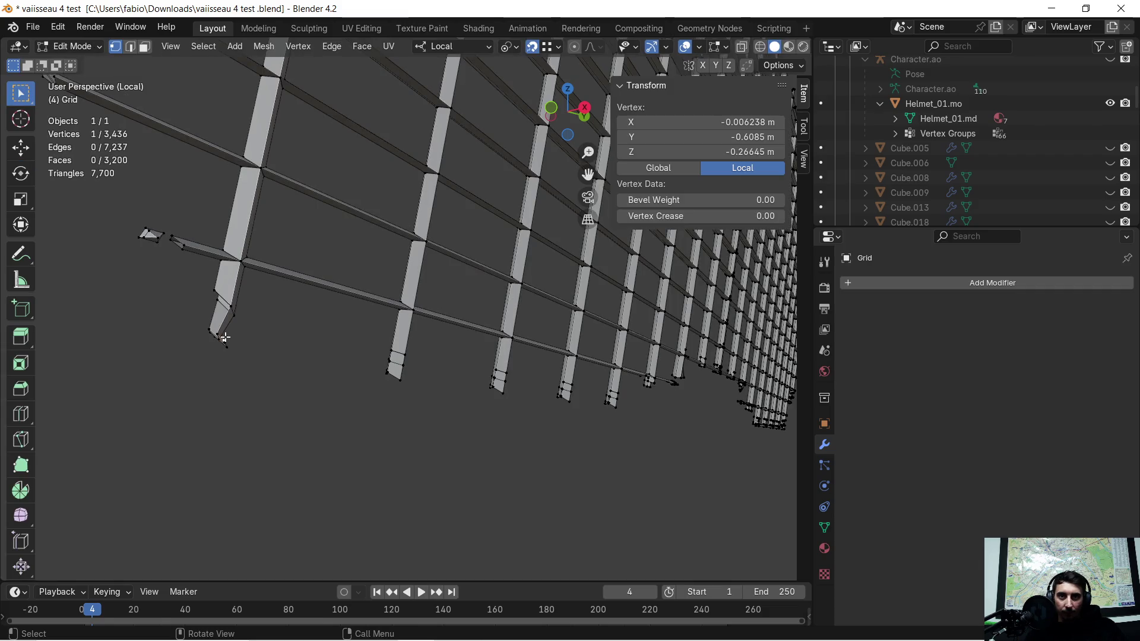
pyautogui.press('KP_Decimal')
pyautogui.moveTo(252, 343)
pyautogui.keyDown('ctrl'); pyautogui.mouseDown(button='middle')
pyautogui.moveTo(275, 387)
pyautogui.moveTo(488, 309)
pyautogui.moveTo(407, 311)
pyautogui.moveTo(415, 298)
pyautogui.moveTo(445, 328)
pyautogui.moveTo(234, 351)
pyautogui.moveTo(395, 365)
pyautogui.moveTo(215, 364)
pyautogui.mouseUp(button='middle'); pyautogui.keyUp('ctrl')
pyautogui.scroll(-2, 413, 295)
pyautogui.scroll(-2, 414, 293)
pyautogui.moveTo(608, 277)
pyautogui.mouseDown(button='middle')
pyautogui.moveTo(624, 297)
pyautogui.moveTo(552, 309)
pyautogui.moveTo(587, 287)
pyautogui.moveTo(535, 295)
pyautogui.moveTo(510, 273)
pyautogui.moveTo(425, 305)
pyautogui.moveTo(478, 314)
pyautogui.mouseUp(button='middle')
pyautogui.press('g')
pyautogui.press('x')
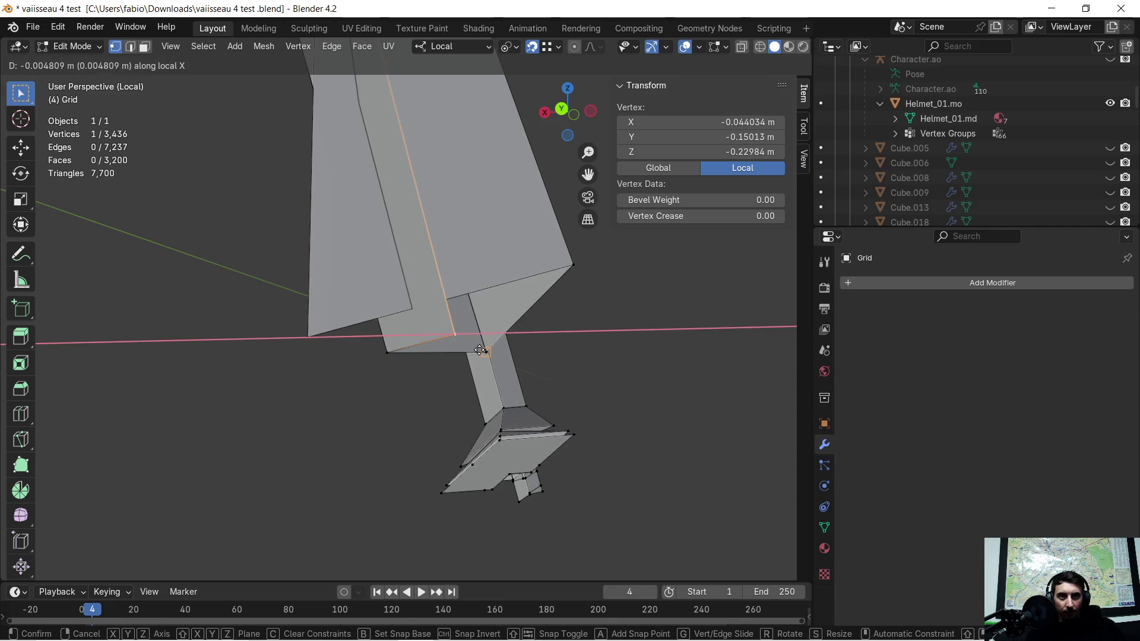
pyautogui.click(480, 351)
pyautogui.moveTo(480, 350)
pyautogui.mouseDown(button='middle')
pyautogui.moveTo(642, 344)
pyautogui.moveTo(670, 325)
pyautogui.moveTo(656, 265)
pyautogui.moveTo(643, 247)
pyautogui.moveTo(519, 273)
pyautogui.moveTo(284, 345)
pyautogui.mouseUp(button='middle')
# - Nudge the vertex at the triangle's left corner slightly to close the gap
pyautogui.click(298, 324)
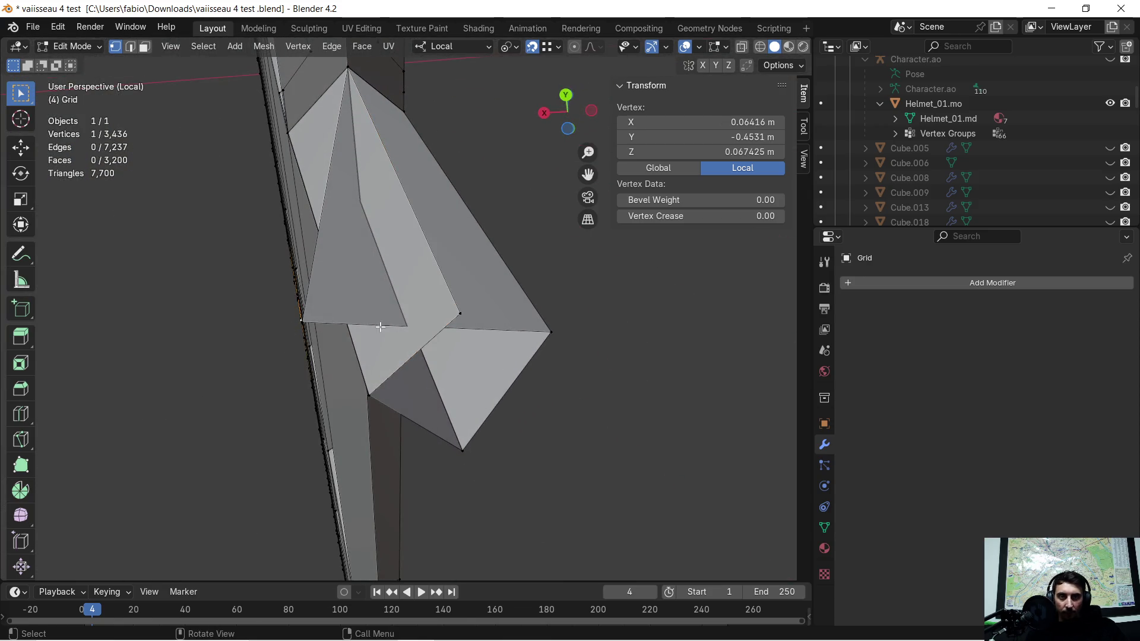
pyautogui.moveTo(380, 326); pyautogui.dragTo(334, 310, button='middle')
pyautogui.click(324, 300)
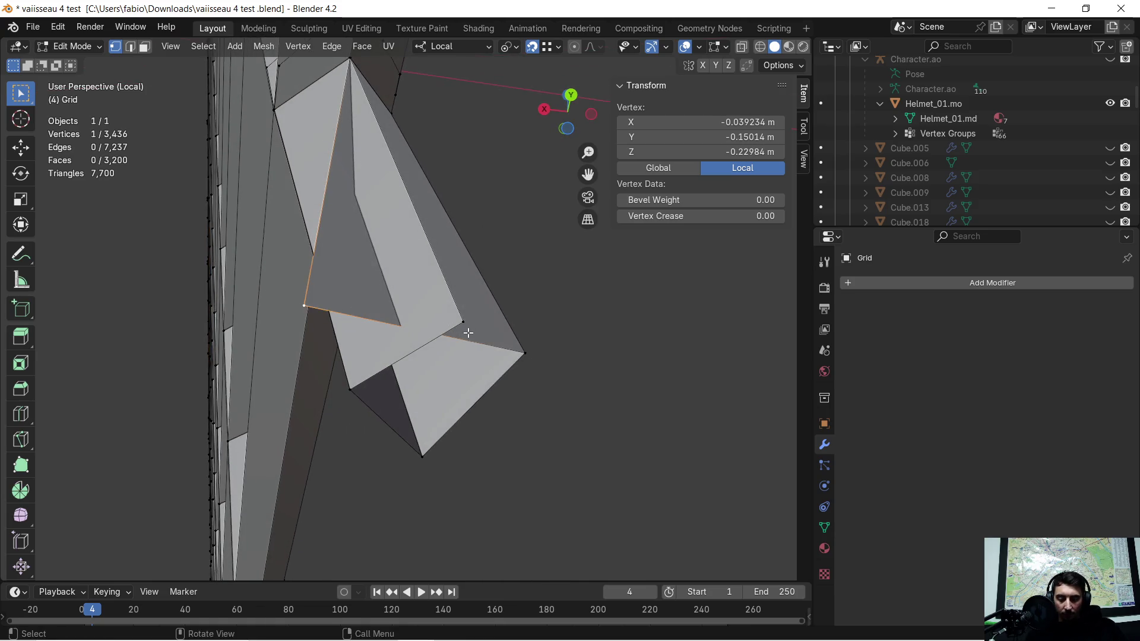
pyautogui.moveTo(469, 320); pyautogui.dragTo(457, 323)
pyautogui.scroll(-3, 398, 365)
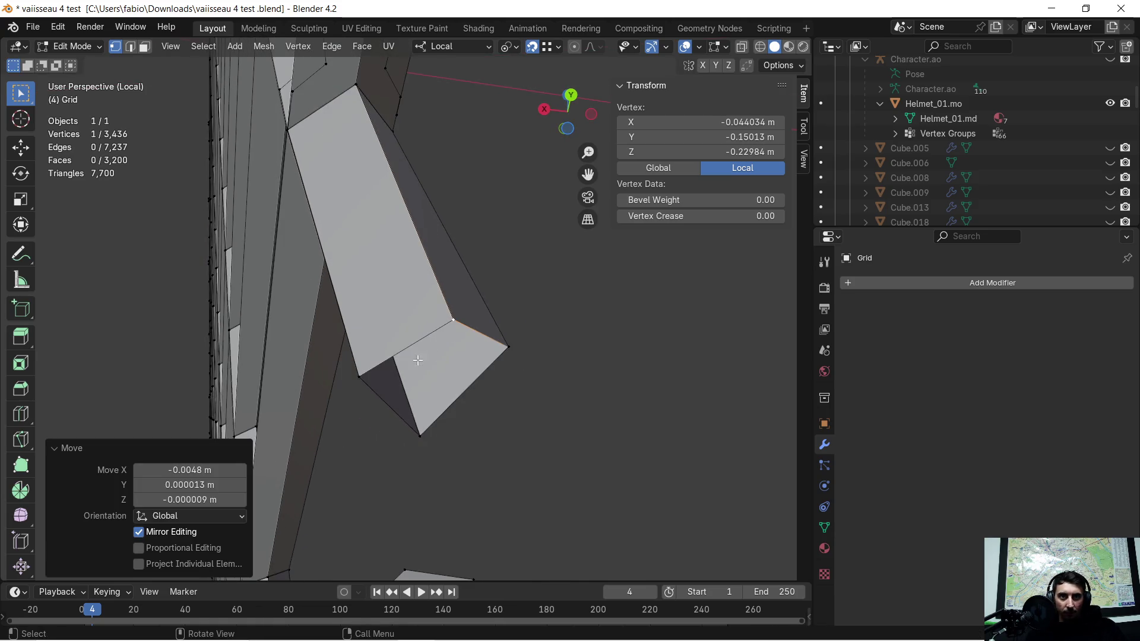
pyautogui.moveTo(397, 365)
pyautogui.mouseDown(button='middle')
pyautogui.moveTo(488, 356)
pyautogui.moveTo(542, 390)
pyautogui.moveTo(456, 326)
pyautogui.moveTo(451, 386)
pyautogui.mouseUp(button='middle')
pyautogui.scroll(-2, 457, 326)
pyautogui.scroll(-3, 455, 323)
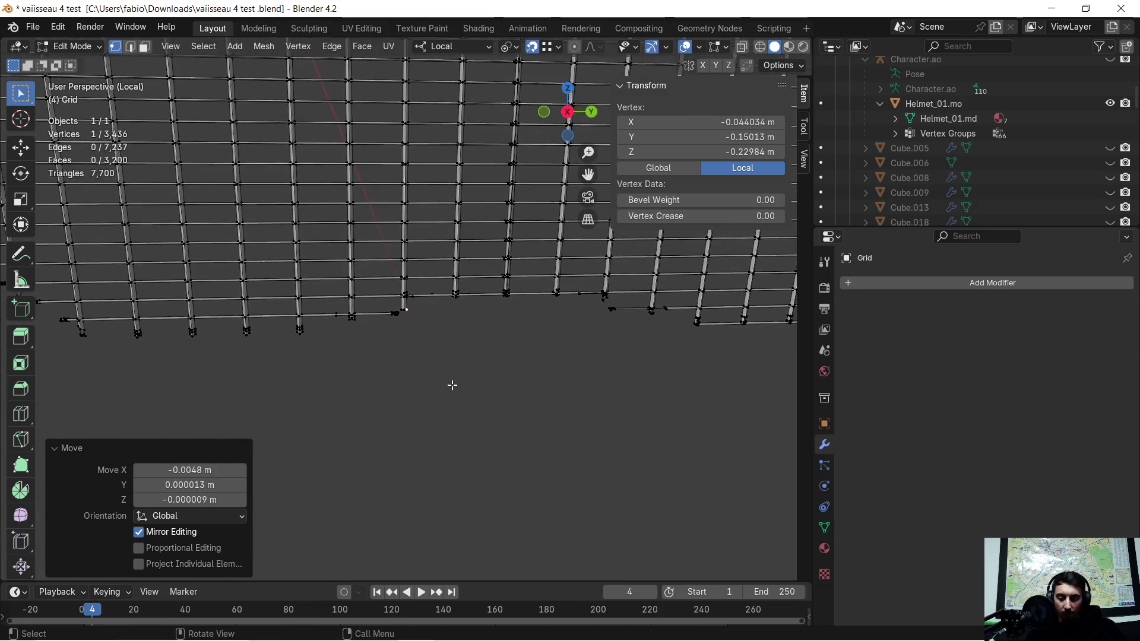
# - Merge the whole grid by distance at 0.0001 m, removing 456 duplicate vertices, and return to Object Mode
pyautogui.press('a')
pyautogui.press('m')
pyautogui.click(448, 385)
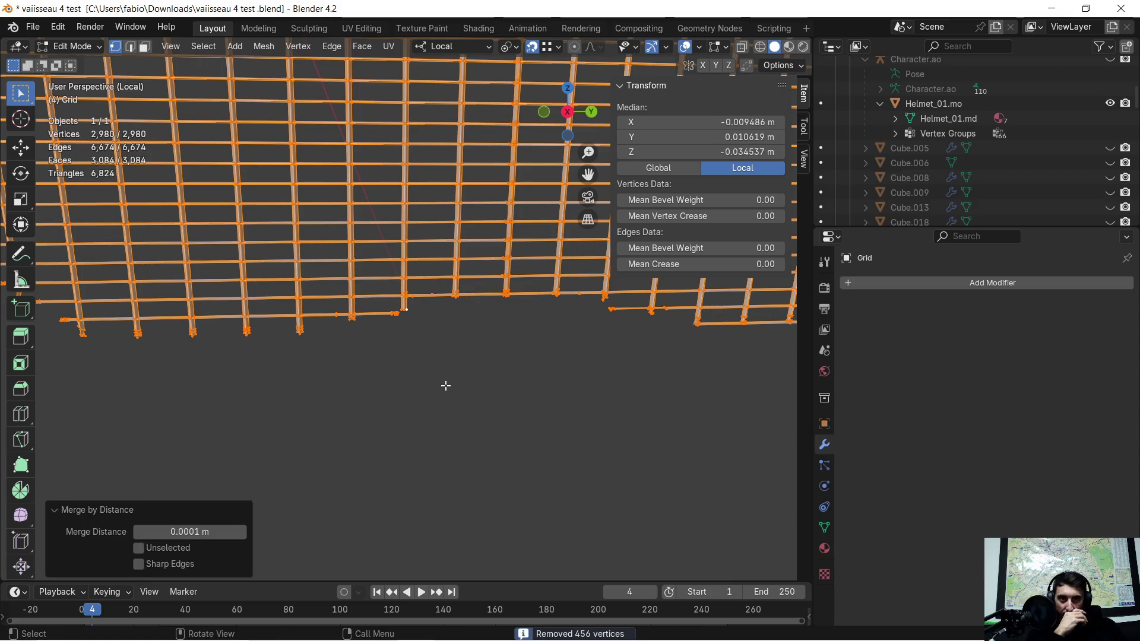
pyautogui.scroll(-3, 437, 387)
pyautogui.moveTo(402, 382)
pyautogui.mouseDown(button='middle')
pyautogui.moveTo(392, 374)
pyautogui.moveTo(376, 386)
pyautogui.moveTo(404, 356)
pyautogui.mouseUp(button='middle')
pyautogui.press('KP_Divide')
pyautogui.press('KP_Divide')
pyautogui.press('KP_Divide')
pyautogui.press('Tab')
# - Select the wall panel frame pieces and the cable, briefly isolating them in Local view
pyautogui.click(459, 322)
pyautogui.keyDown('shift'); pyautogui.click(410, 292); pyautogui.keyUp('shift')
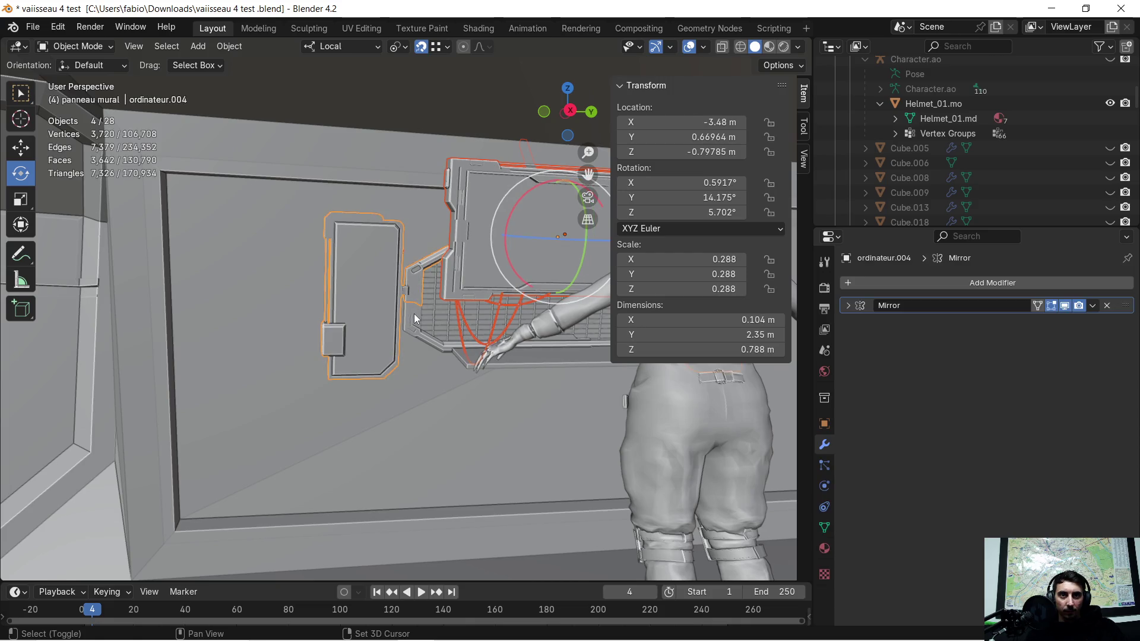
pyautogui.keyDown('shift'); pyautogui.click(414, 314); pyautogui.keyUp('shift')
pyautogui.moveTo(437, 326)
pyautogui.mouseDown(button='middle')
pyautogui.moveTo(329, 344)
pyautogui.moveTo(300, 329)
pyautogui.moveTo(391, 309)
pyautogui.mouseUp(button='middle')
pyautogui.scroll(5, 398, 306)
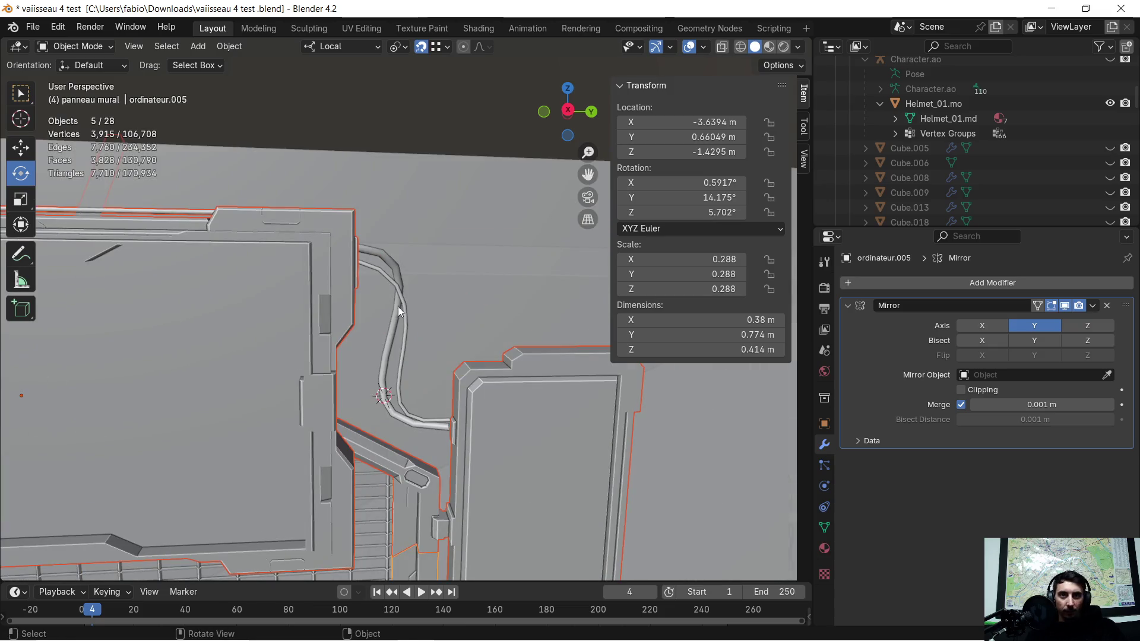
pyautogui.keyDown('shift'); pyautogui.click(397, 270); pyautogui.keyUp('shift')
pyautogui.scroll(4, 403, 342)
pyautogui.scroll(-4, 402, 340)
pyautogui.moveTo(399, 376)
pyautogui.mouseDown(button='middle')
pyautogui.moveTo(365, 377)
pyautogui.moveTo(323, 418)
pyautogui.mouseUp(button='middle')
pyautogui.press('KP_Divide')
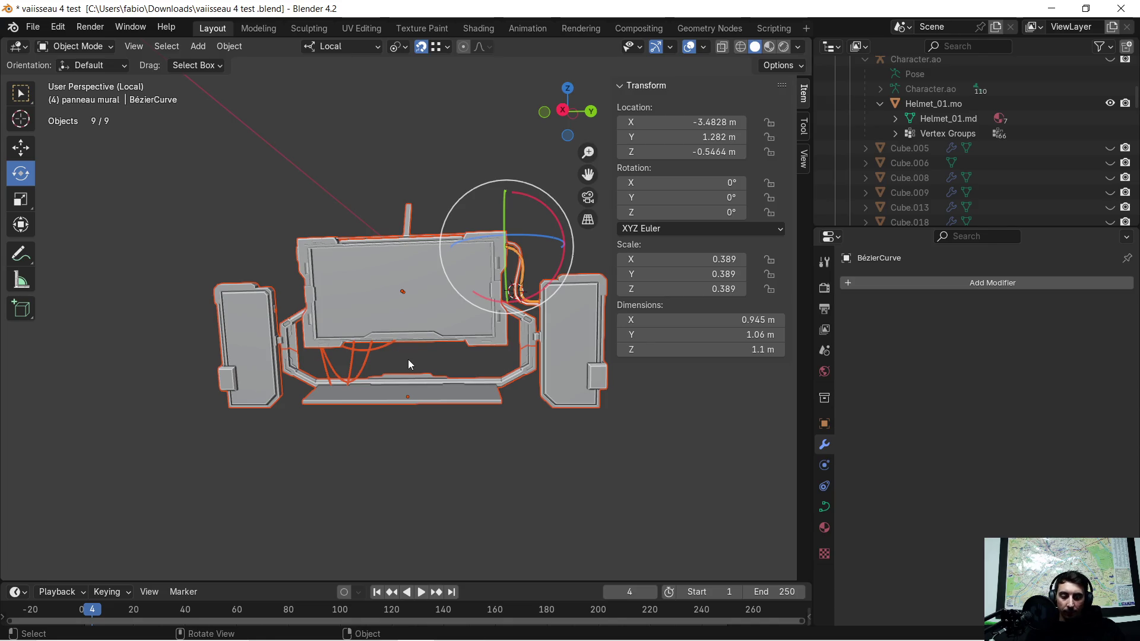
pyautogui.press('KP_Divide')
# - Add the grid to the selection and isolate the panel and grid in Local view
pyautogui.moveTo(408, 359); pyautogui.dragTo(375, 380, button='middle')
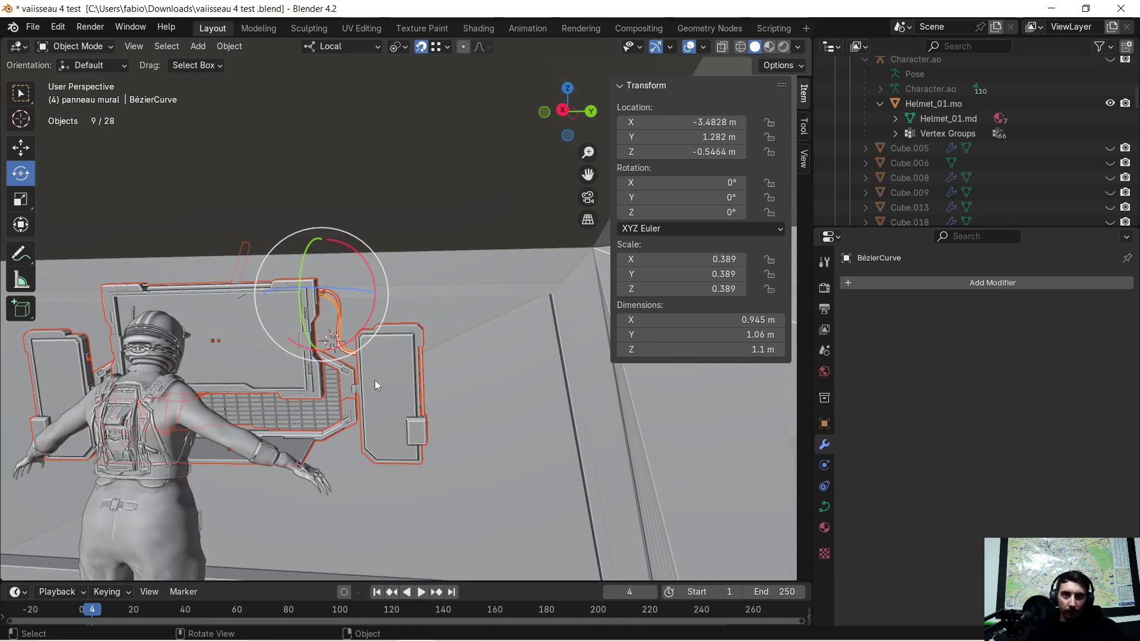
pyautogui.keyDown('shift'); pyautogui.click(326, 427); pyautogui.keyUp('shift')
pyautogui.press('KP_Divide')
pyautogui.moveTo(404, 365)
pyautogui.mouseDown(button='middle')
pyautogui.moveTo(390, 386)
pyautogui.moveTo(469, 395)
pyautogui.moveTo(425, 412)
pyautogui.moveTo(483, 427)
pyautogui.mouseUp(button='middle')
pyautogui.scroll(-5, 487, 390)
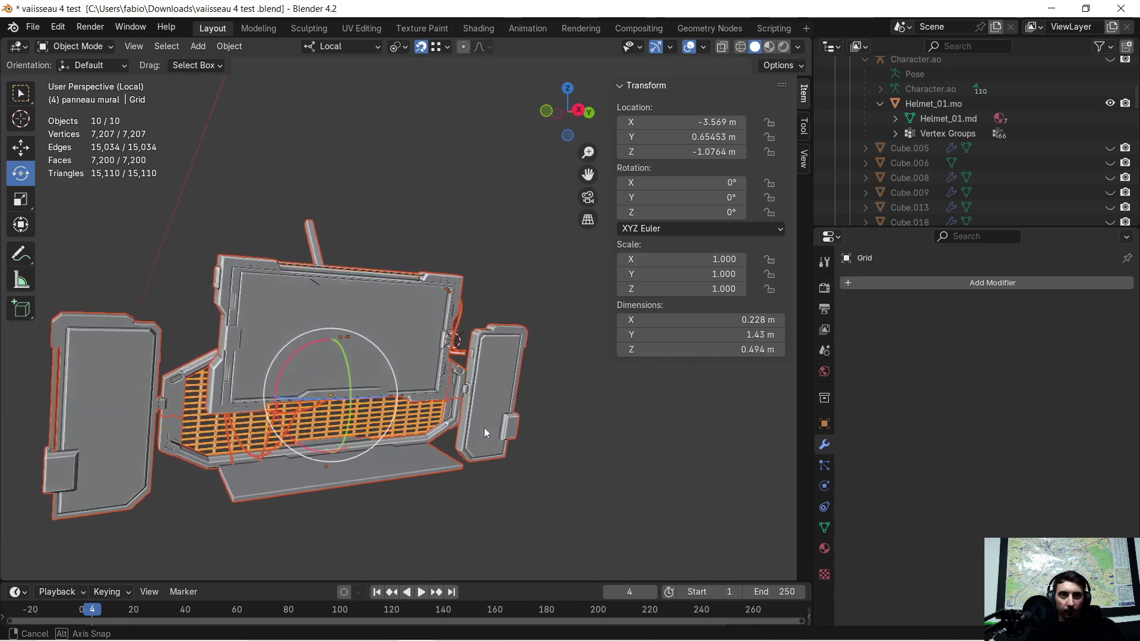
pyautogui.hotkey('alt', 'a')
pyautogui.scroll(5, 411, 453)
# - Look at the grille from an angled close view and select the Grid object
pyautogui.moveTo(411, 452)
pyautogui.mouseDown(button='middle')
pyautogui.moveTo(497, 382)
pyautogui.moveTo(435, 386)
pyautogui.moveTo(450, 390)
pyautogui.mouseUp(button='middle')
pyautogui.scroll(2, 423, 429)
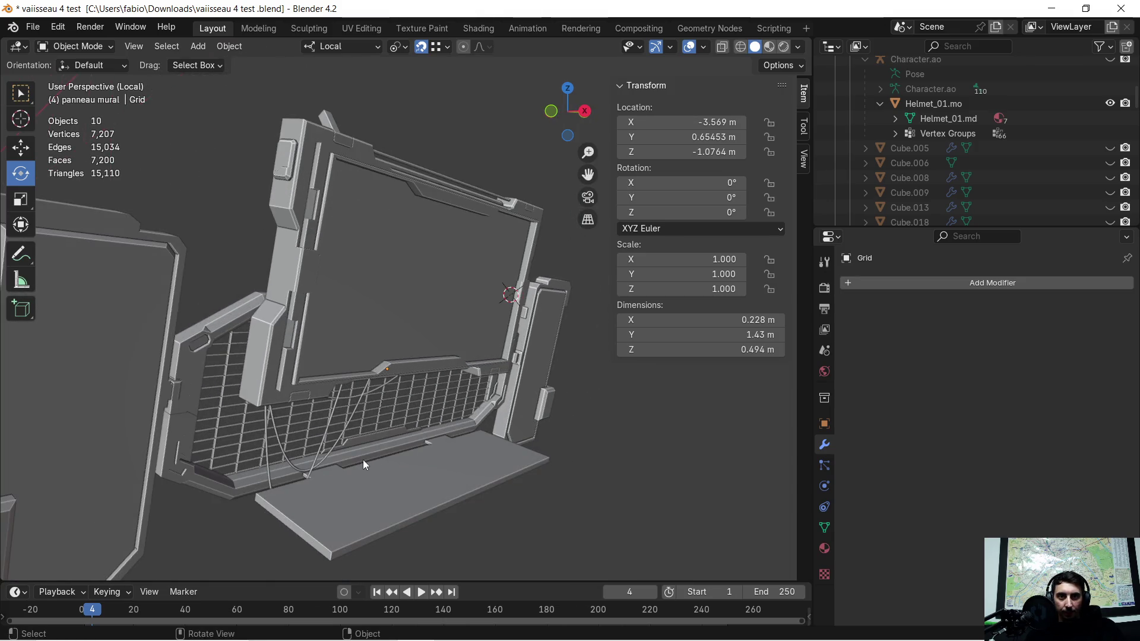
pyautogui.scroll(2, 361, 459)
pyautogui.scroll(2, 330, 476)
pyautogui.moveTo(329, 431)
pyautogui.mouseDown(button='middle')
pyautogui.moveTo(312, 453)
pyautogui.moveTo(436, 439)
pyautogui.moveTo(389, 429)
pyautogui.moveTo(356, 479)
pyautogui.moveTo(247, 428)
pyautogui.moveTo(258, 429)
pyautogui.moveTo(244, 437)
pyautogui.mouseUp(button='middle')
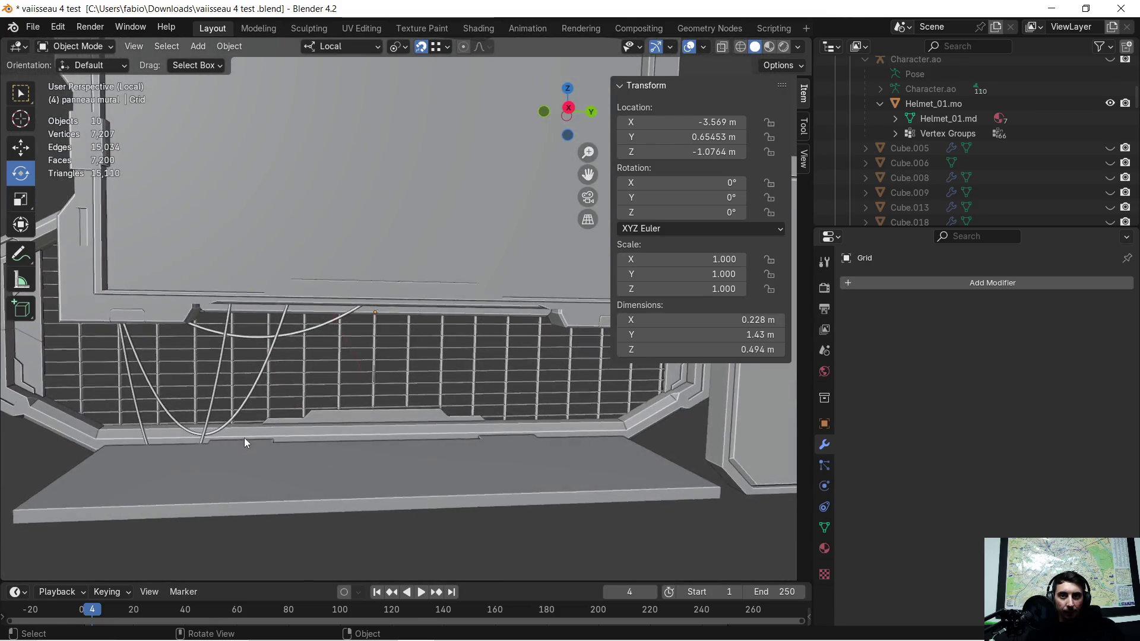
pyautogui.scroll(-6, 244, 437)
pyautogui.moveTo(340, 408)
pyautogui.mouseDown(button='middle')
pyautogui.moveTo(351, 454)
pyautogui.moveTo(380, 428)
pyautogui.mouseUp(button='middle')
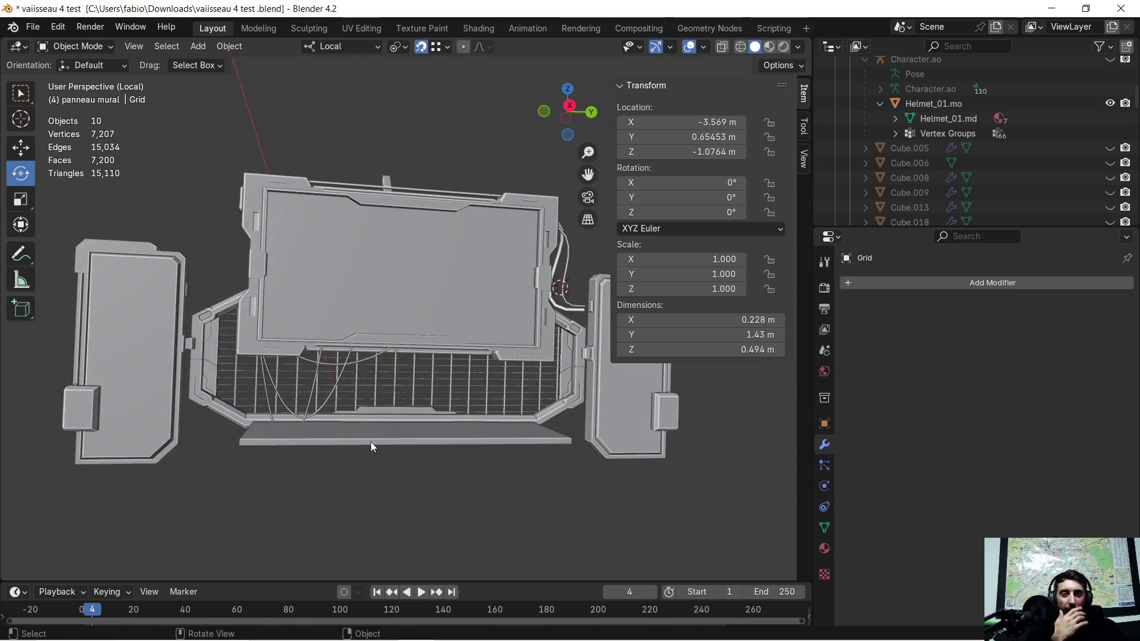
pyautogui.moveTo(365, 368)
pyautogui.mouseDown(button='middle')
pyautogui.moveTo(369, 382)
pyautogui.moveTo(511, 398)
pyautogui.moveTo(533, 368)
pyautogui.moveTo(522, 348)
pyautogui.moveTo(468, 312)
pyautogui.moveTo(441, 321)
pyautogui.mouseUp(button='middle')
pyautogui.click(403, 369)
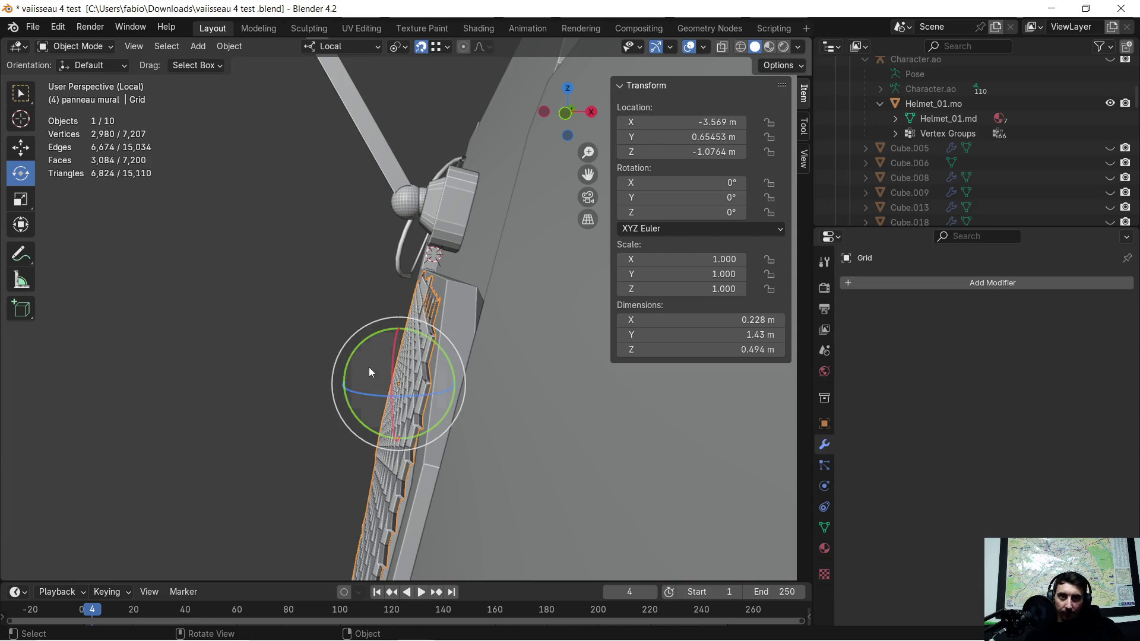
# - Nudge the Grid a few millimetres along its local X axis
pyautogui.press('g')
pyautogui.press('x')
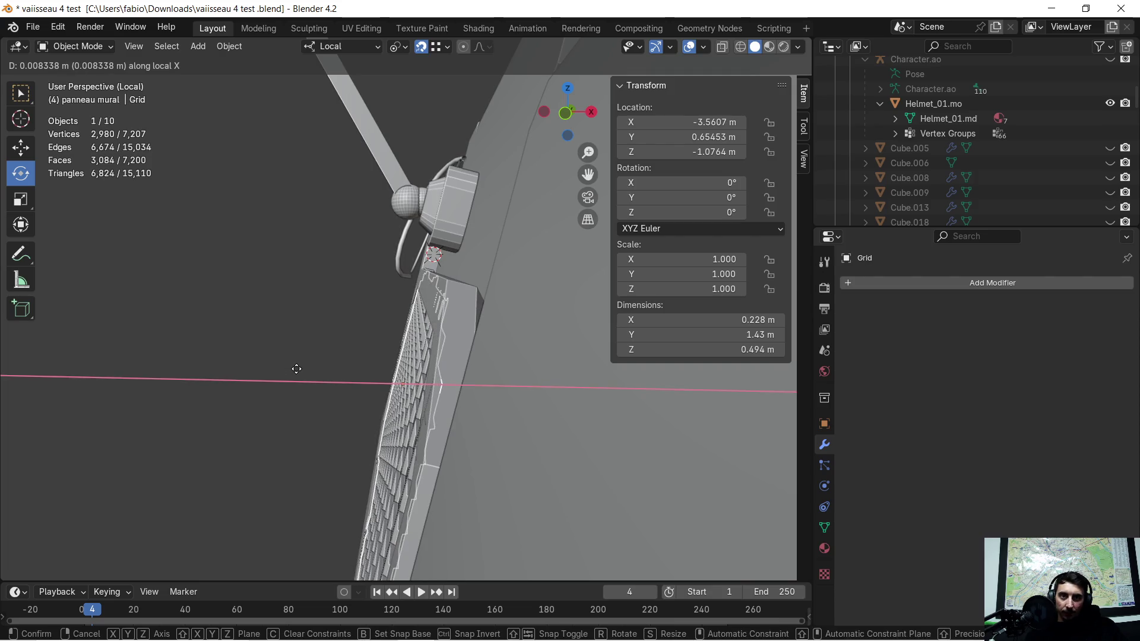
pyautogui.click(296, 373)
pyautogui.moveTo(295, 376)
pyautogui.mouseDown(button='middle')
pyautogui.moveTo(324, 406)
pyautogui.moveTo(413, 412)
pyautogui.mouseUp(button='middle')
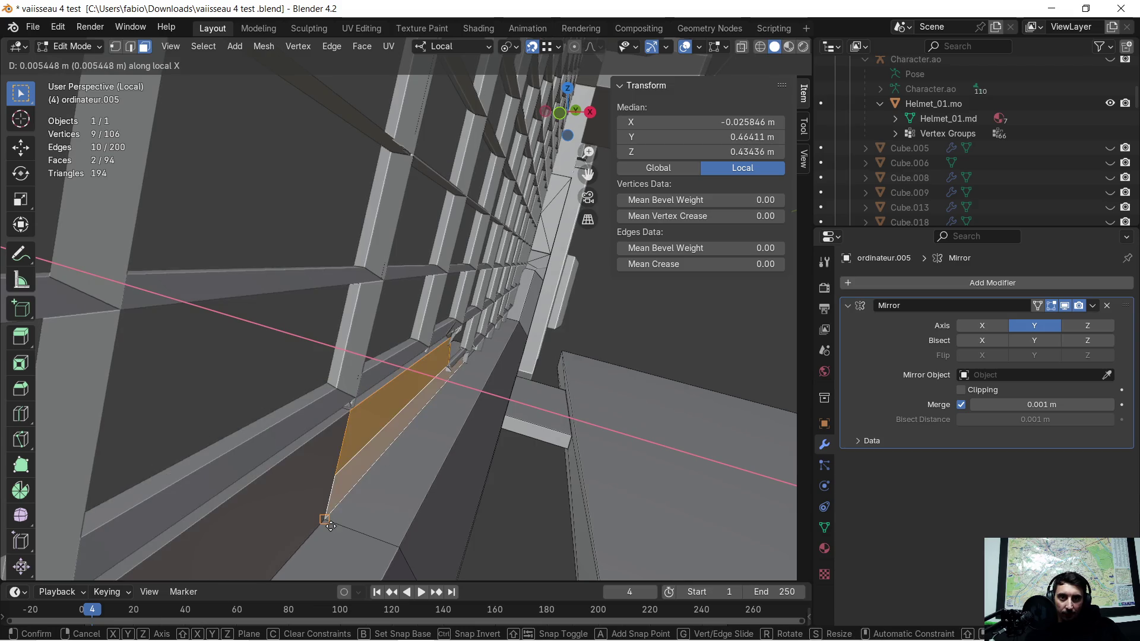
pyautogui.click(330, 525)
pyautogui.moveTo(475, 414)
pyautogui.mouseDown(button='middle')
pyautogui.moveTo(424, 425)
pyautogui.moveTo(367, 397)
pyautogui.moveTo(621, 359)
pyautogui.moveTo(514, 322)
pyautogui.moveTo(446, 352)
pyautogui.mouseUp(button='middle')
pyautogui.scroll(-5, 367, 397)
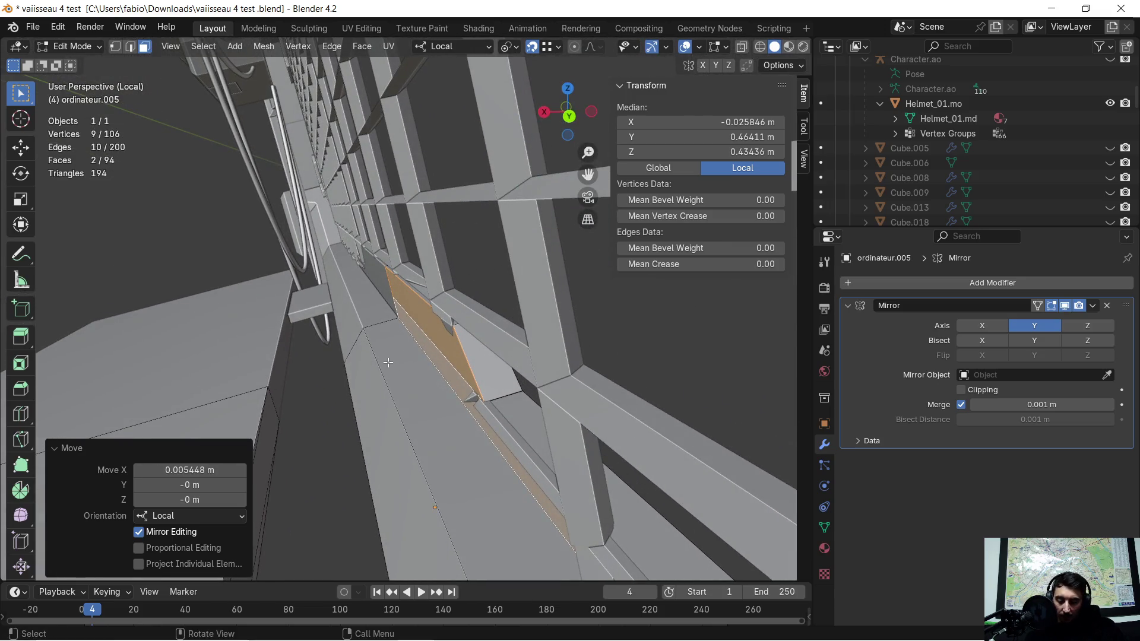
# - Slide two ordinateur.005 faces 0.006874 m along local X, then reselect the Grid in Object Mode
pyautogui.press('g')
pyautogui.press('x')
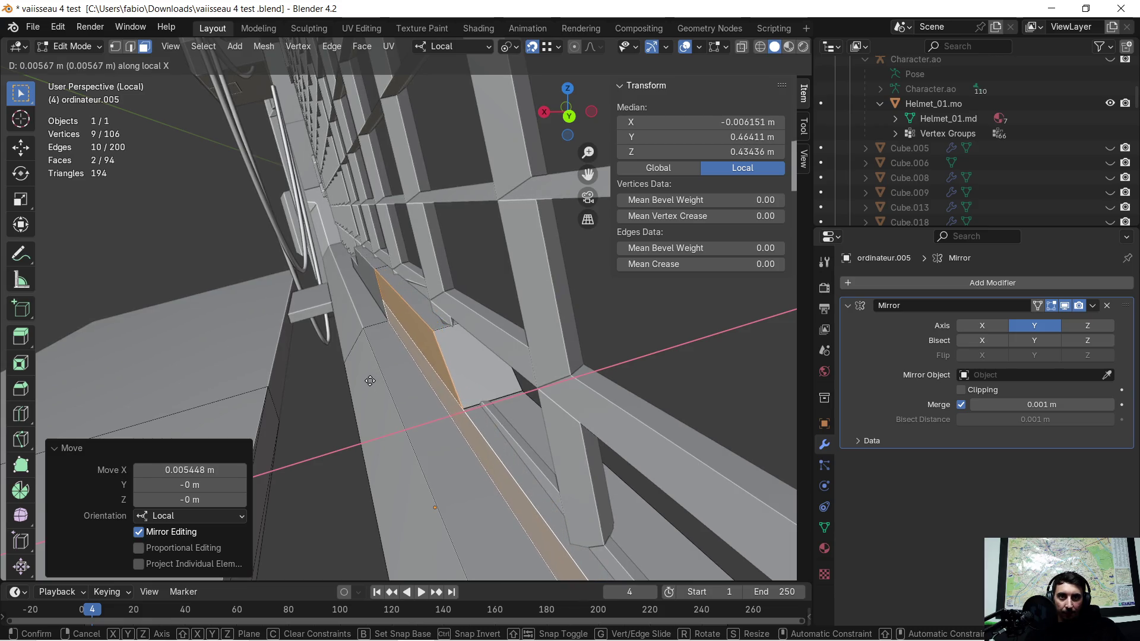
pyautogui.click(369, 381)
pyautogui.moveTo(386, 375)
pyautogui.mouseDown(button='middle')
pyautogui.moveTo(547, 351)
pyautogui.moveTo(475, 375)
pyautogui.moveTo(475, 347)
pyautogui.moveTo(459, 358)
pyautogui.mouseUp(button='middle')
pyautogui.scroll(-3, 537, 356)
pyautogui.press('Tab')
pyautogui.click(407, 276)
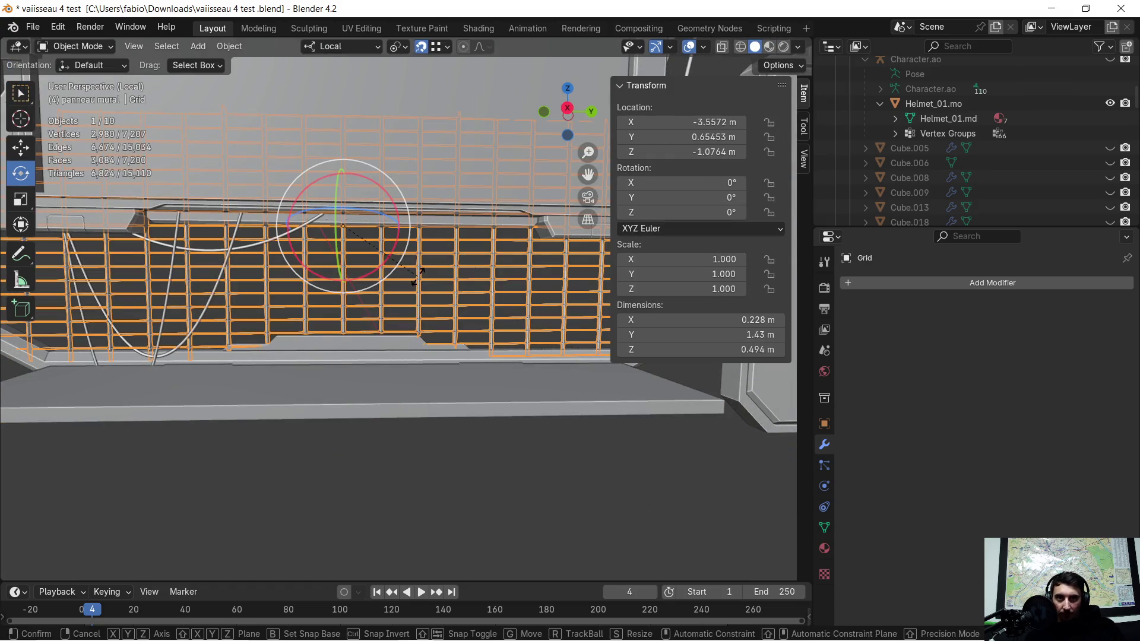
# - Tilt the grid 0.02° about its local X and check its bottom edge
pyautogui.press('r')
pyautogui.press('x')
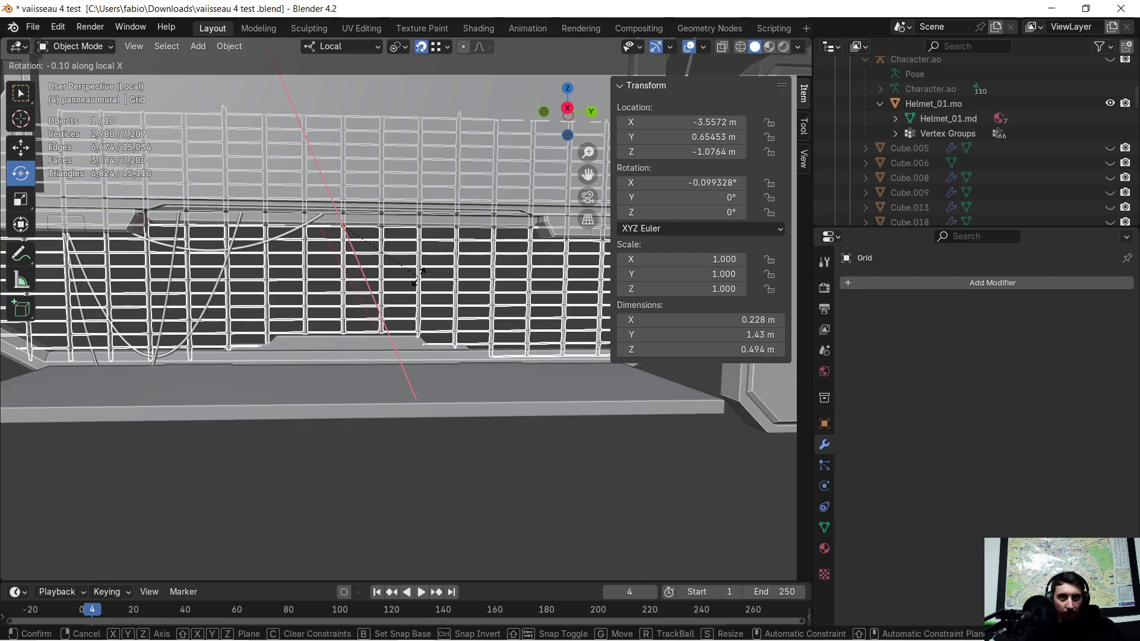
pyautogui.write('0.01')
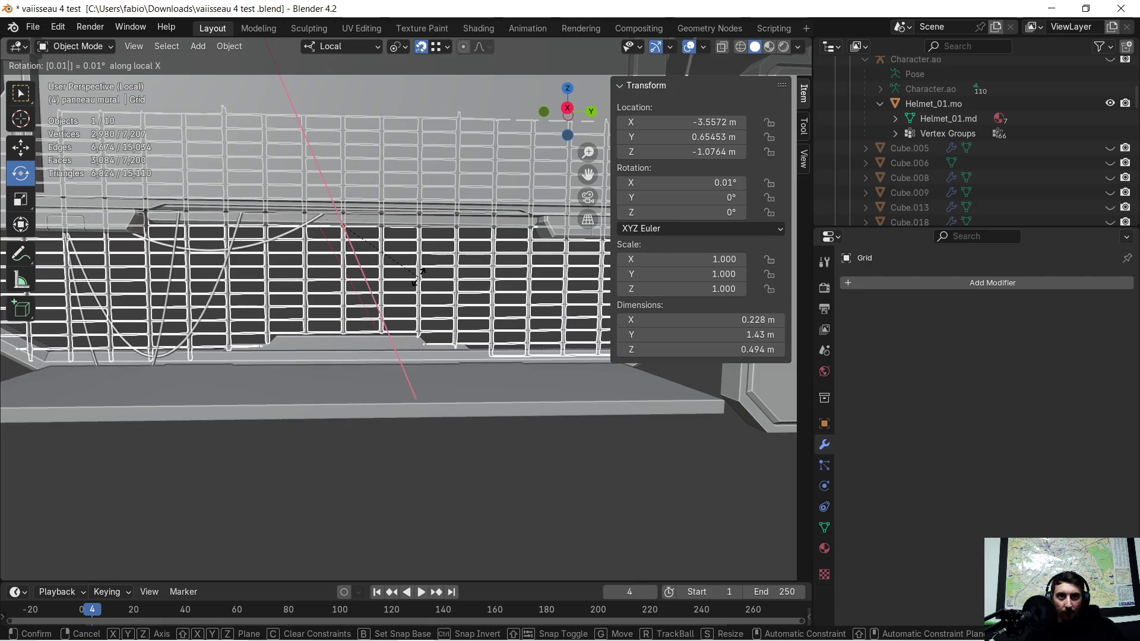
pyautogui.press('BackSpace')
pyautogui.write('2')
pyautogui.press('Return')
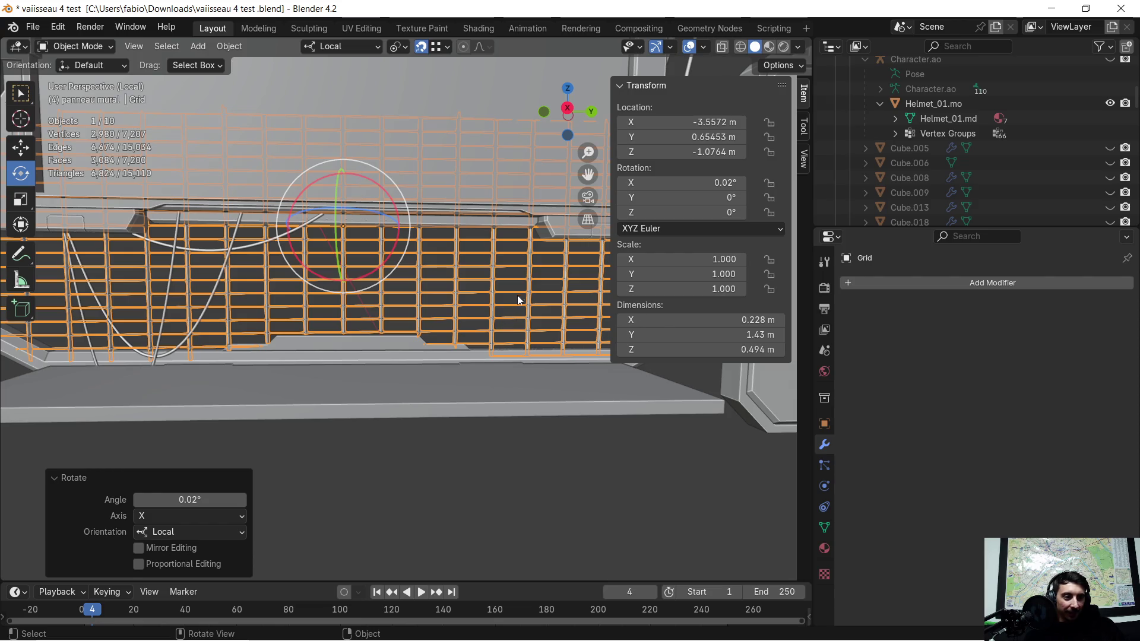
pyautogui.scroll(5, 500, 305)
pyautogui.scroll(4, 336, 204)
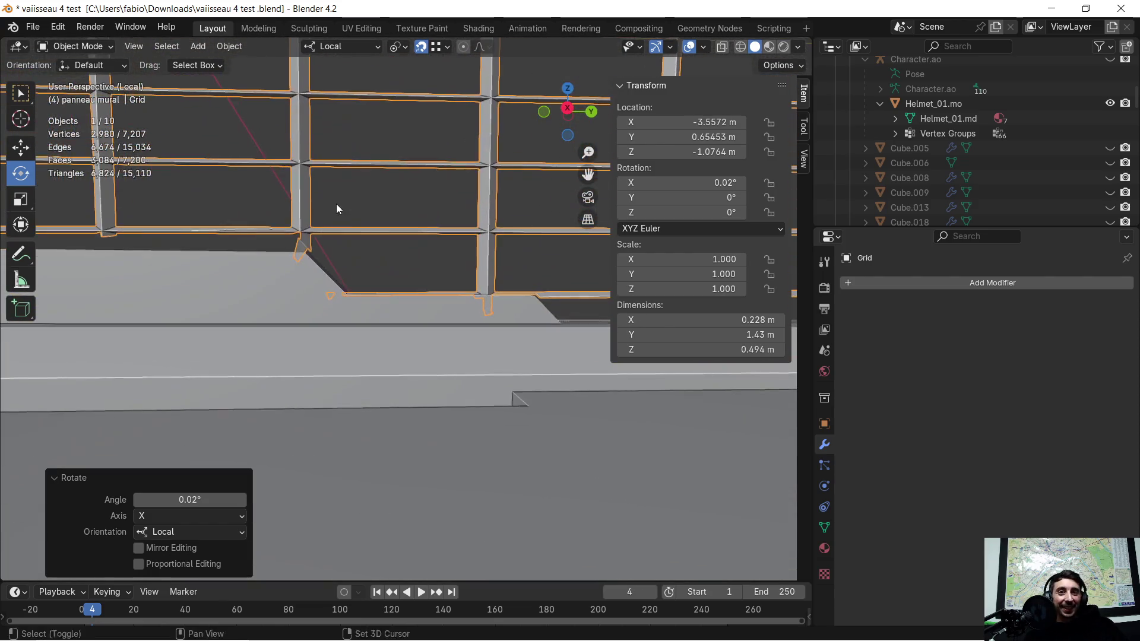
pyautogui.moveTo(420, 268)
pyautogui.mouseDown(button='middle')
pyautogui.moveTo(392, 341)
pyautogui.moveTo(417, 253)
pyautogui.moveTo(408, 300)
pyautogui.moveTo(408, 288)
pyautogui.moveTo(419, 314)
pyautogui.moveTo(441, 303)
pyautogui.mouseUp(button='middle')
pyautogui.scroll(-5, 416, 252)
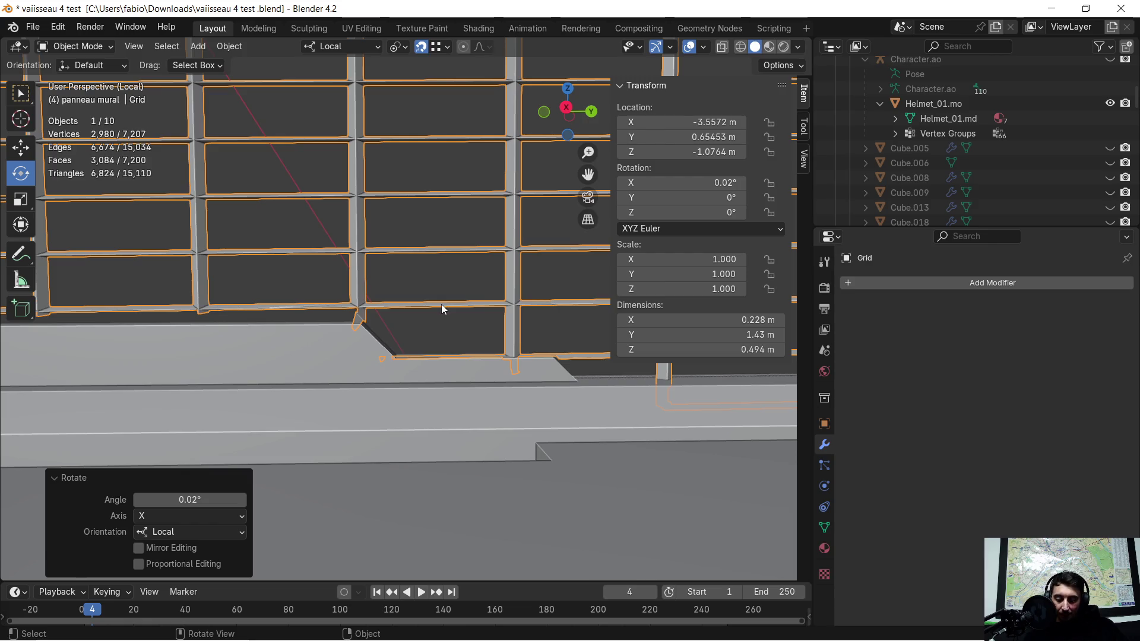
# - Try a further grid rotation, confirming it with a zero angle
pyautogui.press('r')
pyautogui.press('x')
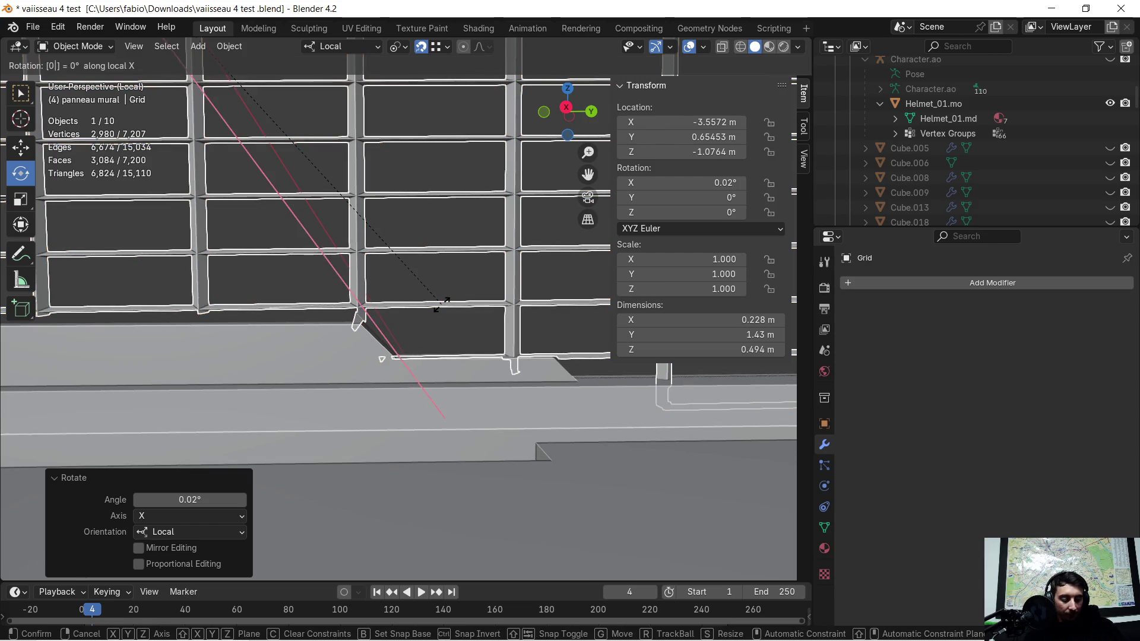
pyautogui.write('1')
pyautogui.press('BackSpace')
pyautogui.press('BackSpace')
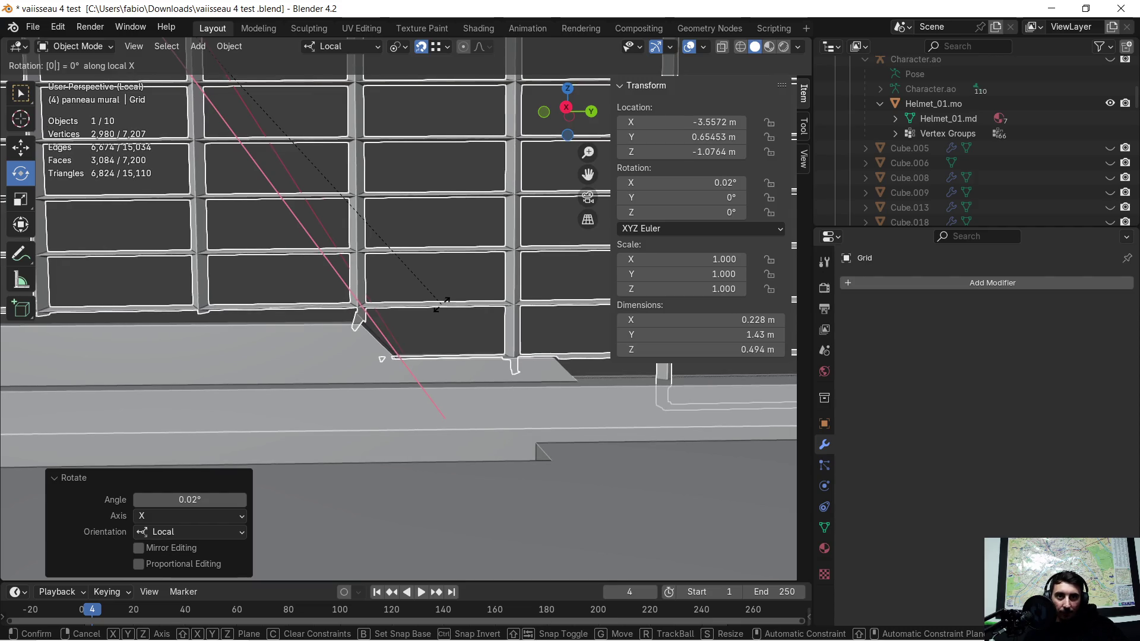
pyautogui.press('r')
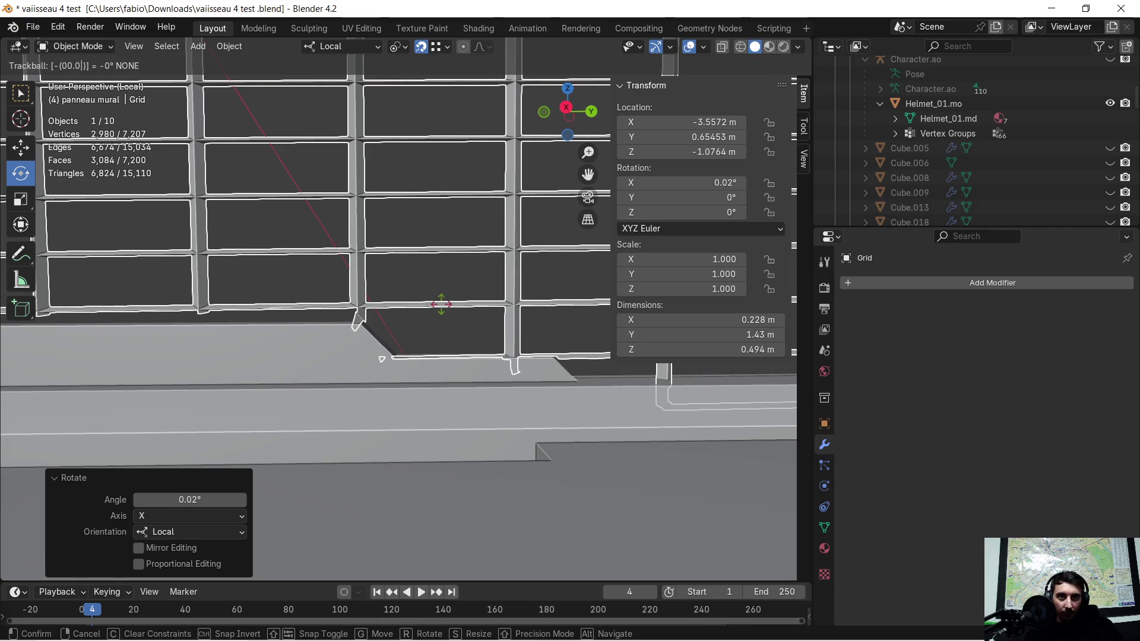
pyautogui.write('1')
pyautogui.press('BackSpace')
pyautogui.write('1')
pyautogui.press('BackSpace')
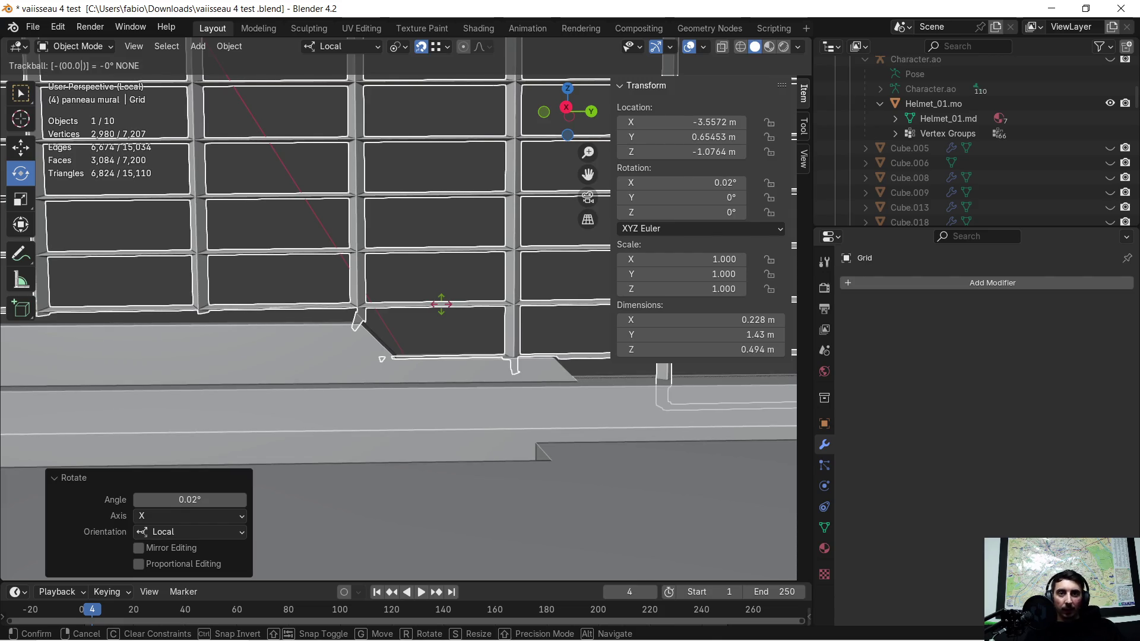
pyautogui.press('Return')
pyautogui.scroll(-2, 442, 300)
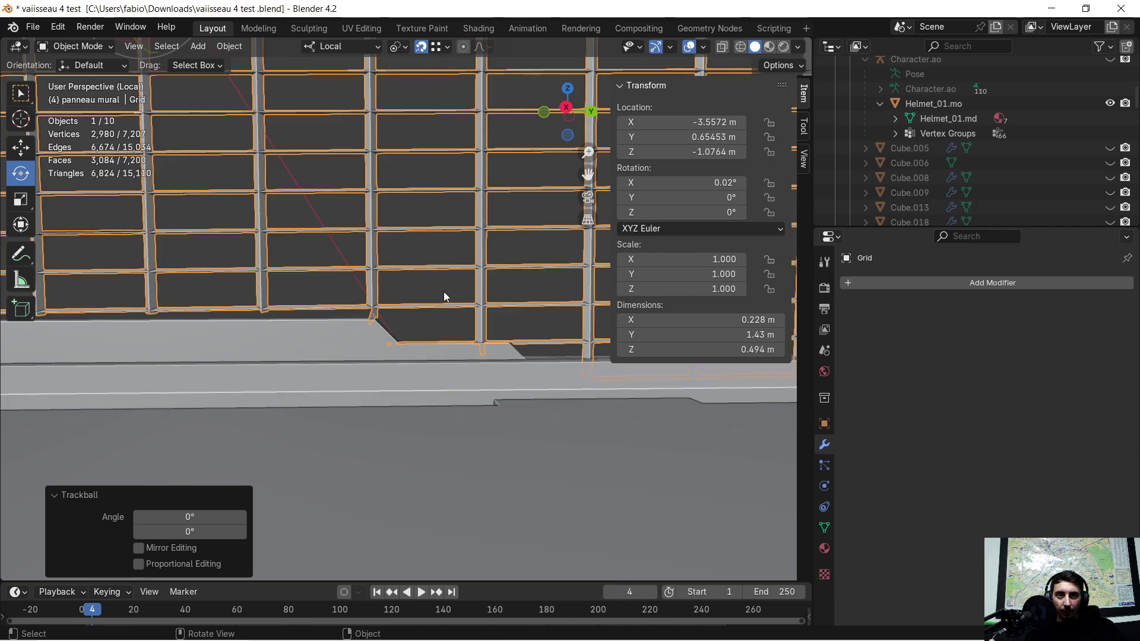
pyautogui.scroll(-1, 445, 296)
# - Rotate the grid -0.02° on local X, returning it to 0°
pyautogui.press('r')
pyautogui.press('x')
pyautogui.press('x')
pyautogui.write('-0.01')
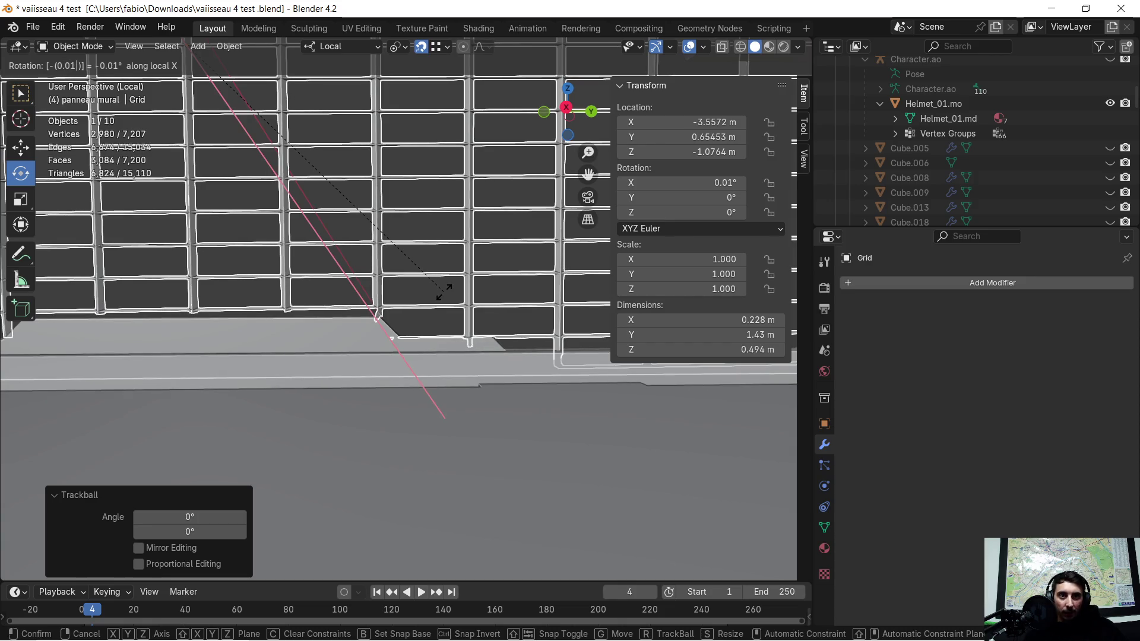
pyautogui.press('BackSpace')
pyautogui.write('2')
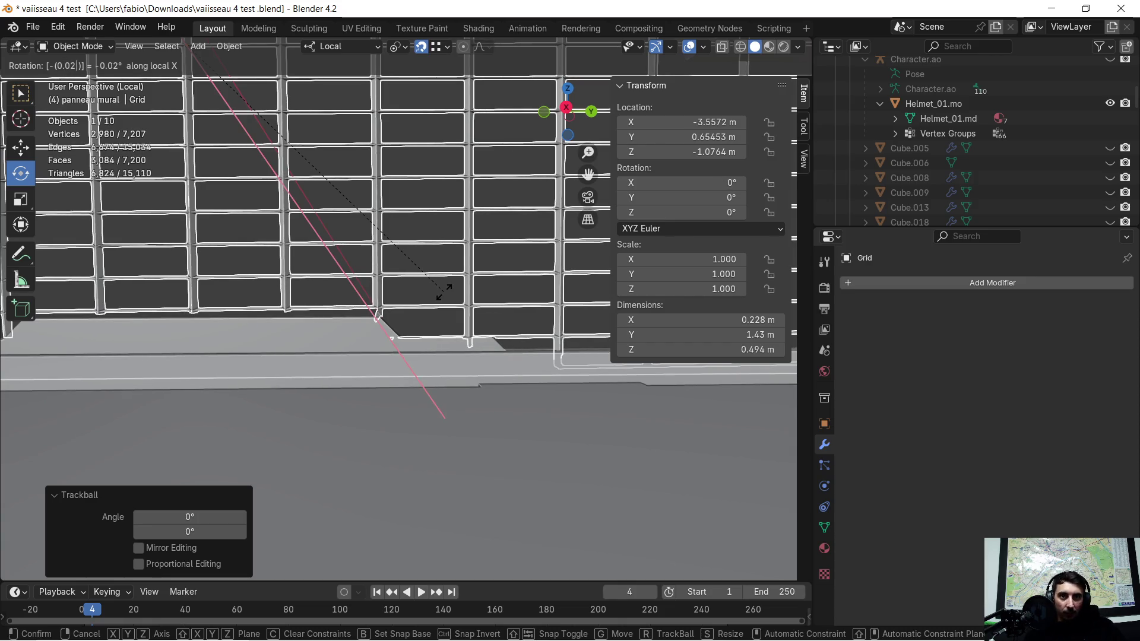
pyautogui.press('Return')
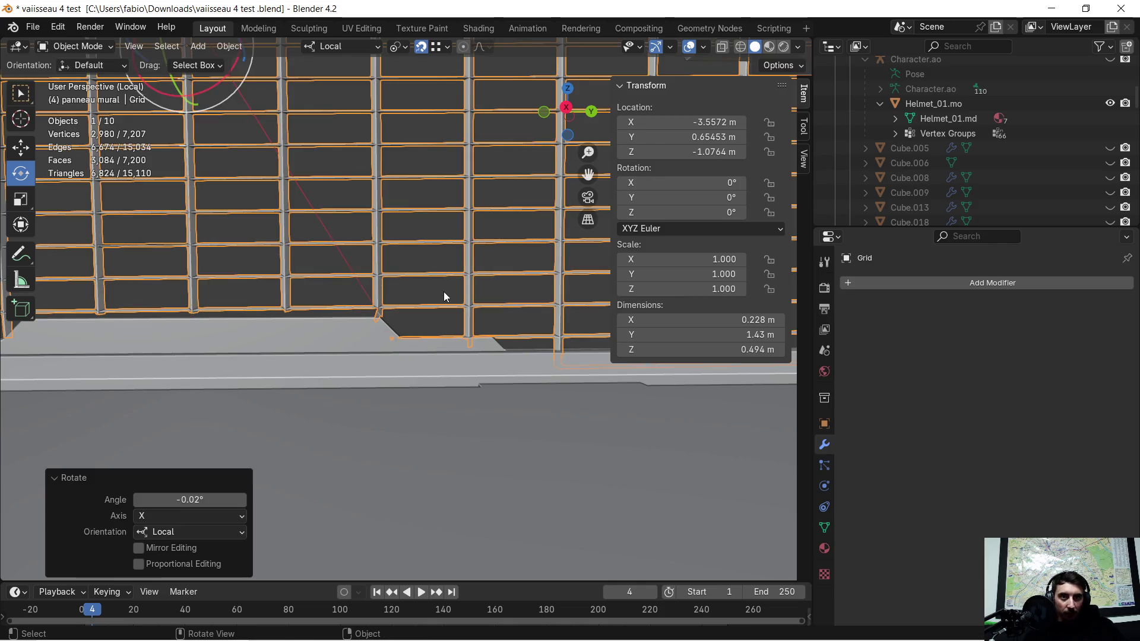
pyautogui.moveTo(443, 291)
pyautogui.keyDown('ctrl'); pyautogui.mouseDown(button='middle')
pyautogui.moveTo(433, 313)
pyautogui.moveTo(482, 326)
pyautogui.moveTo(411, 368)
pyautogui.mouseUp(button='middle'); pyautogui.keyUp('ctrl')
pyautogui.scroll(2, 369, 341)
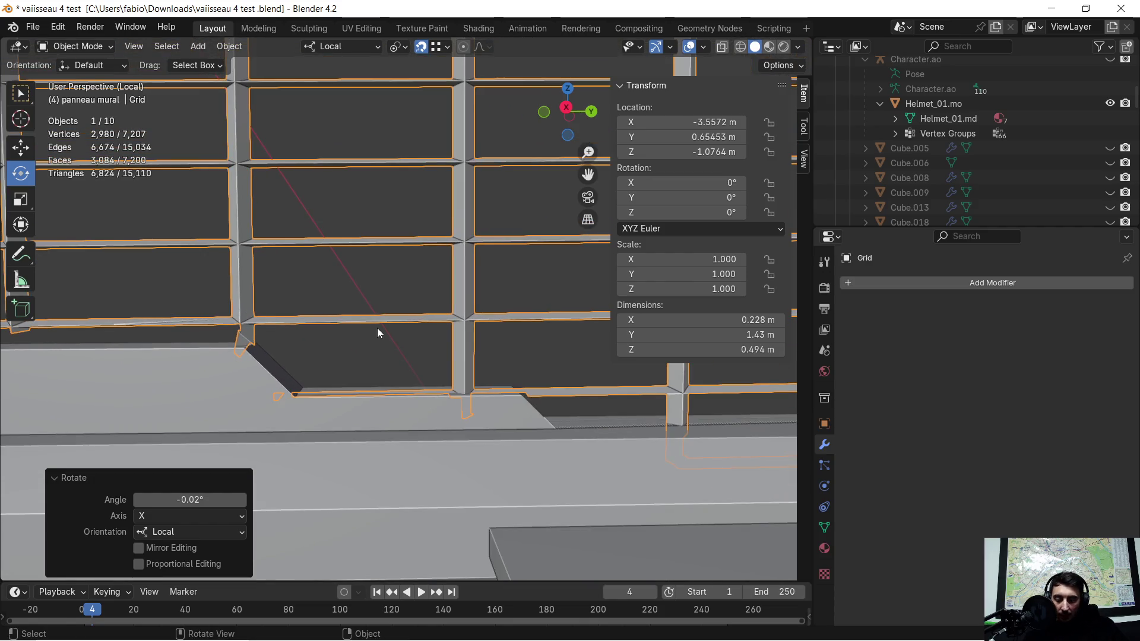
# - Tilt the grid -0.5° about its local X axis
pyautogui.press('r')
pyautogui.press('x')
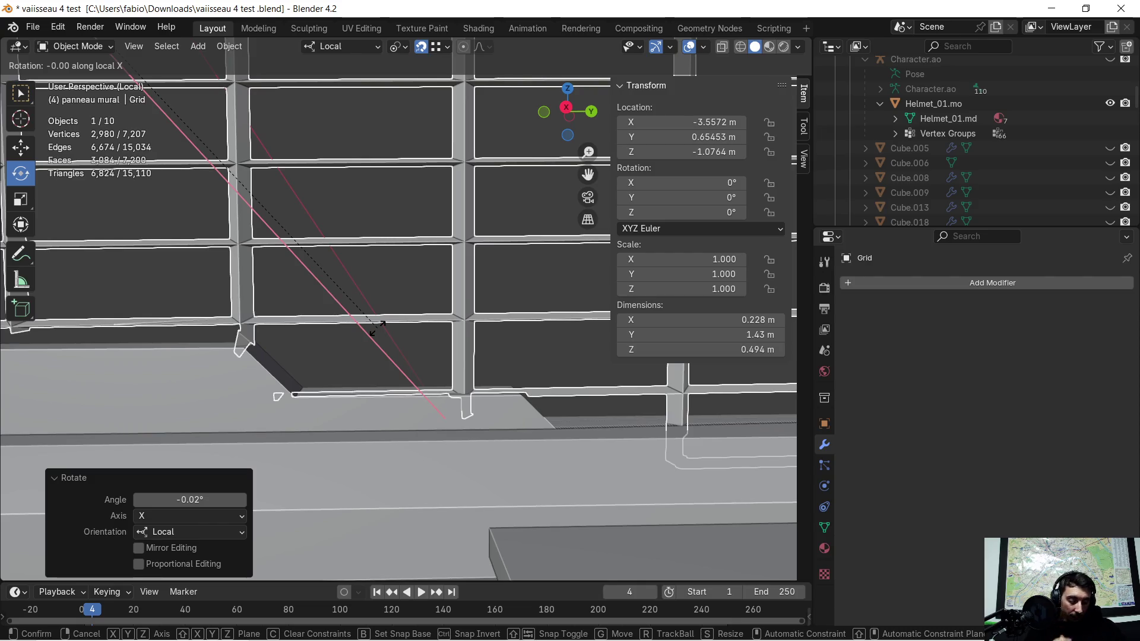
pyautogui.write('5')
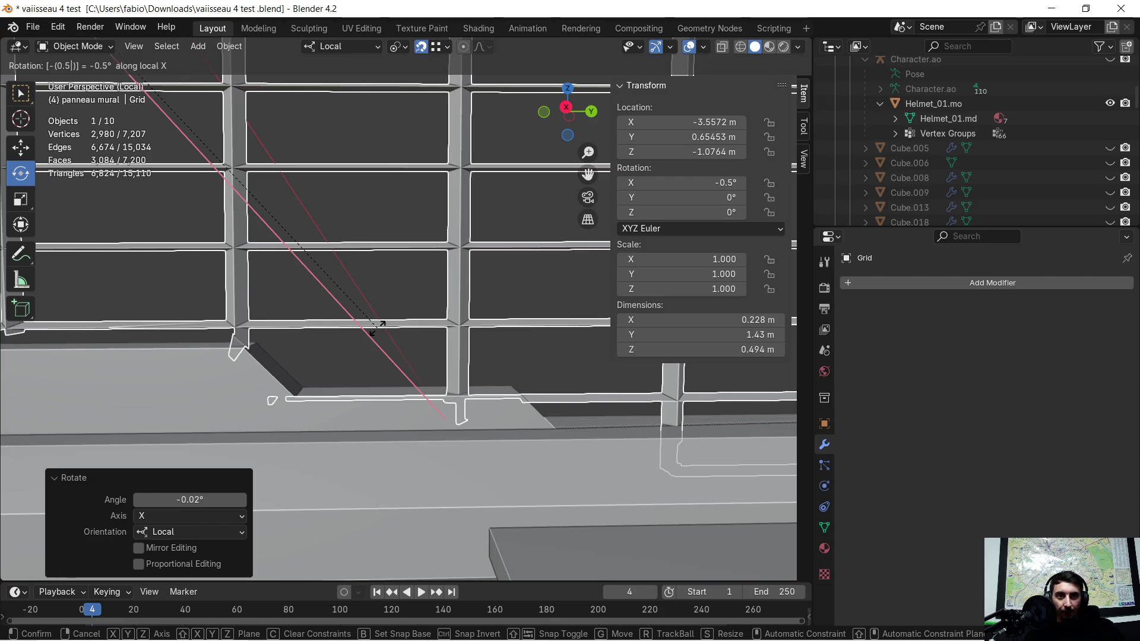
pyautogui.press('Return')
pyautogui.scroll(-5, 377, 327)
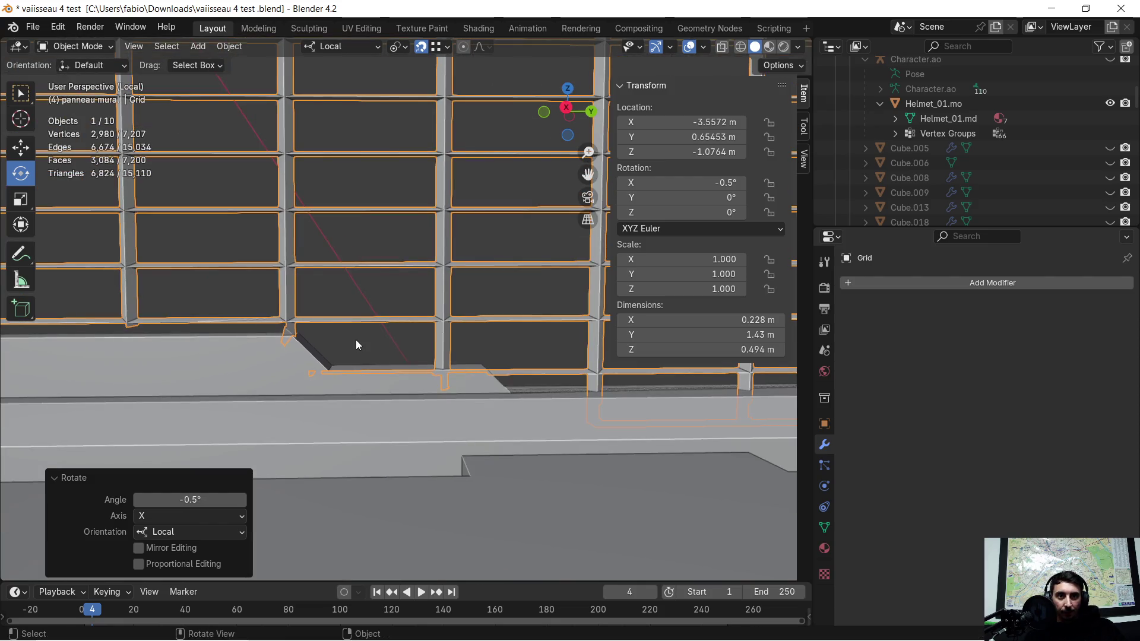
pyautogui.scroll(-5, 380, 336)
# - Inspect where the grid meets the floor ledge, then enter its Edit Mode with nothing selected
pyautogui.moveTo(312, 332)
pyautogui.mouseDown(button='middle')
pyautogui.moveTo(437, 354)
pyautogui.moveTo(226, 374)
pyautogui.moveTo(130, 369)
pyautogui.mouseUp(button='middle')
pyautogui.click(226, 375)
pyautogui.moveTo(255, 330)
pyautogui.mouseDown(button='middle')
pyautogui.moveTo(308, 376)
pyautogui.moveTo(335, 375)
pyautogui.mouseUp(button='middle')
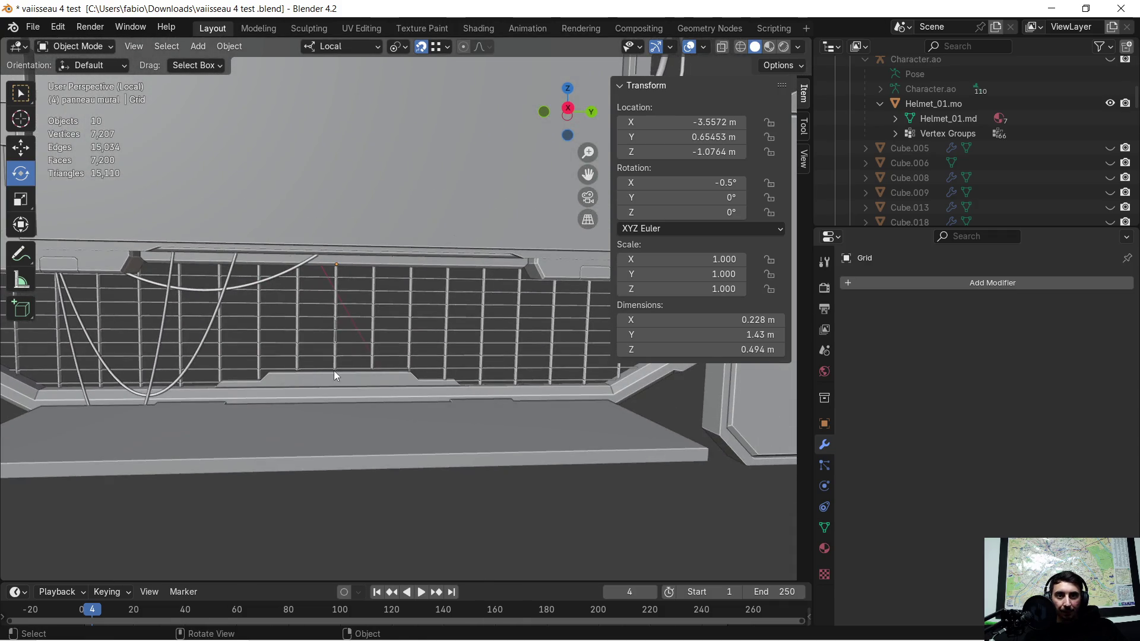
pyautogui.moveTo(431, 384)
pyautogui.mouseDown(button='middle')
pyautogui.moveTo(416, 372)
pyautogui.moveTo(449, 383)
pyautogui.mouseUp(button='middle')
pyautogui.scroll(3, 450, 382)
pyautogui.scroll(5, 434, 390)
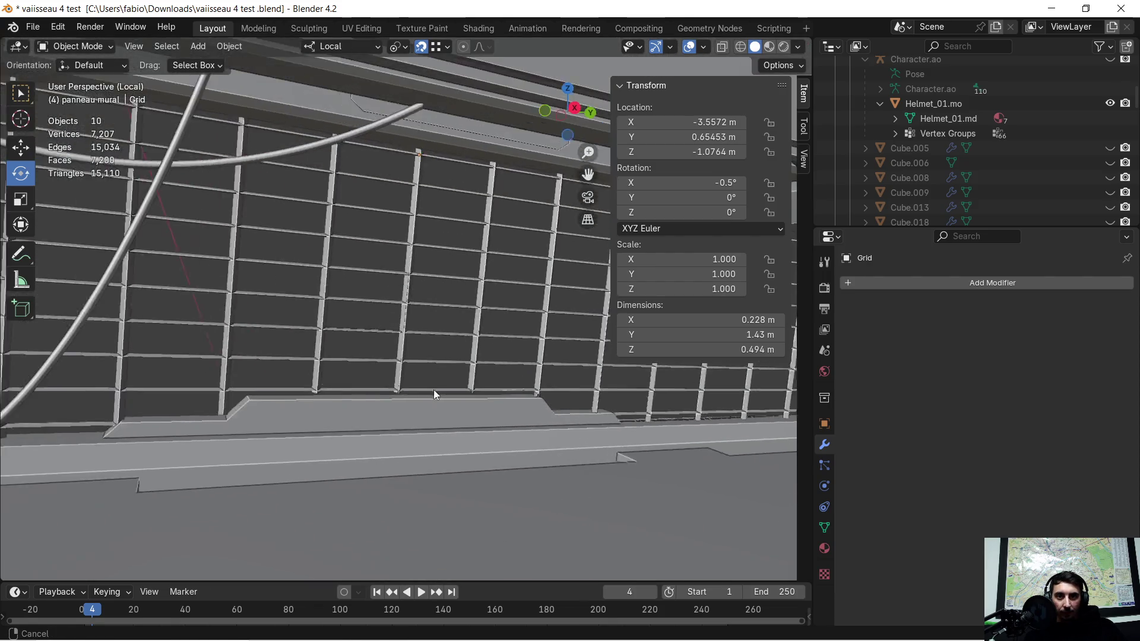
pyautogui.moveTo(453, 418)
pyautogui.mouseDown(button='middle')
pyautogui.moveTo(403, 296)
pyautogui.moveTo(424, 268)
pyautogui.moveTo(384, 310)
pyautogui.moveTo(356, 278)
pyautogui.moveTo(368, 275)
pyautogui.moveTo(279, 229)
pyautogui.moveTo(325, 237)
pyautogui.moveTo(366, 286)
pyautogui.moveTo(356, 250)
pyautogui.moveTo(414, 242)
pyautogui.moveTo(253, 247)
pyautogui.moveTo(306, 268)
pyautogui.moveTo(313, 259)
pyautogui.mouseUp(button='middle')
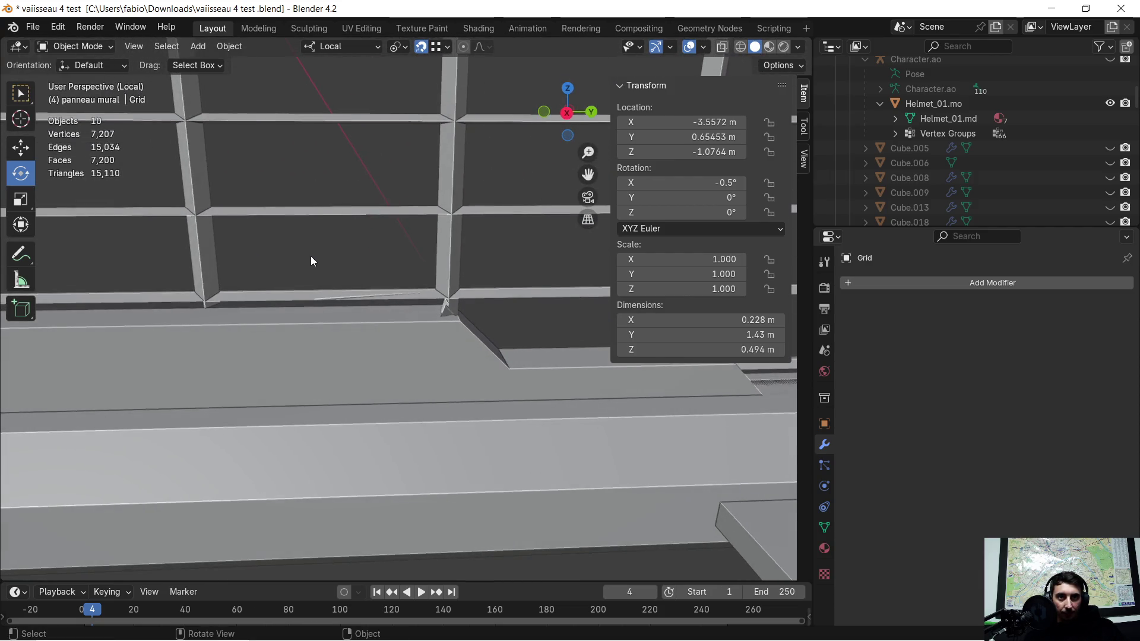
pyautogui.press('Tab')
pyautogui.hotkey('alt', 'a')
# - Raise the top face of ledge ordinateur.005 slightly along Z, then deselect it
pyautogui.press('Tab')
pyautogui.click(413, 319)
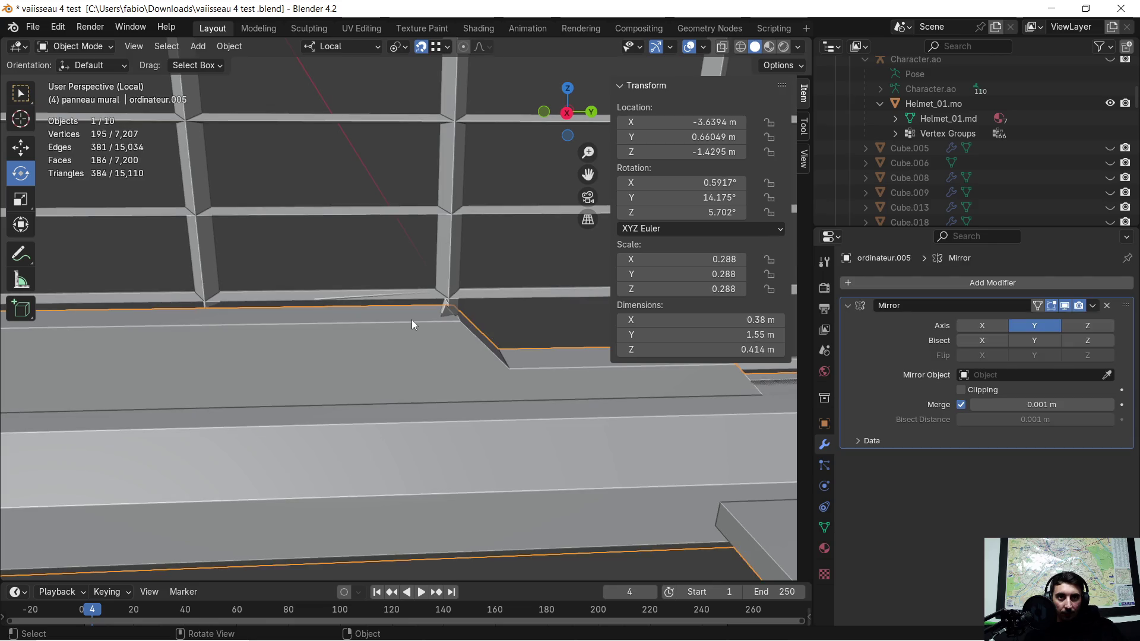
pyautogui.press('Tab')
pyautogui.click(409, 314)
pyautogui.moveTo(400, 330); pyautogui.dragTo(389, 337, button='middle')
pyautogui.press('g')
pyautogui.press('z')
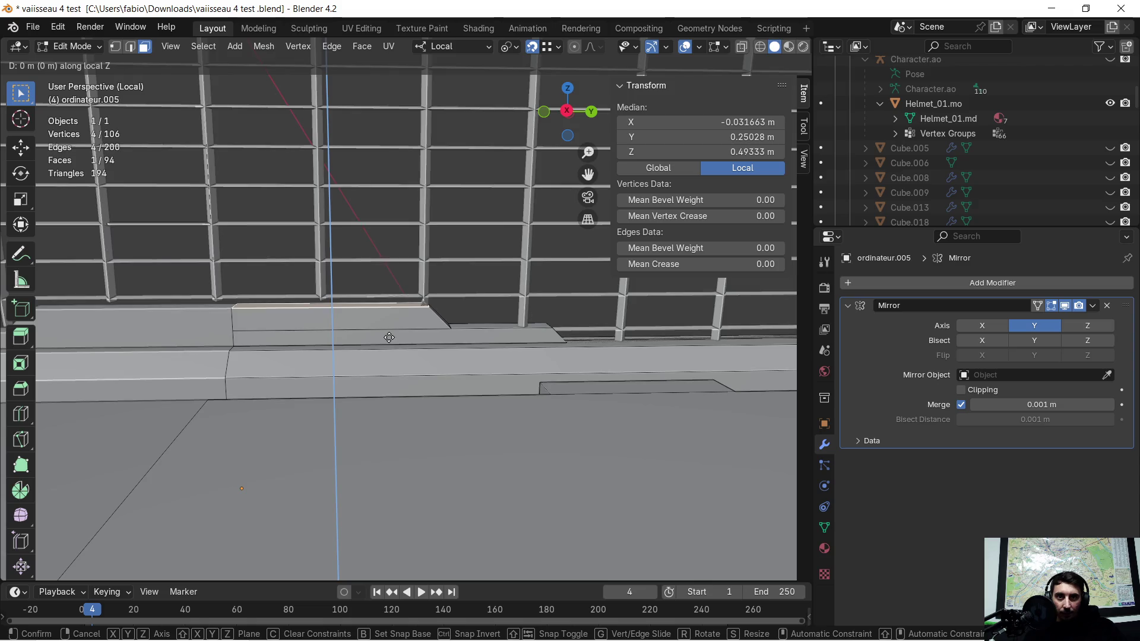
pyautogui.click(421, 292)
pyautogui.moveTo(420, 292)
pyautogui.mouseDown(button='middle')
pyautogui.moveTo(411, 353)
pyautogui.moveTo(384, 374)
pyautogui.moveTo(421, 366)
pyautogui.moveTo(592, 448)
pyautogui.moveTo(593, 414)
pyautogui.moveTo(572, 422)
pyautogui.moveTo(602, 428)
pyautogui.moveTo(563, 415)
pyautogui.moveTo(562, 399)
pyautogui.moveTo(605, 367)
pyautogui.moveTo(477, 410)
pyautogui.mouseUp(button='middle')
pyautogui.click(593, 448)
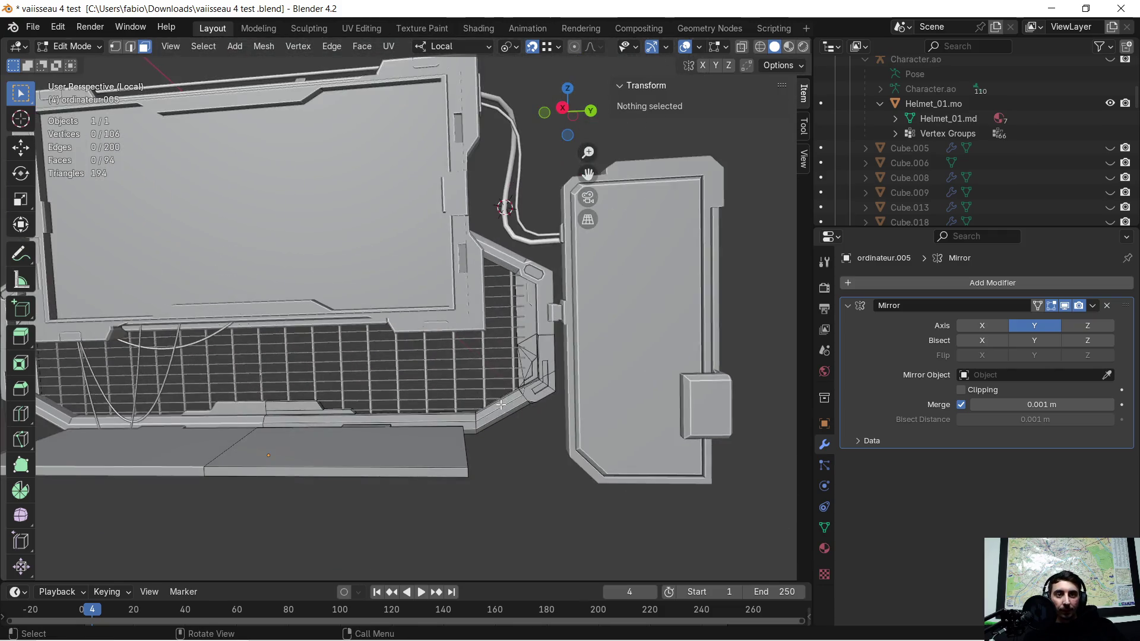
# - Orbit and zoom around the grille corner and frame to check the fit
pyautogui.scroll(6, 527, 395)
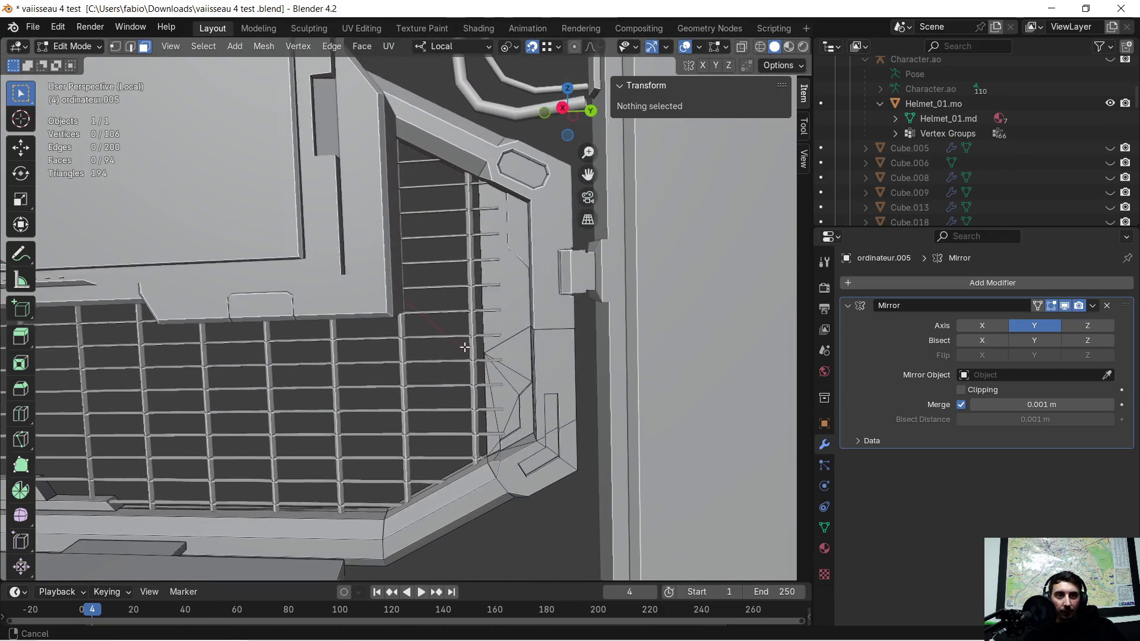
pyautogui.moveTo(488, 347)
pyautogui.mouseDown(button='middle')
pyautogui.moveTo(471, 360)
pyautogui.moveTo(522, 155)
pyautogui.mouseUp(button='middle')
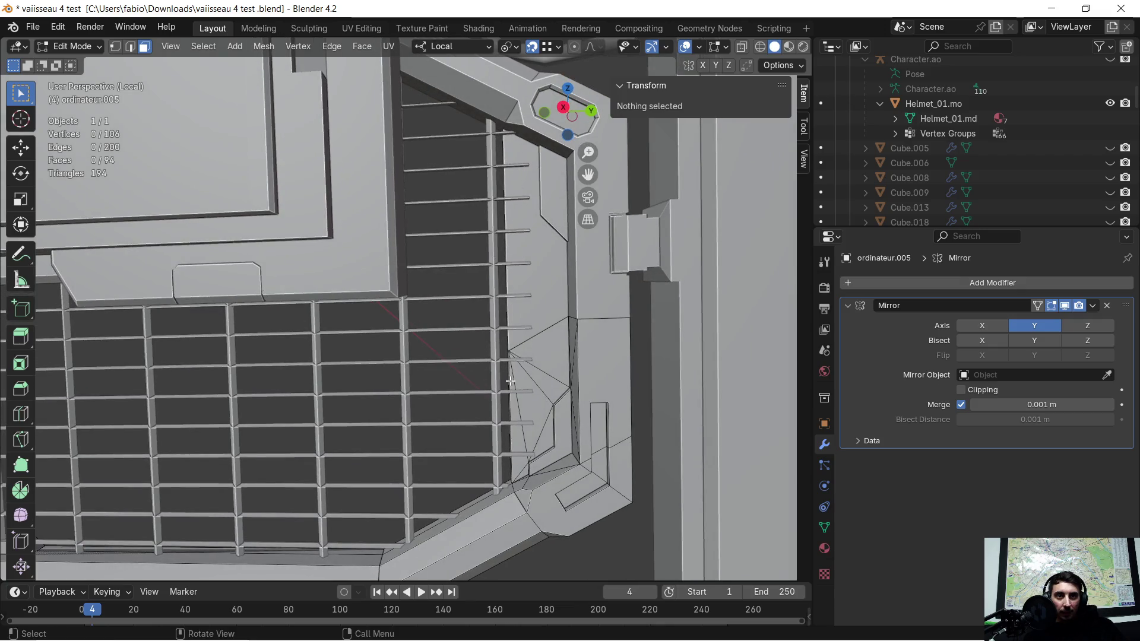
pyautogui.moveTo(512, 414)
pyautogui.keyDown('shift'); pyautogui.mouseDown(button='middle')
pyautogui.moveTo(153, 407)
pyautogui.moveTo(200, 403)
pyautogui.mouseUp(button='middle'); pyautogui.keyUp('shift')
pyautogui.scroll(3, 392, 305)
pyautogui.moveTo(392, 305)
pyautogui.mouseDown(button='middle')
pyautogui.moveTo(444, 386)
pyautogui.moveTo(323, 453)
pyautogui.moveTo(259, 420)
pyautogui.moveTo(237, 356)
pyautogui.moveTo(362, 224)
pyautogui.moveTo(337, 361)
pyautogui.moveTo(407, 338)
pyautogui.moveTo(272, 347)
pyautogui.moveTo(289, 343)
pyautogui.mouseUp(button='middle')
pyautogui.scroll(4, 337, 361)
pyautogui.scroll(-3, 384, 340)
pyautogui.scroll(4, 565, 280)
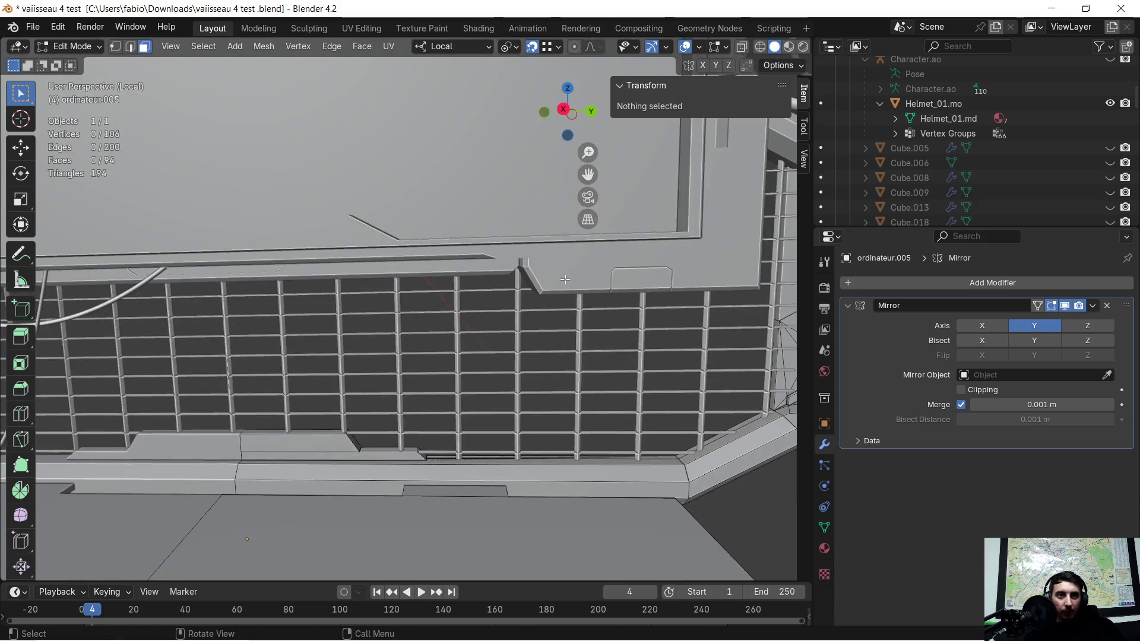
pyautogui.scroll(-2, 543, 326)
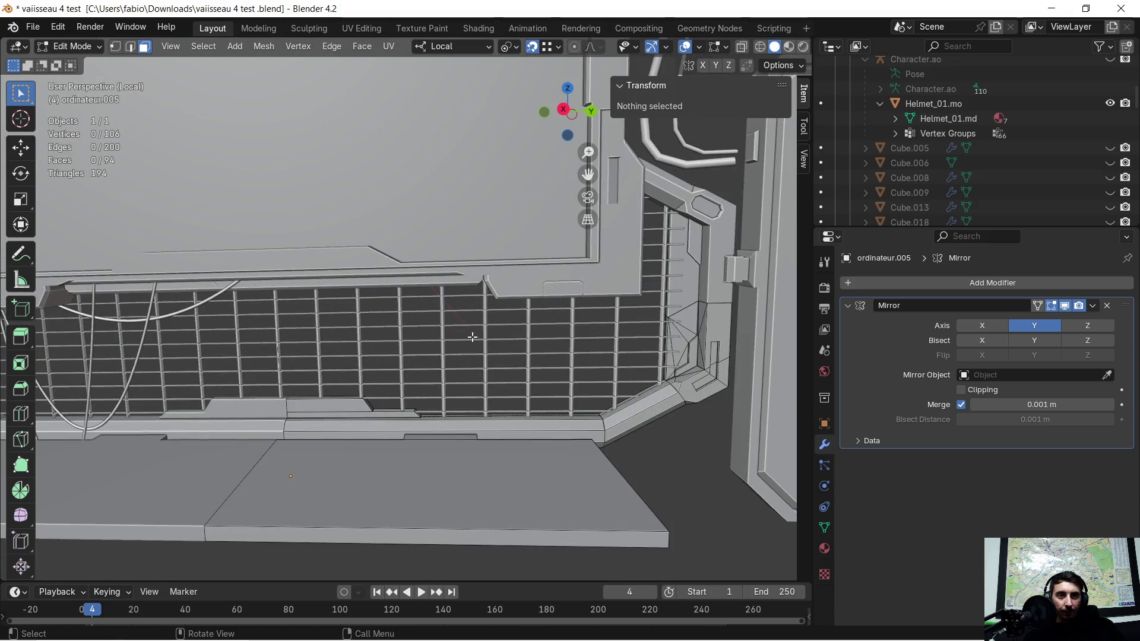
# - Back in Object Mode, rotate the Grid 0.9° about its local Z
pyautogui.press('Tab')
pyautogui.click(483, 333)
pyautogui.moveTo(493, 326)
pyautogui.mouseDown(button='middle')
pyautogui.moveTo(383, 397)
pyautogui.moveTo(401, 347)
pyautogui.mouseUp(button='middle')
pyautogui.scroll(3, 401, 348)
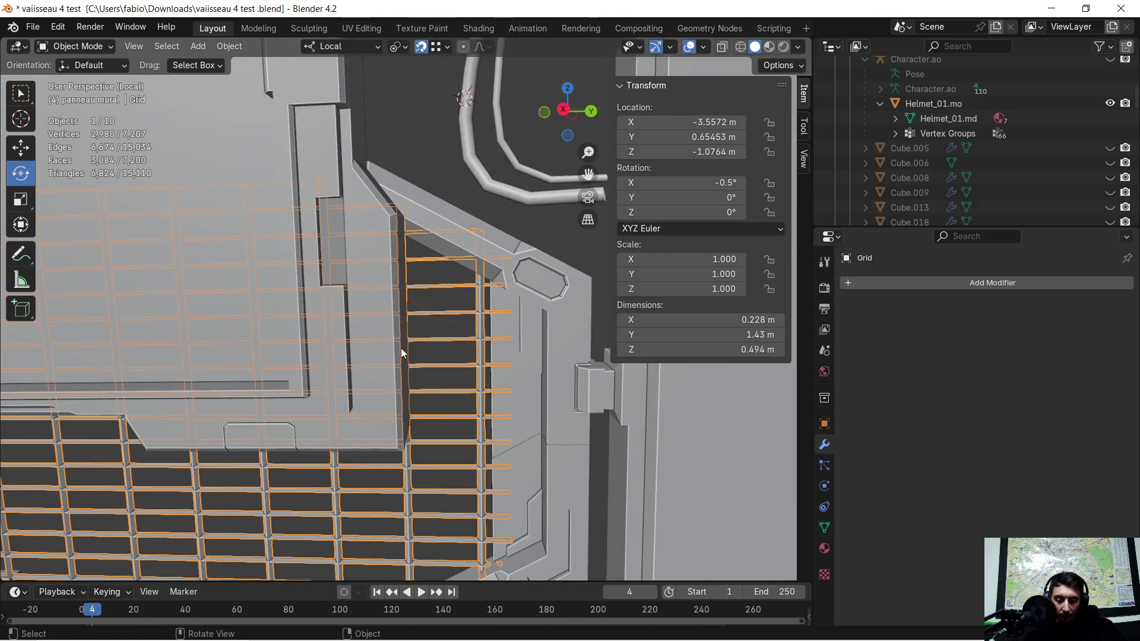
pyautogui.press('r')
pyautogui.press('z')
pyautogui.write('0.')
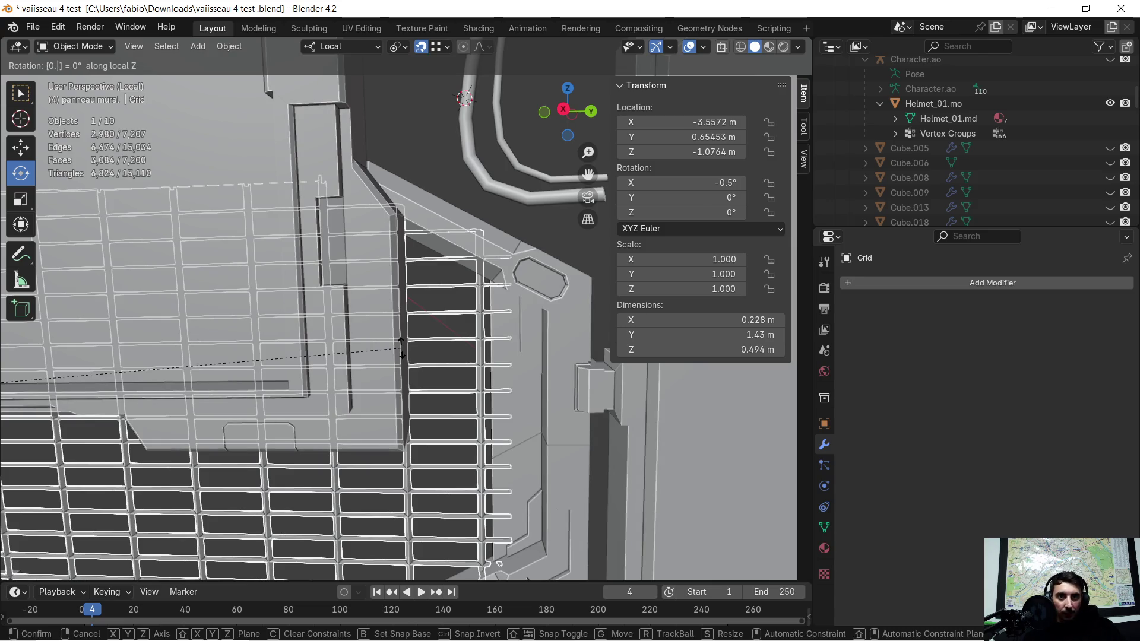
pyautogui.write('5')
pyautogui.press('BackSpace')
pyautogui.write('6')
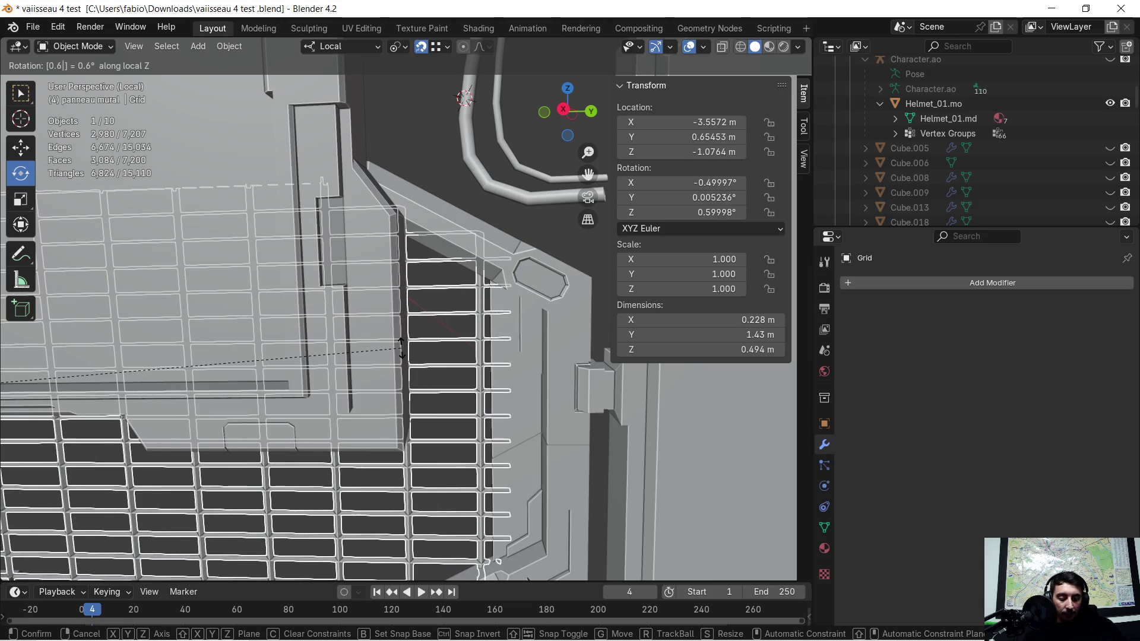
pyautogui.press('BackSpace')
pyautogui.write('9')
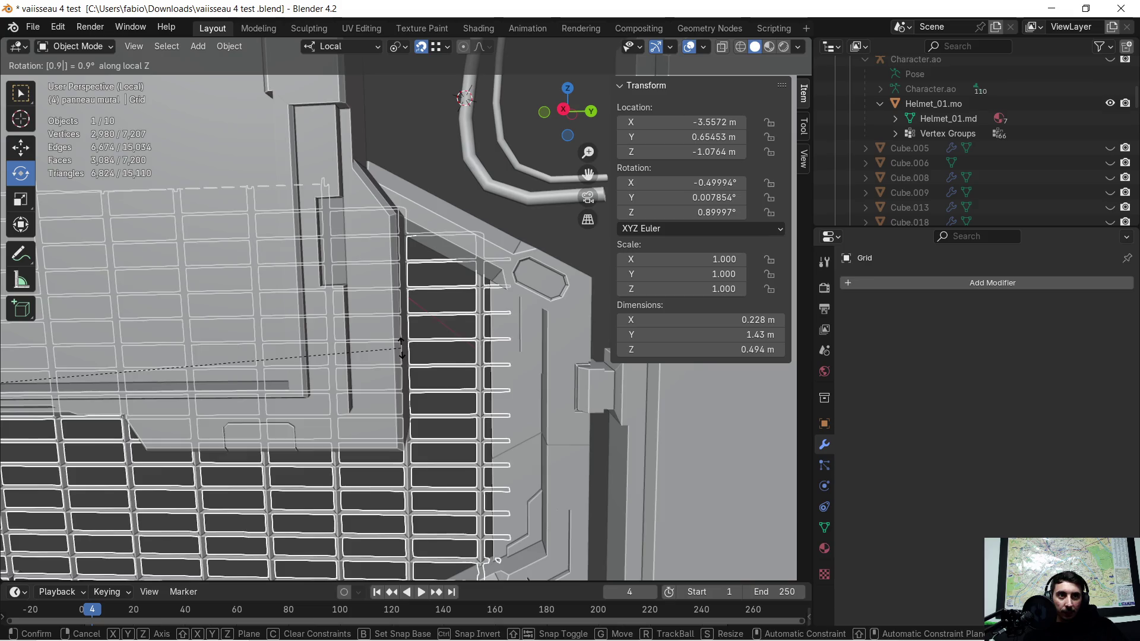
pyautogui.press('Return')
# - Inspect the rotated grid from several angles, then undo the 0.9° rotation
pyautogui.scroll(4, 401, 348)
pyautogui.moveTo(401, 348)
pyautogui.mouseDown(button='middle')
pyautogui.moveTo(380, 363)
pyautogui.moveTo(318, 355)
pyautogui.moveTo(344, 349)
pyautogui.moveTo(397, 396)
pyautogui.moveTo(407, 446)
pyautogui.moveTo(362, 493)
pyautogui.moveTo(293, 501)
pyautogui.moveTo(168, 417)
pyautogui.moveTo(173, 395)
pyautogui.moveTo(213, 389)
pyautogui.moveTo(244, 404)
pyautogui.moveTo(512, 390)
pyautogui.moveTo(447, 362)
pyautogui.moveTo(227, 457)
pyautogui.moveTo(594, 324)
pyautogui.moveTo(683, 335)
pyautogui.mouseUp(button='middle')
pyautogui.scroll(3, 425, 376)
pyautogui.moveTo(423, 422)
pyautogui.mouseDown(button='middle')
pyautogui.moveTo(447, 472)
pyautogui.moveTo(532, 492)
pyautogui.moveTo(319, 312)
pyautogui.moveTo(273, 233)
pyautogui.moveTo(365, 233)
pyautogui.moveTo(395, 393)
pyautogui.moveTo(360, 352)
pyautogui.mouseUp(button='middle')
pyautogui.hotkey('ctrl', 'z')
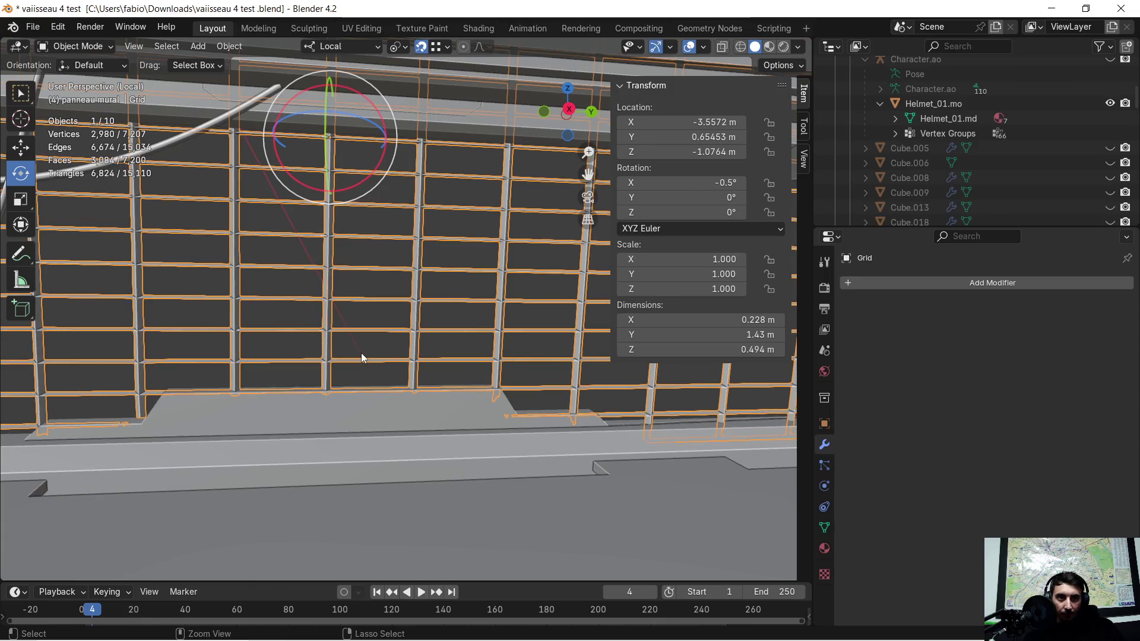
# - Rotate the Grid 0.3° about its local Z axis
pyautogui.click(361, 353)
pyautogui.moveTo(463, 333)
pyautogui.mouseDown(button='middle')
pyautogui.moveTo(668, 444)
pyautogui.moveTo(532, 453)
pyautogui.mouseUp(button='middle')
pyautogui.moveTo(606, 413)
pyautogui.mouseDown(button='middle')
pyautogui.moveTo(560, 397)
pyautogui.moveTo(520, 436)
pyautogui.moveTo(435, 375)
pyautogui.mouseUp(button='middle')
pyautogui.click(435, 372)
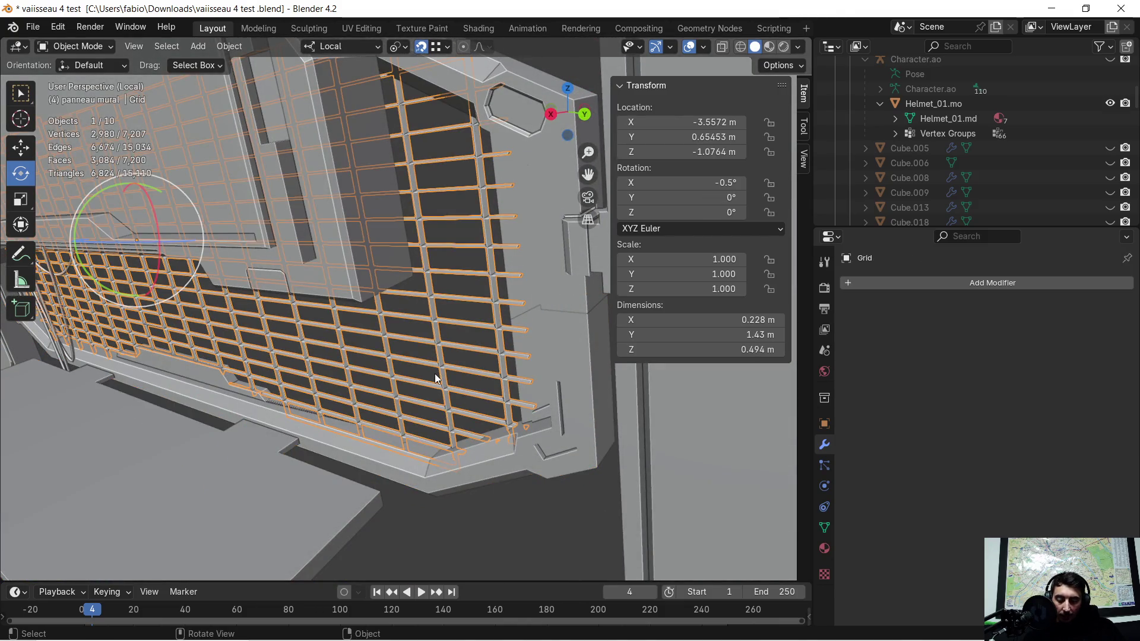
pyautogui.write('rz0.1')
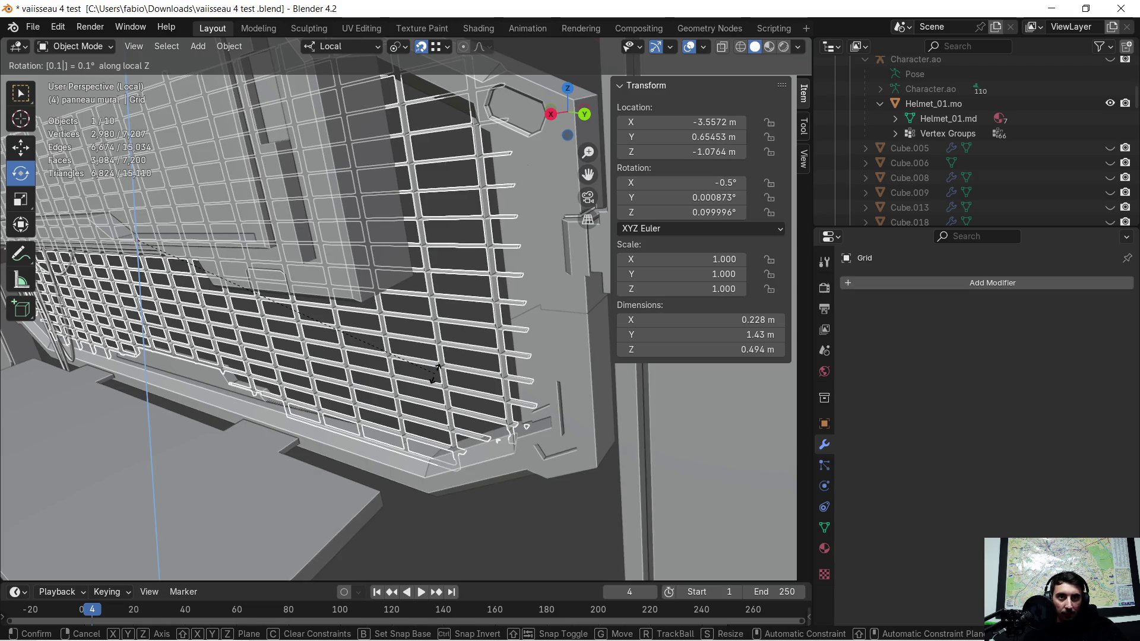
pyautogui.press('BackSpace')
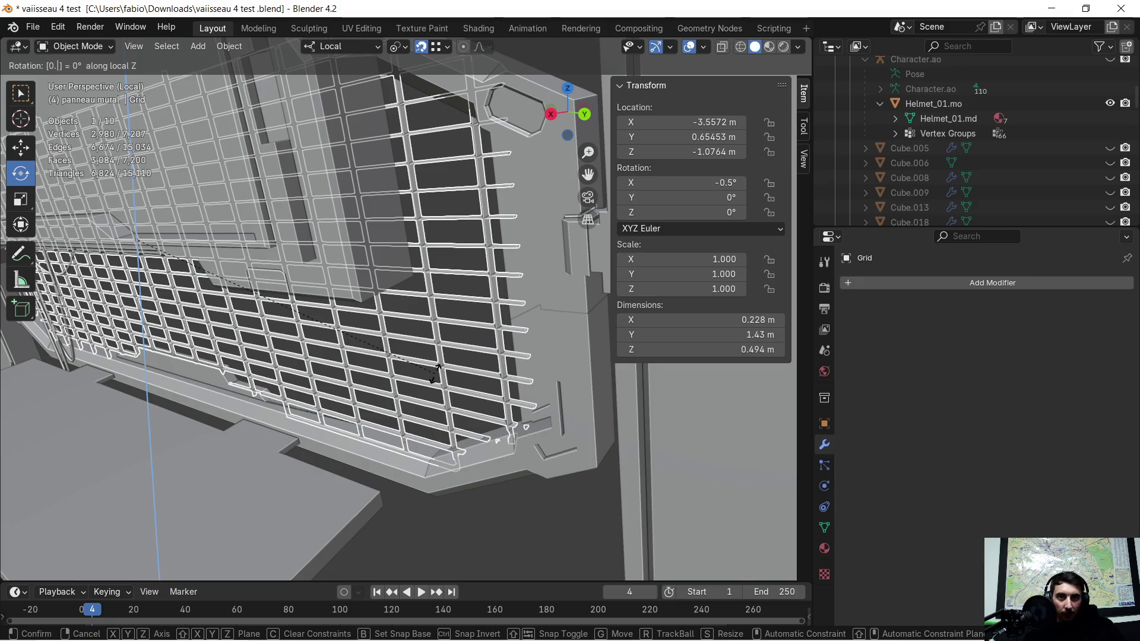
pyautogui.press('2')
pyautogui.press('BackSpace')
pyautogui.press('3')
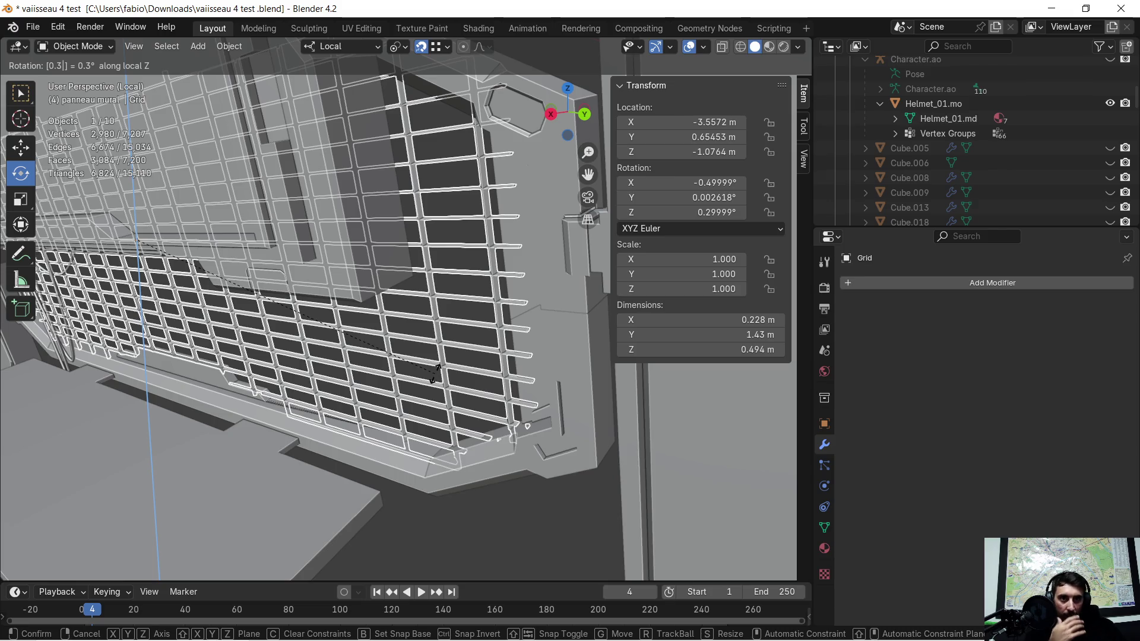
pyautogui.press('Return')
pyautogui.scroll(2, 460, 359)
pyautogui.moveTo(461, 359)
pyautogui.mouseDown(button='middle')
pyautogui.moveTo(431, 363)
pyautogui.moveTo(341, 440)
pyautogui.moveTo(375, 504)
pyautogui.moveTo(447, 517)
pyautogui.mouseUp(button='middle')
# - Rotate the Grid a further 0.5° about local Z, about 0.8° total
pyautogui.press('r')
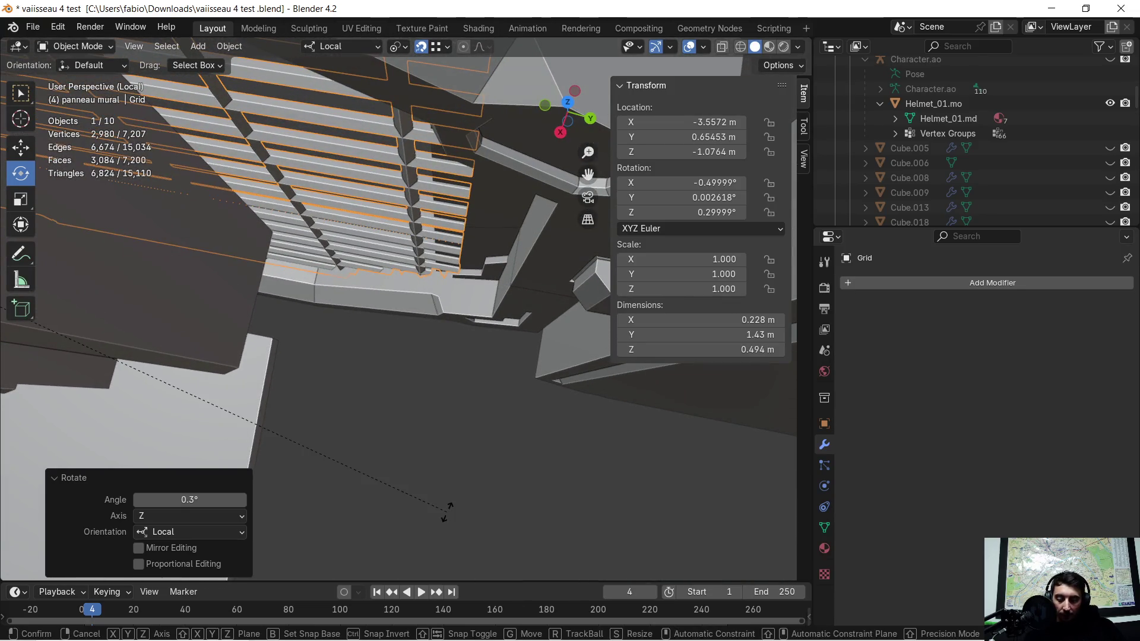
pyautogui.press('z')
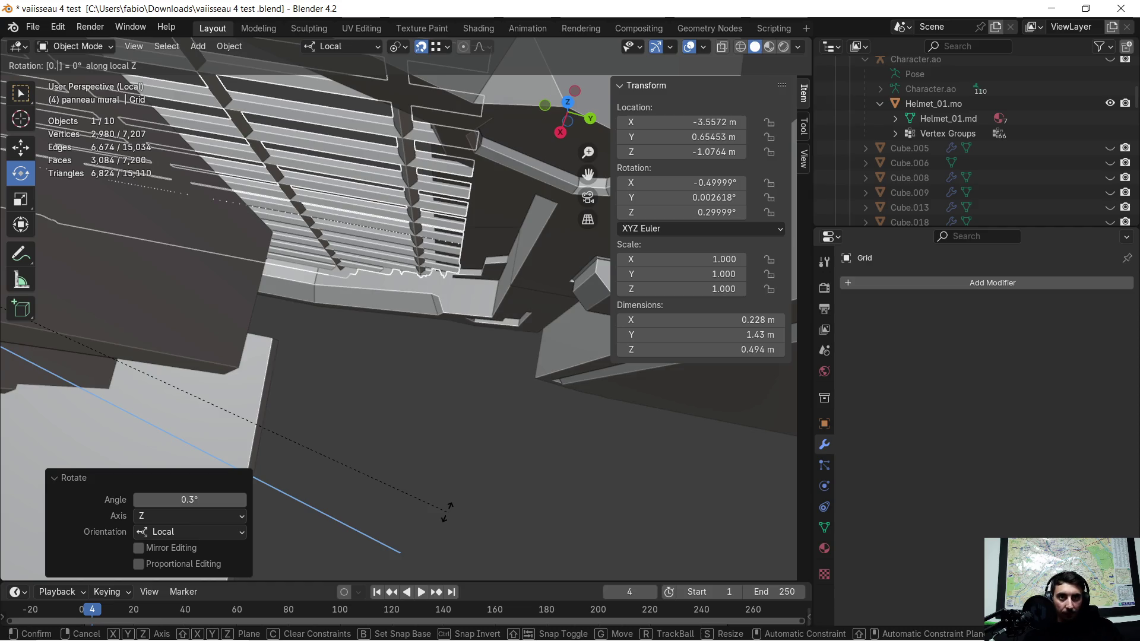
pyautogui.write('3')
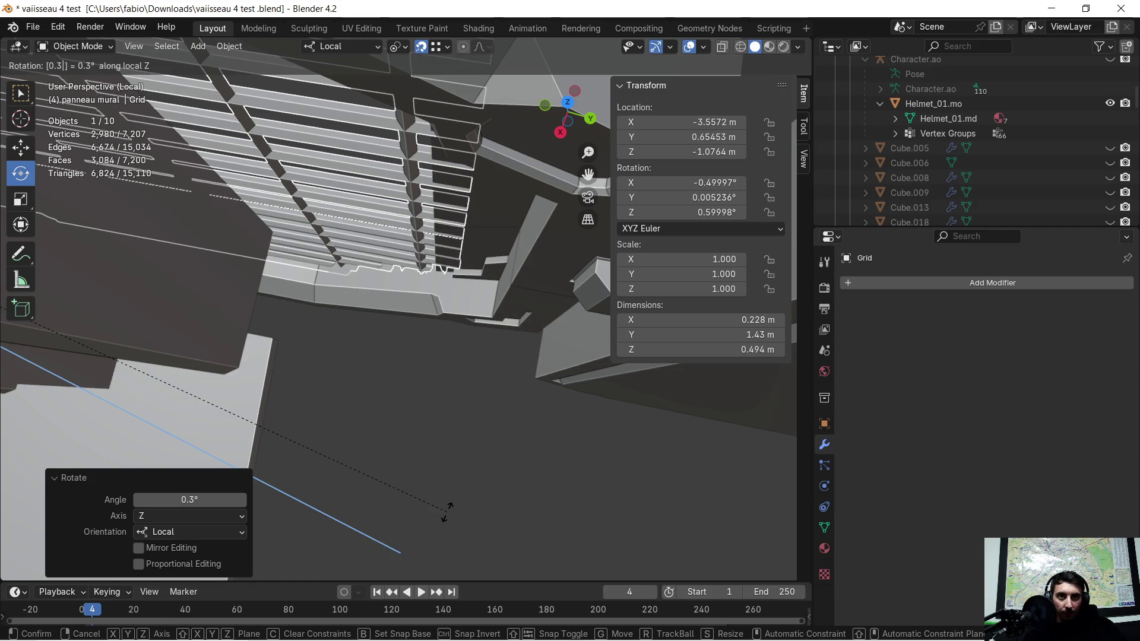
pyautogui.press('BackSpace')
pyautogui.write('4')
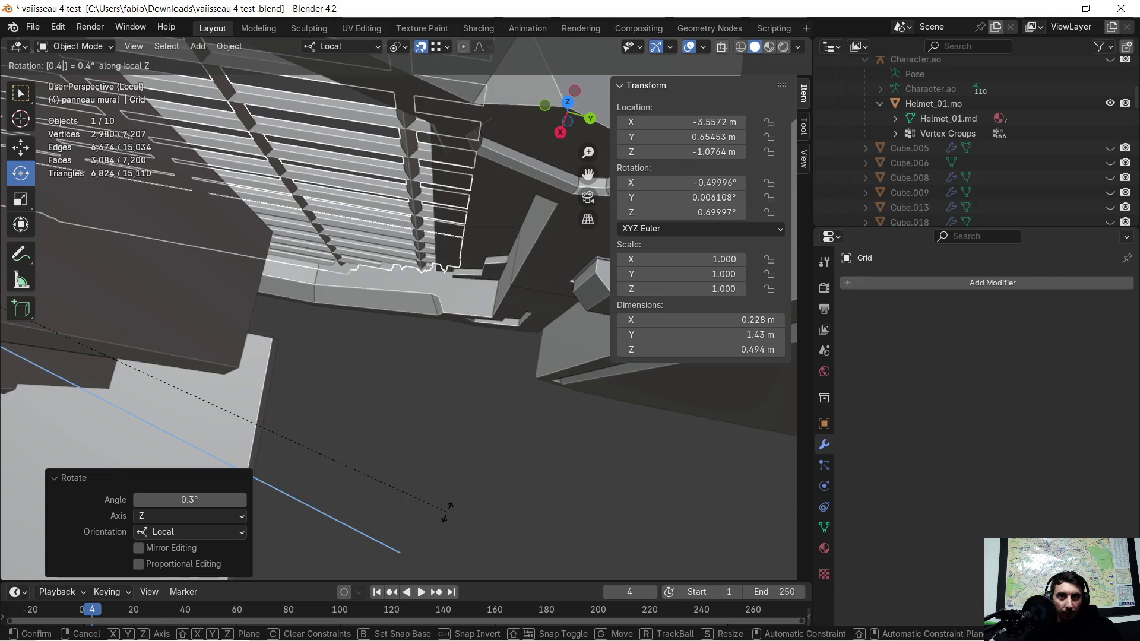
pyautogui.press('BackSpace')
pyautogui.write('5')
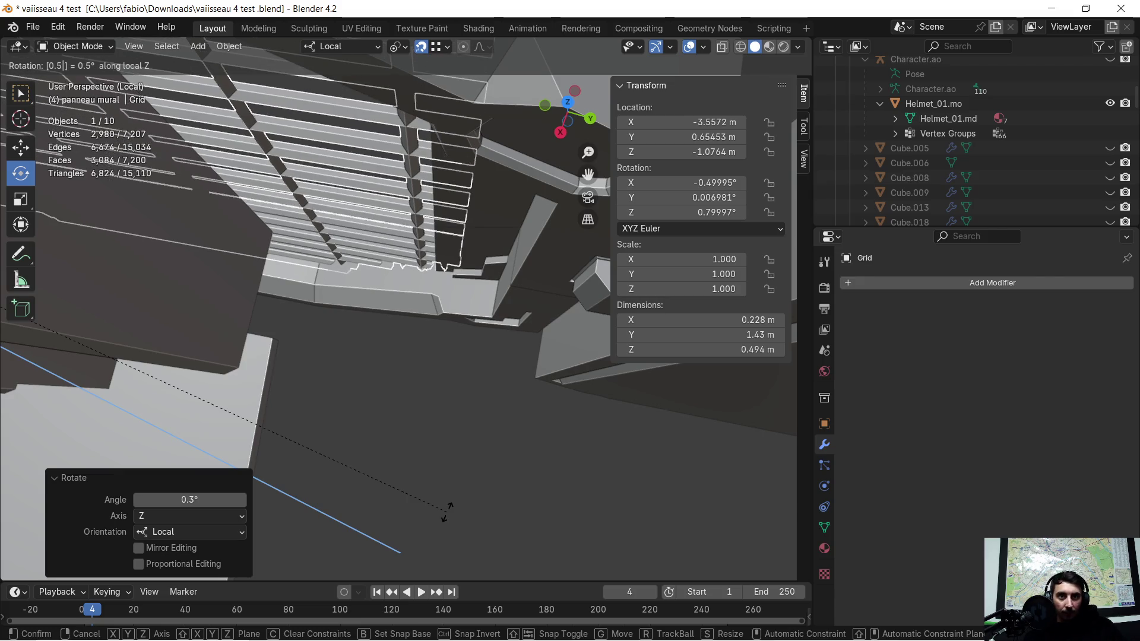
pyautogui.press('Return')
pyautogui.moveTo(447, 511)
pyautogui.mouseDown(button='middle')
pyautogui.moveTo(475, 382)
pyautogui.moveTo(458, 411)
pyautogui.moveTo(711, 271)
pyautogui.mouseUp(button='middle')
pyautogui.scroll(-2, 475, 383)
# - Orbit to a steep view, pick ledge ordinateur.005, and open its mesh in Edit Mode
pyautogui.moveTo(291, 302)
pyautogui.mouseDown(button='middle')
pyautogui.moveTo(298, 319)
pyautogui.moveTo(406, 337)
pyautogui.moveTo(223, 365)
pyautogui.moveTo(343, 349)
pyautogui.moveTo(304, 386)
pyautogui.moveTo(250, 409)
pyautogui.moveTo(193, 394)
pyautogui.moveTo(309, 394)
pyautogui.moveTo(393, 362)
pyautogui.moveTo(443, 370)
pyautogui.moveTo(499, 332)
pyautogui.mouseUp(button='middle')
pyautogui.click(309, 393)
pyautogui.click(576, 280)
pyautogui.scroll(2, 575, 280)
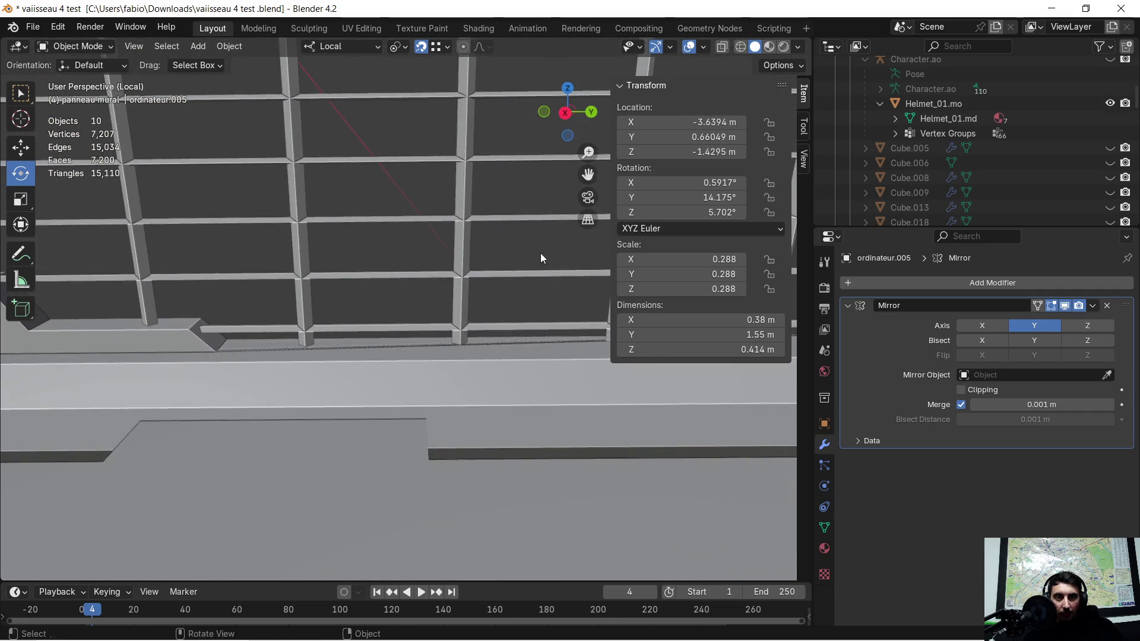
pyautogui.press('Tab')
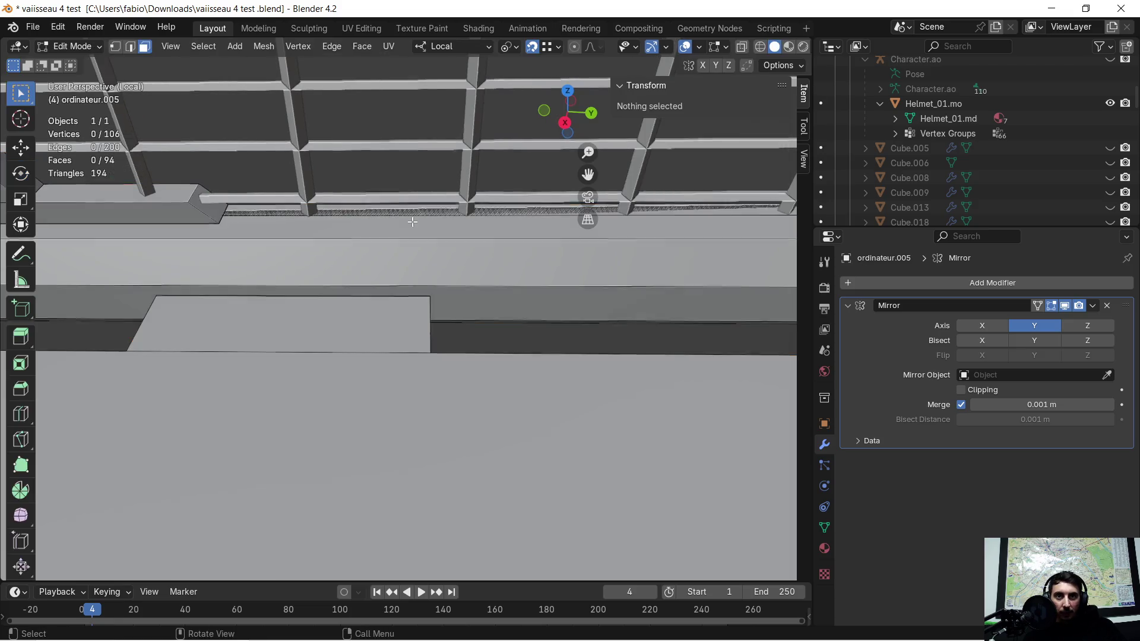